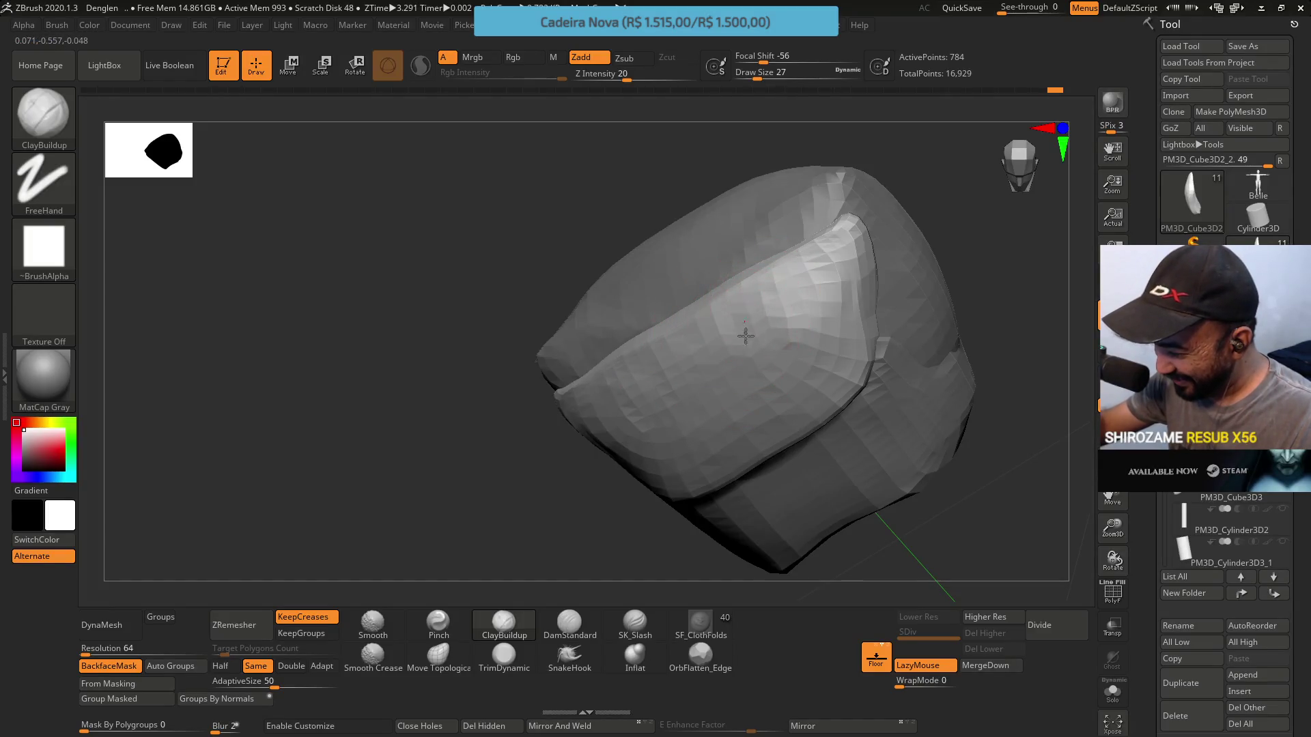
Select the Pinch brush and set its Draw Size to 12
{"action": "mouse_move", "coordinate": [848, 322]}
{"action": "left_mouse_down"}
{"action": "mouse_move", "coordinate": [806, 260]}
{"action": "mouse_move", "coordinate": [812, 224]}
{"action": "left_mouse_up"}
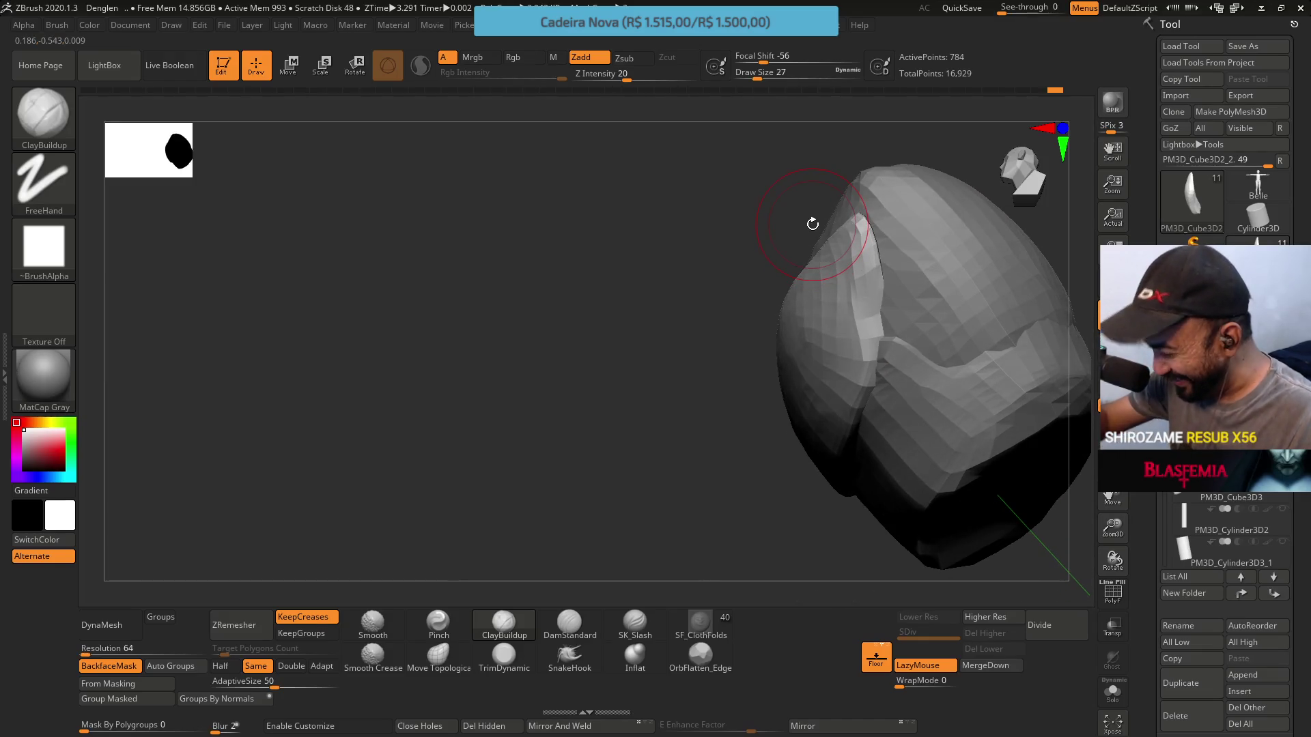
{"action": "left_click", "coordinate": [445, 629]}
{"action": "key", "text": "s"}
{"action": "mouse_move", "coordinate": [882, 278]}
{"action": "left_mouse_down"}
{"action": "mouse_move", "coordinate": [846, 269]}
{"action": "mouse_move", "coordinate": [858, 249]}
{"action": "mouse_move", "coordinate": [861, 326]}
{"action": "left_mouse_up"}
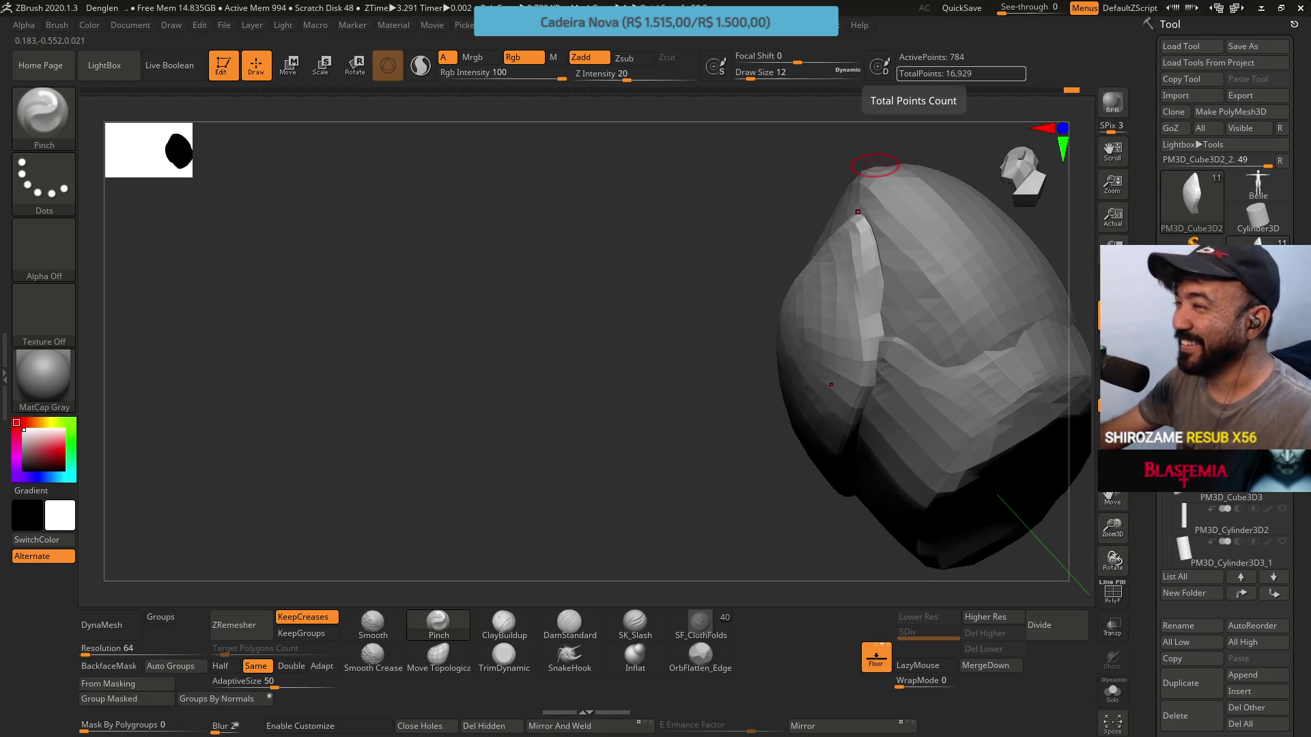
Switch to the reference video and start playing it
{"action": "key", "text": "alt+Tab"}
{"action": "scroll", "coordinate": [595, 205], "scroll_direction": "up", "scroll_amount": 5}
{"action": "left_click", "coordinate": [615, 407]}
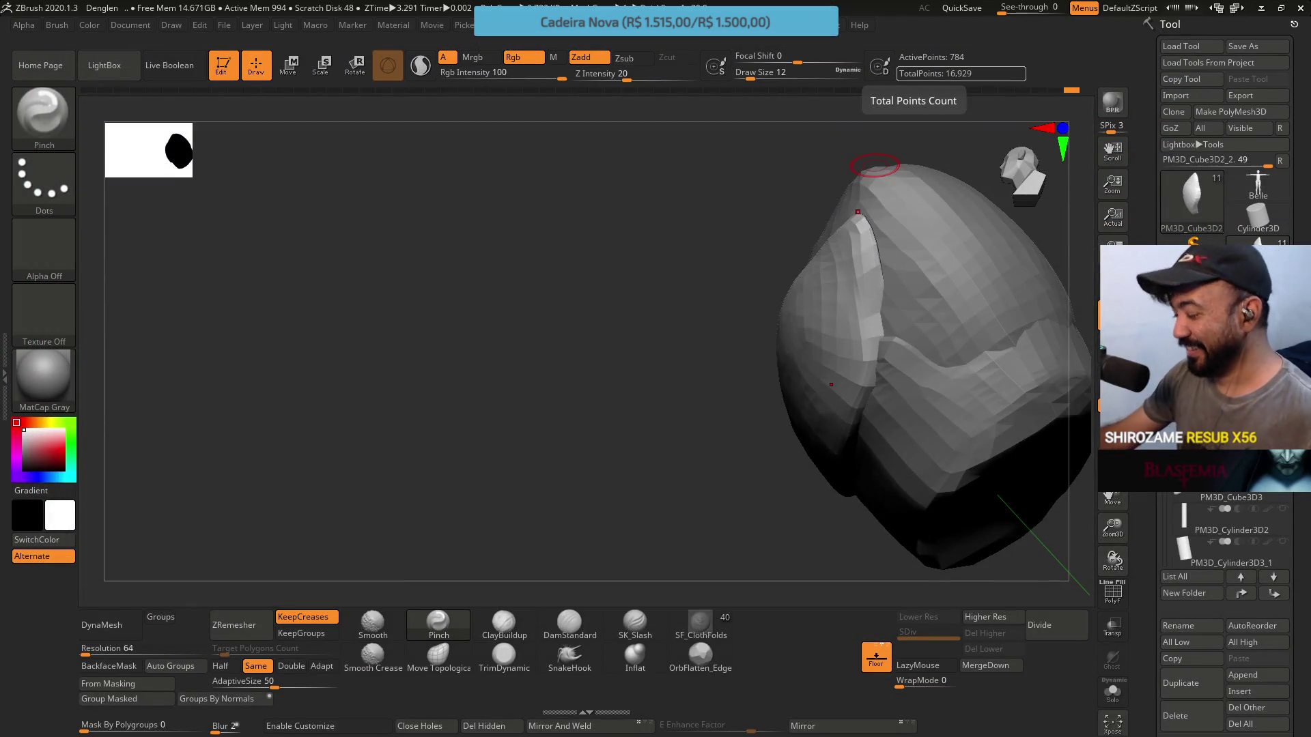
Pinch the flap edge near the white sliver sharper, then select Move Topological
{"action": "mouse_move", "coordinate": [875, 164]}
{"action": "left_mouse_down"}
{"action": "mouse_move", "coordinate": [677, 347]}
{"action": "mouse_move", "coordinate": [802, 351]}
{"action": "left_mouse_up"}
{"action": "left_click_drag", "start_coordinate": [848, 294], "coordinate": [854, 256]}
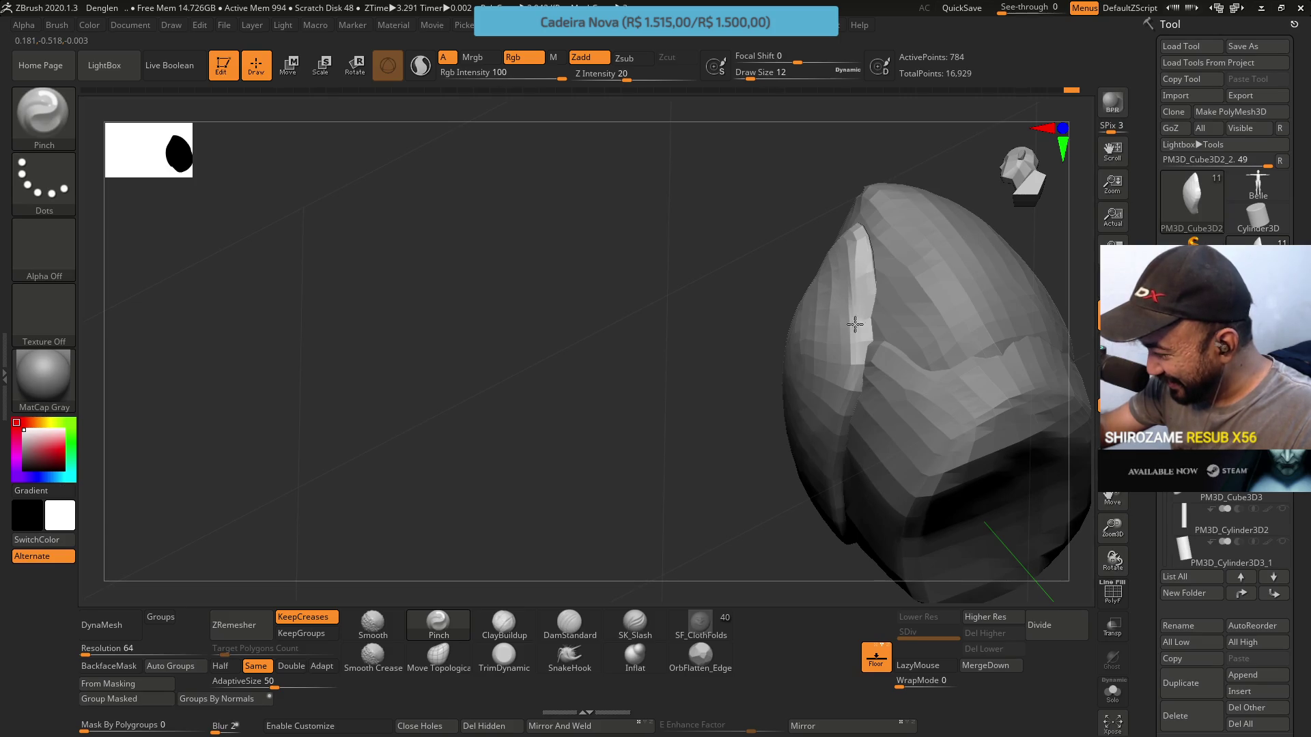
{"action": "mouse_move", "coordinate": [853, 328]}
{"action": "left_mouse_down"}
{"action": "mouse_move", "coordinate": [819, 225]}
{"action": "mouse_move", "coordinate": [831, 202]}
{"action": "mouse_move", "coordinate": [883, 264]}
{"action": "mouse_move", "coordinate": [828, 234]}
{"action": "mouse_move", "coordinate": [847, 262]}
{"action": "left_mouse_up"}
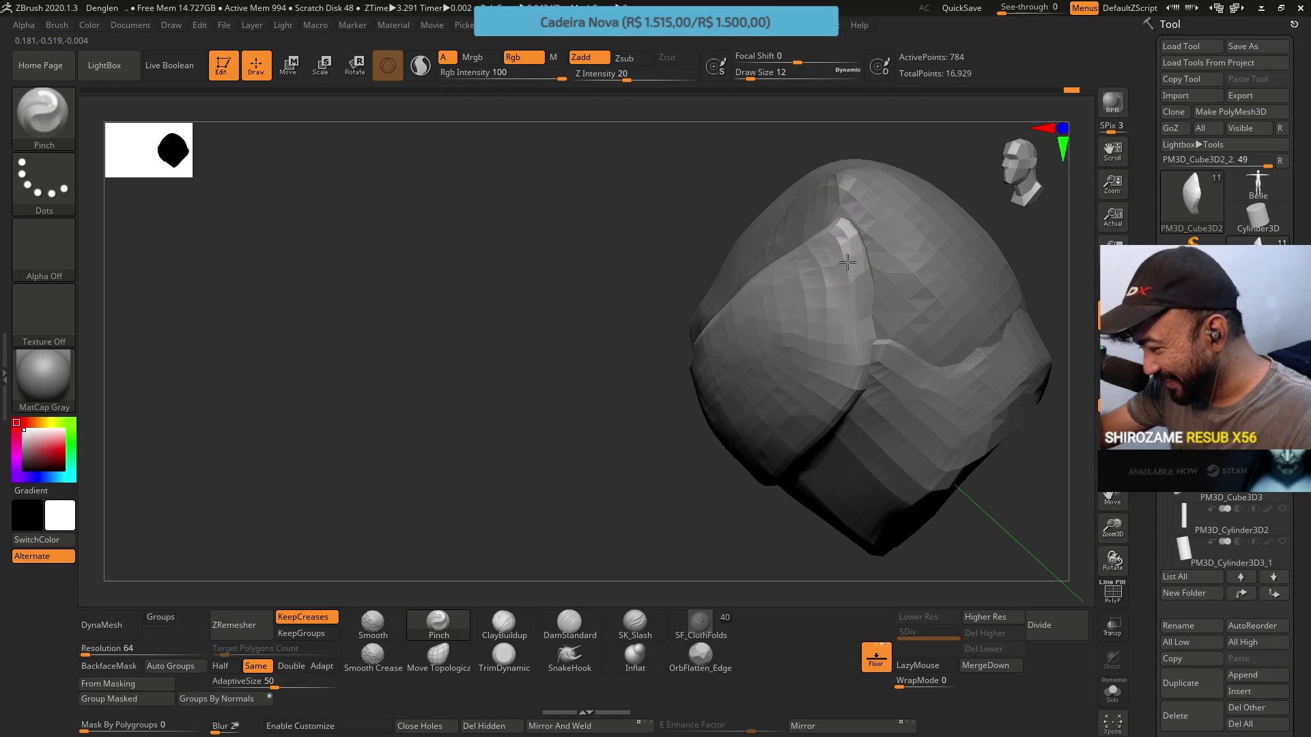
{"action": "mouse_move", "coordinate": [942, 164]}
{"action": "left_mouse_down"}
{"action": "mouse_move", "coordinate": [921, 210]}
{"action": "mouse_move", "coordinate": [888, 178]}
{"action": "mouse_move", "coordinate": [782, 301]}
{"action": "left_mouse_up"}
{"action": "left_click", "coordinate": [437, 655]}
{"action": "left_click_drag", "start_coordinate": [888, 437], "coordinate": [826, 398]}
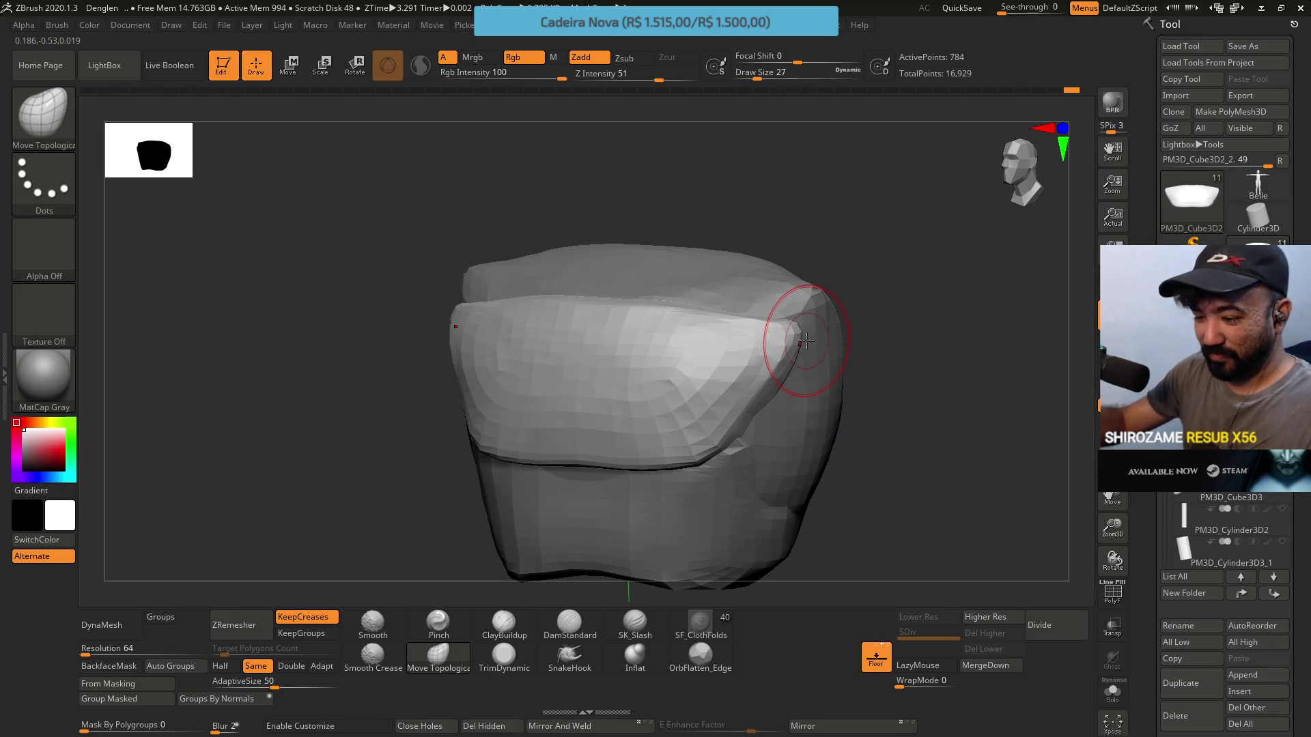
Set Draw Size to 49 and select TrimDynamic in Zadd mode
{"action": "key", "text": "s"}
{"action": "left_click", "coordinate": [918, 411]}
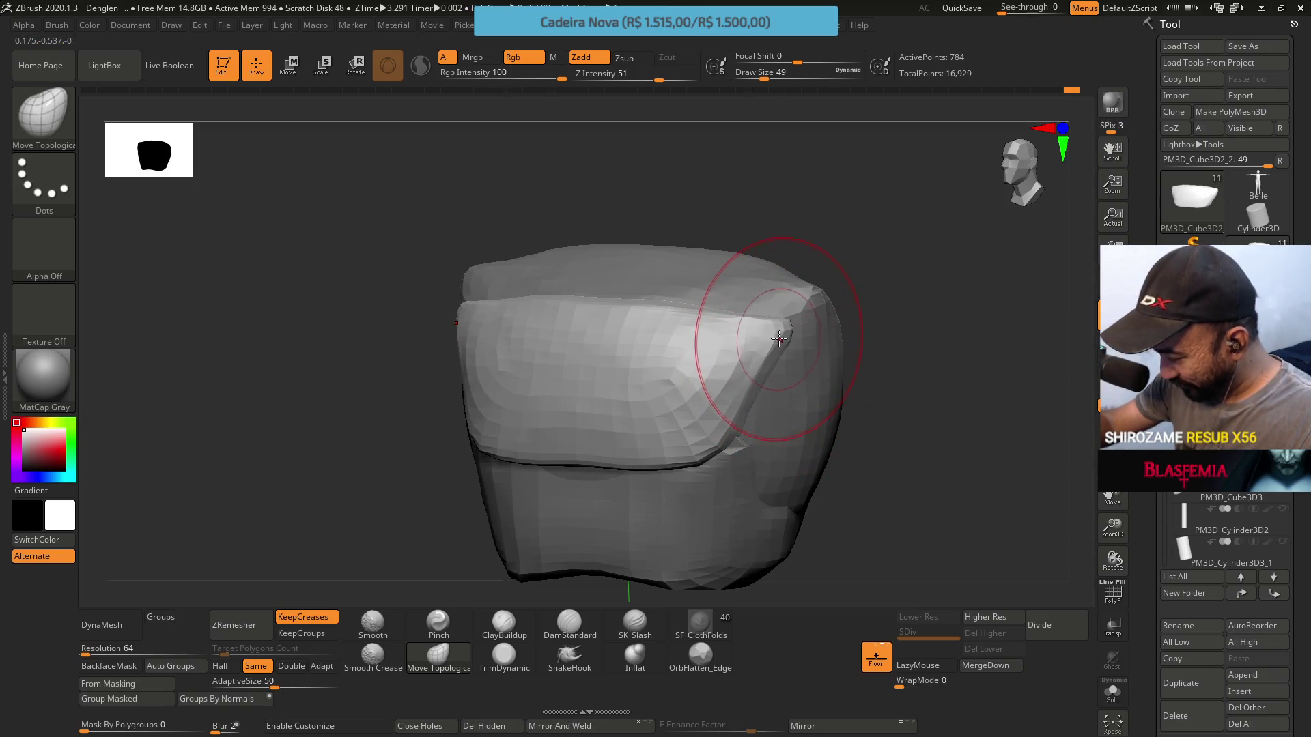
{"action": "mouse_move", "coordinate": [836, 321]}
{"action": "left_mouse_down", "text": "shift"}
{"action": "mouse_move", "coordinate": [771, 341]}
{"action": "mouse_move", "coordinate": [731, 286]}
{"action": "mouse_move", "coordinate": [694, 269]}
{"action": "mouse_move", "coordinate": [699, 234]}
{"action": "left_mouse_up", "text": "shift"}
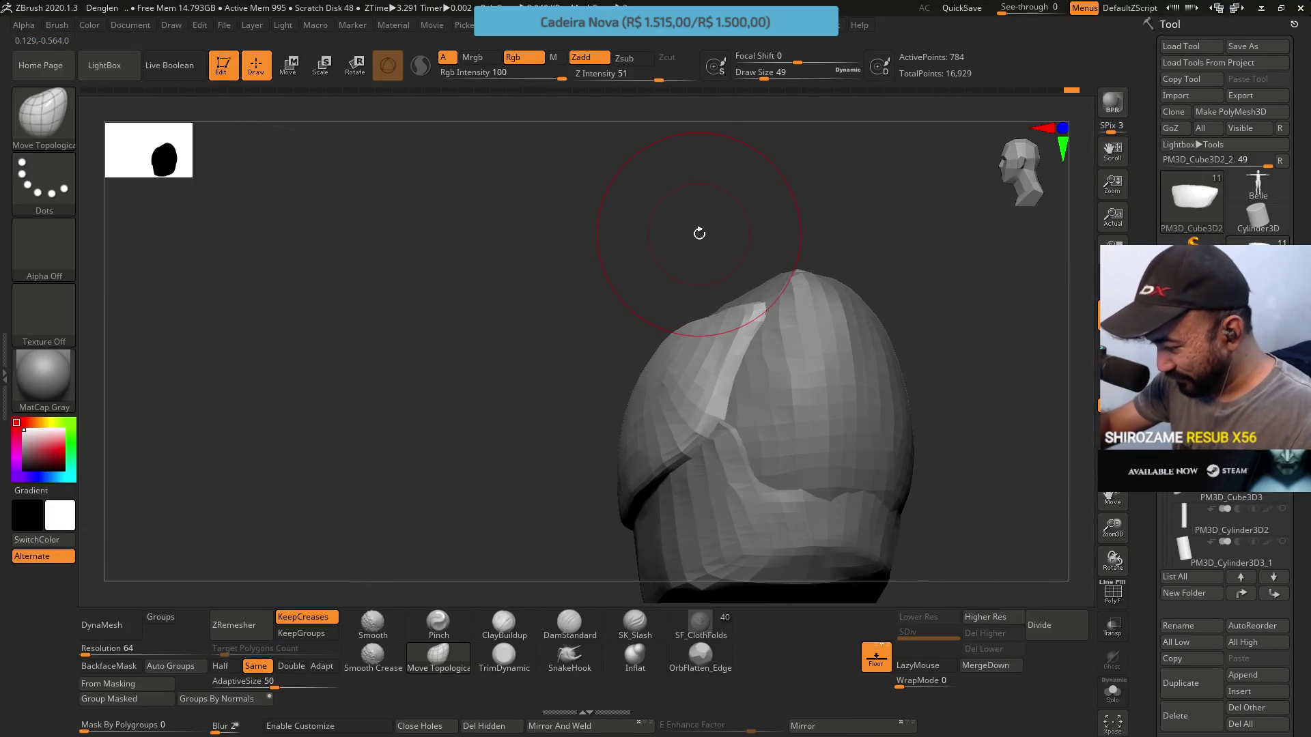
{"action": "left_click", "coordinate": [510, 664]}
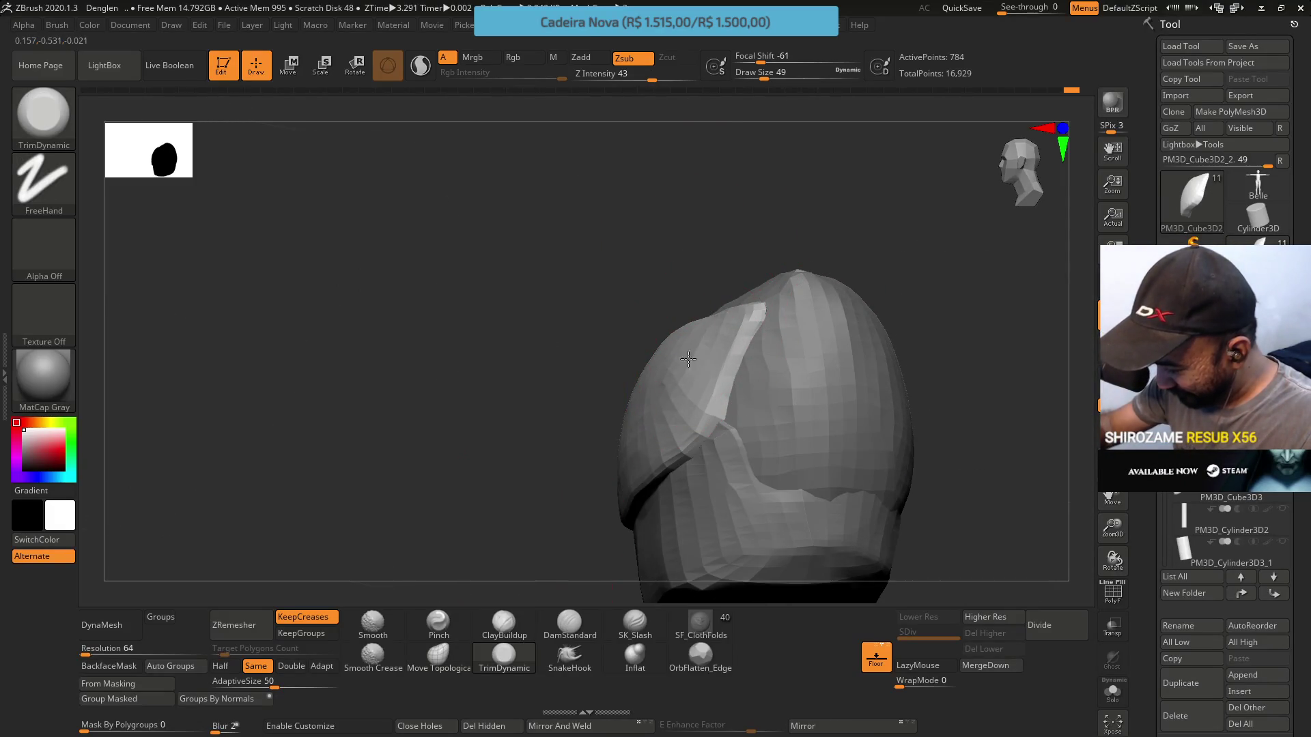
{"action": "right_click_drag", "start_coordinate": [660, 387], "coordinate": [694, 401]}
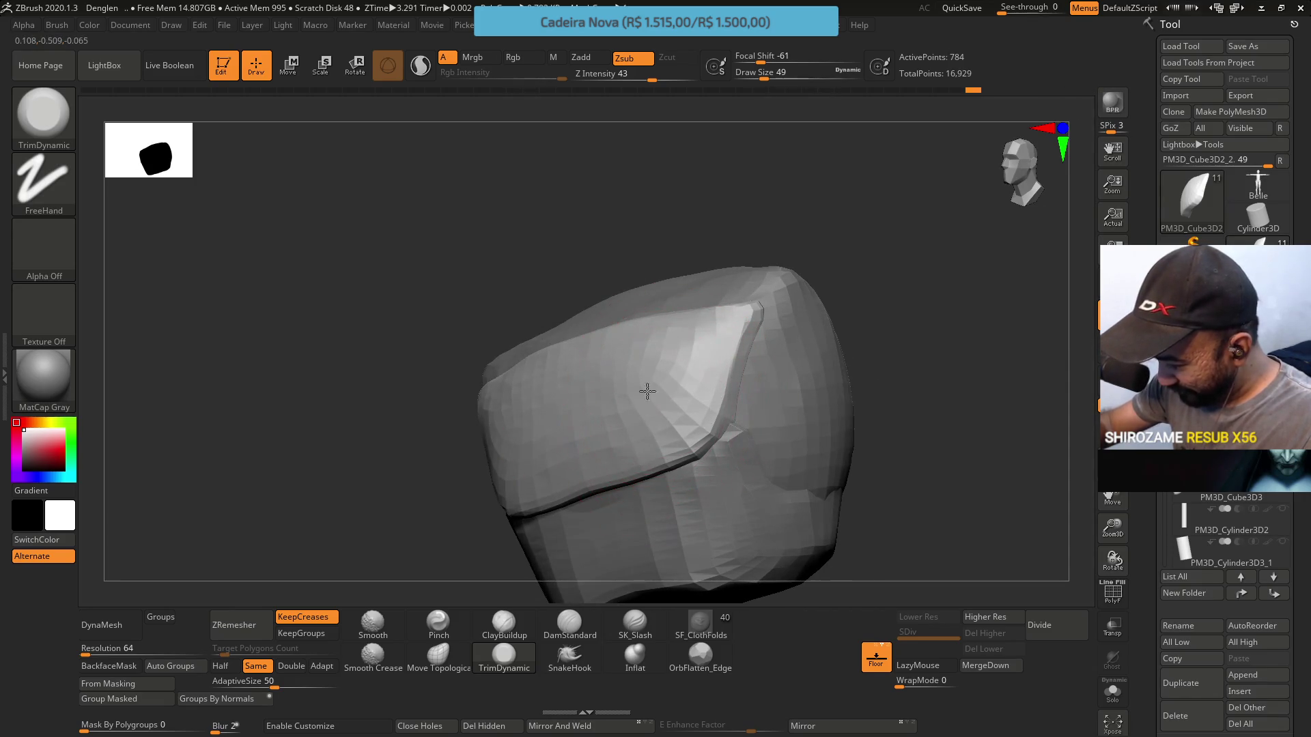
{"action": "mouse_move", "coordinate": [644, 362]}
{"action": "right_mouse_down"}
{"action": "mouse_move", "coordinate": [784, 345]}
{"action": "mouse_move", "coordinate": [704, 378]}
{"action": "mouse_move", "coordinate": [740, 301]}
{"action": "right_mouse_up"}
{"action": "right_click", "coordinate": [673, 418]}
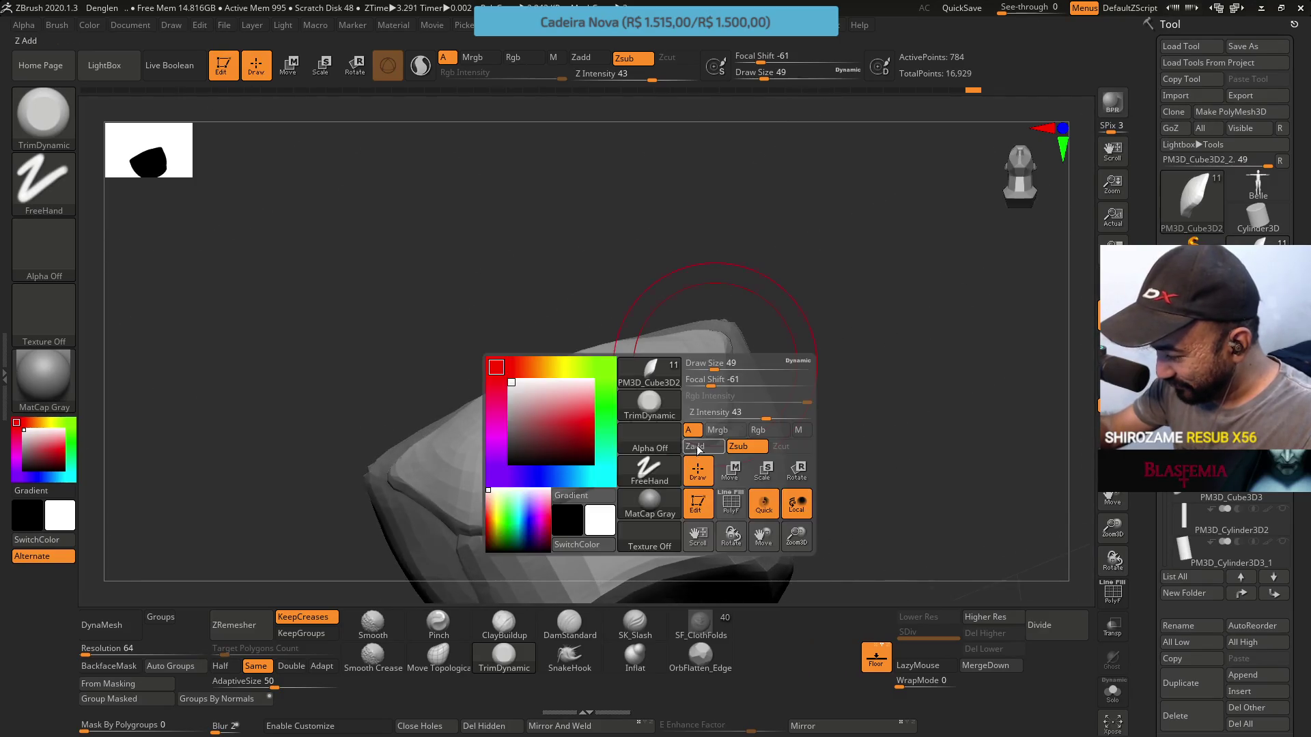
{"action": "left_click", "coordinate": [713, 403]}
Trim a small flat area on the front-top surface of the piece
{"action": "right_click_drag", "start_coordinate": [728, 244], "coordinate": [682, 375]}
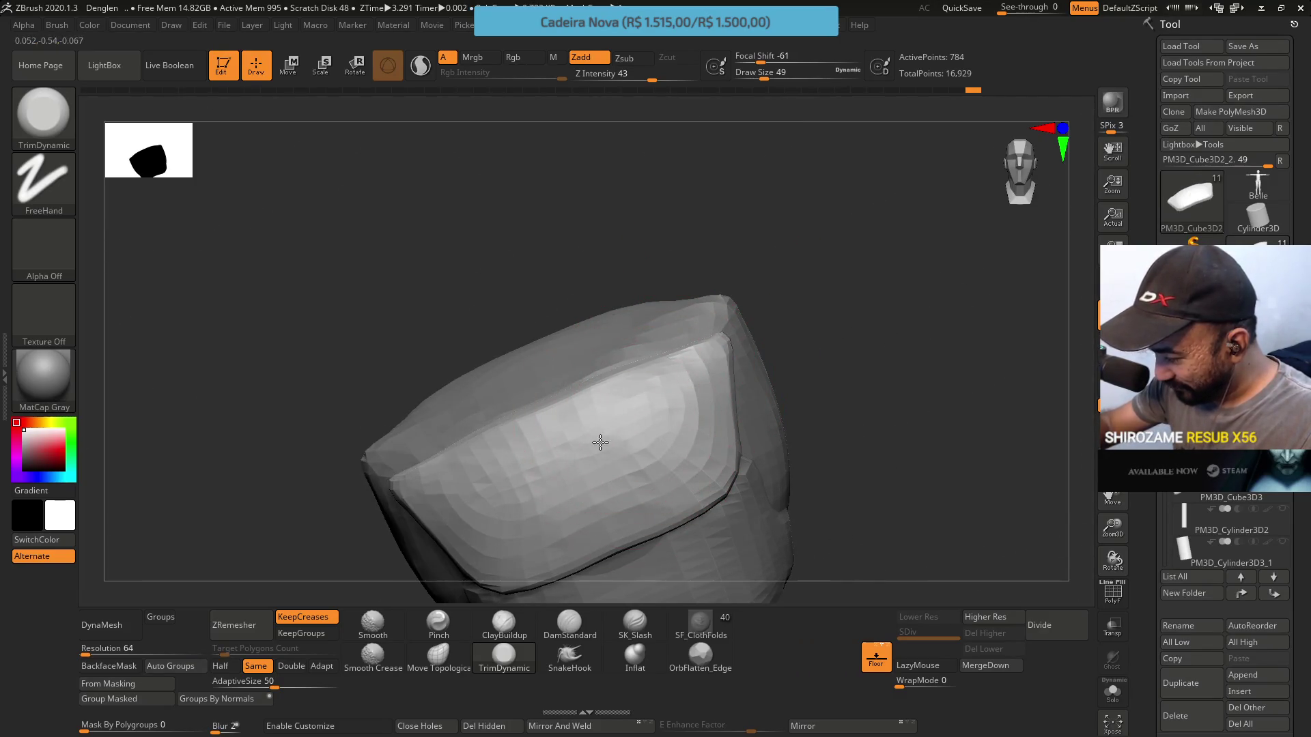
{"action": "right_click_drag", "start_coordinate": [643, 445], "coordinate": [666, 366]}
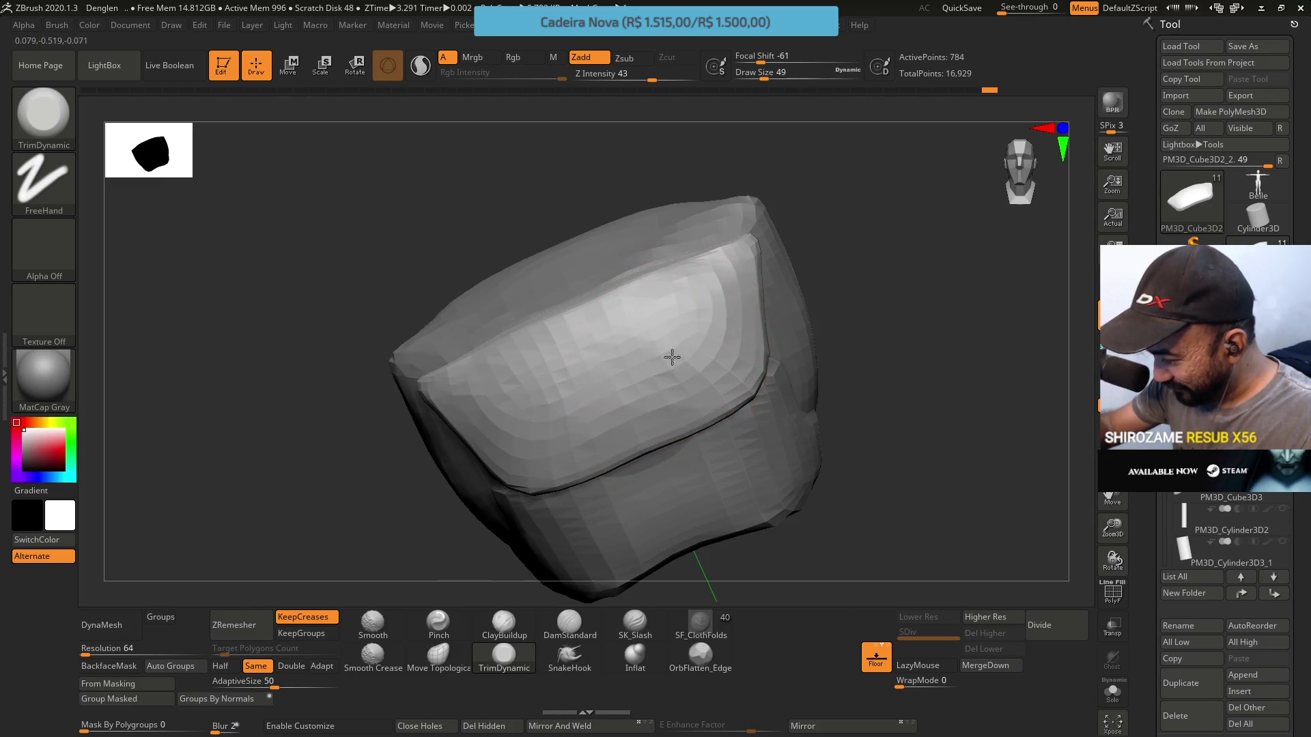
{"action": "left_click_drag", "start_coordinate": [666, 380], "coordinate": [656, 390]}
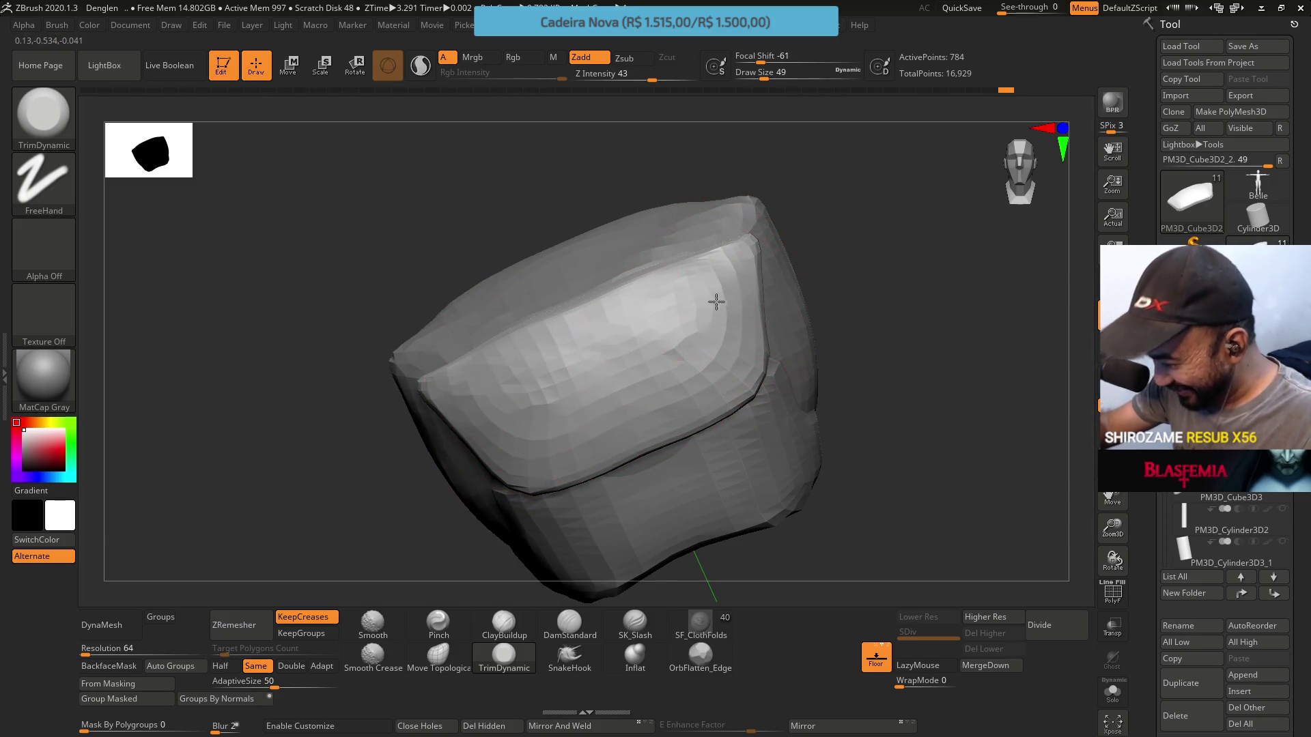
{"action": "mouse_move", "coordinate": [714, 295]}
{"action": "right_mouse_down"}
{"action": "mouse_move", "coordinate": [708, 316]}
{"action": "mouse_move", "coordinate": [662, 304]}
{"action": "right_mouse_up"}
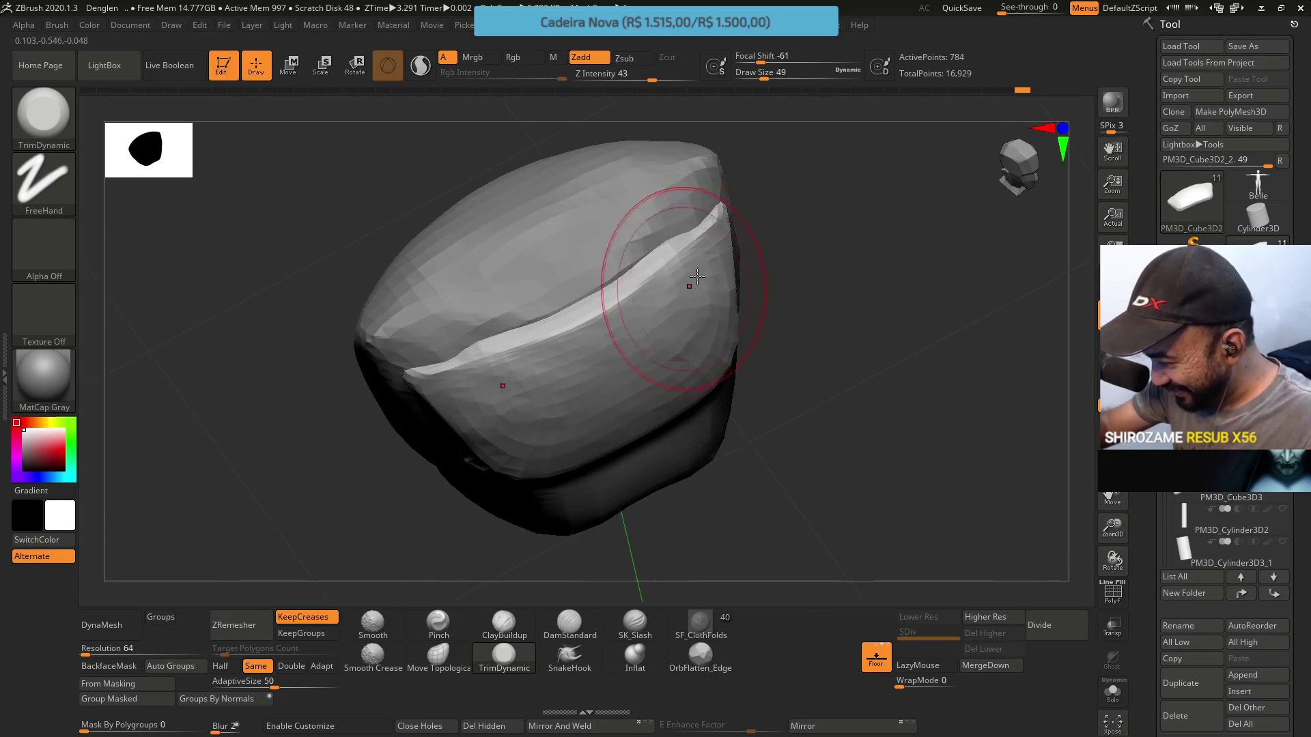
Reduce the TrimDynamic brush's Draw Size to 35
{"action": "key", "text": "s"}
{"action": "left_click", "coordinate": [690, 315]}
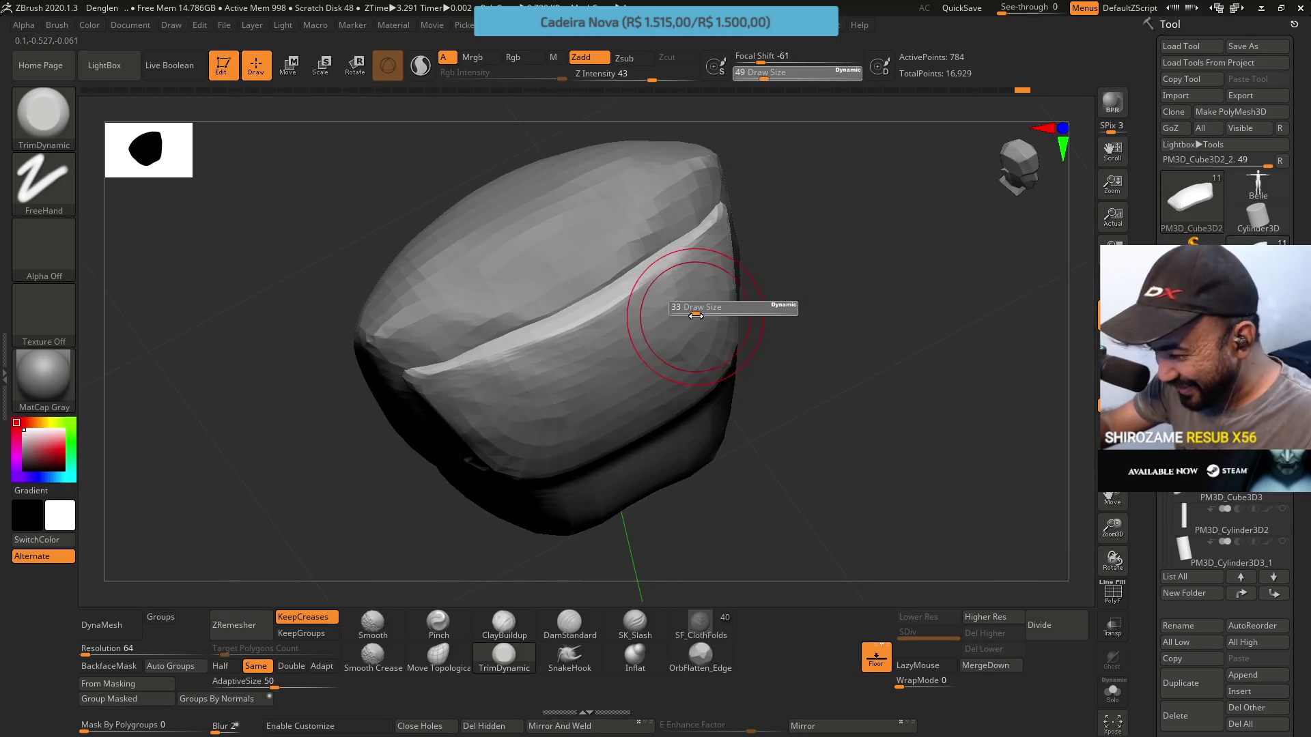
{"action": "left_click_drag", "start_coordinate": [695, 316], "coordinate": [696, 315]}
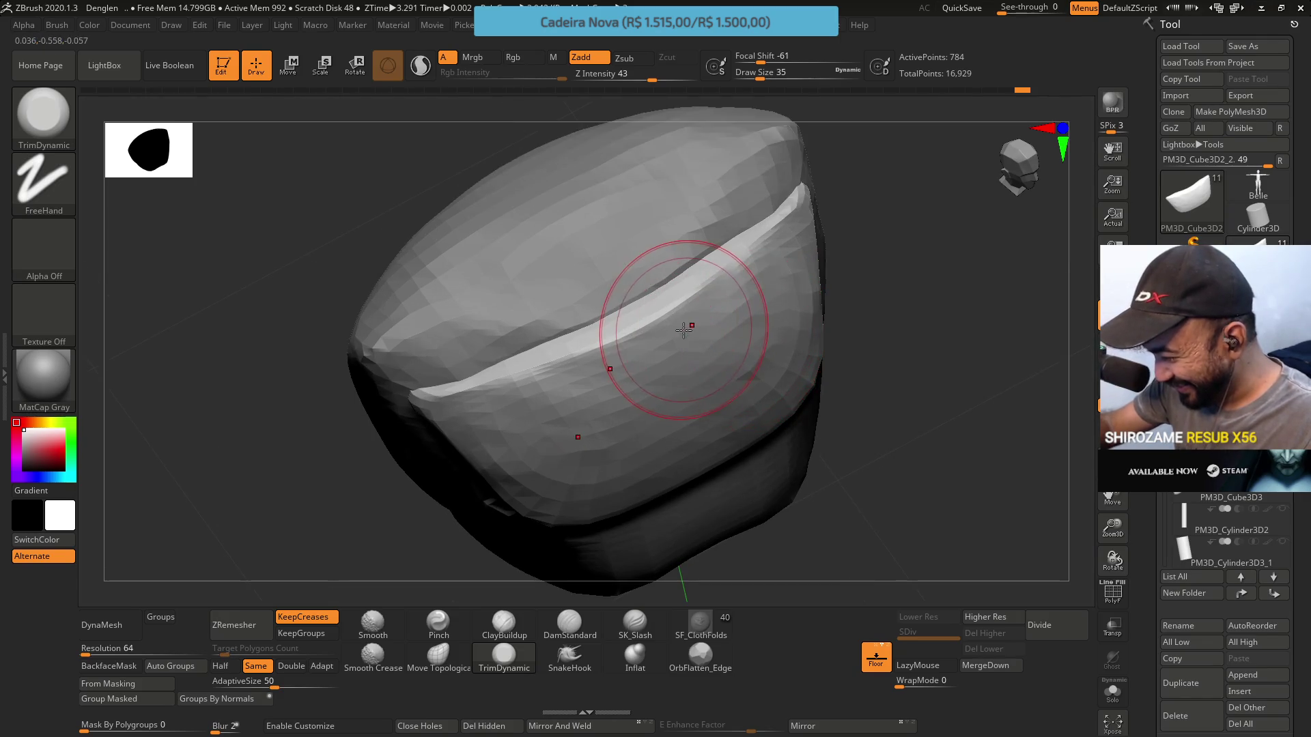
{"action": "middle_click", "coordinate": [725, 337]}
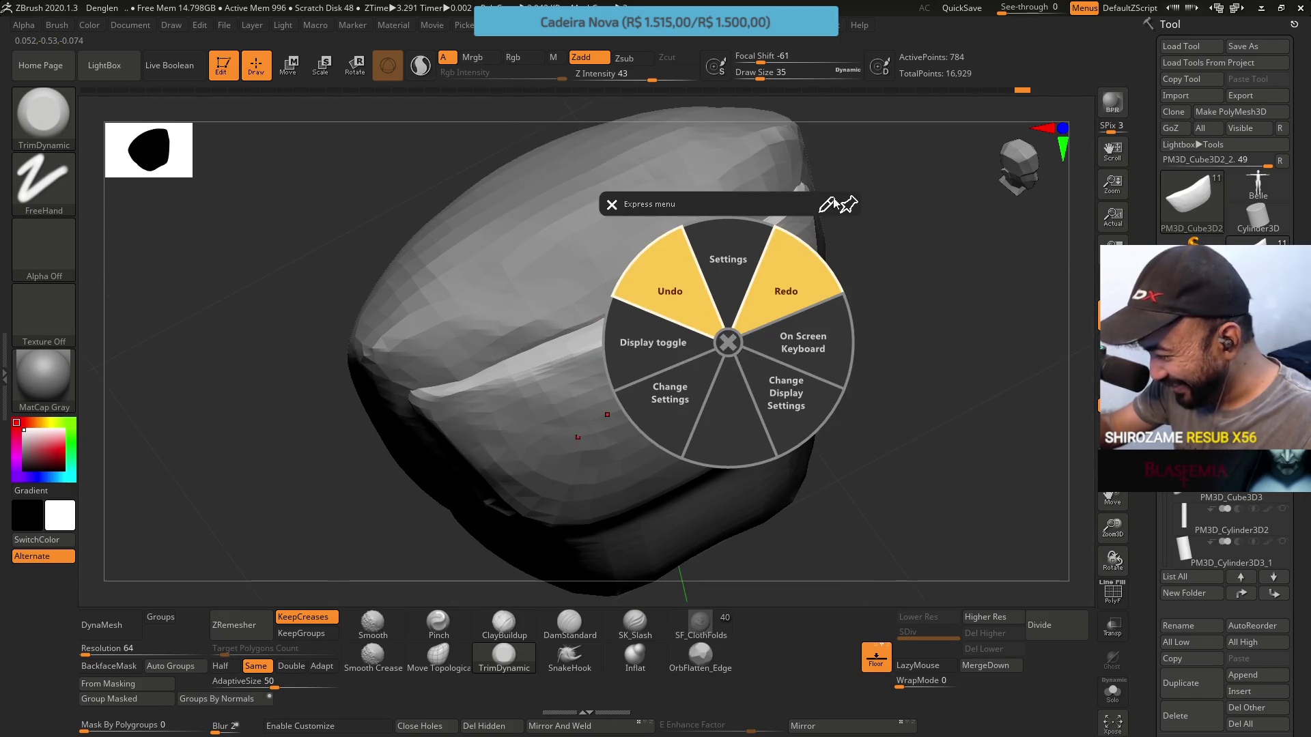
{"action": "left_click", "coordinate": [727, 341]}
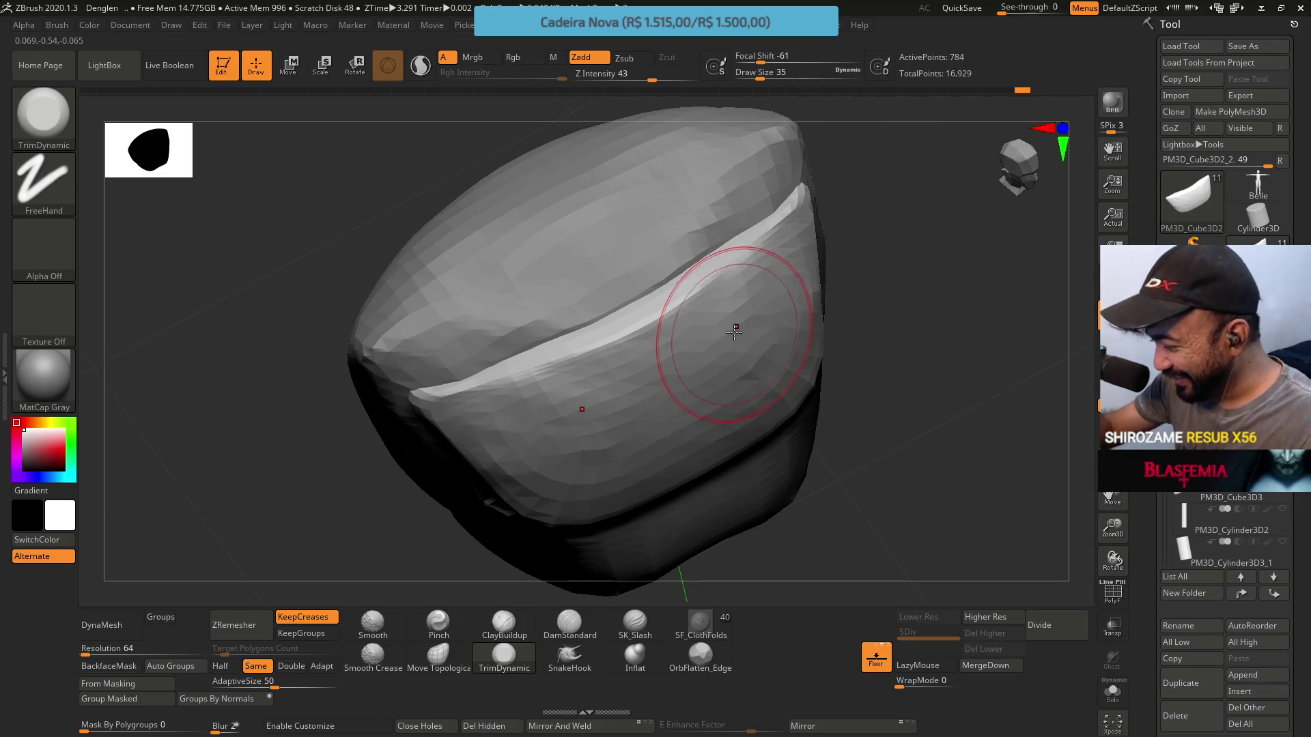
Set Focal Shift to -15 and trim the top and side planes flatter
{"action": "key", "text": "space"}
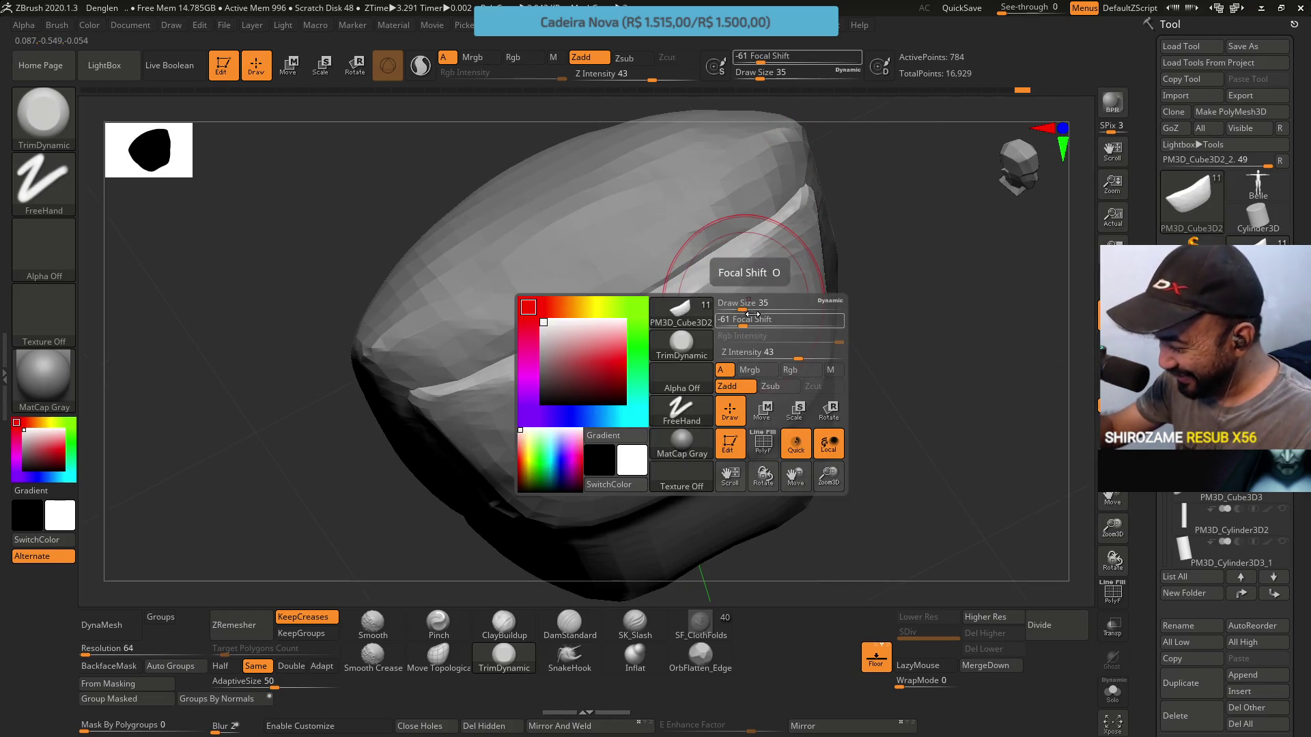
{"action": "left_click_drag", "start_coordinate": [743, 325], "coordinate": [767, 326]}
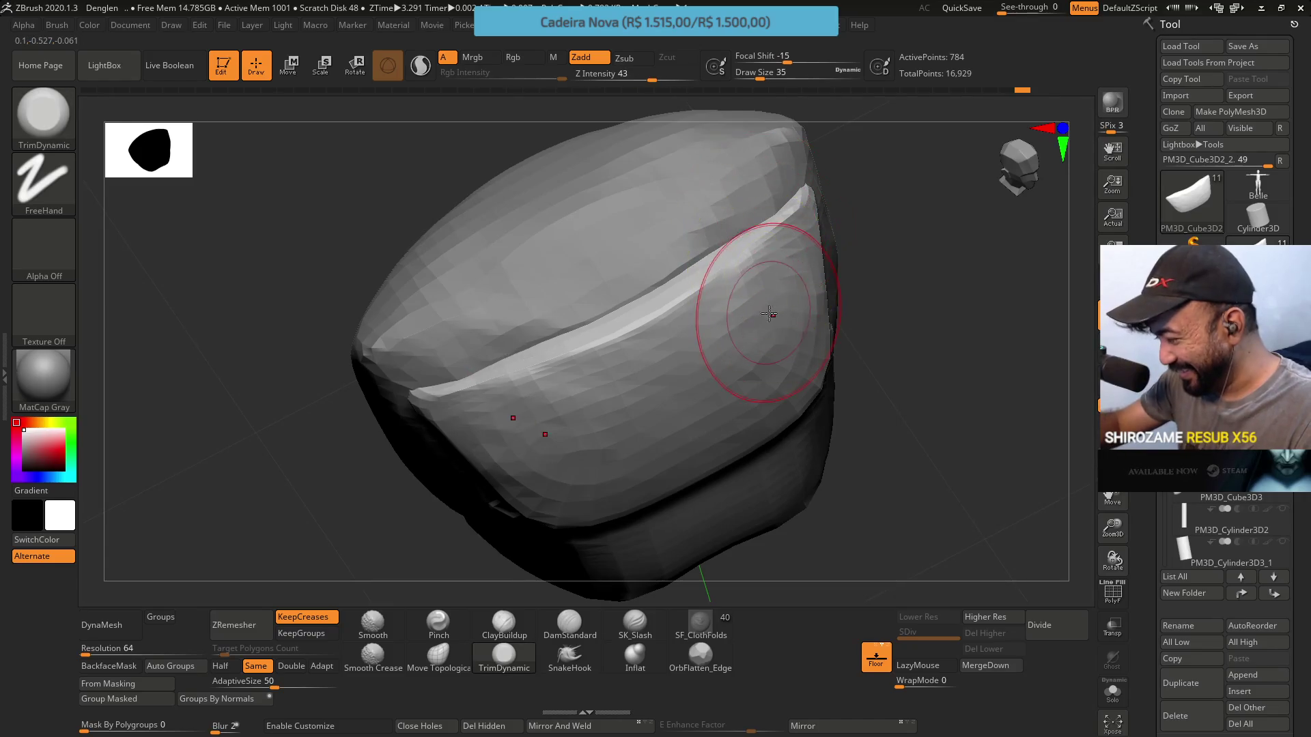
{"action": "left_click_drag", "start_coordinate": [754, 322], "coordinate": [746, 307]}
{"action": "right_click_drag", "start_coordinate": [768, 343], "coordinate": [760, 342]}
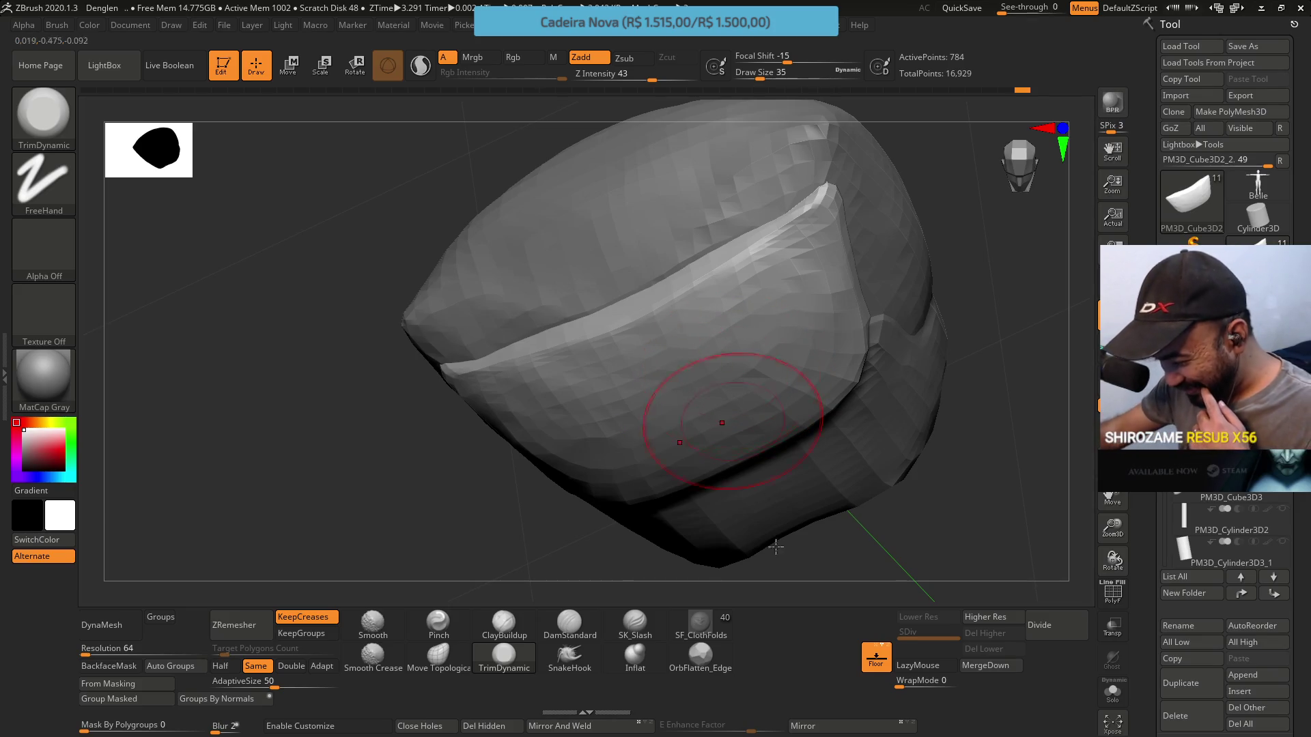
Run ZRemesher at Half twice to 290 points, then Divide once to 1,154 points
{"action": "left_click", "coordinate": [268, 623]}
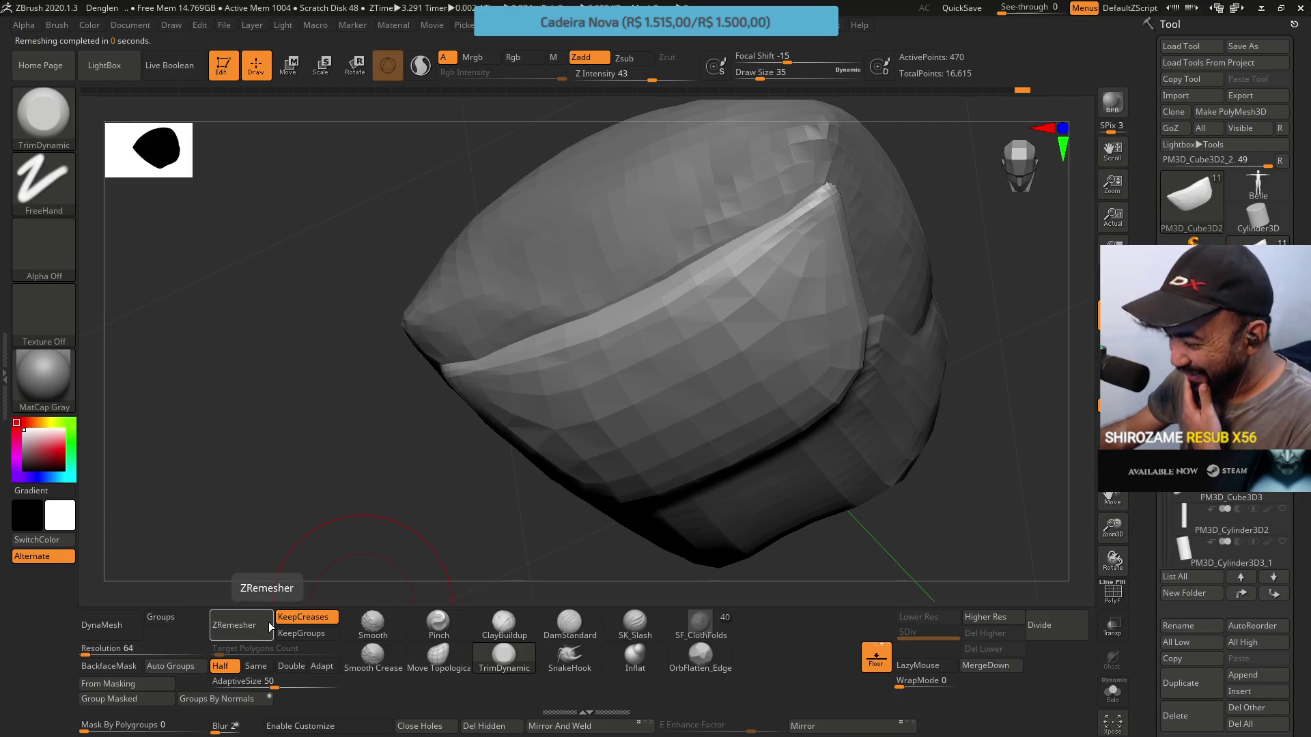
{"action": "left_click", "coordinate": [268, 622]}
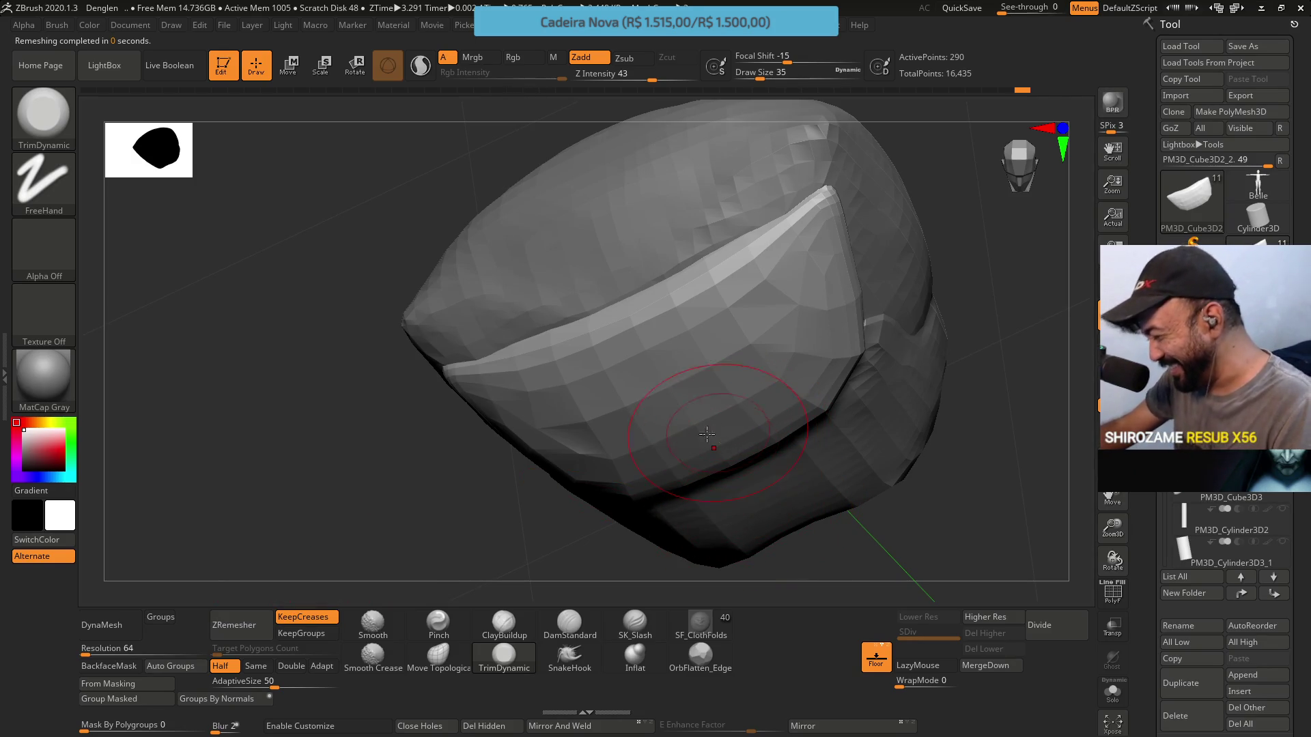
{"action": "mouse_move", "coordinate": [997, 465]}
{"action": "left_mouse_down"}
{"action": "mouse_move", "coordinate": [962, 478]}
{"action": "mouse_move", "coordinate": [937, 470]}
{"action": "left_mouse_up"}
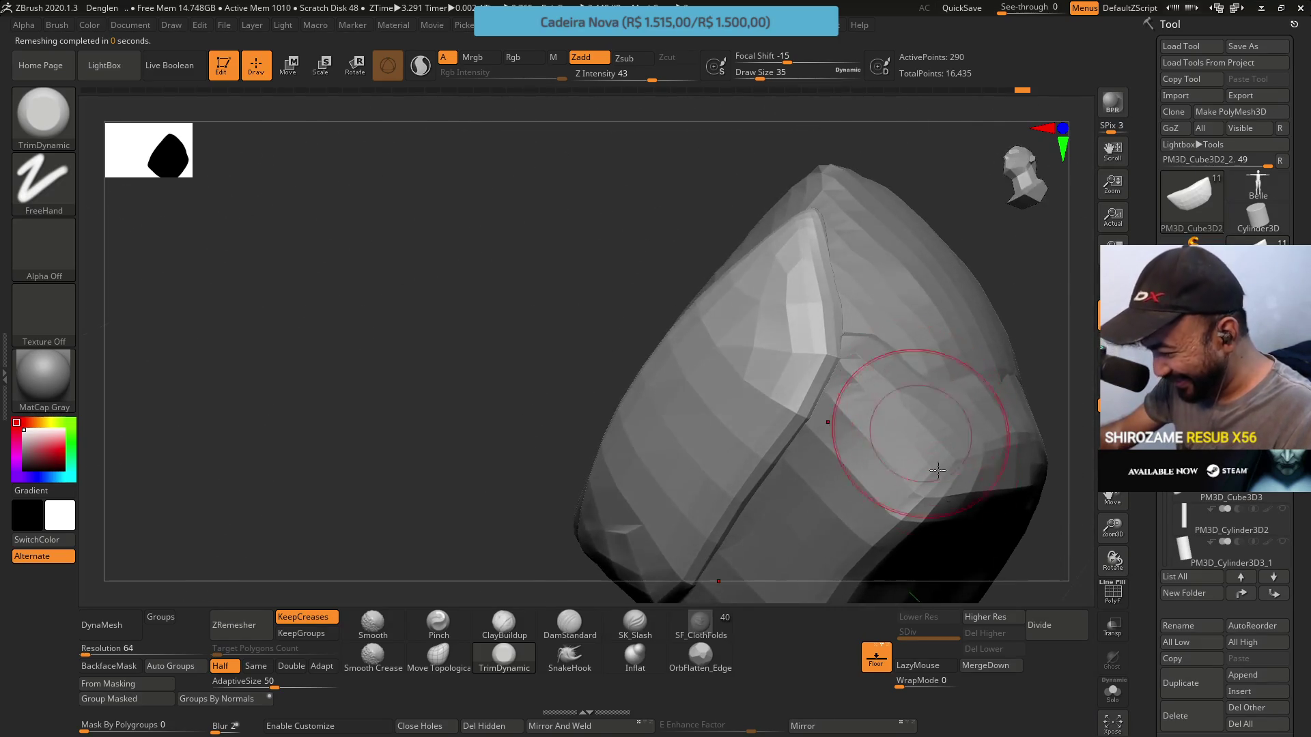
{"action": "left_click_drag", "start_coordinate": [986, 571], "coordinate": [987, 557]}
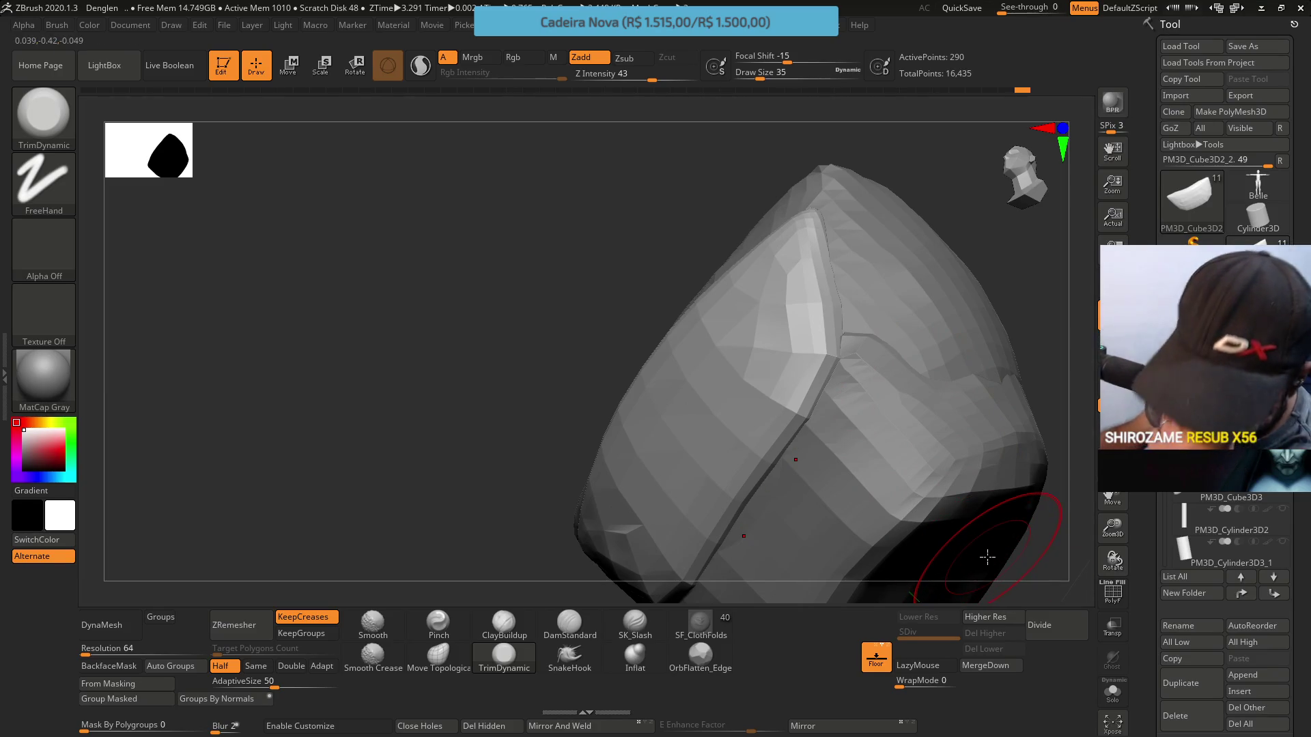
{"action": "left_click", "coordinate": [1053, 637]}
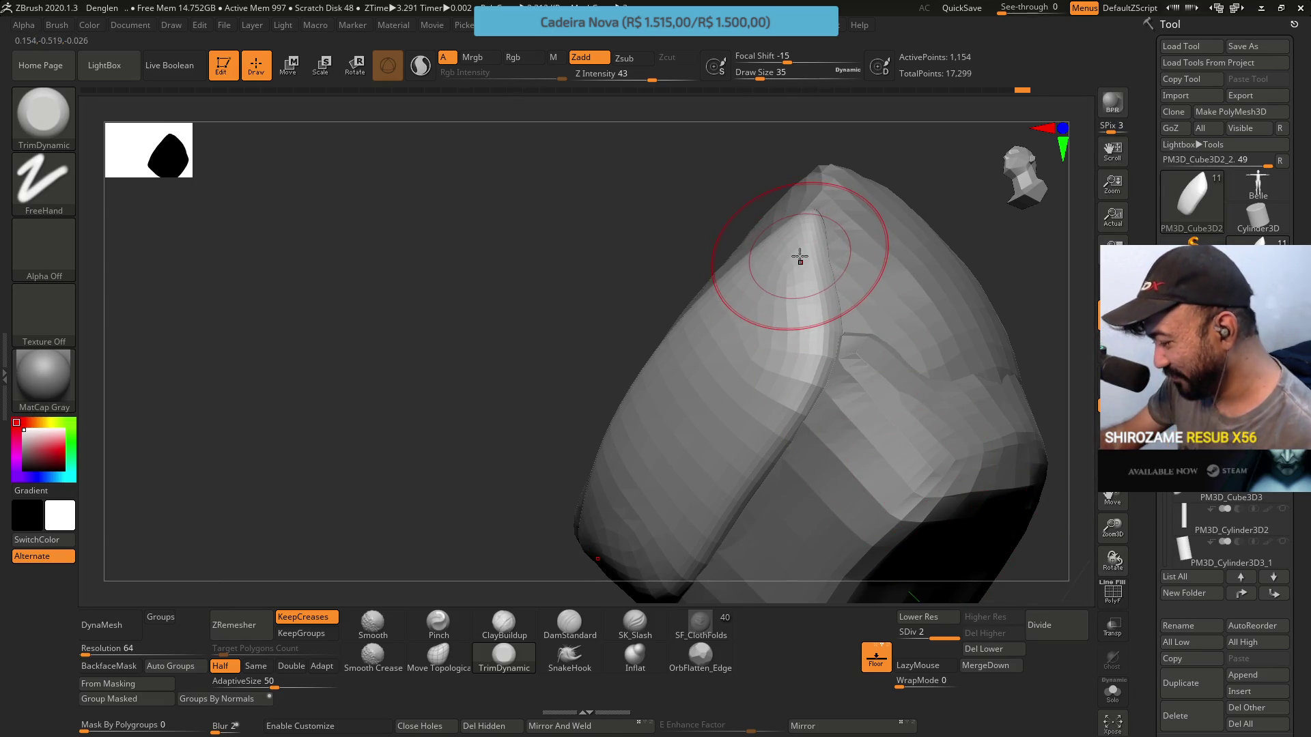
Select the Pinch brush and shrink its Draw Size to 17
{"action": "left_click", "coordinate": [438, 622]}
{"action": "right_click_drag", "start_coordinate": [790, 263], "coordinate": [788, 273]}
{"action": "mouse_move", "coordinate": [788, 273]}
{"action": "left_mouse_down"}
{"action": "mouse_move", "coordinate": [907, 278]}
{"action": "mouse_move", "coordinate": [810, 260]}
{"action": "mouse_move", "coordinate": [896, 249]}
{"action": "mouse_move", "coordinate": [802, 236]}
{"action": "left_mouse_up"}
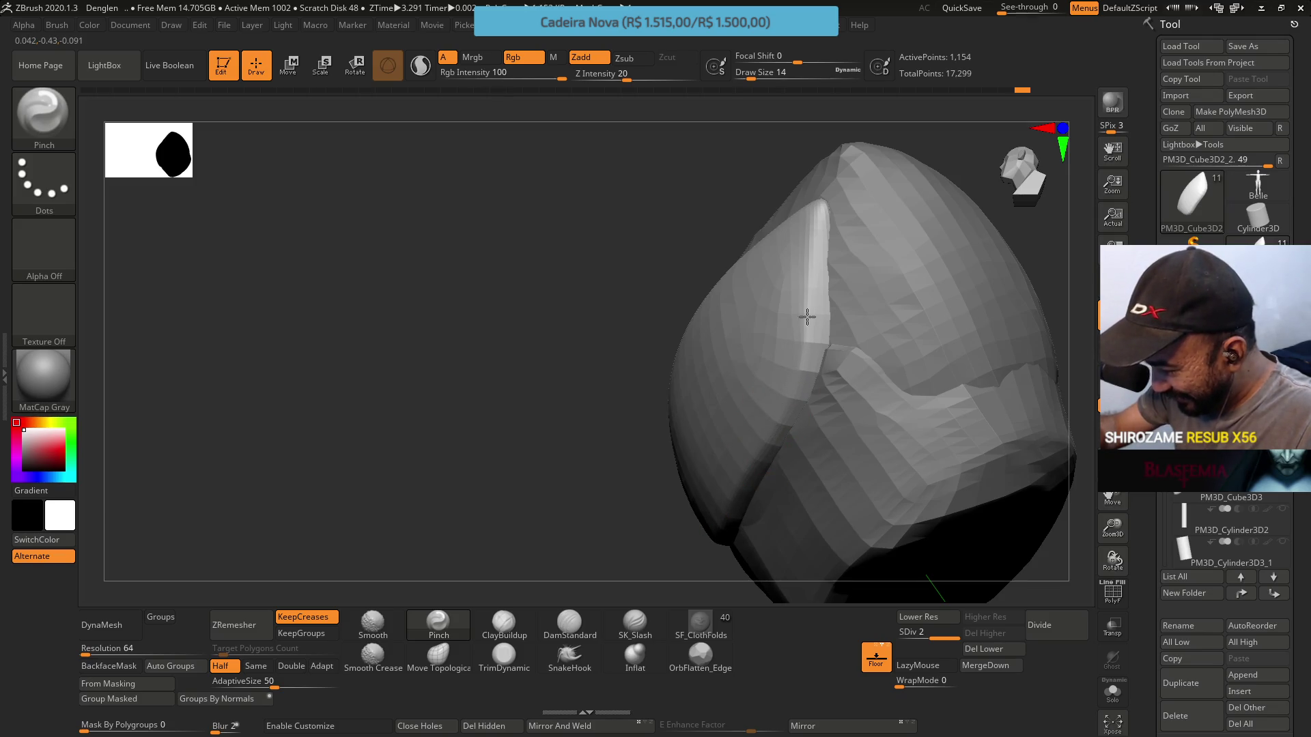
Drop the pelvis piece to SDiv 1 and select the Move Topological brush
{"action": "mouse_move", "coordinate": [777, 300]}
{"action": "left_mouse_down"}
{"action": "mouse_move", "coordinate": [810, 211]}
{"action": "mouse_move", "coordinate": [763, 375]}
{"action": "mouse_move", "coordinate": [821, 243]}
{"action": "left_mouse_up"}
{"action": "key", "text": "shift+d"}
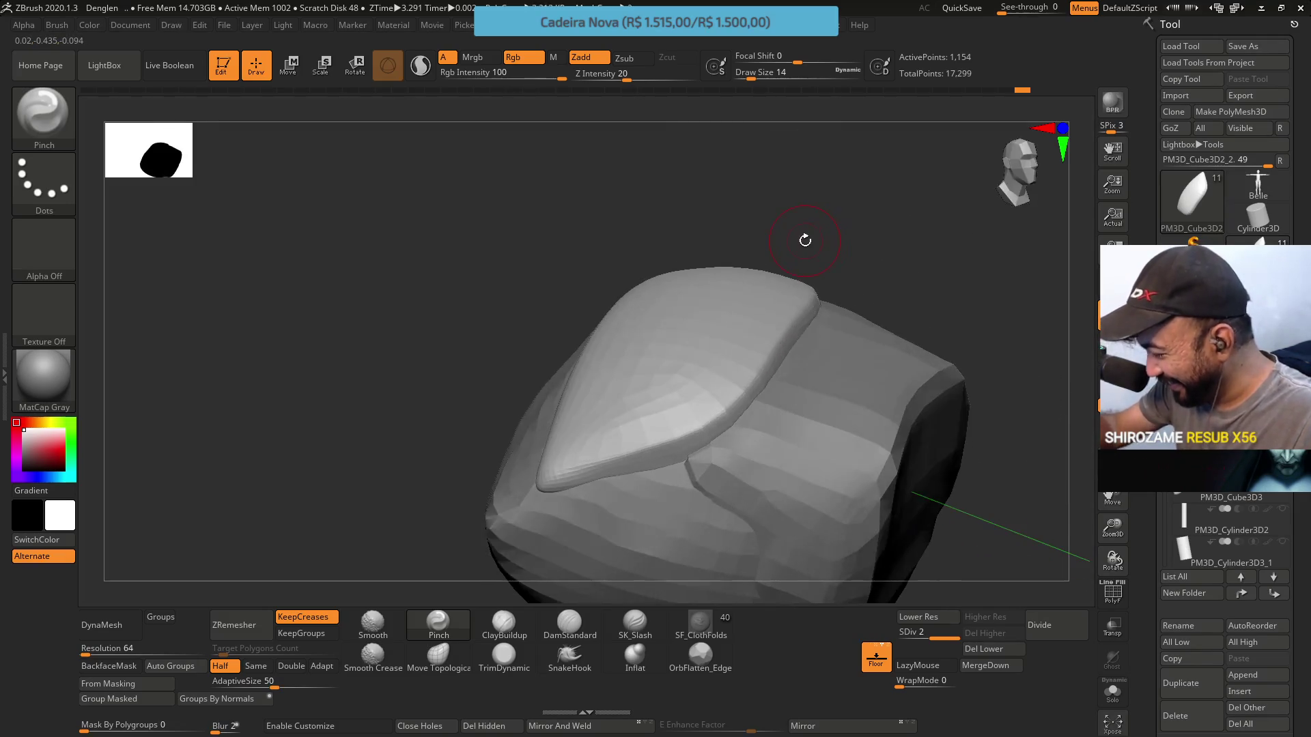
{"action": "left_click", "coordinate": [437, 657]}
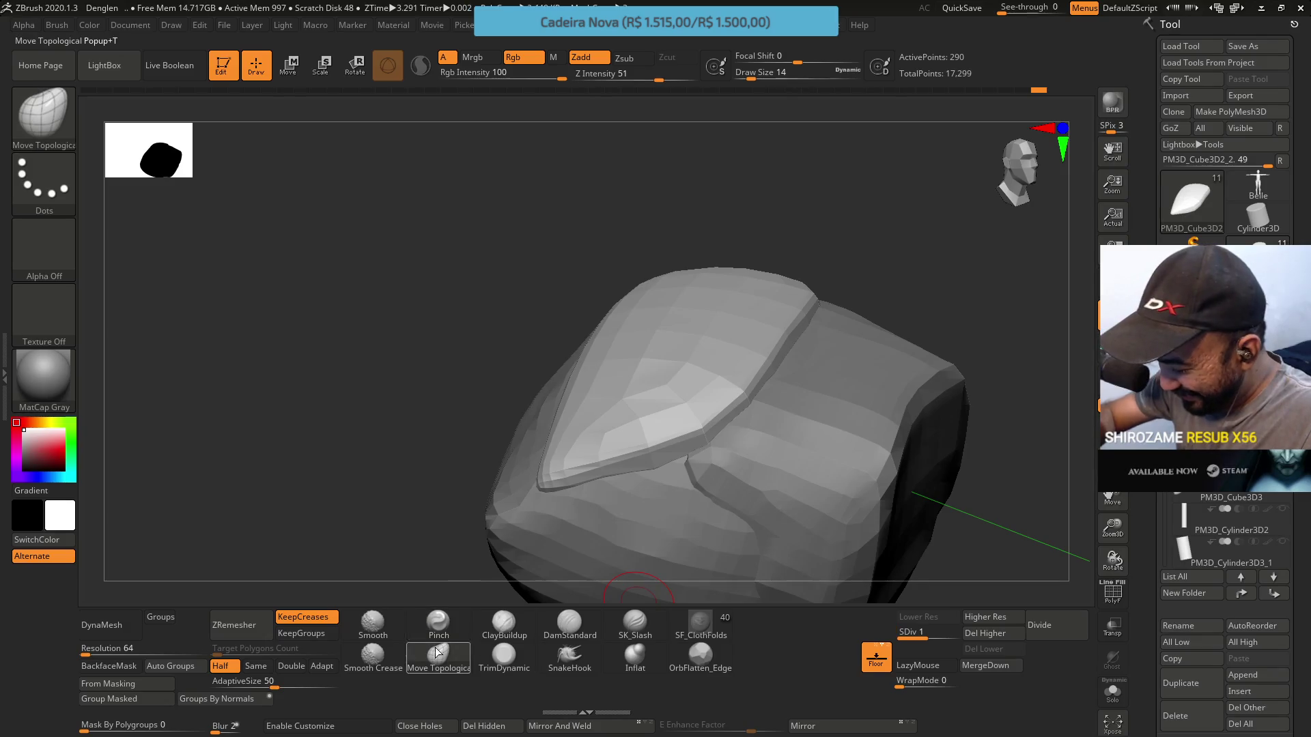
Resize the brush to 39 and inspect the faceted plate from top and side
{"action": "key", "text": "bracketright"}
{"action": "key", "text": "bracketright"}
{"action": "key", "text": "bracketright"}
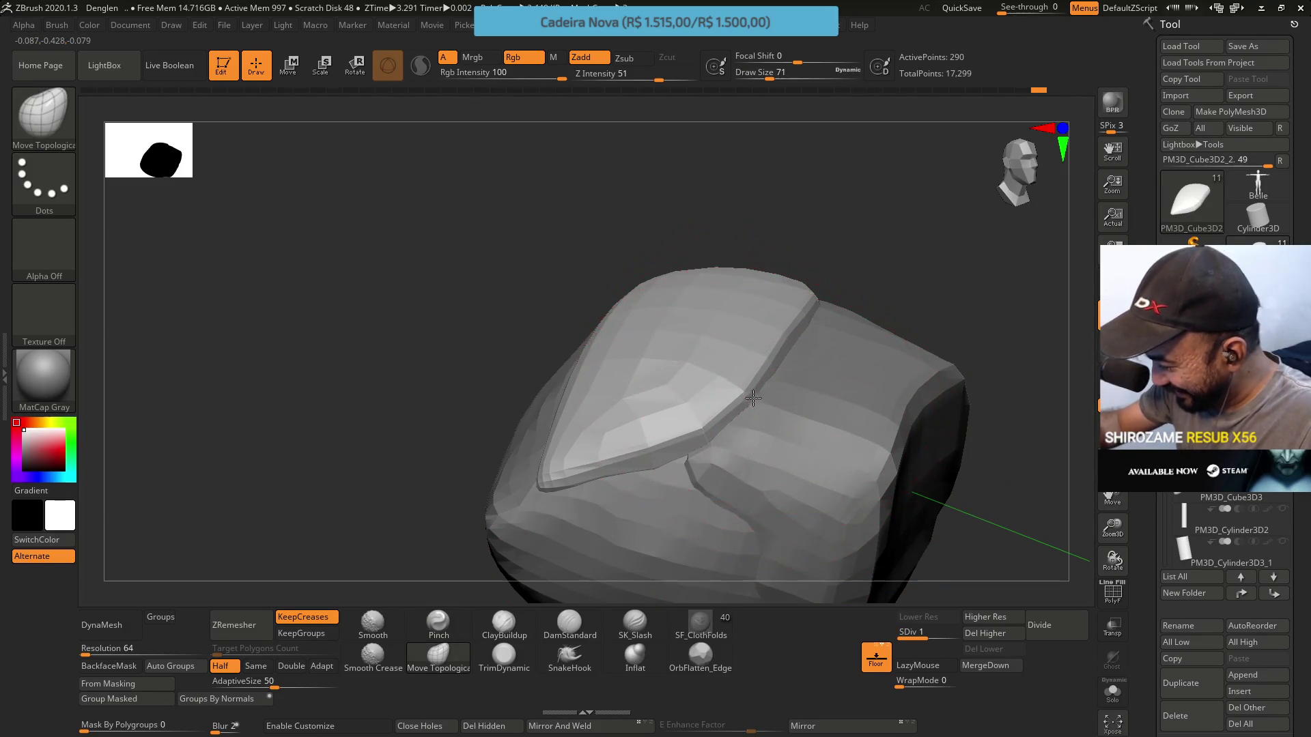
{"action": "mouse_move", "coordinate": [1004, 383]}
{"action": "left_mouse_down"}
{"action": "mouse_move", "coordinate": [805, 319]}
{"action": "mouse_move", "coordinate": [766, 403]}
{"action": "mouse_move", "coordinate": [780, 316]}
{"action": "mouse_move", "coordinate": [770, 410]}
{"action": "left_mouse_up"}
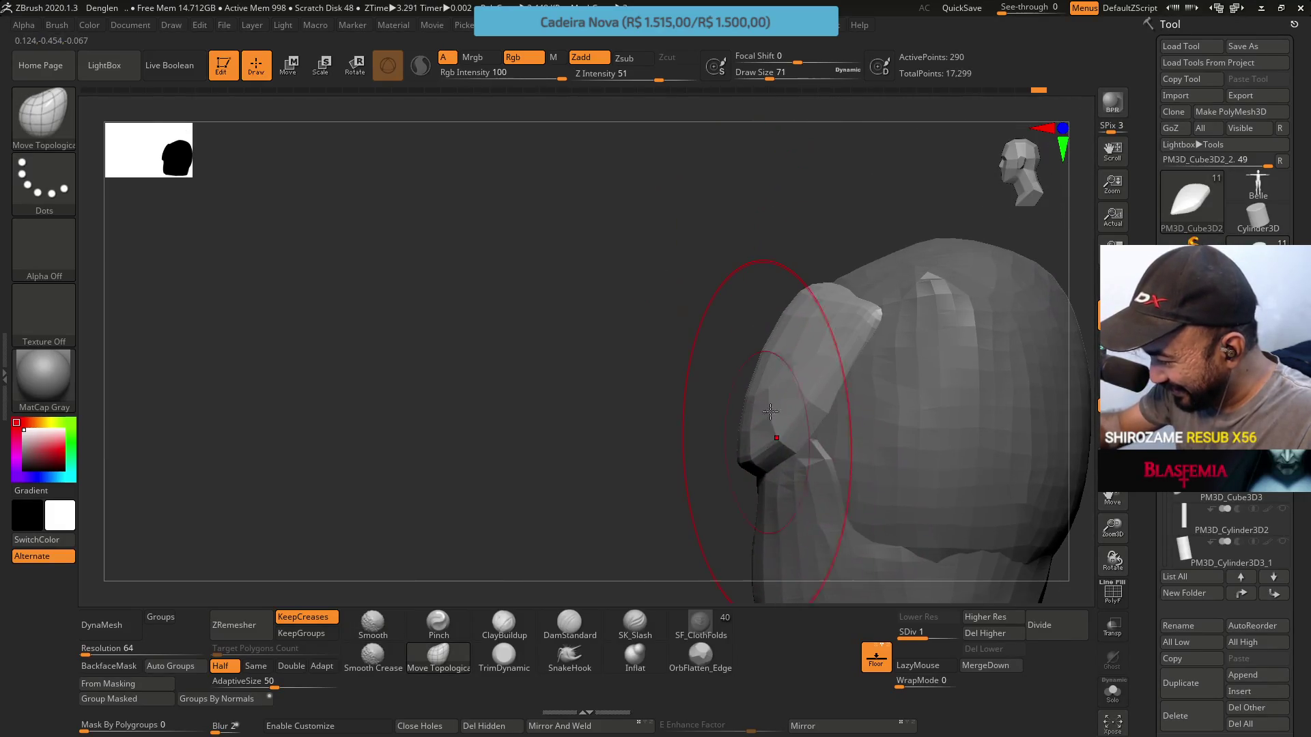
{"action": "key", "text": "s"}
{"action": "mouse_move", "coordinate": [775, 259]}
{"action": "left_mouse_down"}
{"action": "mouse_move", "coordinate": [792, 306]}
{"action": "mouse_move", "coordinate": [758, 288]}
{"action": "mouse_move", "coordinate": [766, 280]}
{"action": "mouse_move", "coordinate": [744, 292]}
{"action": "mouse_move", "coordinate": [785, 267]}
{"action": "mouse_move", "coordinate": [820, 211]}
{"action": "left_mouse_up"}
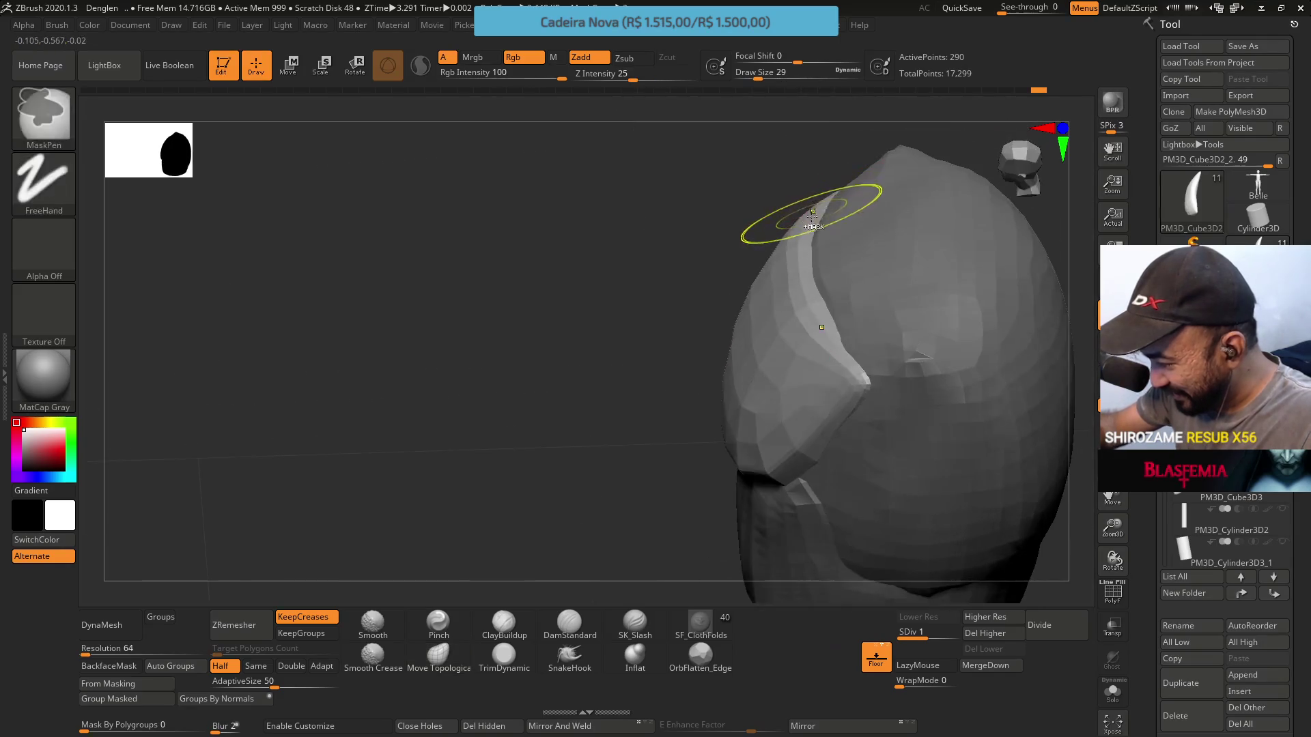
{"action": "left_click_drag", "start_coordinate": [790, 257], "coordinate": [839, 250]}
Return to SDiv 2, select Pinch at Draw Size 14, and inspect the plate
{"action": "key", "text": "d"}
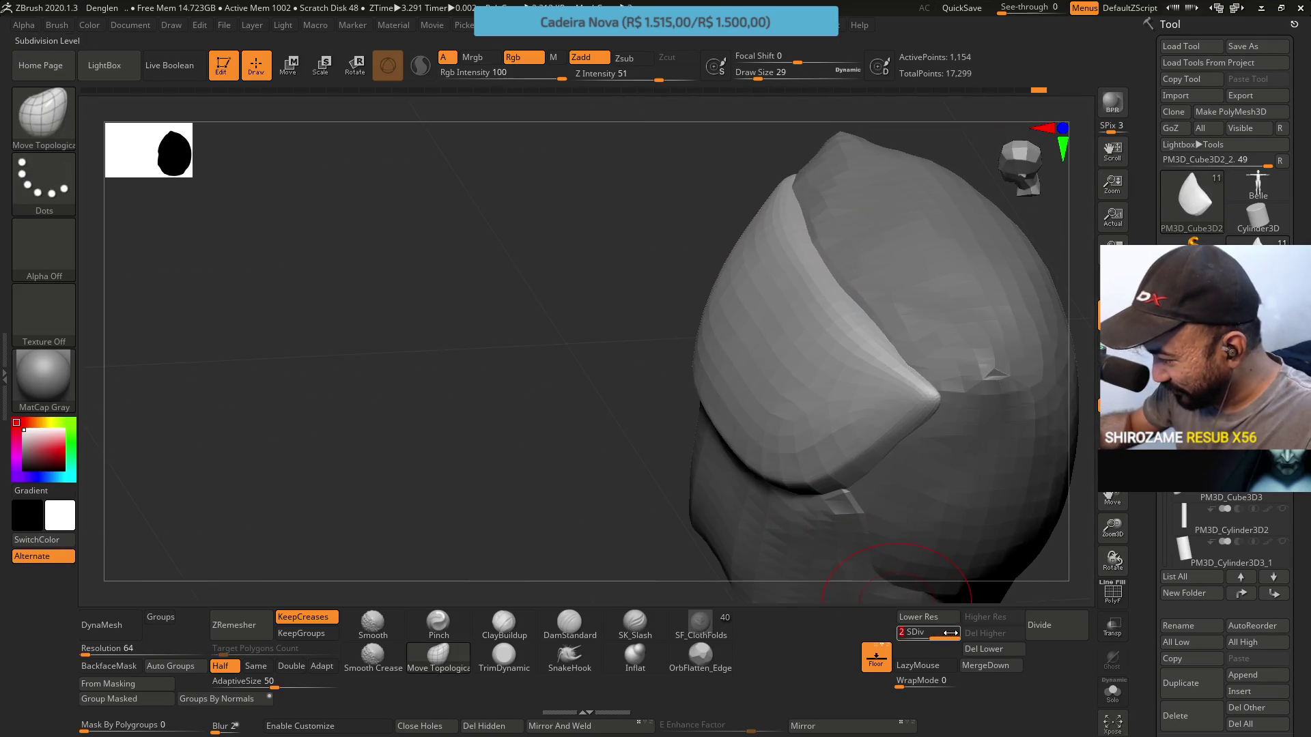
{"action": "mouse_move", "coordinate": [886, 409]}
{"action": "right_mouse_down"}
{"action": "mouse_move", "coordinate": [908, 307]}
{"action": "mouse_move", "coordinate": [882, 272]}
{"action": "right_mouse_up"}
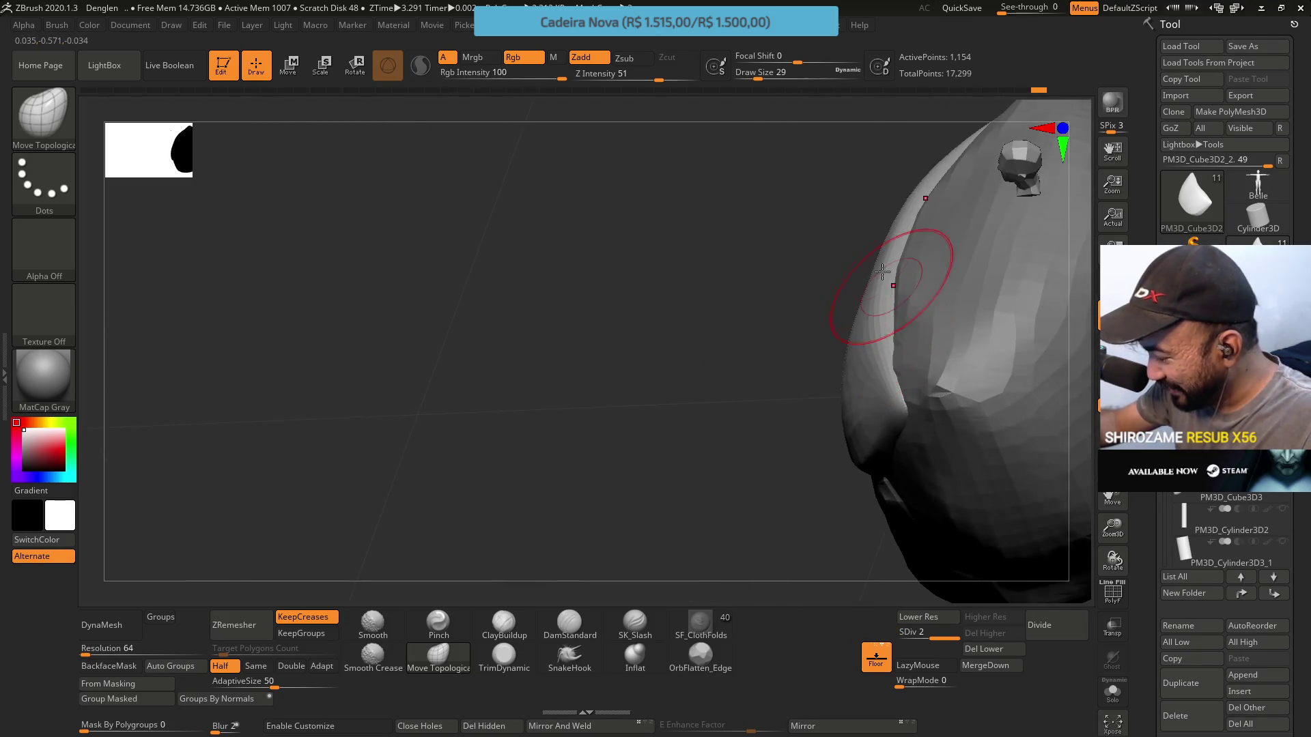
{"action": "left_click", "coordinate": [445, 620]}
{"action": "mouse_move", "coordinate": [898, 301]}
{"action": "right_mouse_down"}
{"action": "mouse_move", "coordinate": [899, 192]}
{"action": "mouse_move", "coordinate": [882, 257]}
{"action": "mouse_move", "coordinate": [842, 284]}
{"action": "mouse_move", "coordinate": [878, 292]}
{"action": "right_mouse_up"}
{"action": "key", "text": "s"}
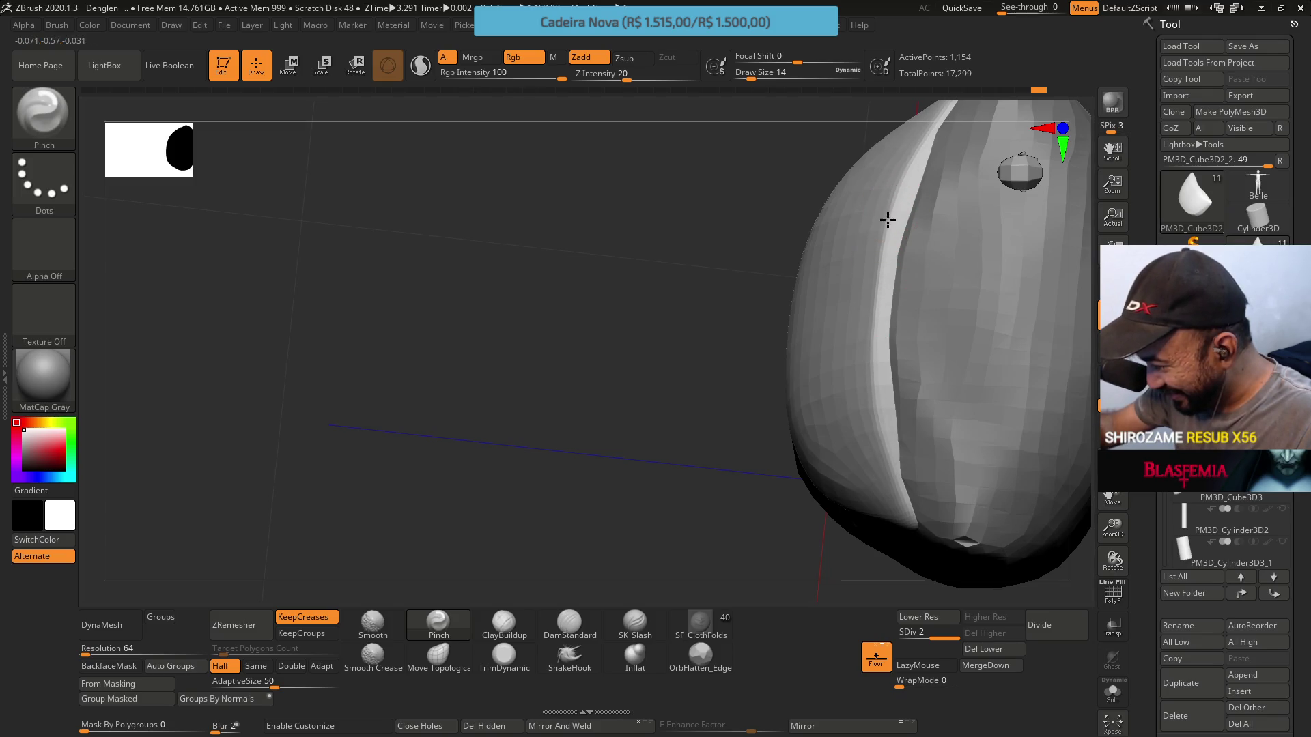
{"action": "mouse_move", "coordinate": [874, 394]}
{"action": "right_mouse_down"}
{"action": "mouse_move", "coordinate": [901, 275]}
{"action": "mouse_move", "coordinate": [828, 404]}
{"action": "mouse_move", "coordinate": [892, 380]}
{"action": "right_mouse_up"}
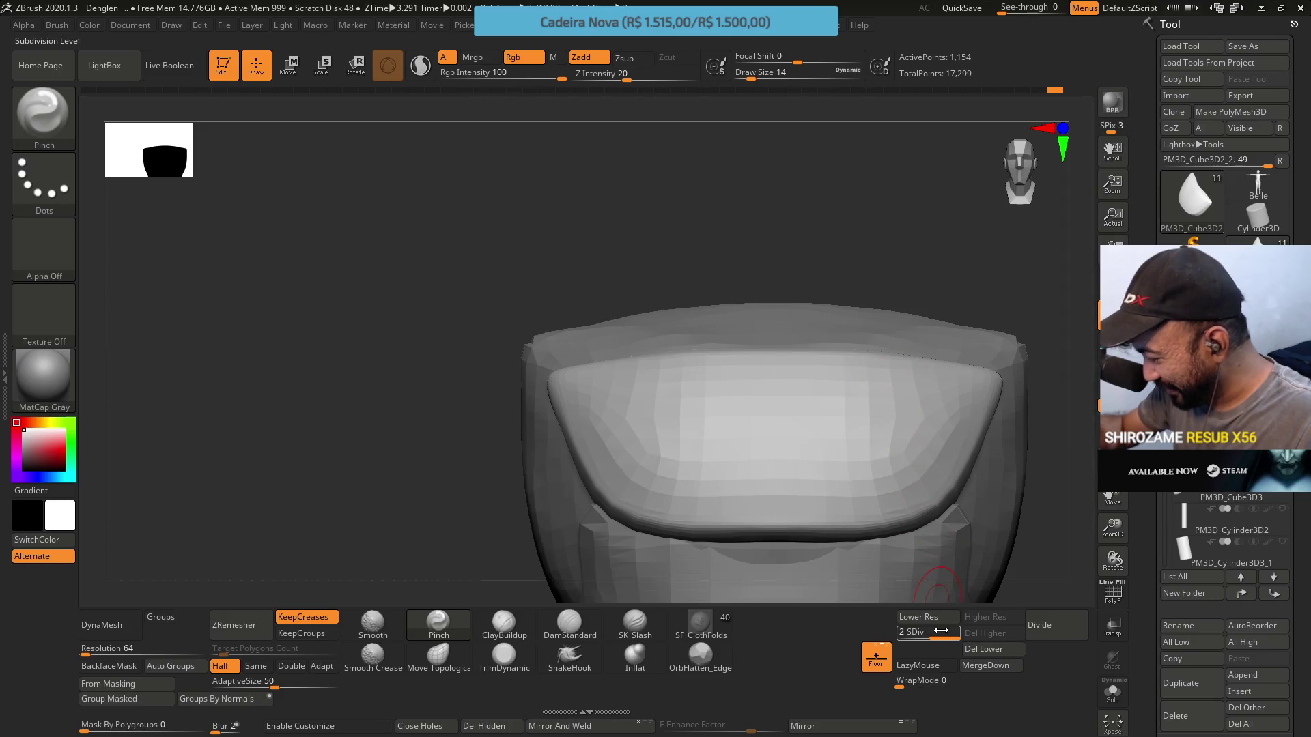
Drop to SDiv 1, pick the trim brush, and snap the model to front view
{"action": "left_click_drag", "start_coordinate": [941, 631], "coordinate": [911, 632]}
{"action": "mouse_move", "coordinate": [784, 387]}
{"action": "right_mouse_down"}
{"action": "mouse_move", "coordinate": [830, 452]}
{"action": "mouse_move", "coordinate": [808, 471]}
{"action": "right_mouse_up"}
{"action": "left_click", "coordinate": [503, 656]}
{"action": "mouse_move", "coordinate": [751, 382]}
{"action": "right_mouse_down"}
{"action": "mouse_move", "coordinate": [832, 303]}
{"action": "mouse_move", "coordinate": [885, 412]}
{"action": "mouse_move", "coordinate": [899, 350]}
{"action": "right_mouse_up"}
{"action": "key", "text": "ctrl"}
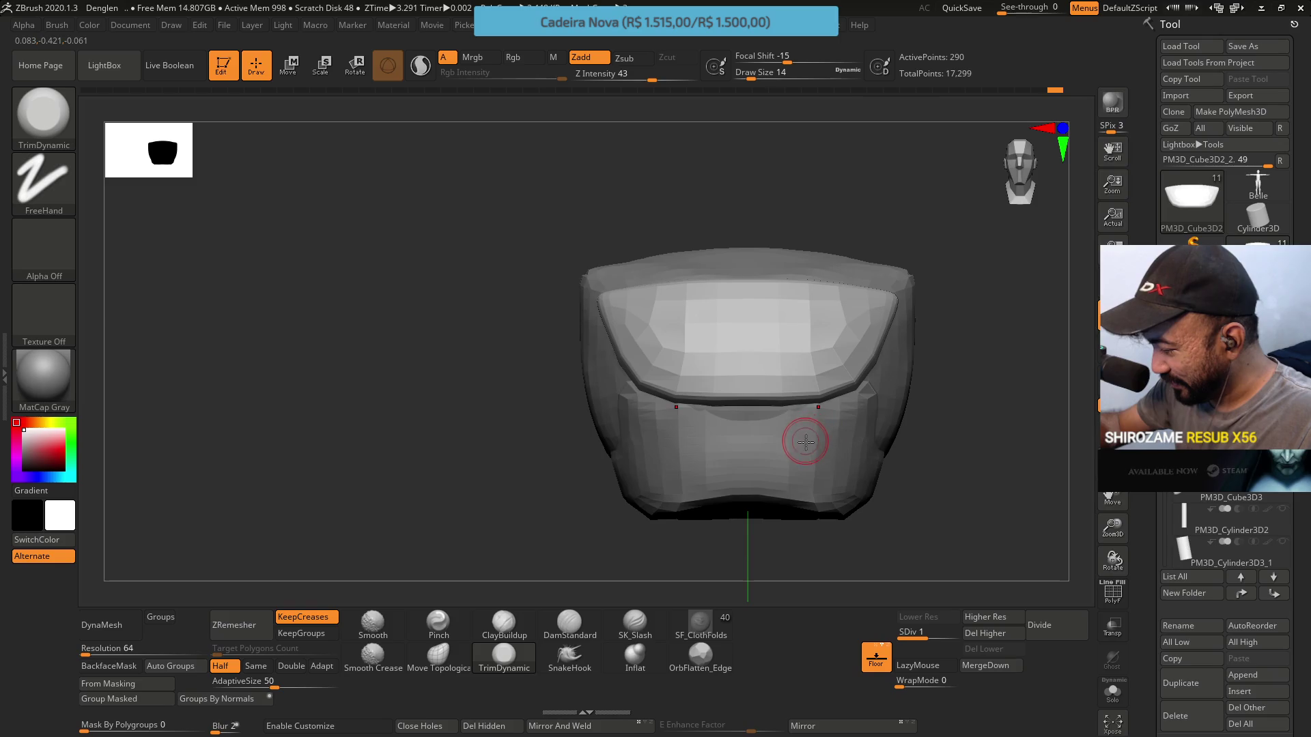
{"action": "mouse_move", "coordinate": [806, 449]}
{"action": "right_mouse_down"}
{"action": "mouse_move", "coordinate": [863, 387]}
{"action": "mouse_move", "coordinate": [825, 420]}
{"action": "right_mouse_up"}
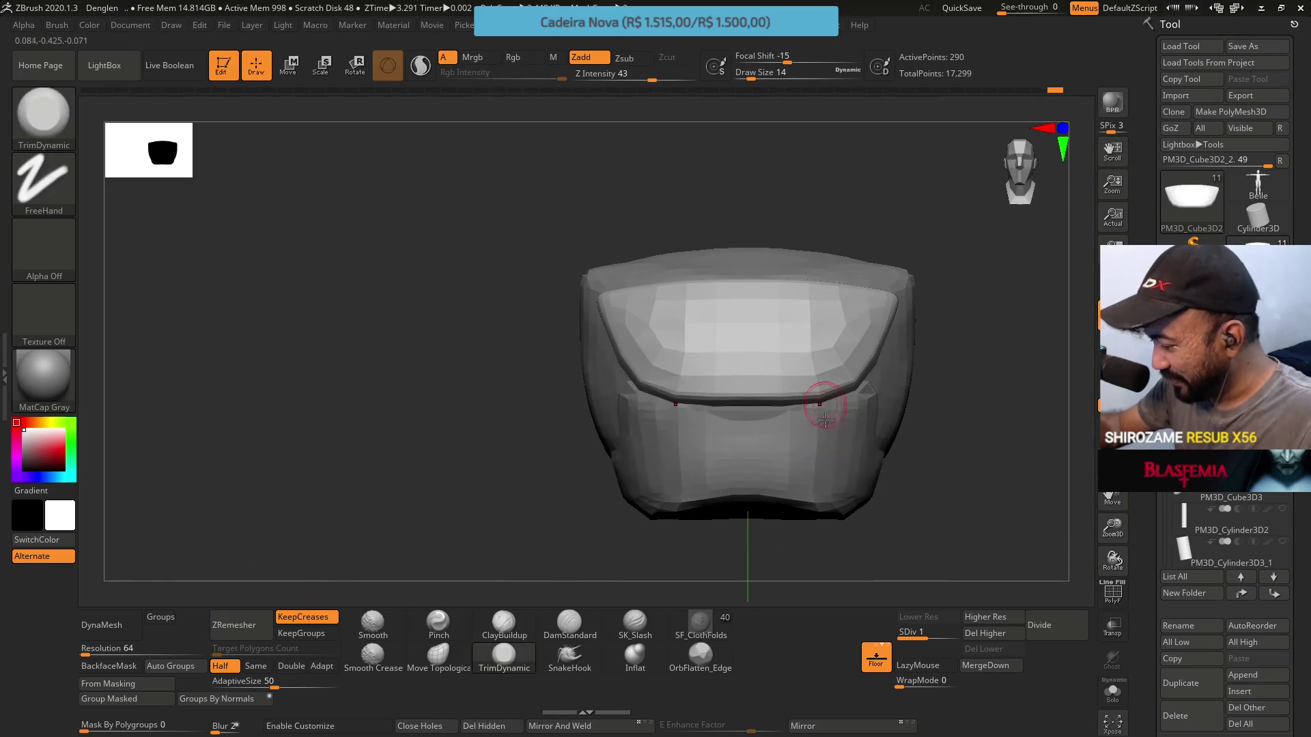
Switch to Move Topological and set its Draw Size to 74
{"action": "left_click", "coordinate": [440, 659]}
{"action": "key", "text": "s"}
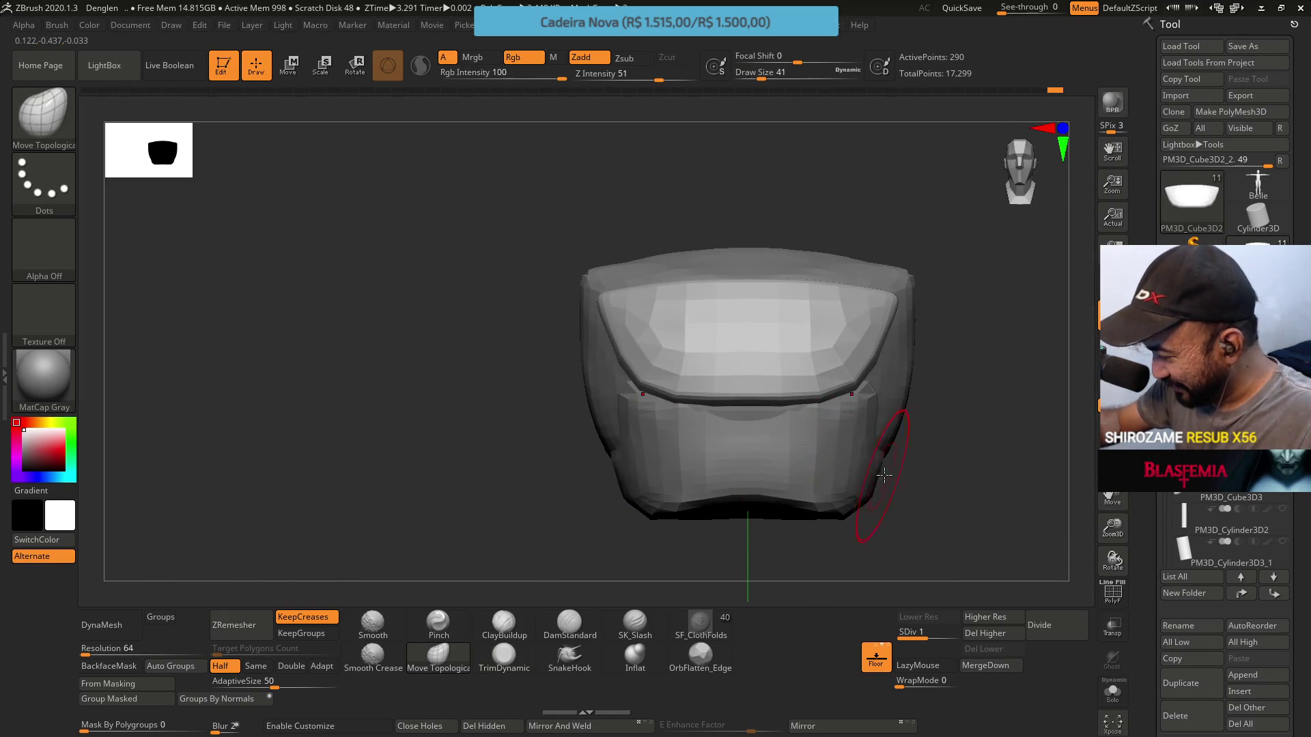
{"action": "left_click_drag", "start_coordinate": [874, 476], "coordinate": [889, 476]}
{"action": "mouse_move", "coordinate": [896, 476]}
{"action": "right_mouse_down"}
{"action": "mouse_move", "coordinate": [785, 409]}
{"action": "mouse_move", "coordinate": [674, 380]}
{"action": "mouse_move", "coordinate": [849, 394]}
{"action": "right_mouse_up"}
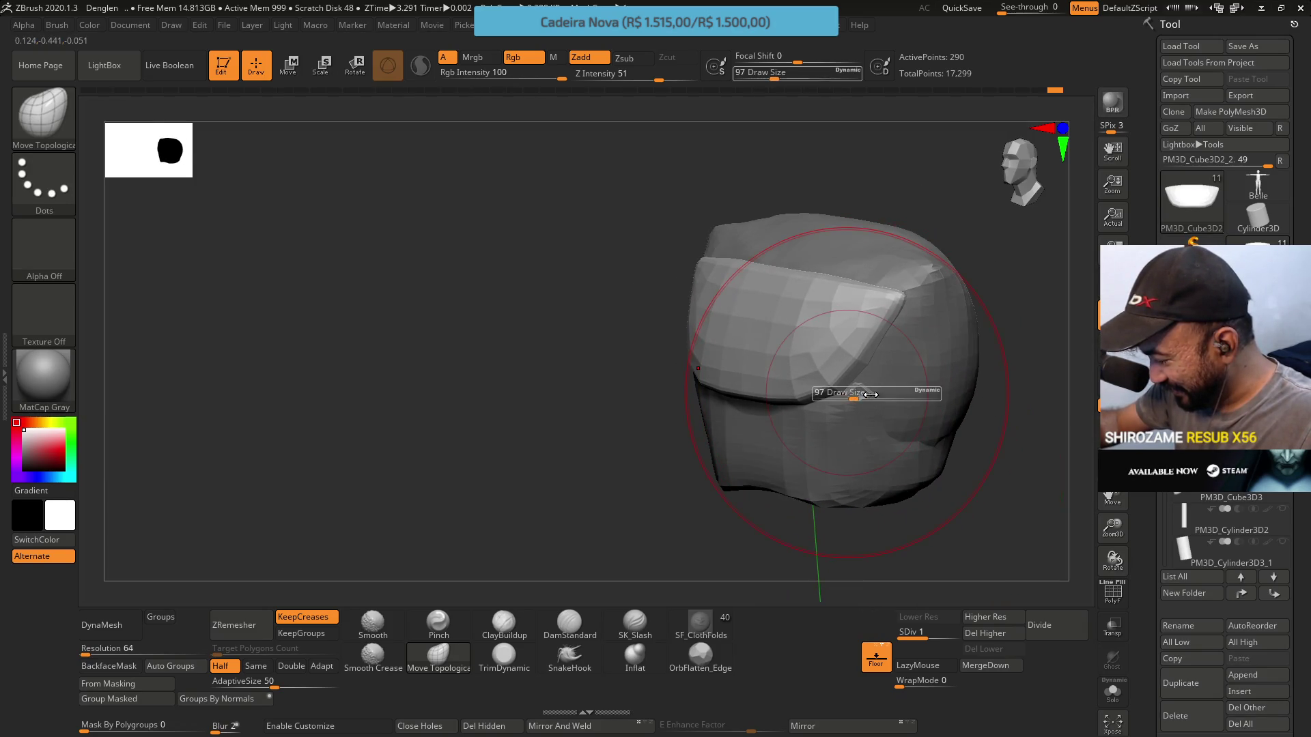
{"action": "key", "text": "s"}
{"action": "left_click_drag", "start_coordinate": [834, 378], "coordinate": [825, 378]}
{"action": "mouse_move", "coordinate": [847, 382]}
{"action": "right_mouse_down"}
{"action": "mouse_move", "coordinate": [850, 436]}
{"action": "mouse_move", "coordinate": [855, 391]}
{"action": "mouse_move", "coordinate": [828, 381]}
{"action": "right_mouse_up"}
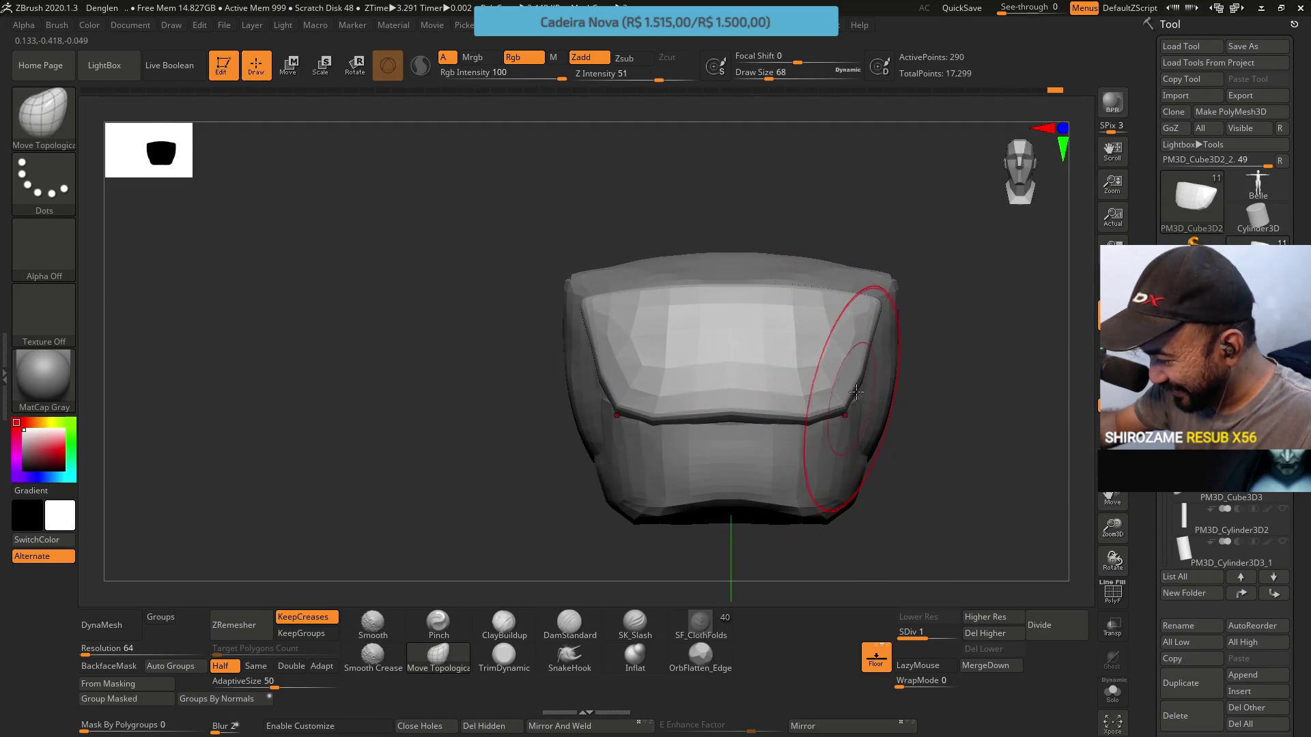
Push the shell form with Move Topological at brush sizes 108 and 56
{"action": "mouse_move", "coordinate": [844, 386]}
{"action": "right_mouse_down"}
{"action": "mouse_move", "coordinate": [845, 356]}
{"action": "mouse_move", "coordinate": [825, 346]}
{"action": "right_mouse_up"}
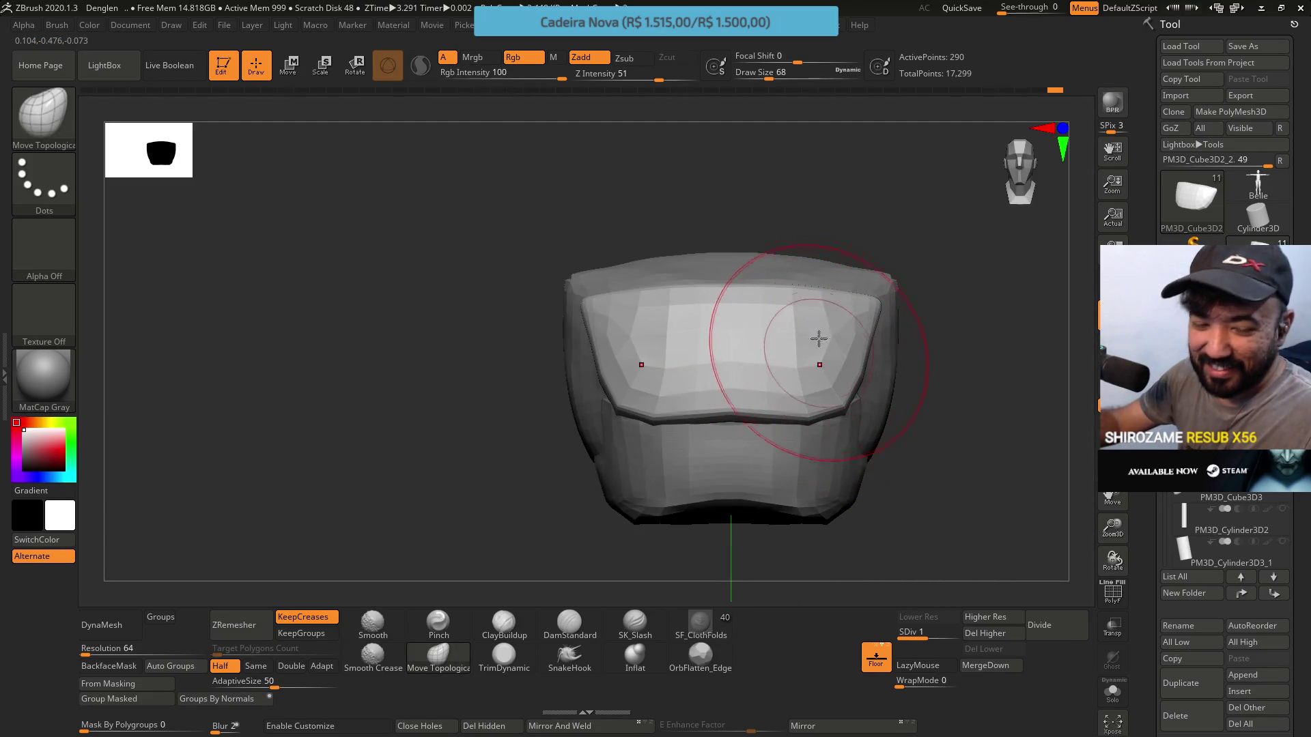
{"action": "mouse_move", "coordinate": [935, 311]}
{"action": "right_mouse_down"}
{"action": "mouse_move", "coordinate": [730, 314]}
{"action": "mouse_move", "coordinate": [762, 367]}
{"action": "right_mouse_up"}
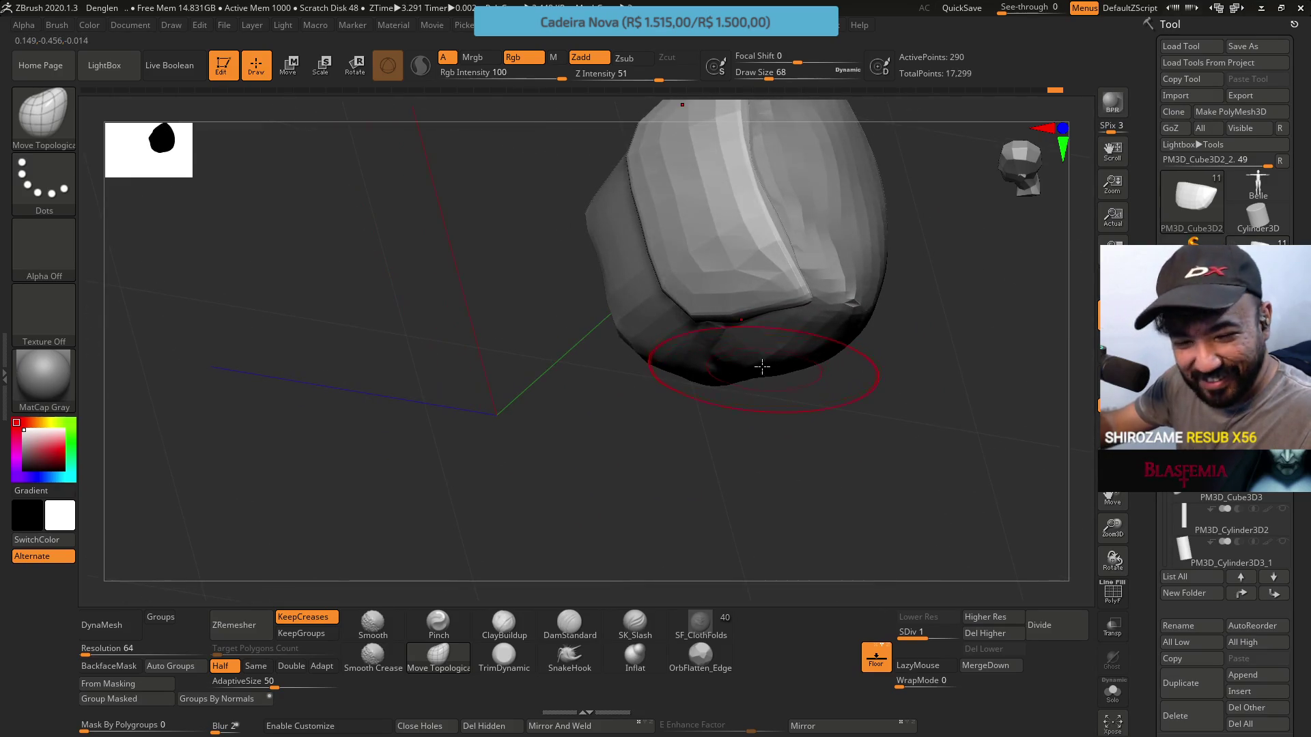
{"action": "key", "text": "s"}
{"action": "left_click_drag", "start_coordinate": [778, 362], "coordinate": [802, 361]}
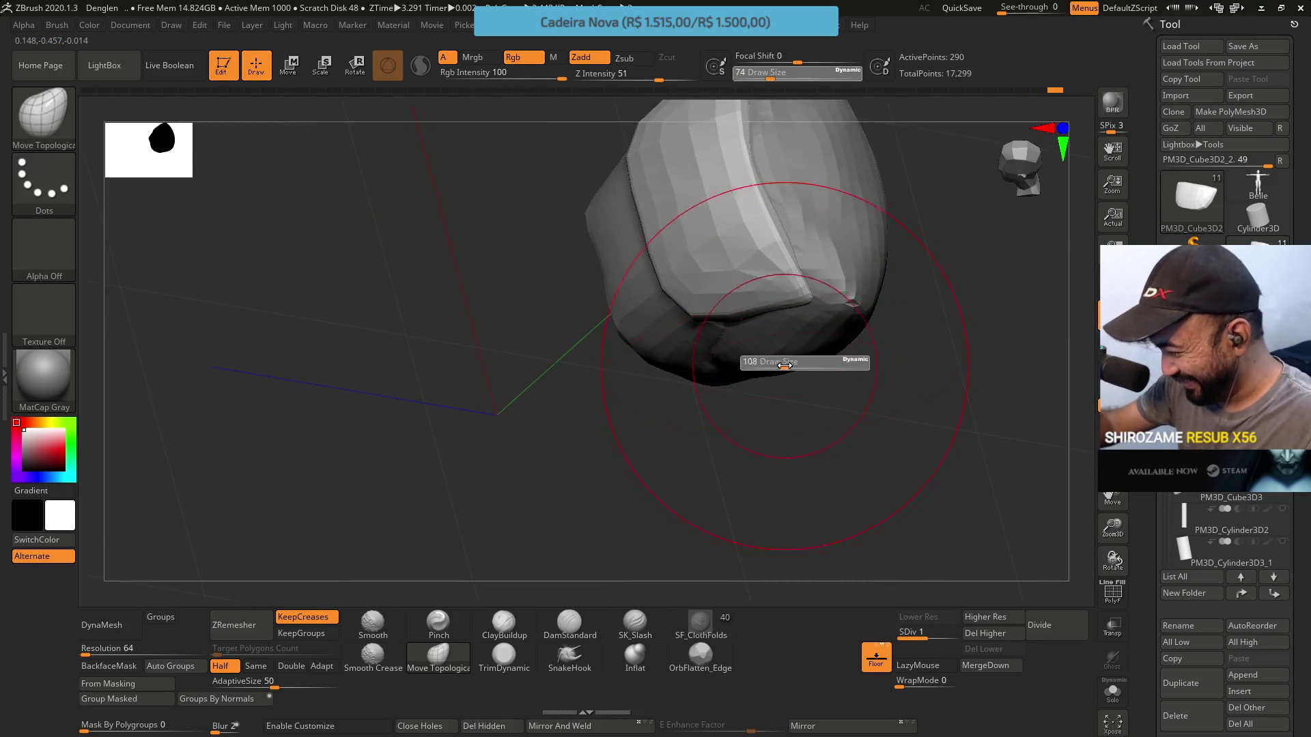
{"action": "mouse_move", "coordinate": [790, 324]}
{"action": "right_mouse_down"}
{"action": "mouse_move", "coordinate": [778, 225]}
{"action": "mouse_move", "coordinate": [811, 266]}
{"action": "right_mouse_up"}
{"action": "mouse_move", "coordinate": [667, 253]}
{"action": "right_mouse_down"}
{"action": "mouse_move", "coordinate": [703, 375]}
{"action": "mouse_move", "coordinate": [727, 377]}
{"action": "right_mouse_up"}
{"action": "key", "text": "s"}
{"action": "left_click_drag", "start_coordinate": [728, 376], "coordinate": [710, 375]}
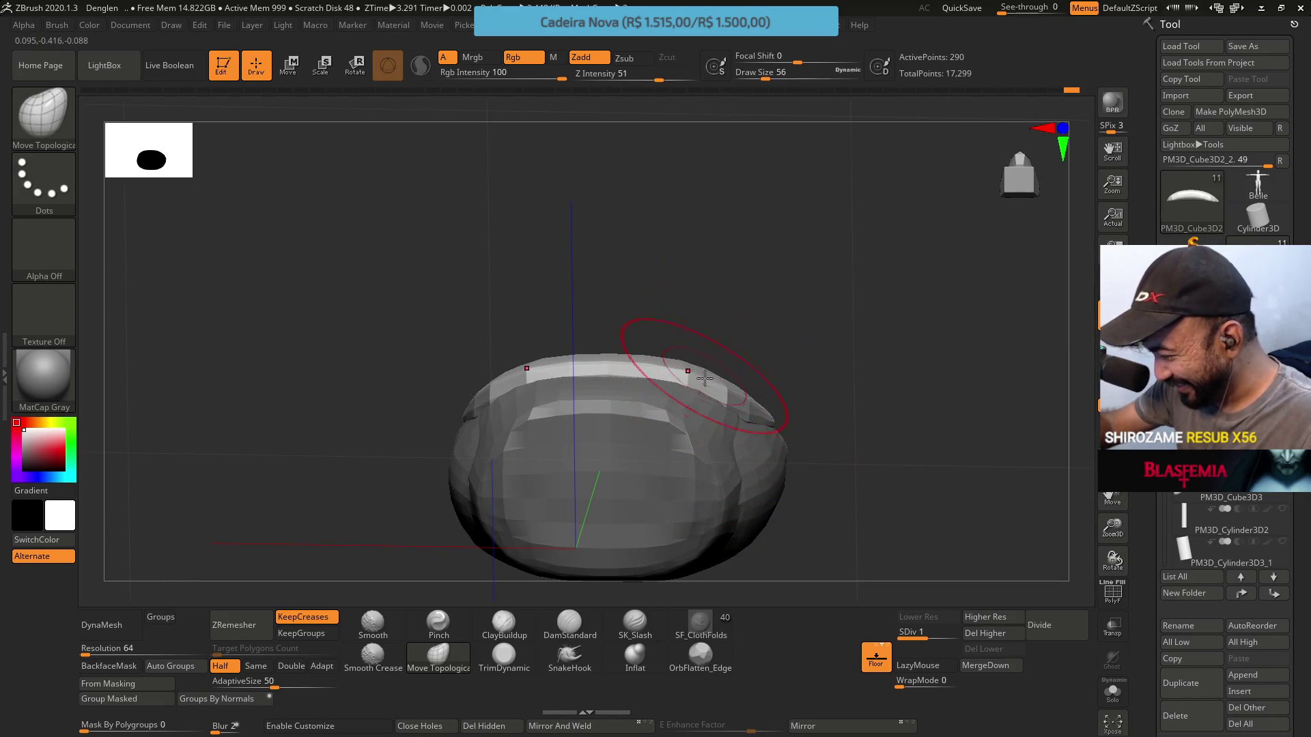
{"action": "mouse_move", "coordinate": [711, 355]}
{"action": "right_mouse_down"}
{"action": "mouse_move", "coordinate": [714, 290]}
{"action": "mouse_move", "coordinate": [731, 386]}
{"action": "mouse_move", "coordinate": [714, 355]}
{"action": "mouse_move", "coordinate": [724, 321]}
{"action": "mouse_move", "coordinate": [803, 331]}
{"action": "mouse_move", "coordinate": [801, 310]}
{"action": "mouse_move", "coordinate": [849, 366]}
{"action": "right_mouse_up"}
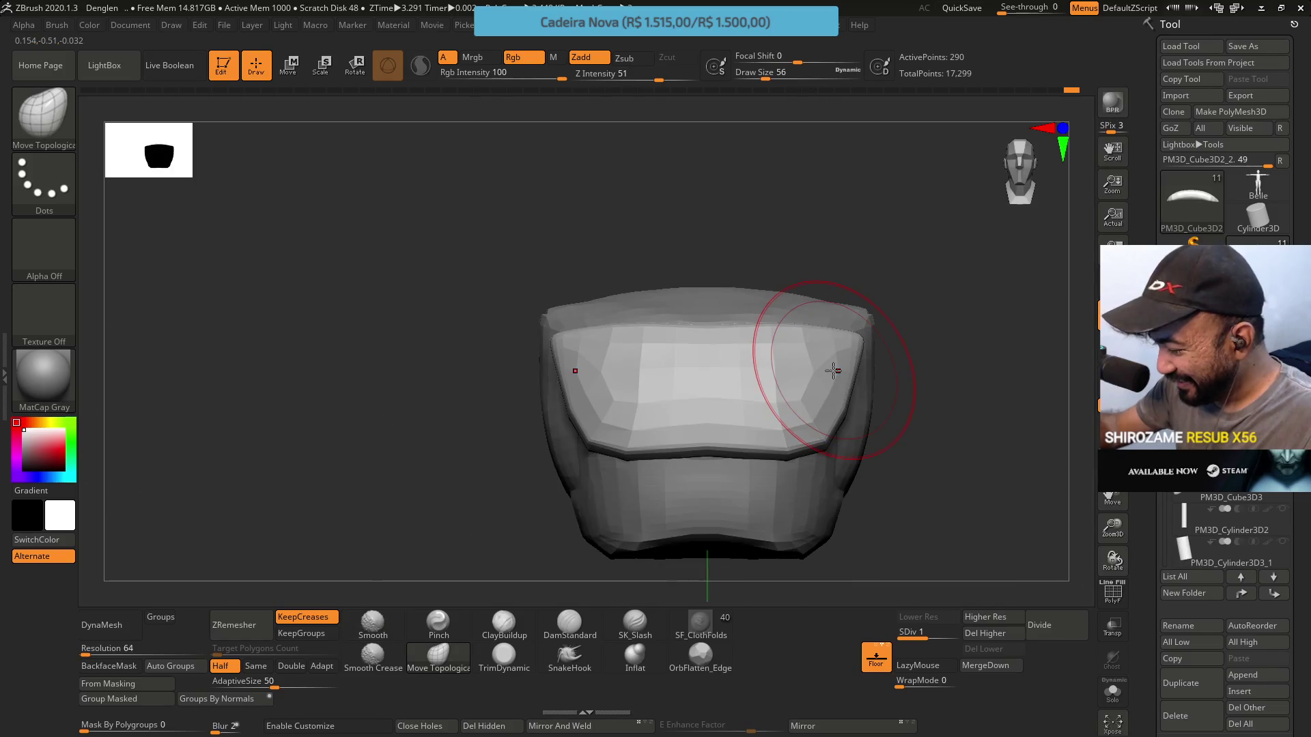
Raise to SDiv 2, set colour intensity to 2, then return to SDiv 1
{"action": "left_click", "coordinate": [930, 637]}
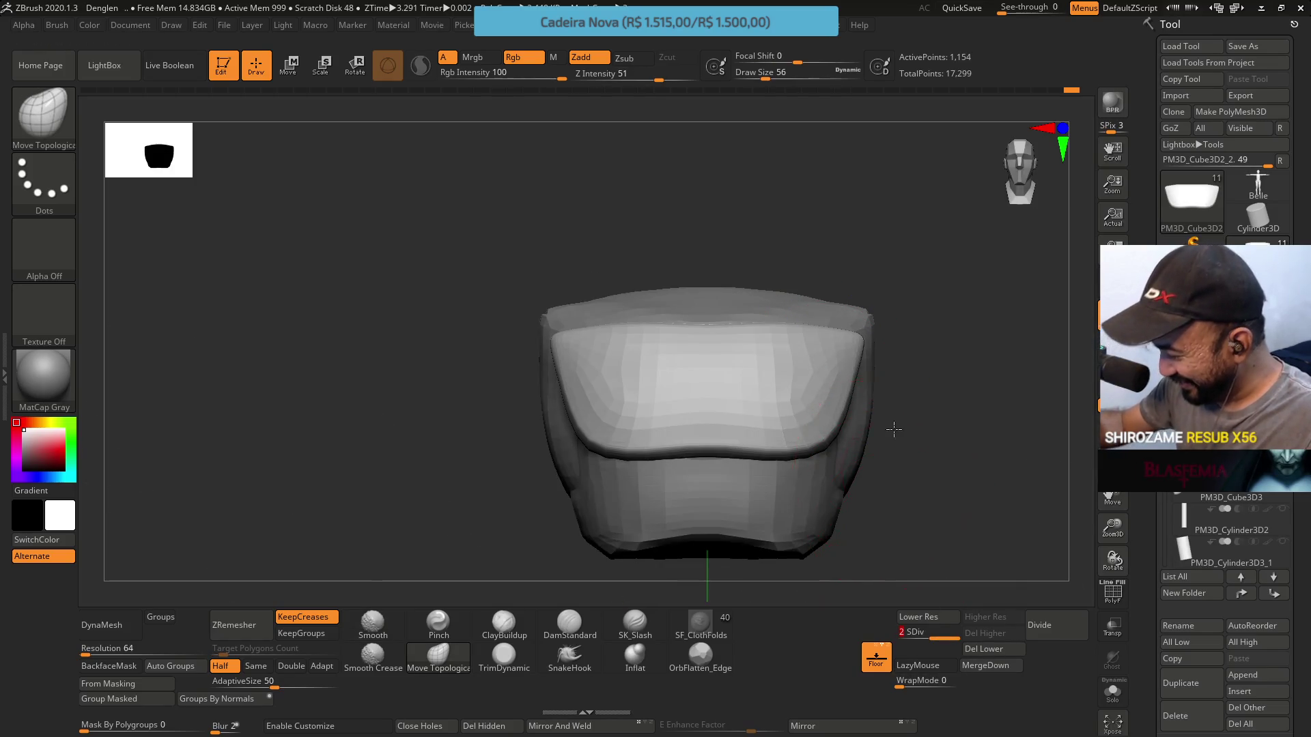
{"action": "right_click_drag", "start_coordinate": [893, 429], "coordinate": [805, 382]}
{"action": "right_click", "coordinate": [703, 439]}
{"action": "right_click_drag", "start_coordinate": [702, 439], "coordinate": [843, 214]}
{"action": "mouse_move", "coordinate": [844, 276]}
{"action": "right_mouse_down"}
{"action": "mouse_move", "coordinate": [886, 357]}
{"action": "mouse_move", "coordinate": [852, 342]}
{"action": "right_mouse_up"}
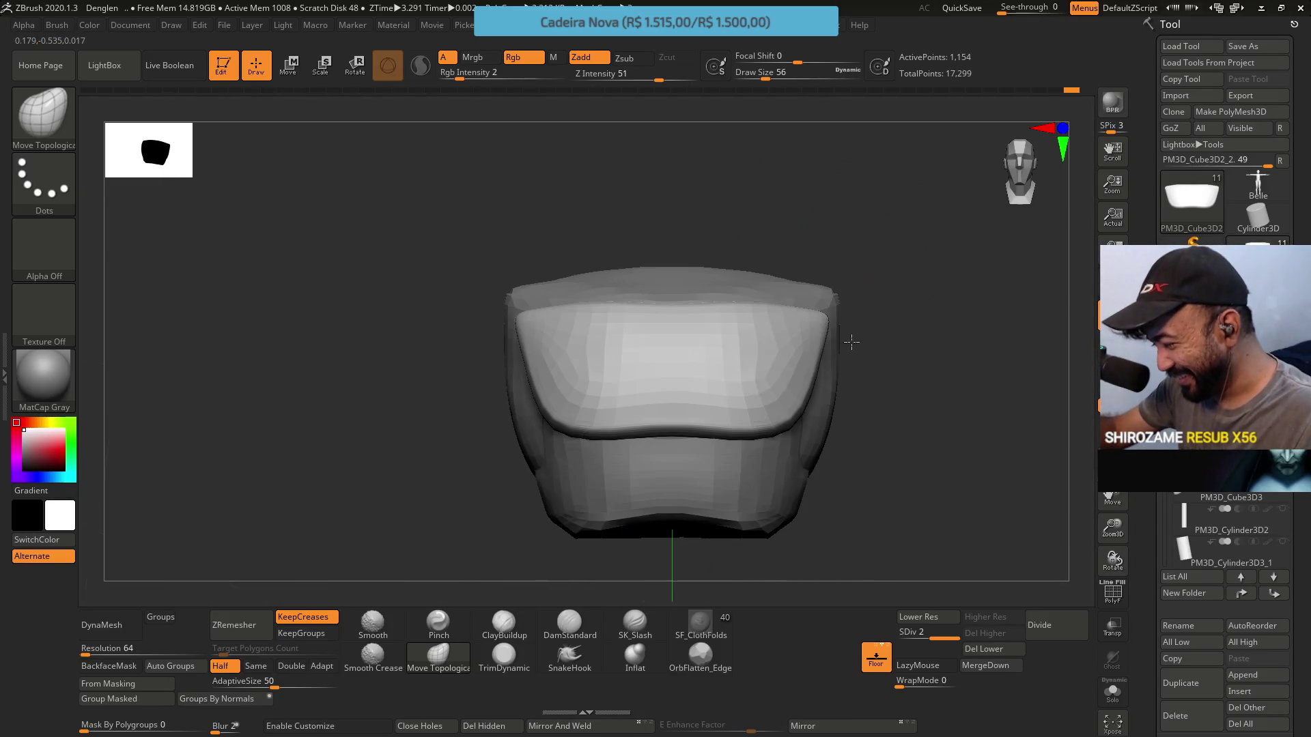
{"action": "left_click_drag", "start_coordinate": [927, 637], "coordinate": [908, 636]}
Shape the top plate at brush sizes 44 and 39, masking with Ctrl
{"action": "right_click_drag", "start_coordinate": [805, 301], "coordinate": [792, 356]}
{"action": "key", "text": "s"}
{"action": "left_click_drag", "start_coordinate": [844, 363], "coordinate": [822, 326]}
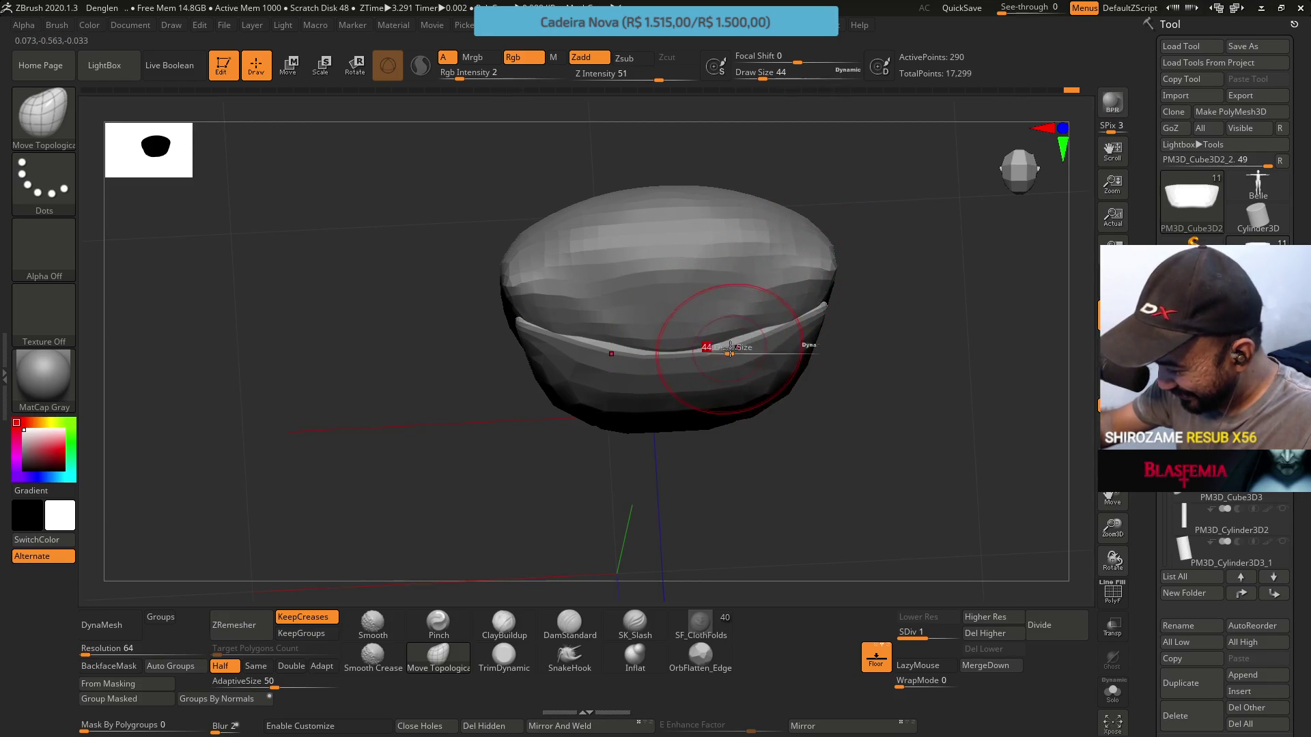
{"action": "mouse_move", "coordinate": [729, 348]}
{"action": "left_mouse_down"}
{"action": "mouse_move", "coordinate": [716, 348]}
{"action": "mouse_move", "coordinate": [765, 322]}
{"action": "left_mouse_up"}
{"action": "key", "text": "ctrl"}
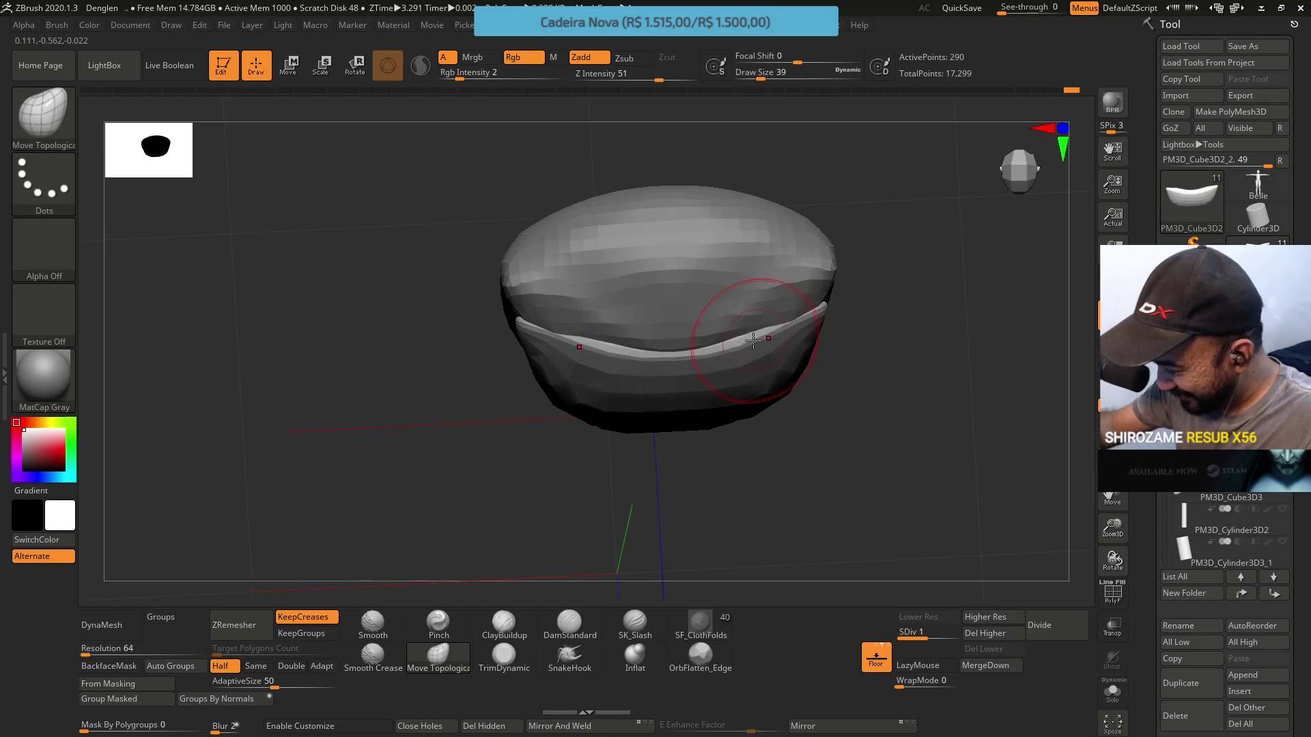
{"action": "mouse_move", "coordinate": [828, 245]}
{"action": "left_mouse_down"}
{"action": "mouse_move", "coordinate": [813, 222]}
{"action": "mouse_move", "coordinate": [825, 376]}
{"action": "mouse_move", "coordinate": [802, 403]}
{"action": "left_mouse_up"}
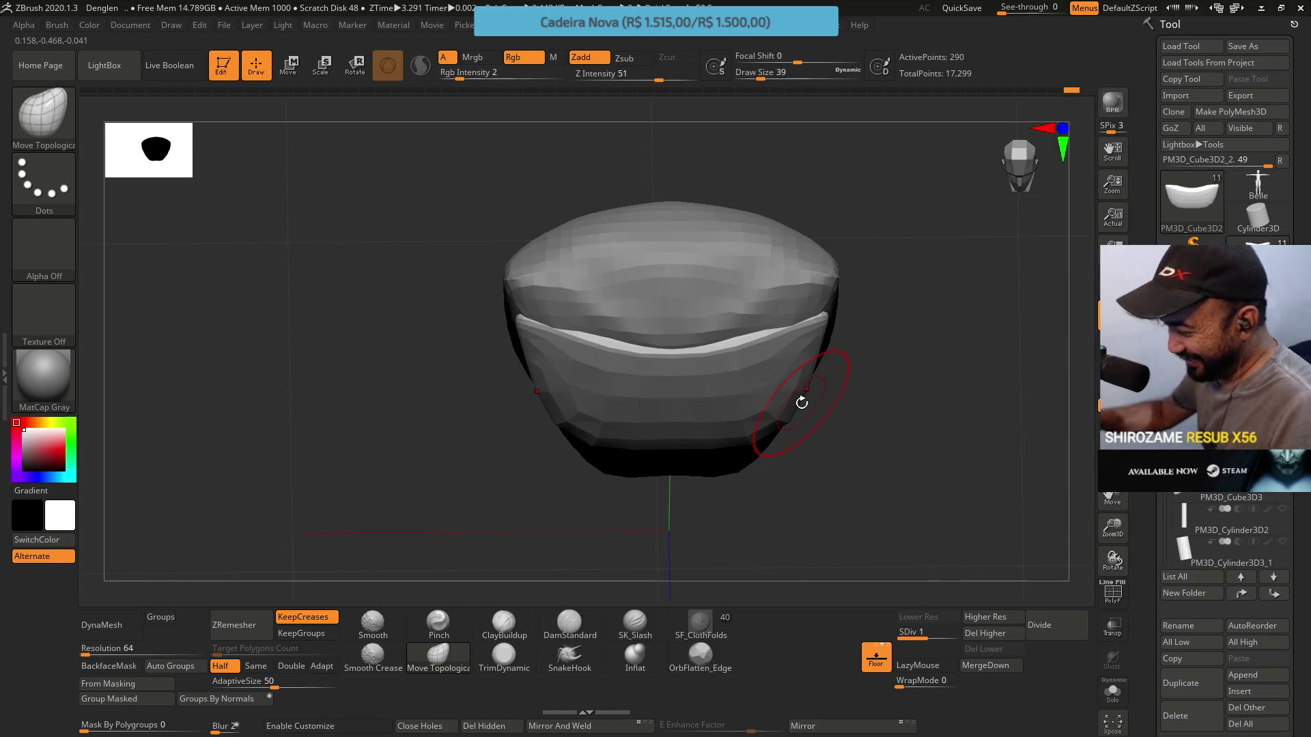
{"action": "mouse_move", "coordinate": [853, 276]}
{"action": "left_mouse_down", "text": "shift"}
{"action": "mouse_move", "coordinate": [886, 304]}
{"action": "mouse_move", "coordinate": [872, 241]}
{"action": "left_mouse_up", "text": "shift"}
{"action": "mouse_move", "coordinate": [826, 371]}
{"action": "left_mouse_down"}
{"action": "mouse_move", "coordinate": [833, 383]}
{"action": "mouse_move", "coordinate": [797, 365]}
{"action": "mouse_move", "coordinate": [763, 377]}
{"action": "left_mouse_up"}
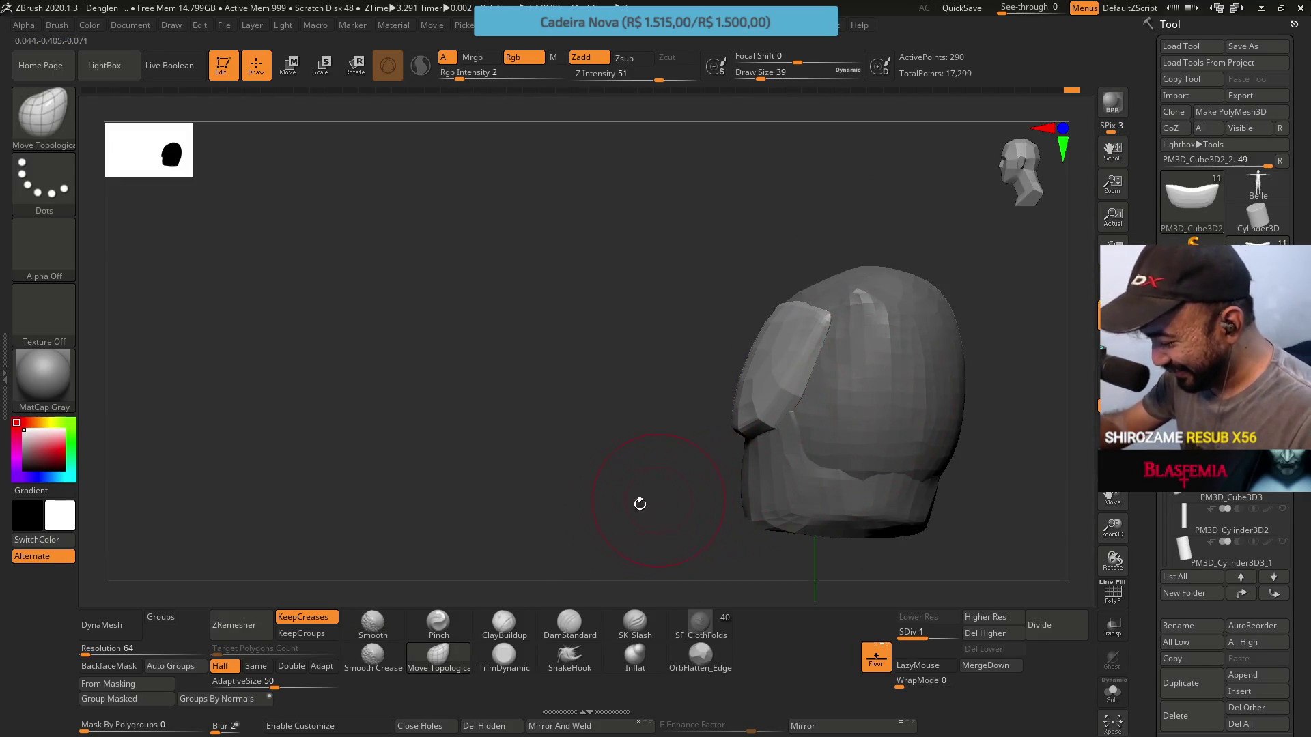
Step the brush size down through 56, 46 and 35, checking the underside
{"action": "key", "text": "s"}
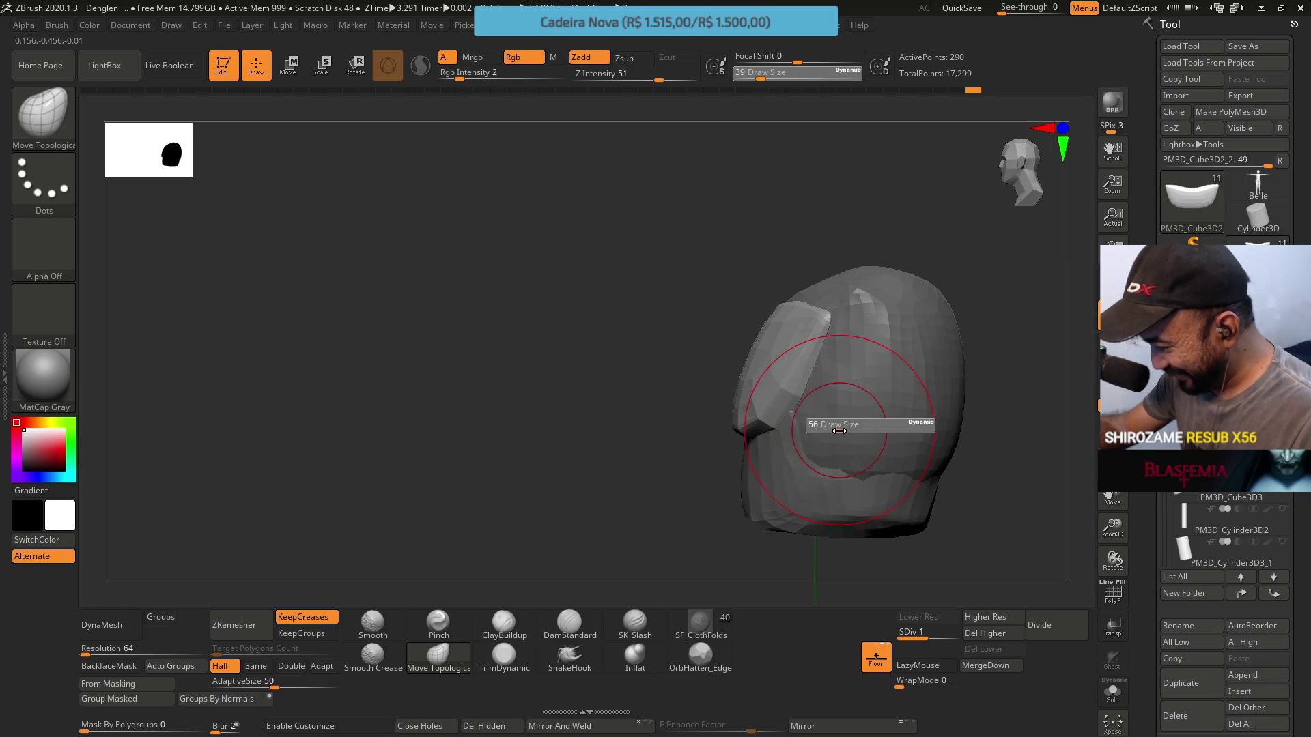
{"action": "left_click", "coordinate": [847, 425]}
{"action": "key", "text": "s"}
{"action": "left_click", "coordinate": [822, 321]}
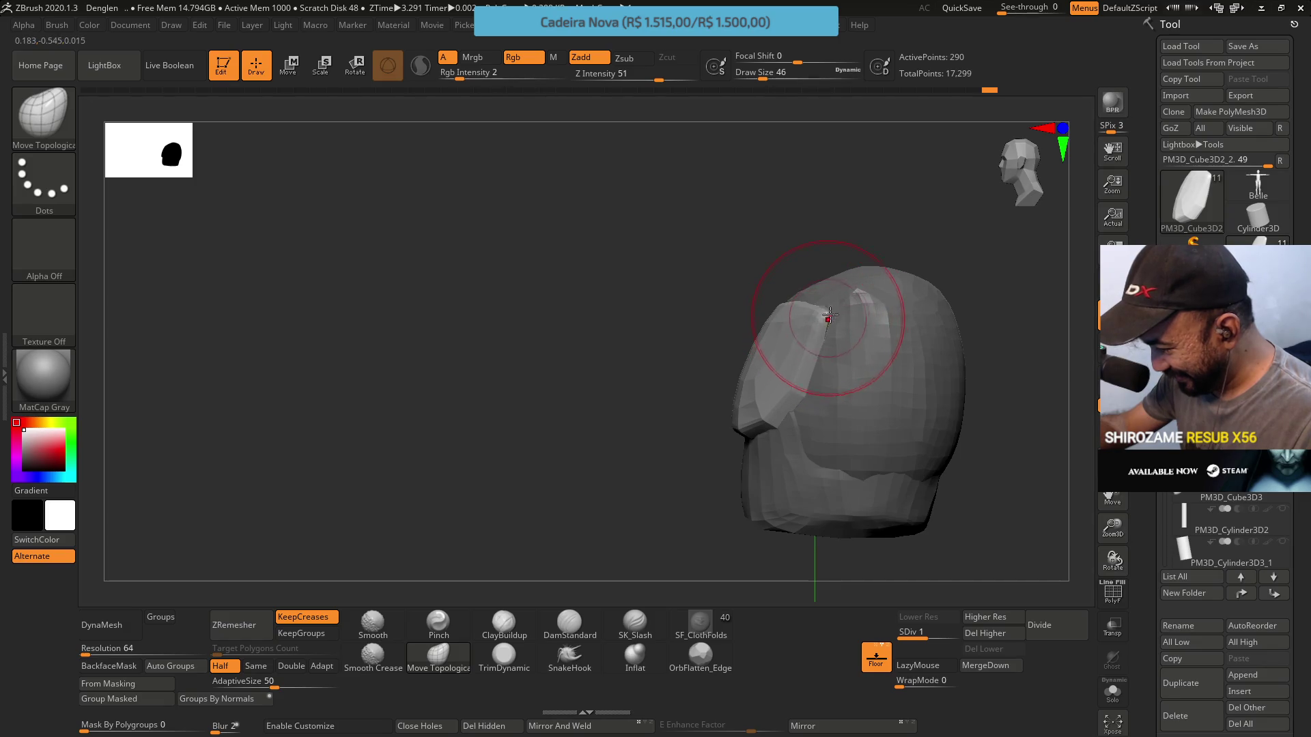
{"action": "key", "text": "s"}
{"action": "left_click", "coordinate": [813, 335]}
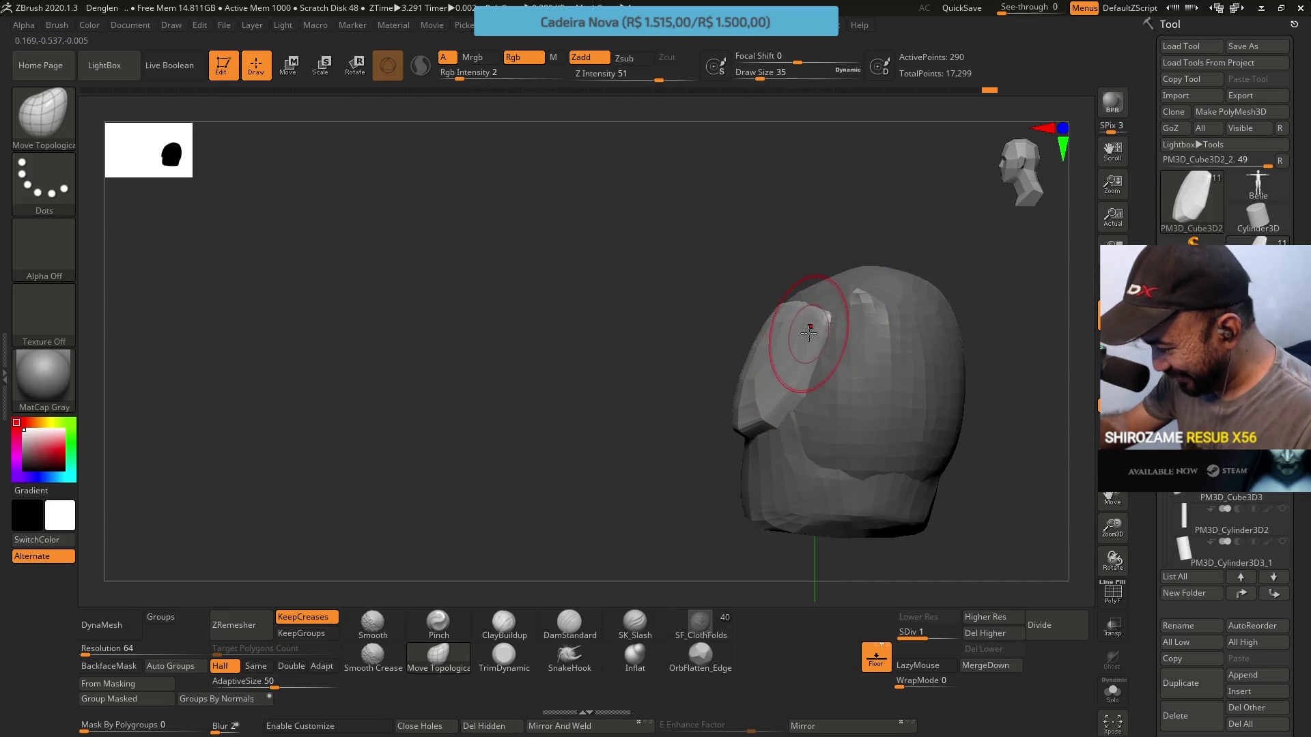
{"action": "mouse_move", "coordinate": [849, 269]}
{"action": "left_mouse_down"}
{"action": "mouse_move", "coordinate": [846, 451]}
{"action": "mouse_move", "coordinate": [942, 383]}
{"action": "mouse_move", "coordinate": [857, 339]}
{"action": "left_mouse_up"}
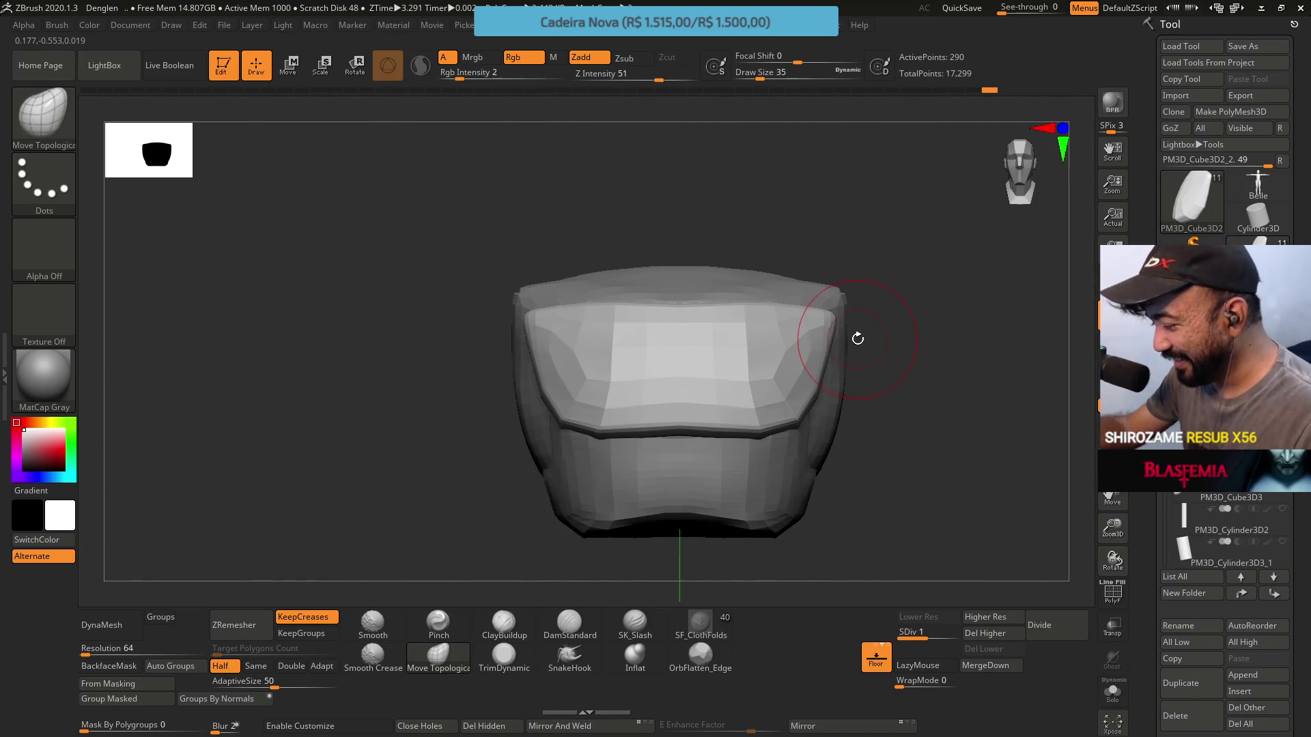
Select subtool PM3D_Cube3D2_1 and enable ZRemesher Half
{"action": "left_click", "coordinate": [828, 443], "text": "alt"}
{"action": "mouse_move", "coordinate": [827, 444]}
{"action": "left_mouse_down"}
{"action": "mouse_move", "coordinate": [828, 383]}
{"action": "mouse_move", "coordinate": [779, 408]}
{"action": "left_mouse_up"}
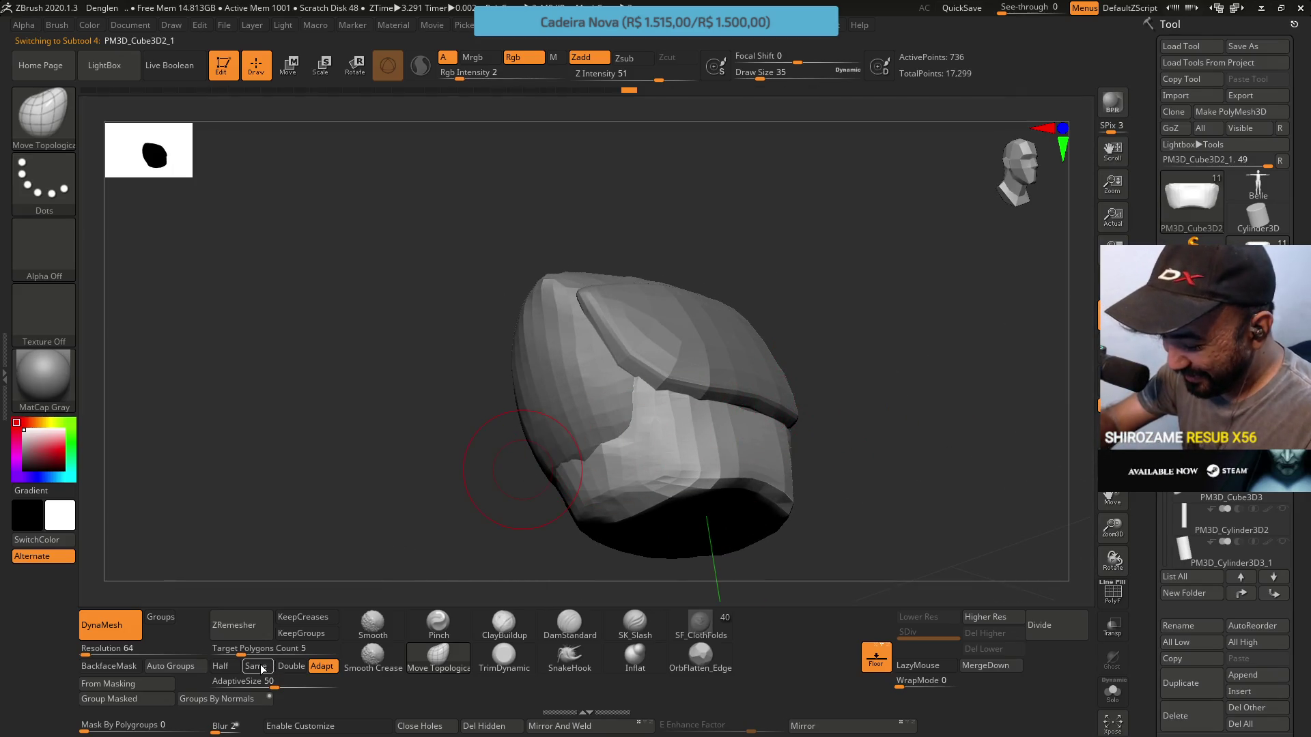
{"action": "left_click", "coordinate": [220, 666]}
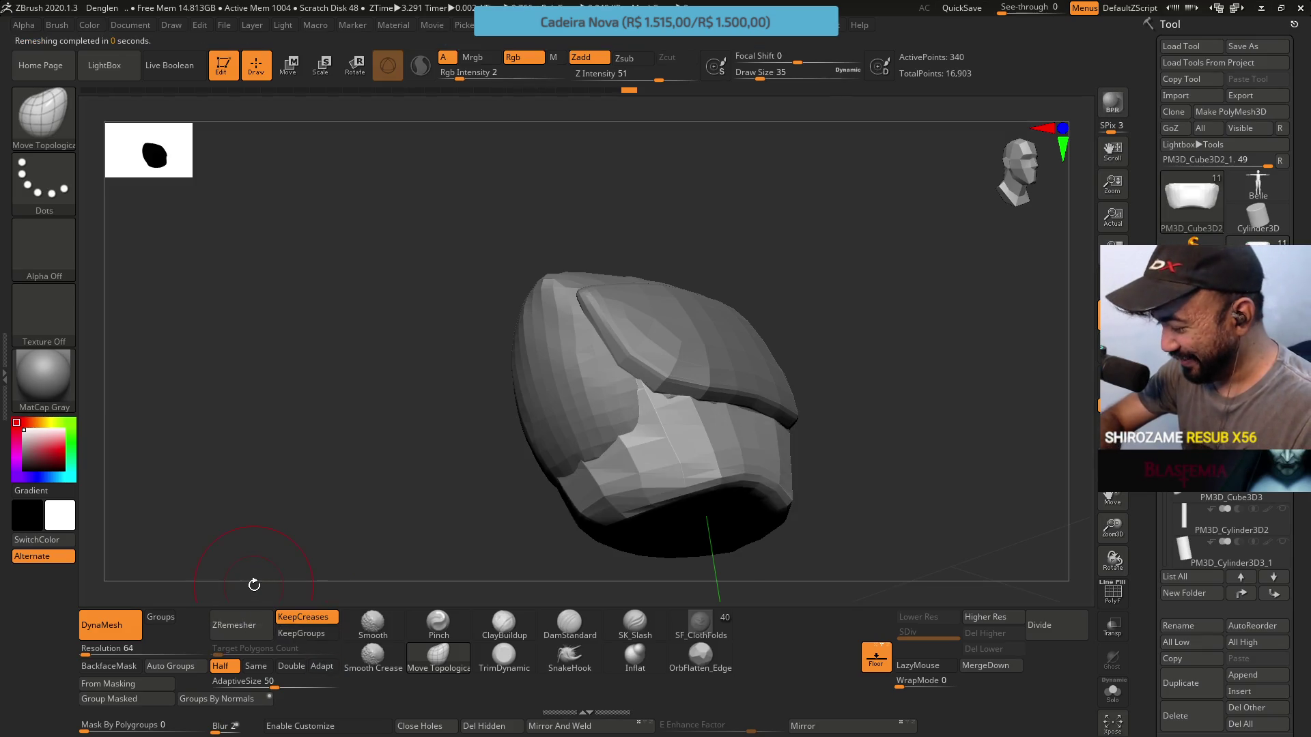
Try a ZRemesher pass on the armor piece and undo it
{"action": "left_click", "coordinate": [252, 631]}
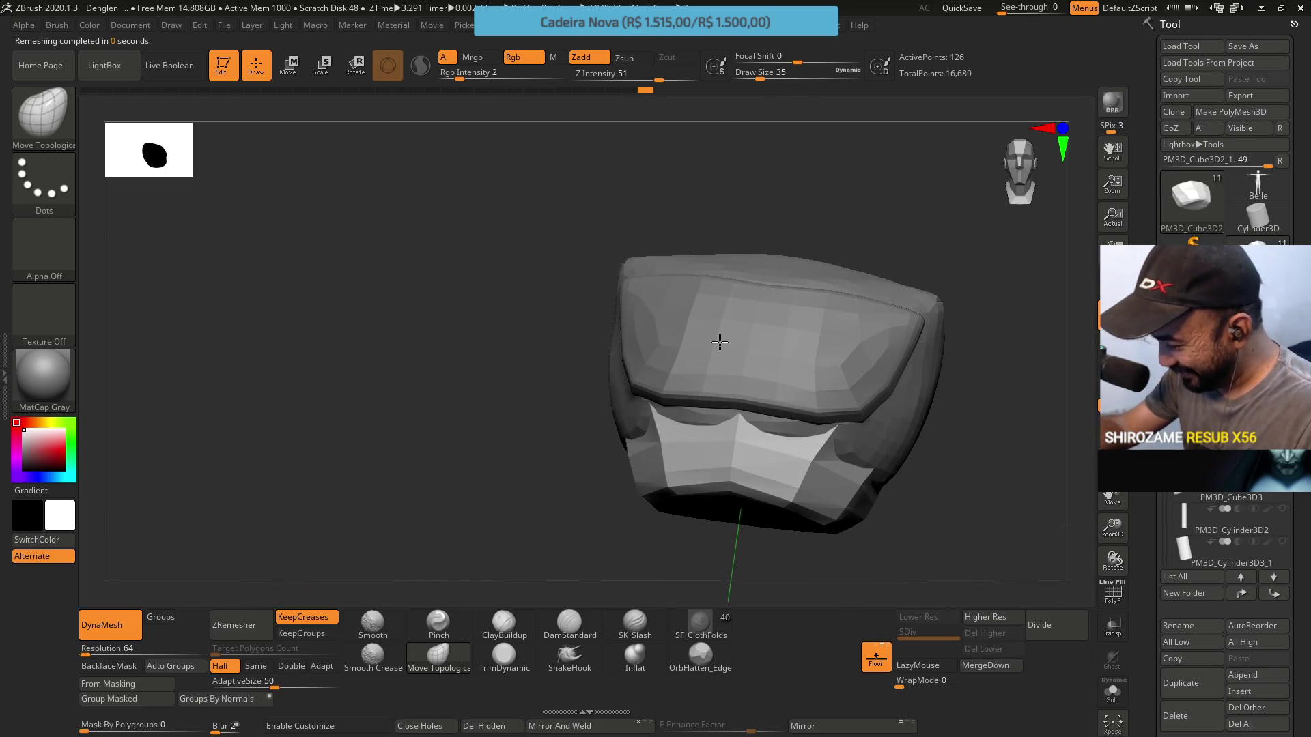
{"action": "key", "text": "ctrl+z"}
{"action": "mouse_move", "coordinate": [747, 349]}
{"action": "right_mouse_down"}
{"action": "mouse_move", "coordinate": [747, 321]}
{"action": "mouse_move", "coordinate": [746, 346]}
{"action": "right_mouse_up"}
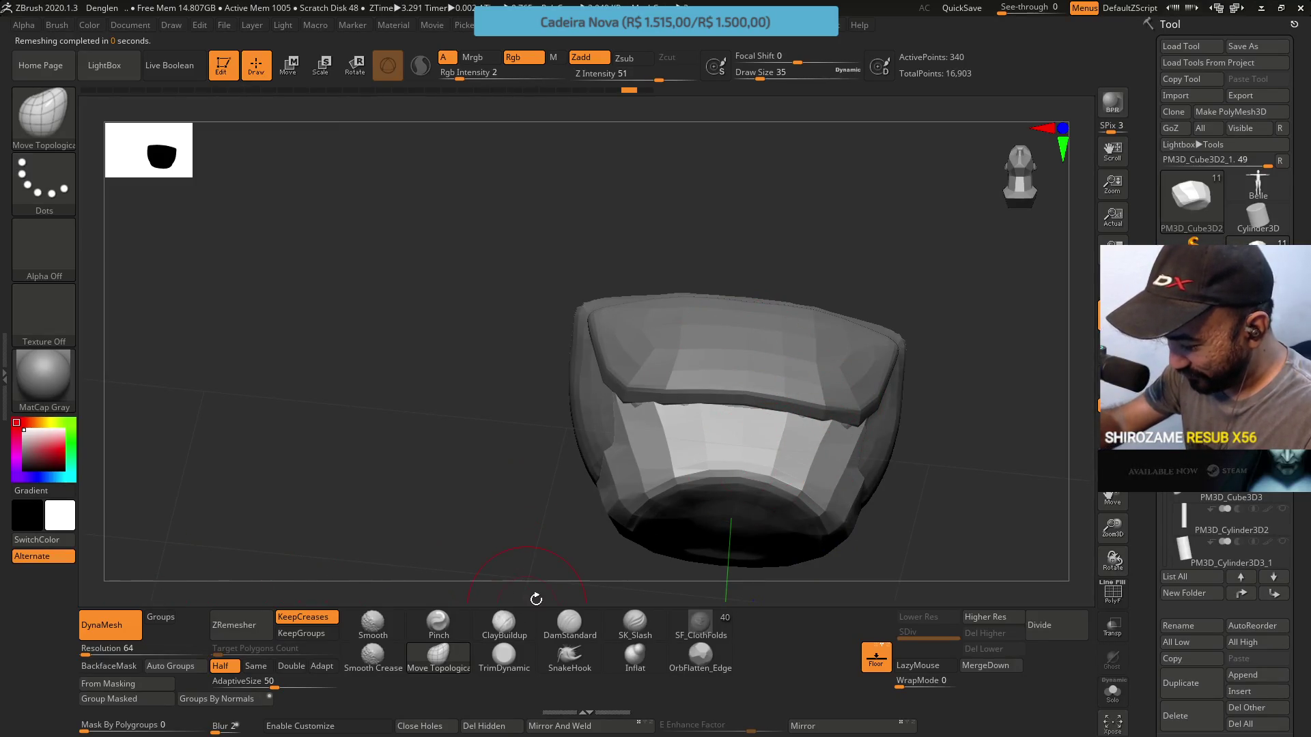
Select Pinch at Draw Size 25 and sharpen the armor's rim from several angles
{"action": "left_click", "coordinate": [438, 623]}
{"action": "mouse_move", "coordinate": [526, 533]}
{"action": "right_mouse_down"}
{"action": "mouse_move", "coordinate": [678, 424]}
{"action": "mouse_move", "coordinate": [737, 364]}
{"action": "right_mouse_up"}
{"action": "mouse_move", "coordinate": [767, 433]}
{"action": "right_mouse_down", "text": "alt"}
{"action": "mouse_move", "coordinate": [671, 420]}
{"action": "mouse_move", "coordinate": [673, 300]}
{"action": "right_mouse_up", "text": "alt"}
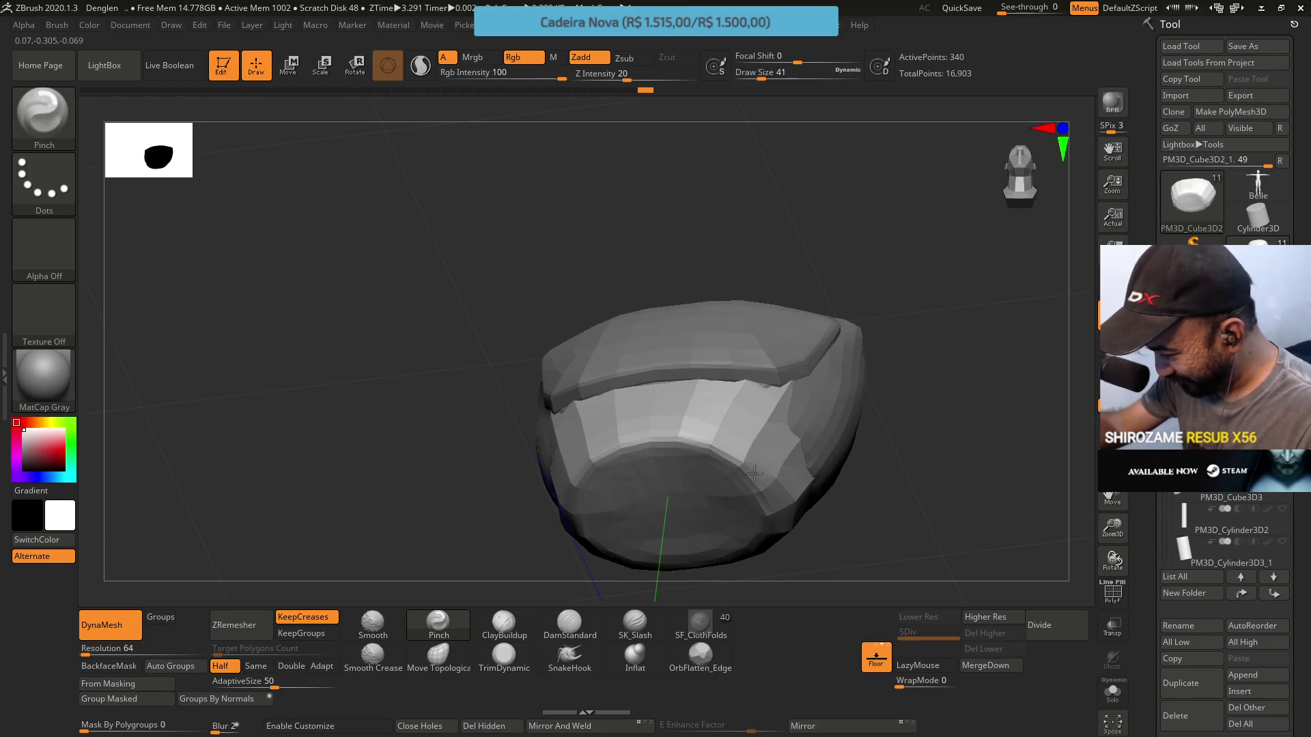
{"action": "mouse_move", "coordinate": [775, 494]}
{"action": "right_mouse_down"}
{"action": "mouse_move", "coordinate": [740, 430]}
{"action": "mouse_move", "coordinate": [772, 399]}
{"action": "mouse_move", "coordinate": [679, 386]}
{"action": "mouse_move", "coordinate": [677, 369]}
{"action": "mouse_move", "coordinate": [686, 409]}
{"action": "mouse_move", "coordinate": [717, 445]}
{"action": "mouse_move", "coordinate": [744, 321]}
{"action": "mouse_move", "coordinate": [717, 307]}
{"action": "right_mouse_up"}
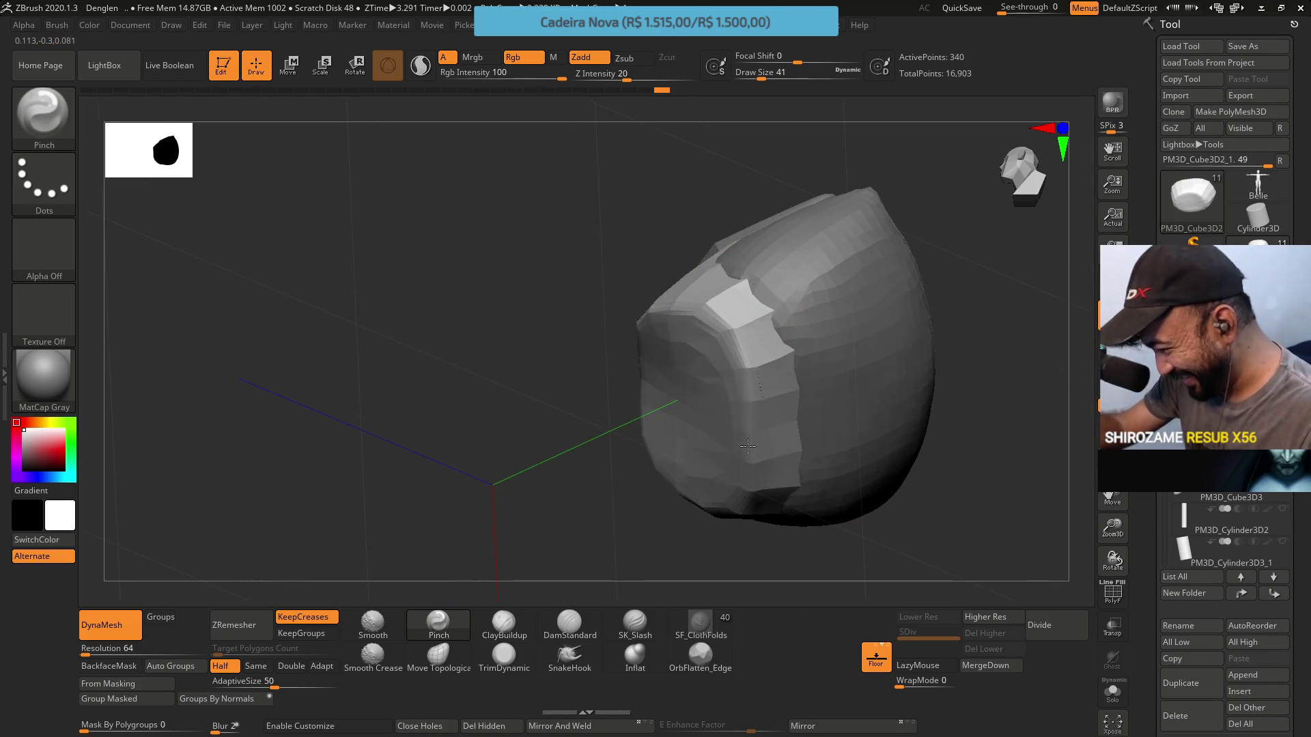
{"action": "mouse_move", "coordinate": [644, 307]}
{"action": "right_mouse_down"}
{"action": "mouse_move", "coordinate": [702, 345]}
{"action": "mouse_move", "coordinate": [697, 293]}
{"action": "mouse_move", "coordinate": [738, 319]}
{"action": "mouse_move", "coordinate": [696, 300]}
{"action": "mouse_move", "coordinate": [721, 314]}
{"action": "right_mouse_up"}
{"action": "right_click_drag", "start_coordinate": [622, 326], "coordinate": [635, 266]}
{"action": "key", "text": "s"}
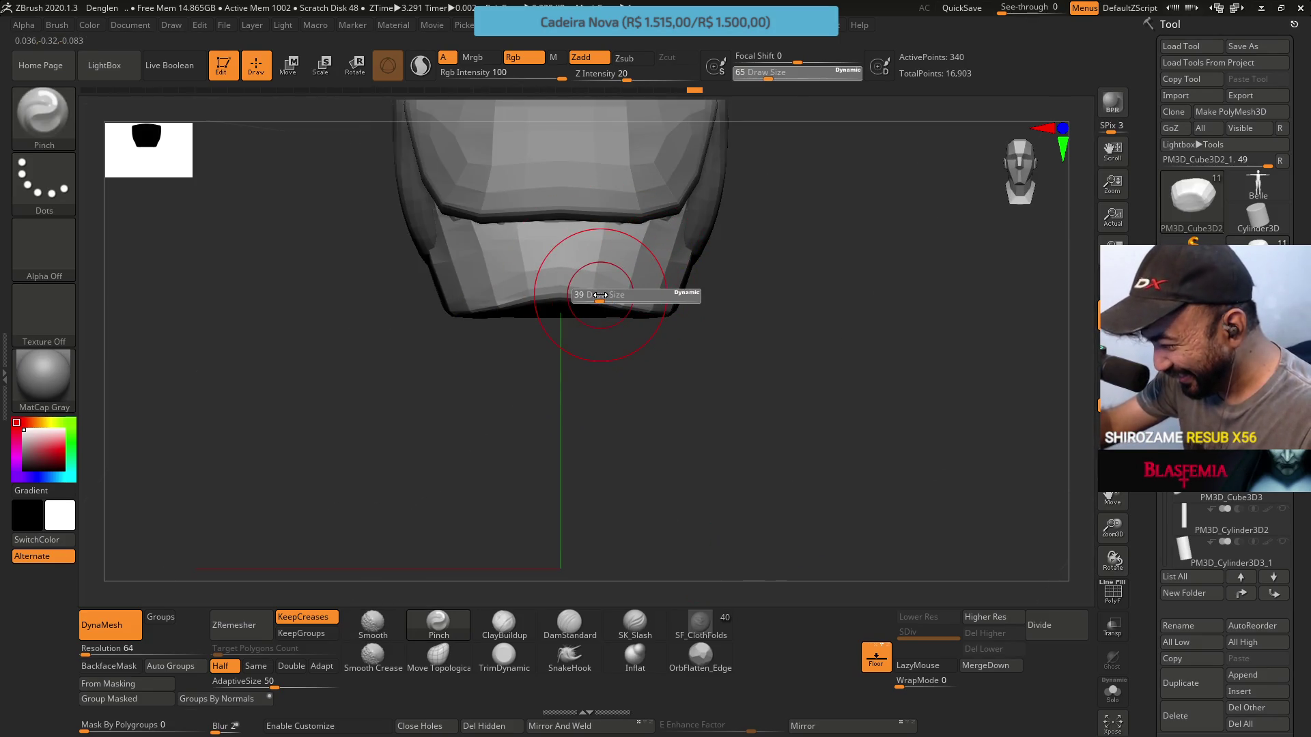
{"action": "key", "text": "s"}
{"action": "left_click_drag", "start_coordinate": [599, 294], "coordinate": [562, 290]}
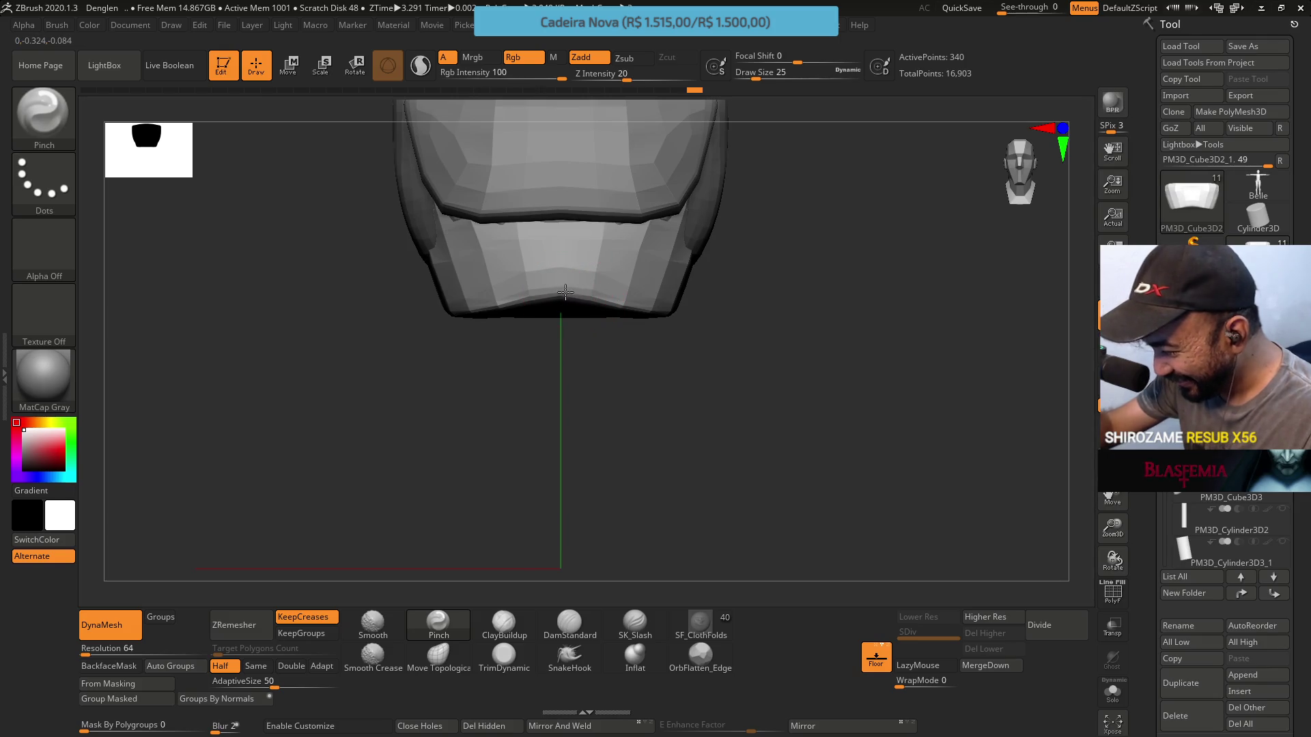
{"action": "mouse_move", "coordinate": [598, 295]}
{"action": "right_mouse_down"}
{"action": "mouse_move", "coordinate": [706, 226]}
{"action": "mouse_move", "coordinate": [833, 219]}
{"action": "mouse_move", "coordinate": [785, 305]}
{"action": "mouse_move", "coordinate": [644, 397]}
{"action": "right_mouse_up"}
Switch to Move Topological with Draw Size 37
{"action": "left_click", "coordinate": [443, 673]}
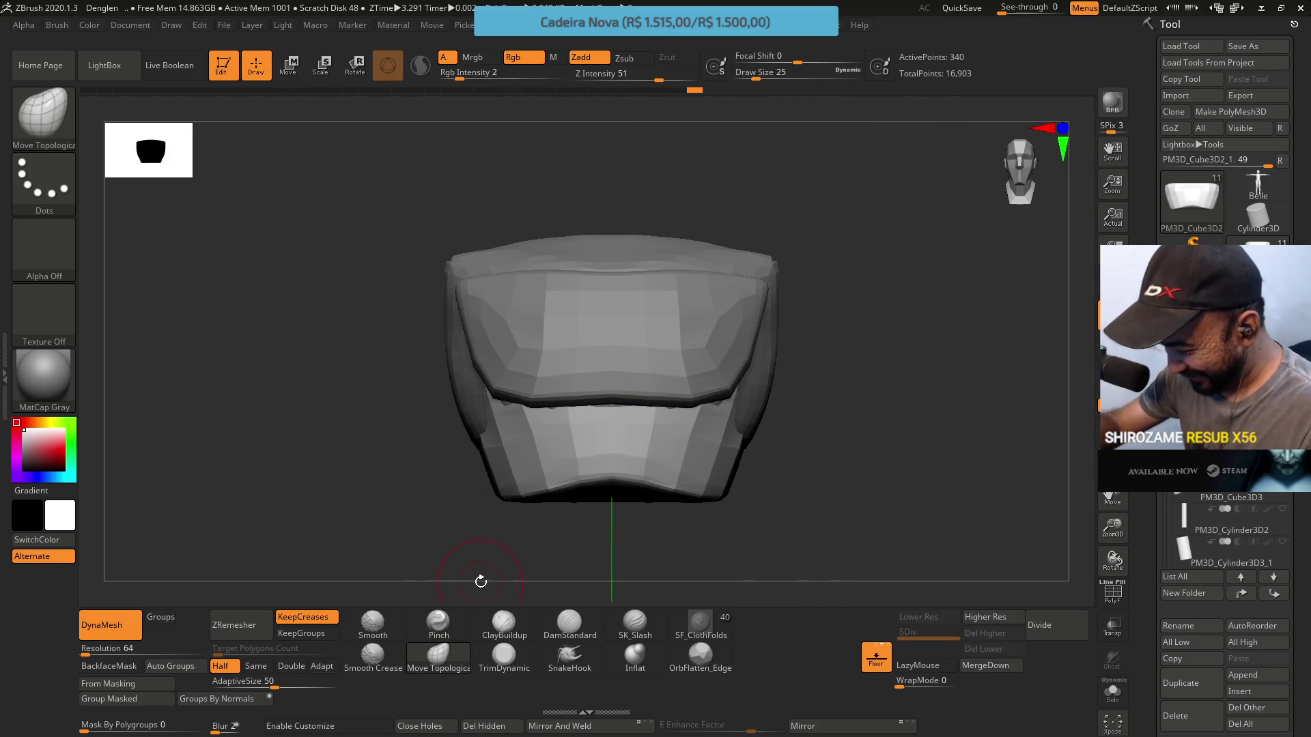
{"action": "key", "text": "s"}
{"action": "left_click_drag", "start_coordinate": [696, 521], "coordinate": [697, 521]}
{"action": "right_click_drag", "start_coordinate": [698, 520], "coordinate": [726, 468]}
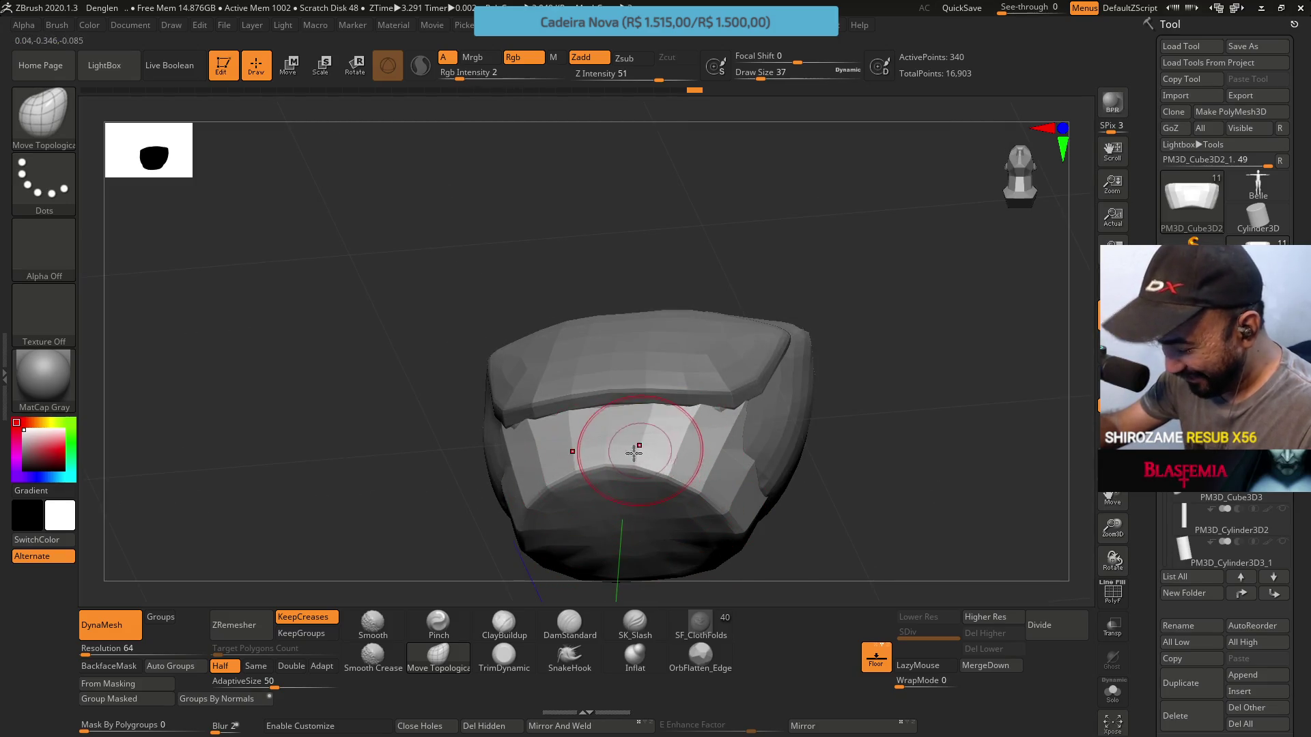
ZRemesh the armor to 126 points, Divide once, and settle at SDiv 2
{"action": "left_click", "coordinate": [247, 624]}
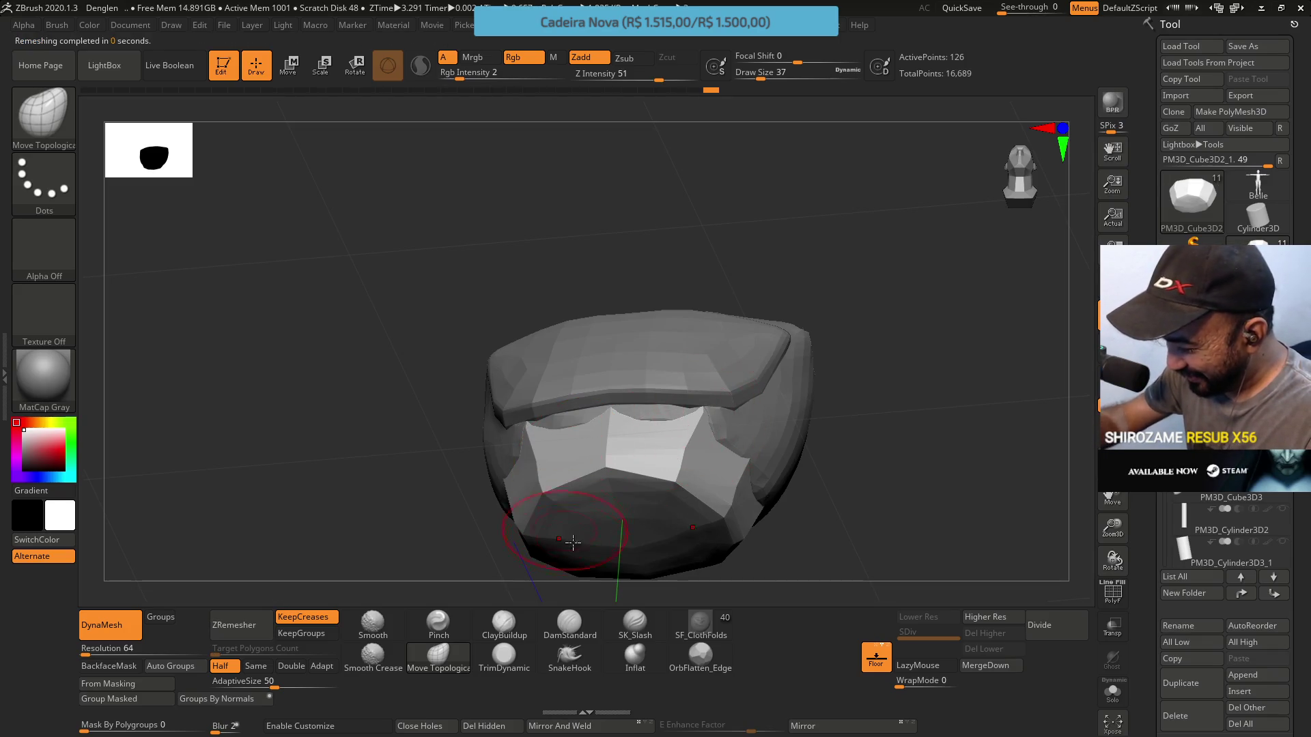
{"action": "left_click", "coordinate": [1038, 625]}
{"action": "key", "text": "shift+d"}
{"action": "left_click_drag", "start_coordinate": [915, 550], "coordinate": [772, 249]}
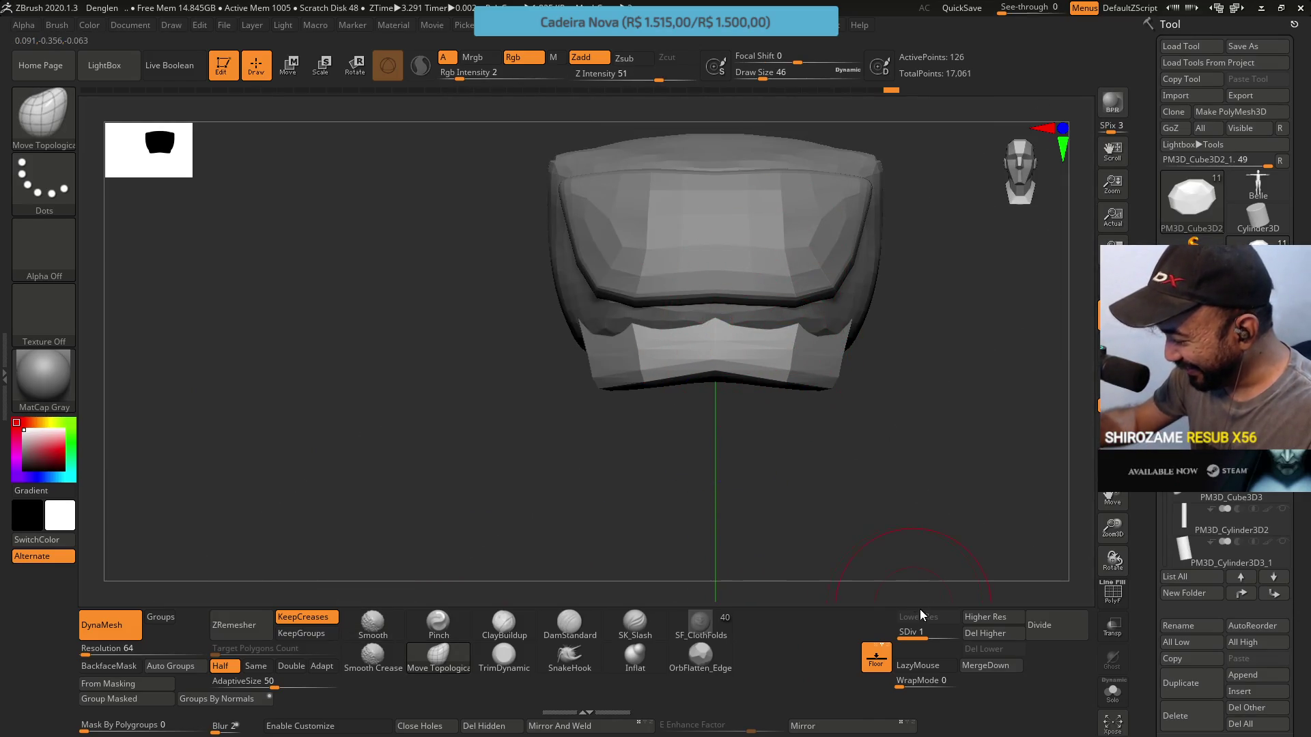
{"action": "key", "text": "d"}
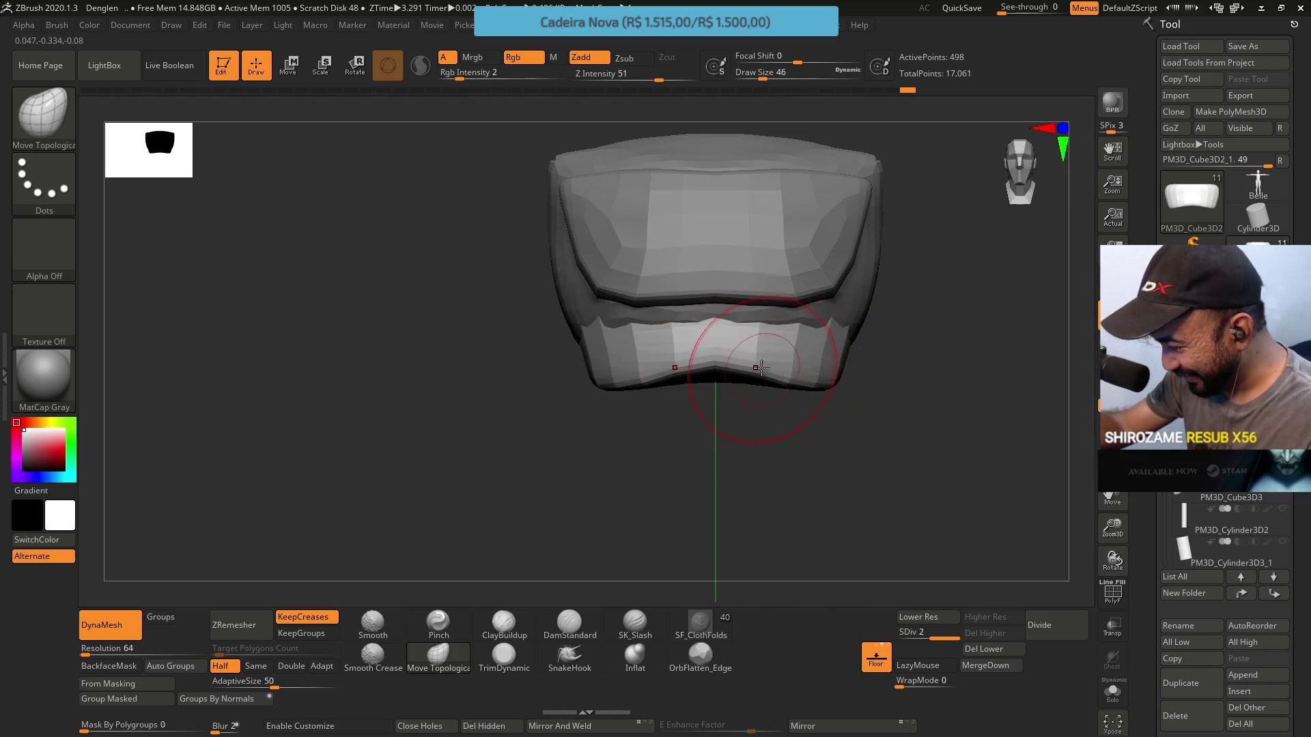
Set the brush size to 35 and switch to the ClayBuildup brush
{"action": "key", "text": "s"}
{"action": "left_click", "coordinate": [760, 372]}
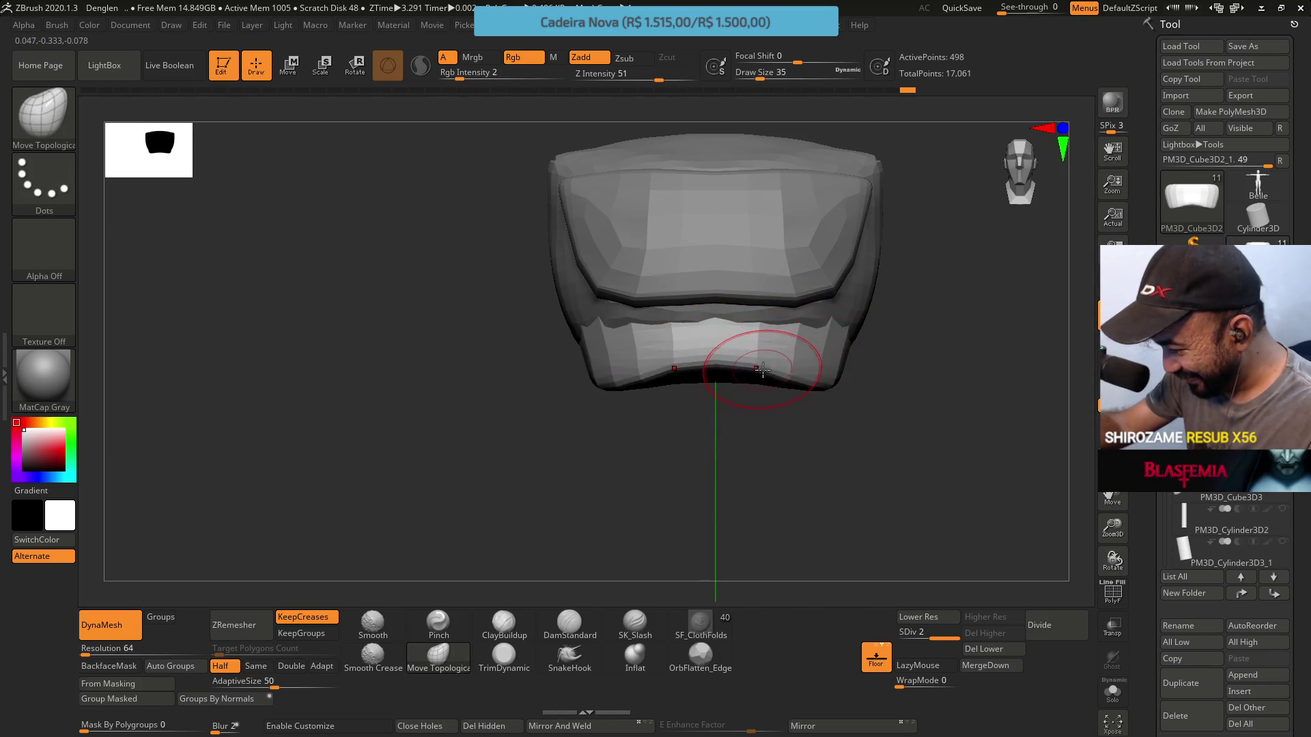
{"action": "left_click_drag", "start_coordinate": [774, 368], "coordinate": [731, 416]}
{"action": "left_click", "coordinate": [503, 622]}
{"action": "left_click_drag", "start_coordinate": [530, 594], "coordinate": [747, 397]}
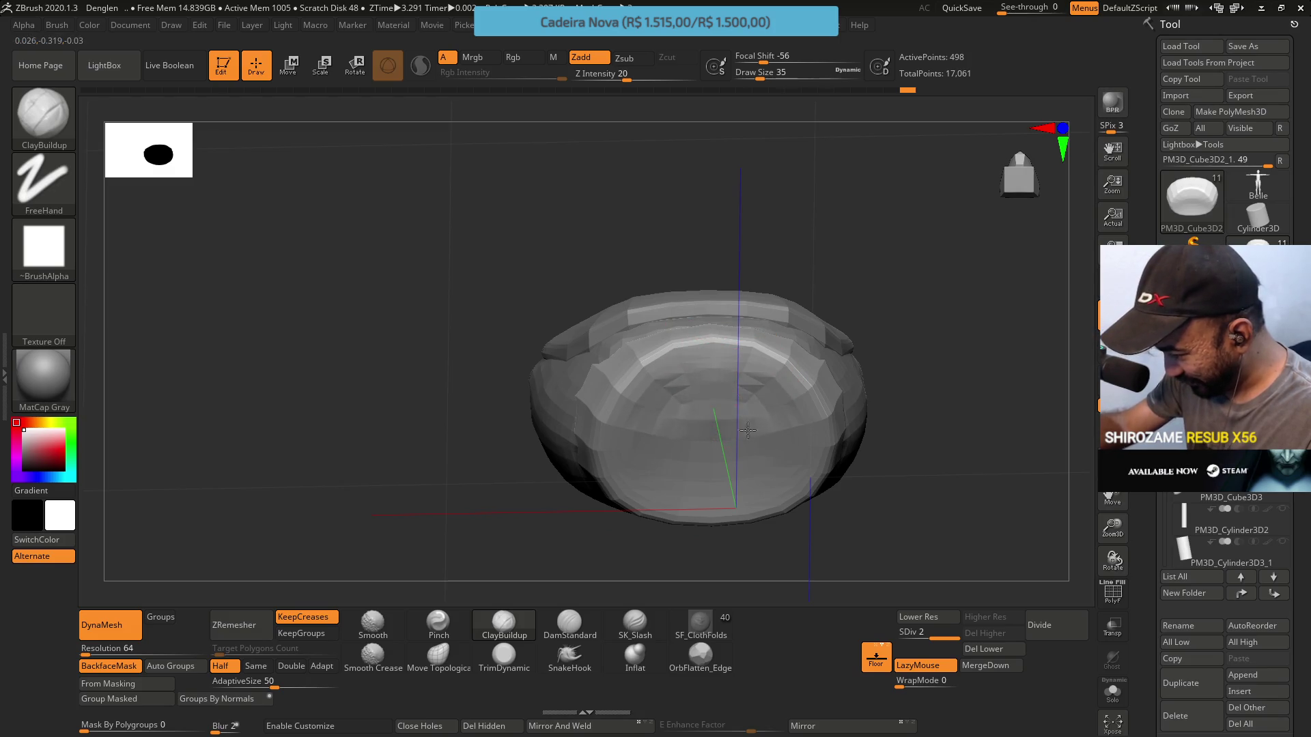
Build up several ClayBuildup strokes across the waist armor surface
{"action": "left_click_drag", "start_coordinate": [780, 394], "coordinate": [750, 437]}
{"action": "left_click_drag", "start_coordinate": [665, 409], "coordinate": [648, 427]}
{"action": "mouse_move", "coordinate": [731, 381]}
{"action": "right_mouse_down"}
{"action": "mouse_move", "coordinate": [752, 453]}
{"action": "mouse_move", "coordinate": [726, 380]}
{"action": "right_mouse_up"}
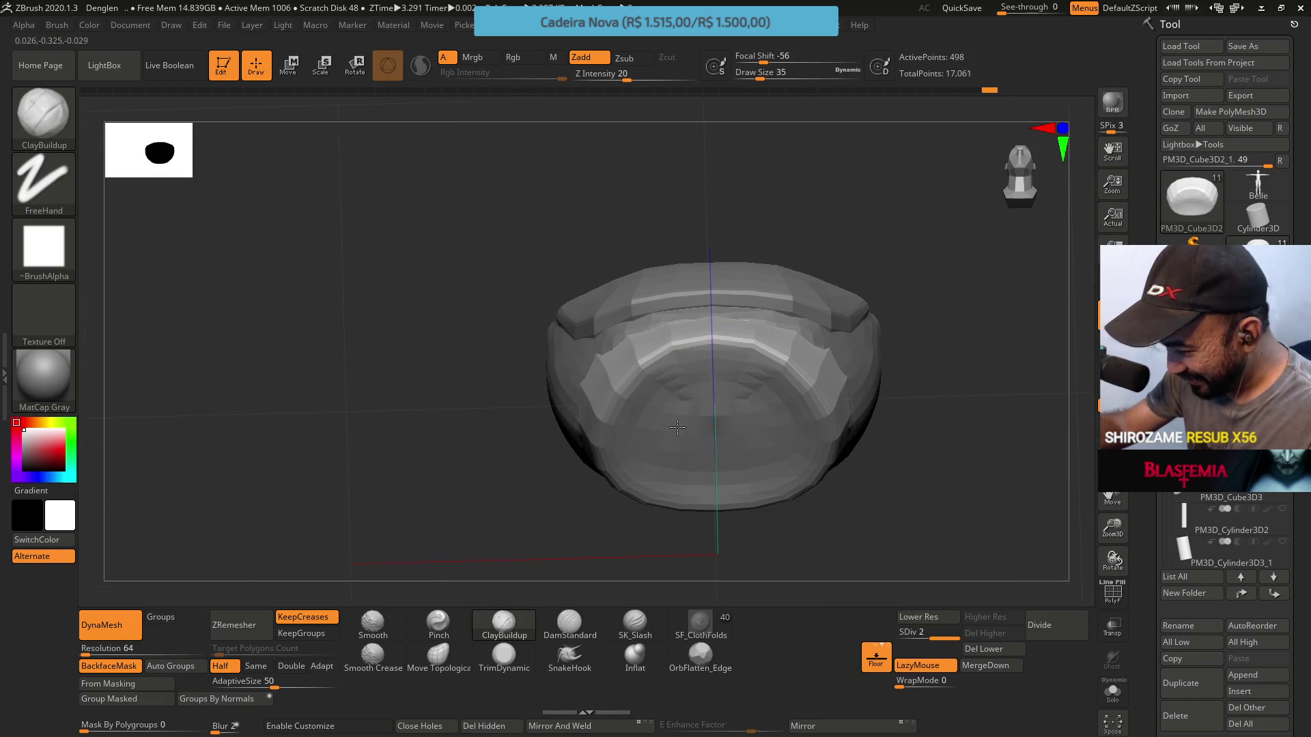
{"action": "left_click_drag", "start_coordinate": [668, 389], "coordinate": [776, 331]}
{"action": "mouse_move", "coordinate": [775, 332]}
{"action": "right_mouse_down"}
{"action": "mouse_move", "coordinate": [834, 455]}
{"action": "mouse_move", "coordinate": [860, 239]}
{"action": "mouse_move", "coordinate": [785, 328]}
{"action": "mouse_move", "coordinate": [682, 410]}
{"action": "right_mouse_up"}
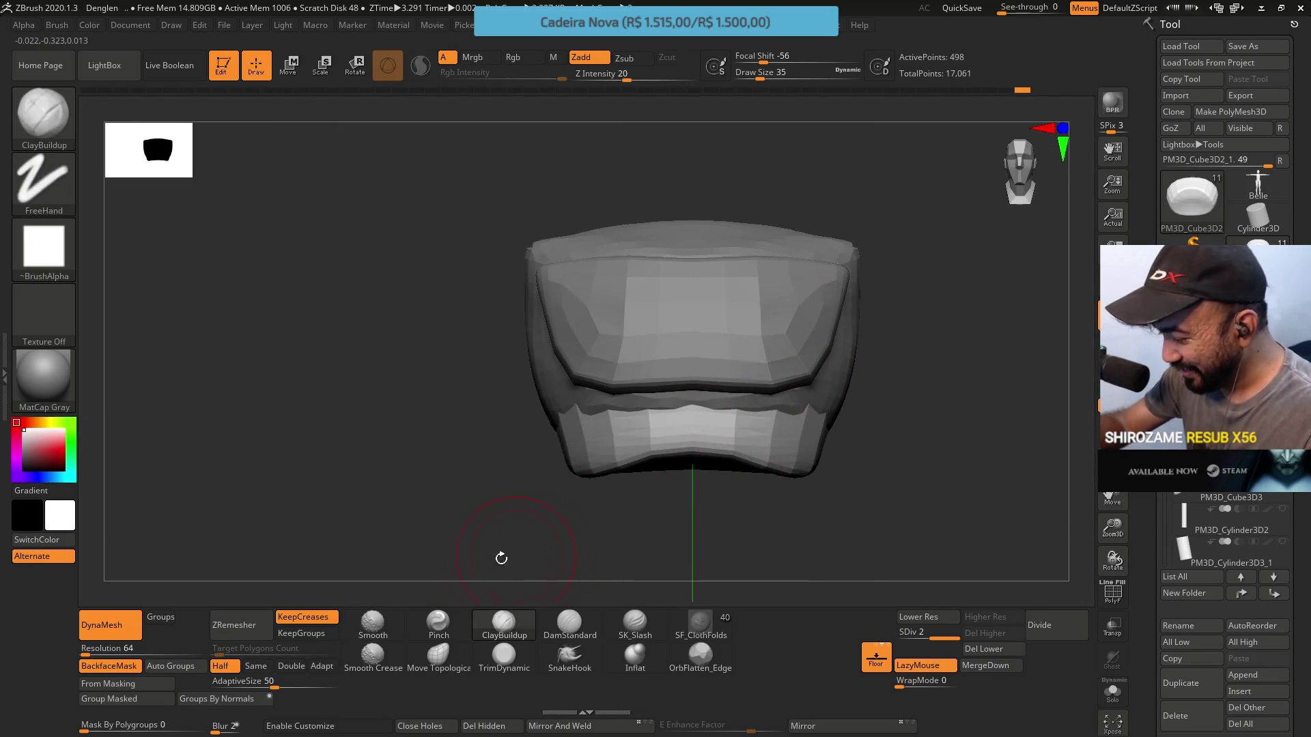
Switch to Move Topological, drop to SDiv 1, and enlarge the brush over the armor
{"action": "left_click", "coordinate": [440, 660]}
{"action": "right_click_drag", "start_coordinate": [597, 535], "coordinate": [808, 540]}
{"action": "left_click_drag", "start_coordinate": [929, 634], "coordinate": [908, 633]}
{"action": "key", "text": "s"}
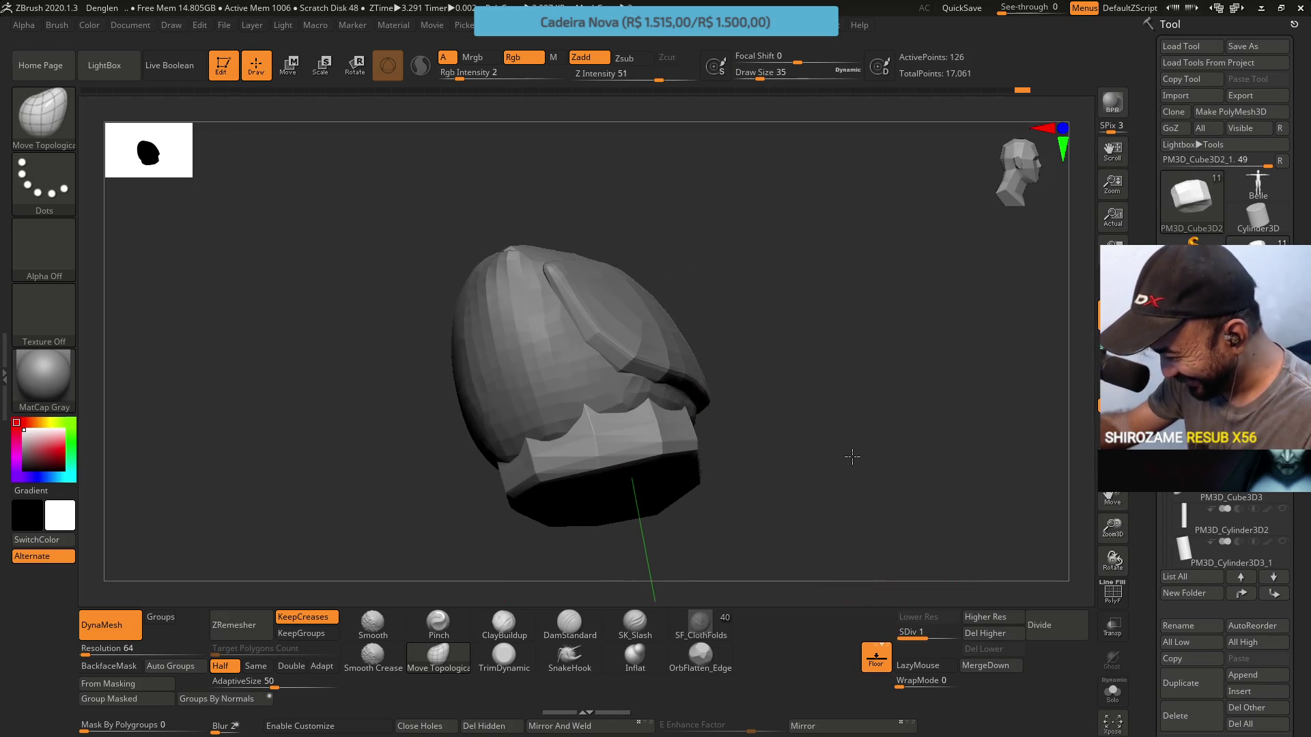
{"action": "left_click_drag", "start_coordinate": [844, 459], "coordinate": [862, 454]}
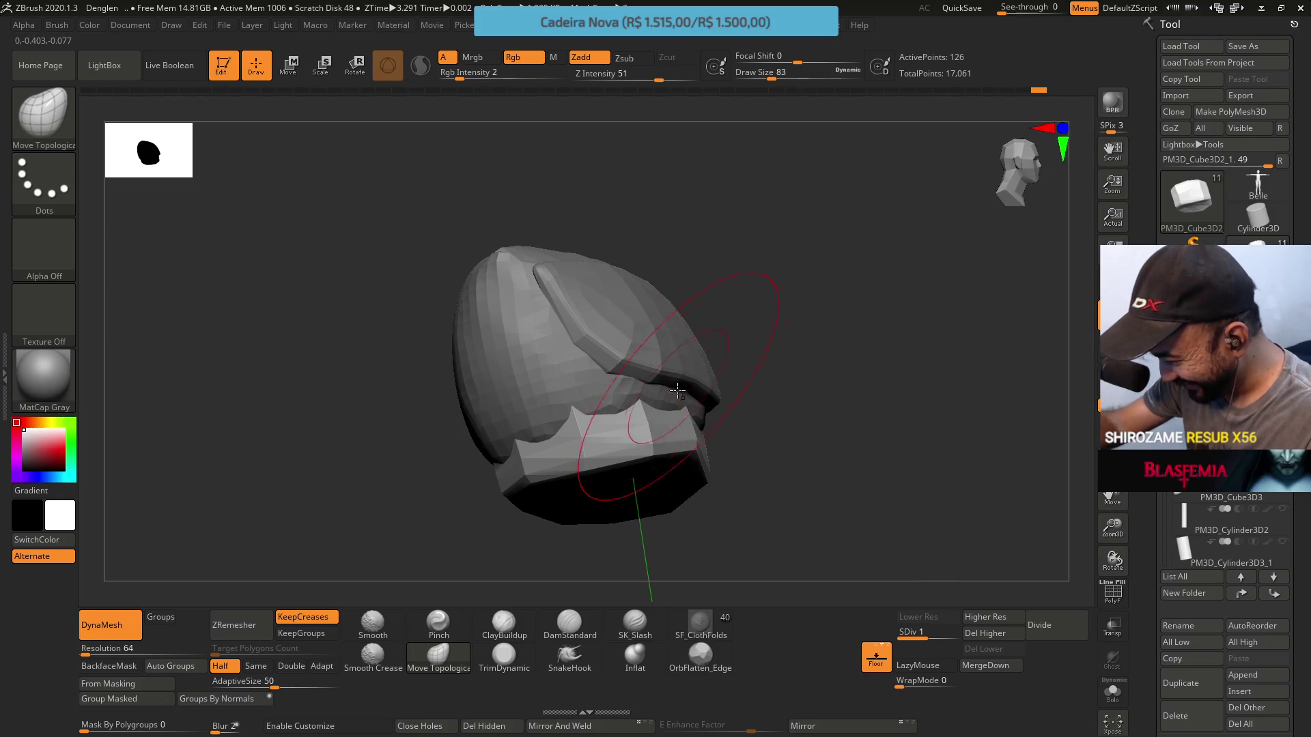
{"action": "mouse_move", "coordinate": [661, 369]}
{"action": "right_mouse_down"}
{"action": "mouse_move", "coordinate": [634, 375]}
{"action": "mouse_move", "coordinate": [644, 385]}
{"action": "mouse_move", "coordinate": [631, 345]}
{"action": "mouse_move", "coordinate": [643, 374]}
{"action": "mouse_move", "coordinate": [749, 279]}
{"action": "mouse_move", "coordinate": [755, 325]}
{"action": "mouse_move", "coordinate": [819, 394]}
{"action": "mouse_move", "coordinate": [915, 373]}
{"action": "mouse_move", "coordinate": [785, 362]}
{"action": "right_mouse_up"}
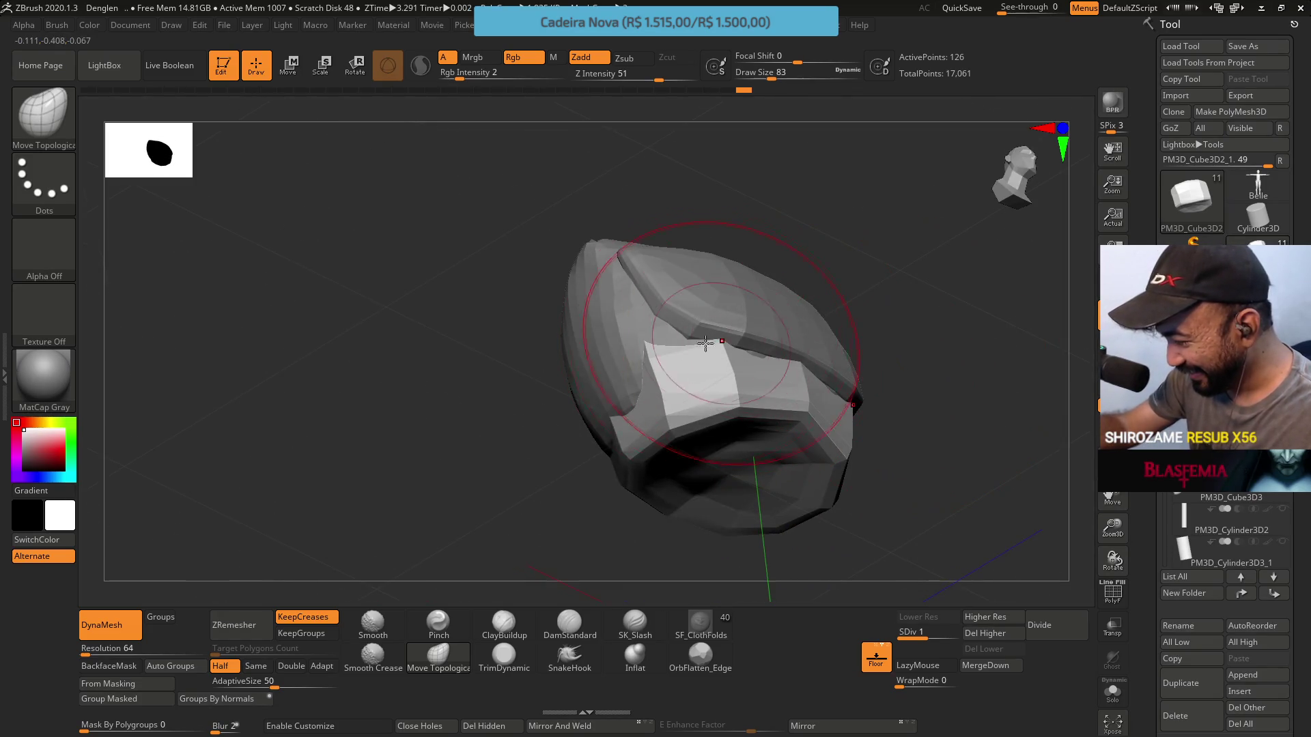
{"action": "right_click_drag", "start_coordinate": [681, 320], "coordinate": [668, 330]}
{"action": "mouse_move", "coordinate": [675, 320]}
{"action": "left_mouse_down"}
{"action": "mouse_move", "coordinate": [833, 487]}
{"action": "mouse_move", "coordinate": [778, 526]}
{"action": "left_mouse_up"}
{"action": "left_click_drag", "start_coordinate": [876, 446], "coordinate": [879, 501]}
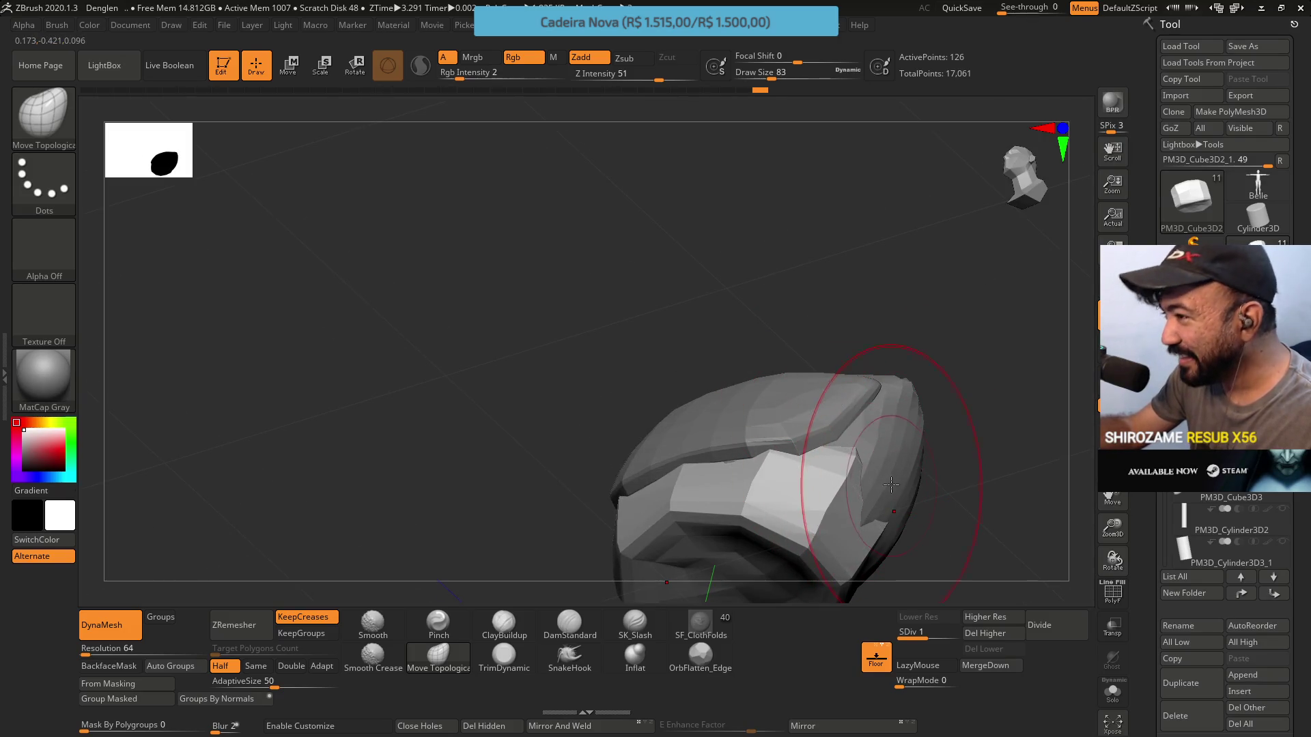
{"action": "left_click_drag", "start_coordinate": [888, 481], "coordinate": [871, 489]}
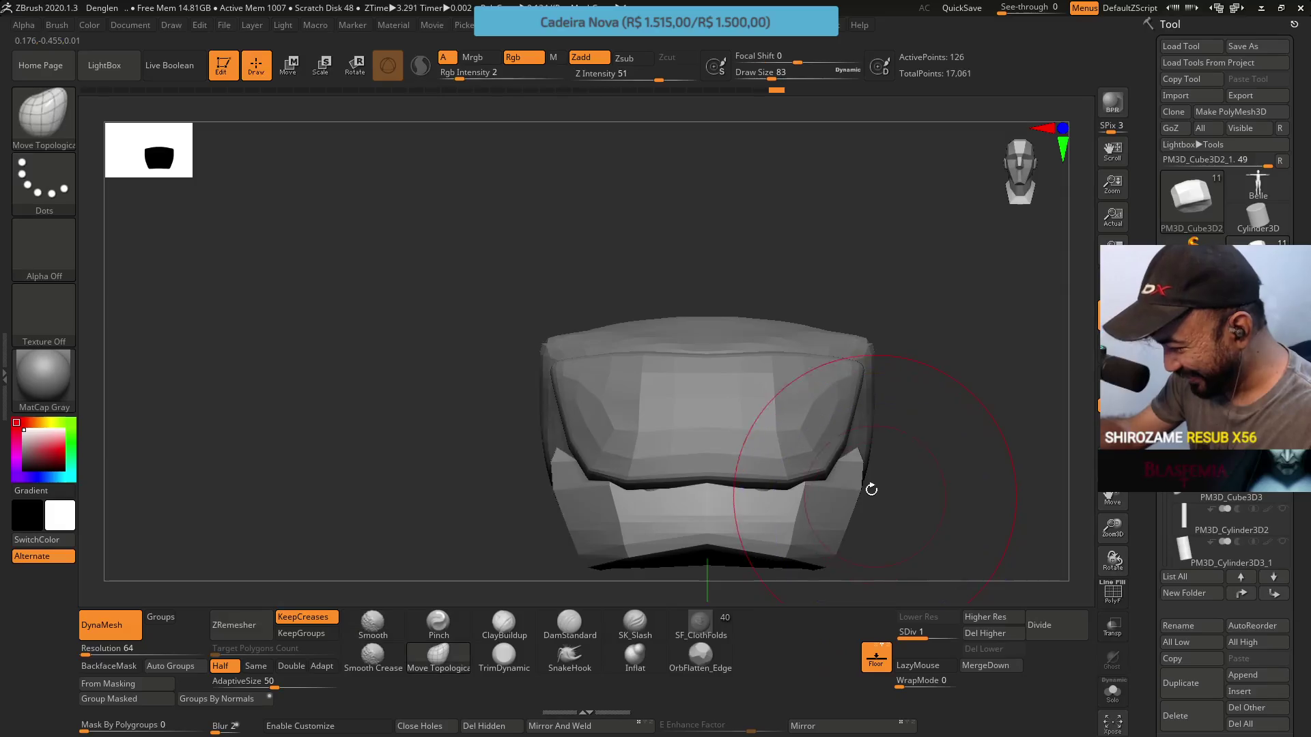
{"action": "mouse_move", "coordinate": [878, 376]}
{"action": "left_mouse_down"}
{"action": "mouse_move", "coordinate": [887, 383]}
{"action": "mouse_move", "coordinate": [857, 372]}
{"action": "left_mouse_up"}
Shift-smooth the armor, set brush size 54, and reshape the upper-left of its top
{"action": "key", "text": "shift"}
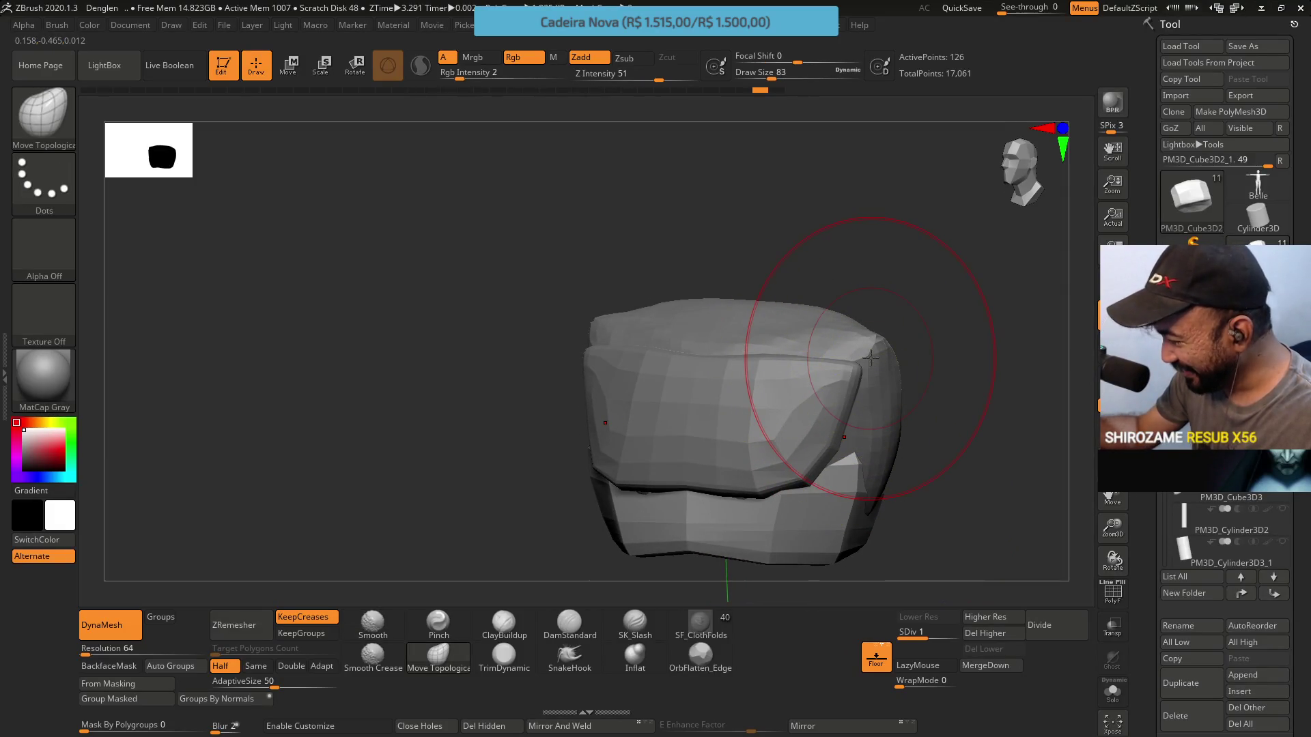
{"action": "key", "text": "ctrl+z"}
{"action": "mouse_move", "coordinate": [873, 420]}
{"action": "left_mouse_down"}
{"action": "mouse_move", "coordinate": [898, 444]}
{"action": "mouse_move", "coordinate": [849, 380]}
{"action": "mouse_move", "coordinate": [707, 303]}
{"action": "mouse_move", "coordinate": [702, 277]}
{"action": "mouse_move", "coordinate": [711, 316]}
{"action": "mouse_move", "coordinate": [702, 307]}
{"action": "left_mouse_up"}
{"action": "type", "text": "s54"}
{"action": "key", "text": "Return"}
{"action": "mouse_move", "coordinate": [621, 320]}
{"action": "left_mouse_down"}
{"action": "mouse_move", "coordinate": [611, 306]}
{"action": "mouse_move", "coordinate": [807, 310]}
{"action": "mouse_move", "coordinate": [790, 232]}
{"action": "mouse_move", "coordinate": [787, 307]}
{"action": "mouse_move", "coordinate": [931, 389]}
{"action": "mouse_move", "coordinate": [914, 308]}
{"action": "mouse_move", "coordinate": [965, 272]}
{"action": "mouse_move", "coordinate": [856, 355]}
{"action": "left_mouse_up"}
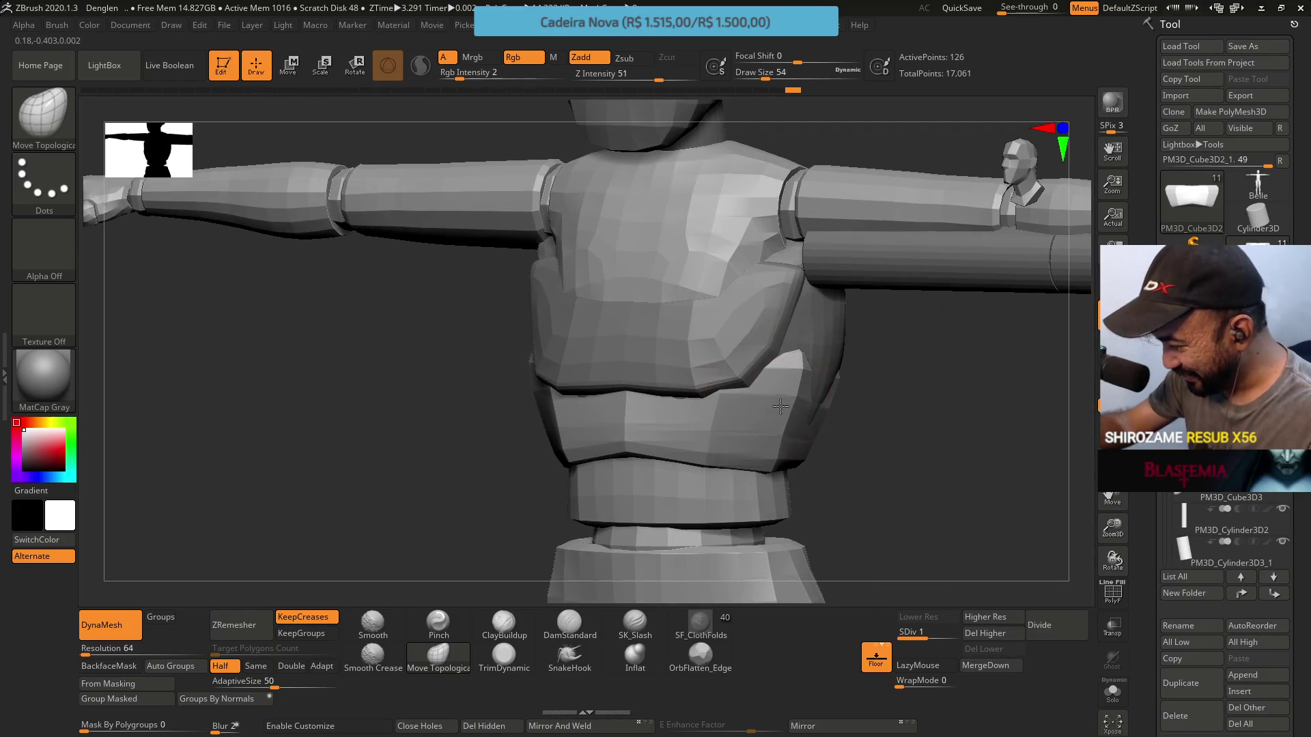
Select PM3D_Cube3D1, then PM3D_Cube3D2_1, checking the torso from front and side
{"action": "mouse_move", "coordinate": [1222, 464]}
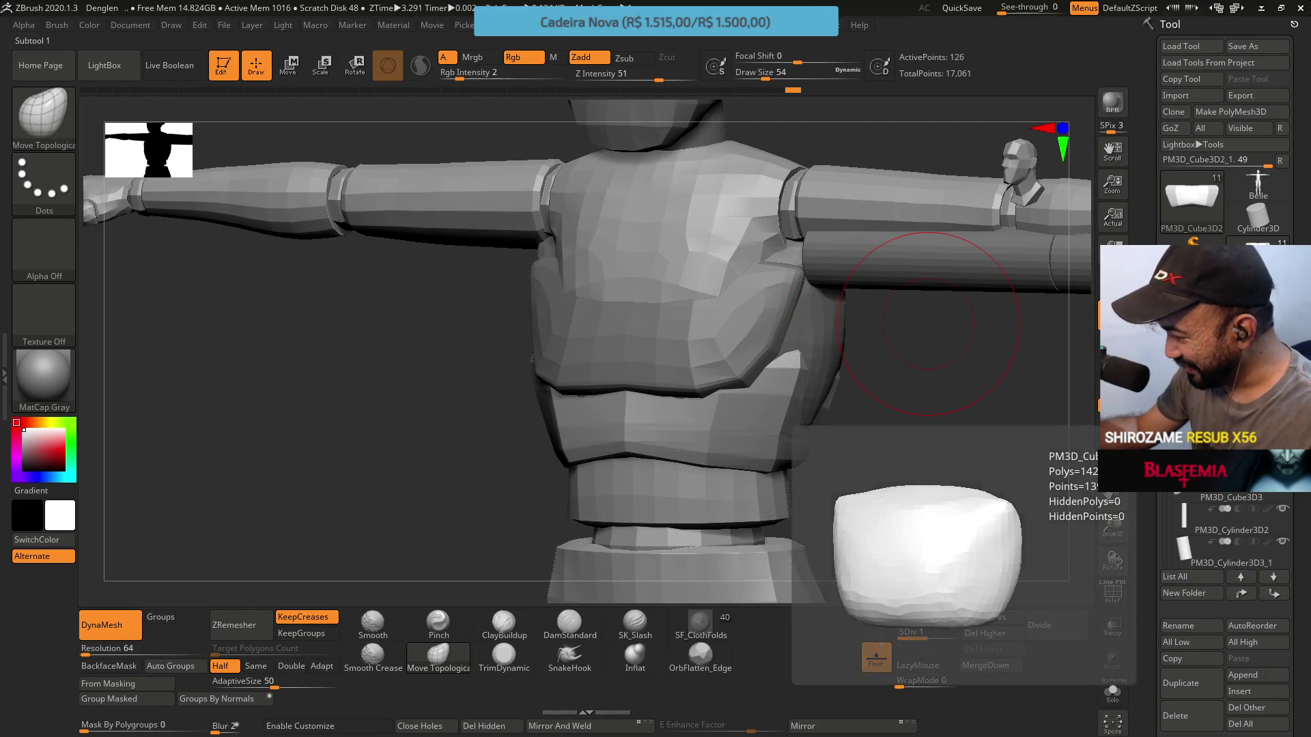
{"action": "left_click", "coordinate": [1221, 464]}
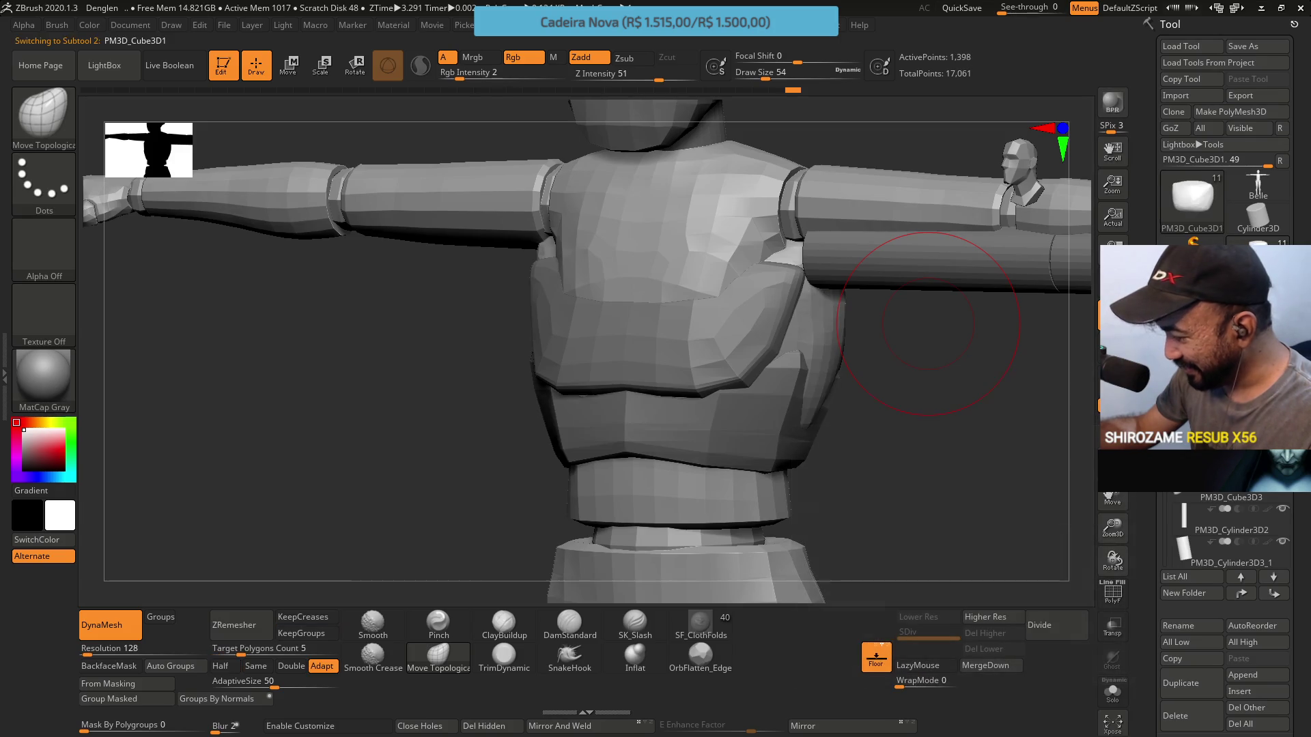
{"action": "left_click_drag", "start_coordinate": [928, 324], "coordinate": [835, 369]}
{"action": "left_click_drag", "start_coordinate": [878, 436], "coordinate": [872, 363]}
{"action": "mouse_move", "coordinate": [869, 263]}
{"action": "left_mouse_down"}
{"action": "mouse_move", "coordinate": [820, 307]}
{"action": "mouse_move", "coordinate": [811, 394]}
{"action": "mouse_move", "coordinate": [807, 334]}
{"action": "left_mouse_up"}
{"action": "left_click", "coordinate": [683, 587], "text": "alt"}
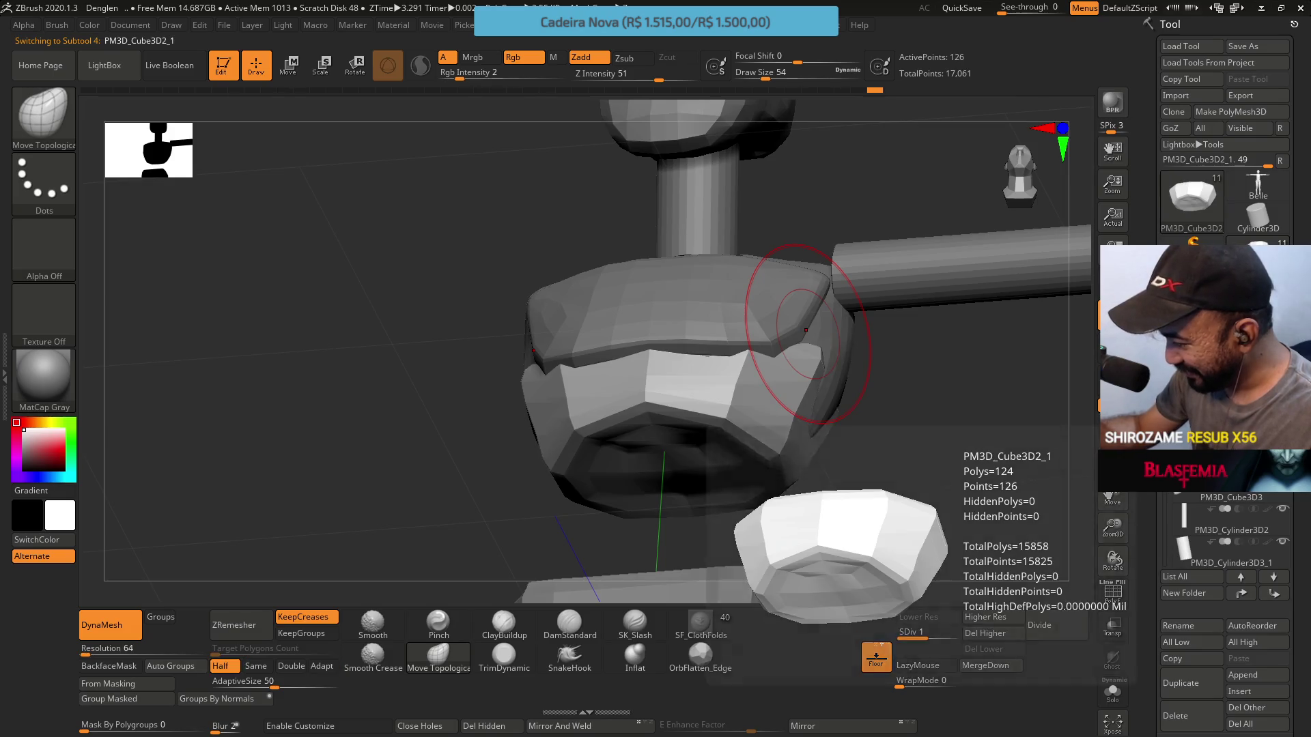
{"action": "left_click_drag", "start_coordinate": [891, 336], "coordinate": [885, 381], "text": "shift"}
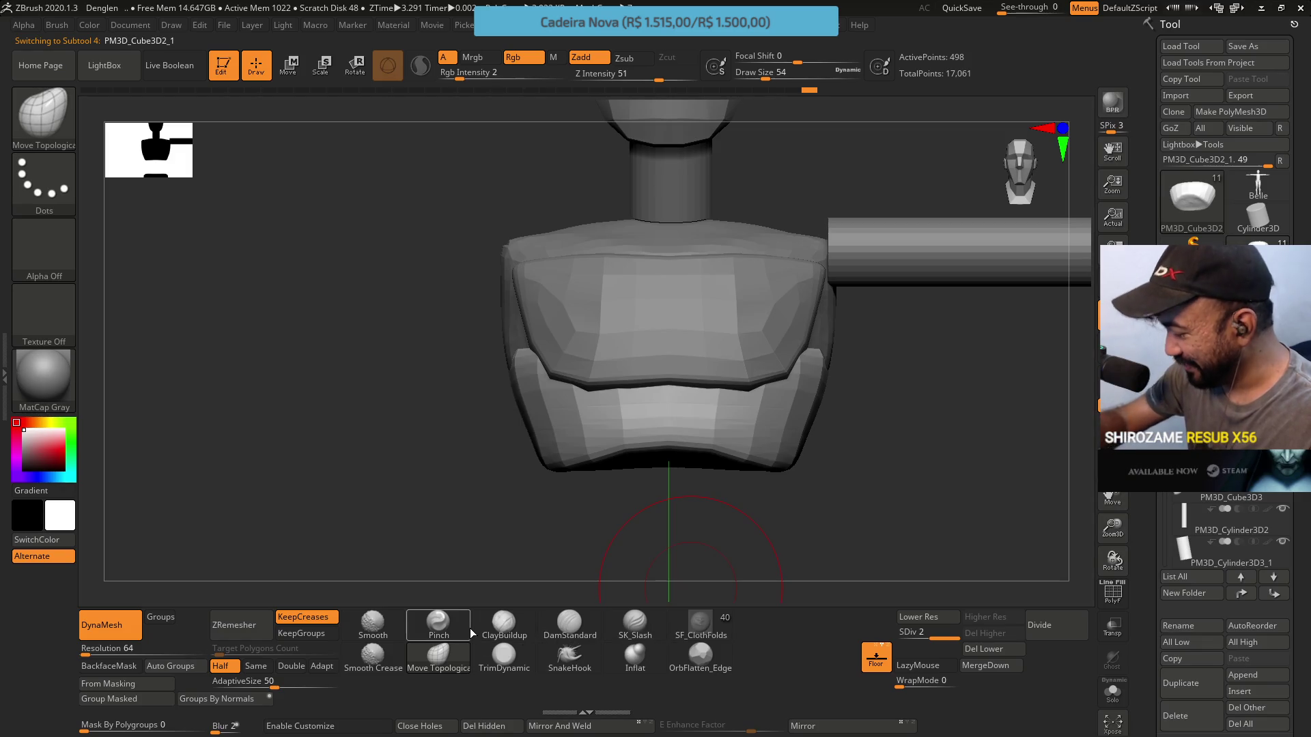
Shrink the brush to size 41 and look around the waist pieces and pelvis
{"action": "key", "text": "s"}
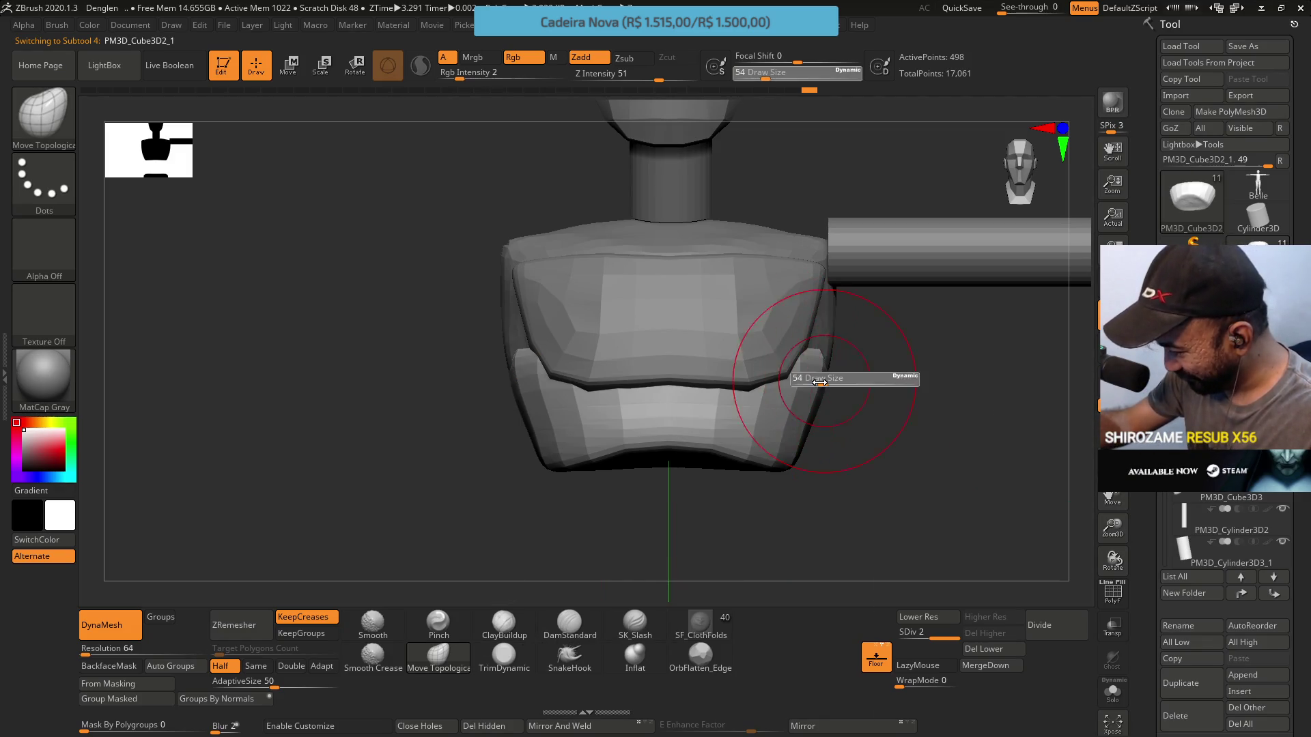
{"action": "mouse_move", "coordinate": [820, 383]}
{"action": "left_mouse_down"}
{"action": "mouse_move", "coordinate": [804, 375]}
{"action": "mouse_move", "coordinate": [855, 326]}
{"action": "mouse_move", "coordinate": [805, 265]}
{"action": "mouse_move", "coordinate": [825, 437]}
{"action": "mouse_move", "coordinate": [769, 474]}
{"action": "mouse_move", "coordinate": [868, 469]}
{"action": "mouse_move", "coordinate": [767, 331]}
{"action": "mouse_move", "coordinate": [785, 382]}
{"action": "mouse_move", "coordinate": [696, 375]}
{"action": "left_mouse_up"}
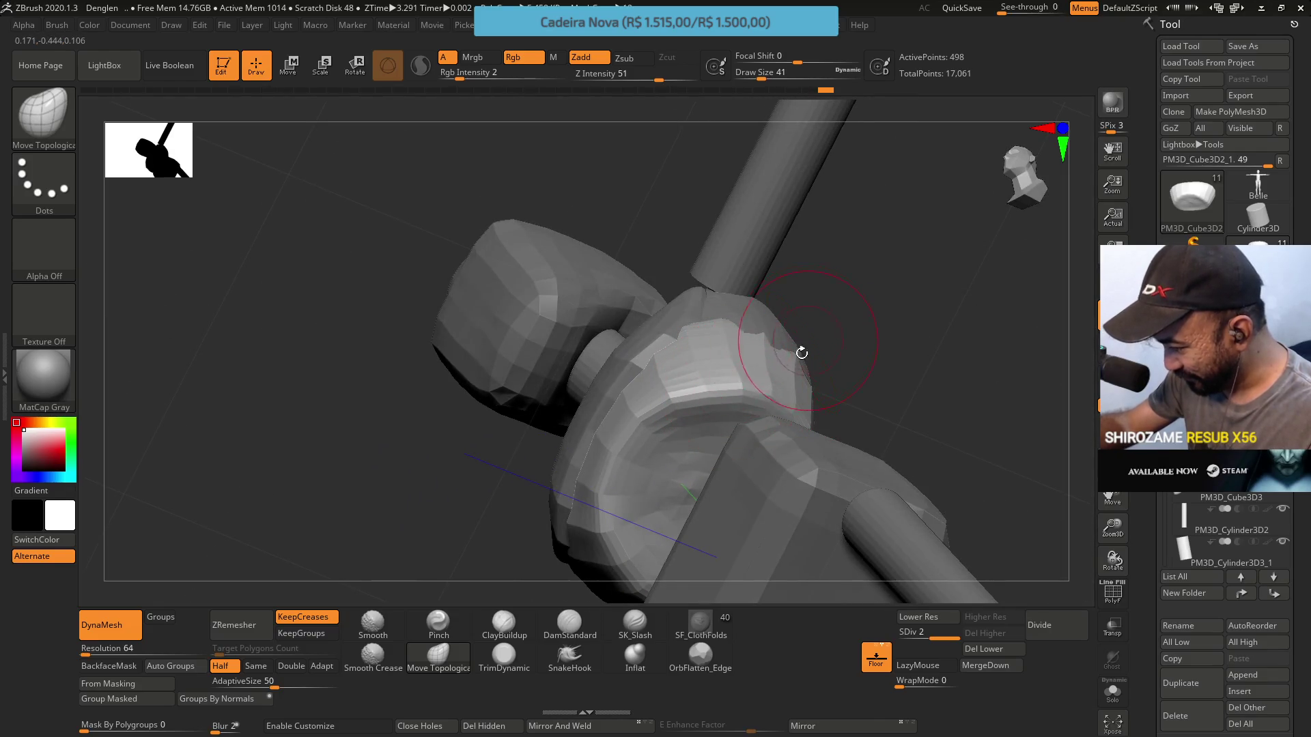
{"action": "mouse_move", "coordinate": [796, 375]}
{"action": "left_mouse_down"}
{"action": "mouse_move", "coordinate": [831, 375]}
{"action": "mouse_move", "coordinate": [860, 351]}
{"action": "mouse_move", "coordinate": [832, 359]}
{"action": "mouse_move", "coordinate": [788, 406]}
{"action": "mouse_move", "coordinate": [838, 333]}
{"action": "left_mouse_up"}
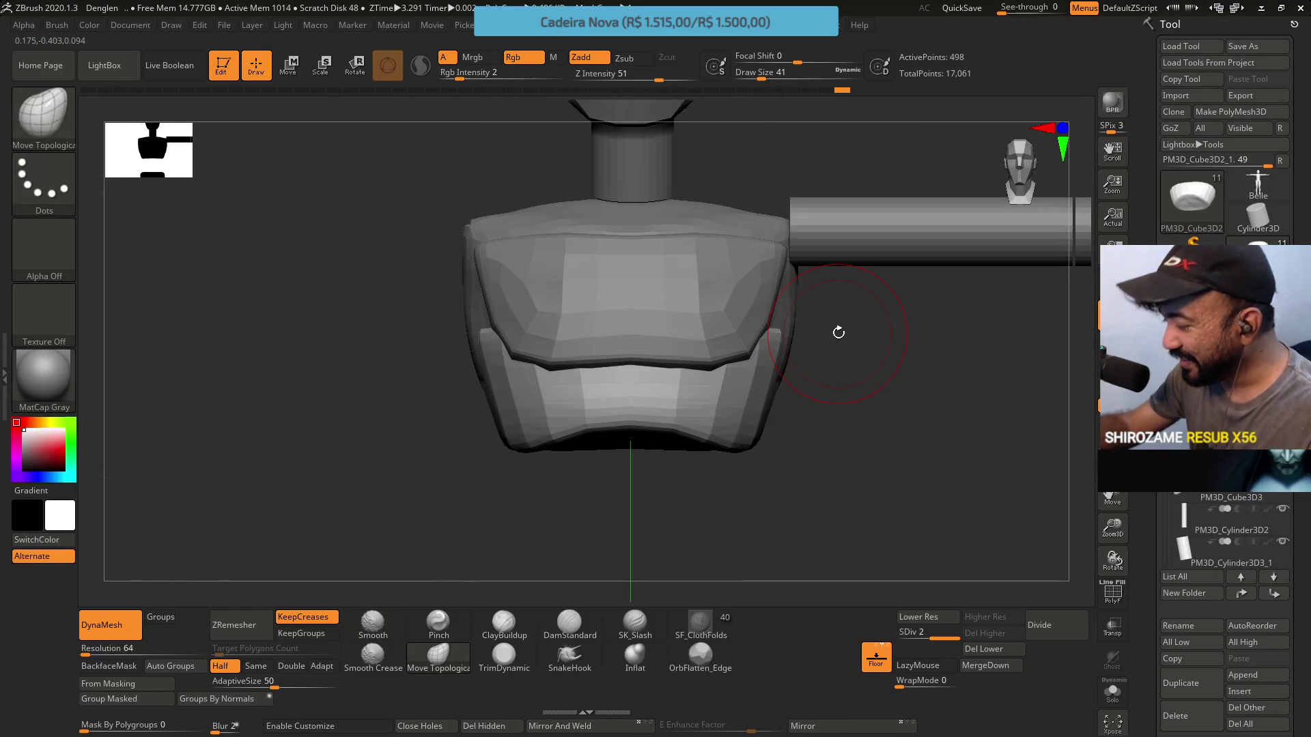
{"action": "mouse_move", "coordinate": [1007, 432]}
{"action": "left_mouse_down", "text": "alt"}
{"action": "mouse_move", "coordinate": [904, 401]}
{"action": "mouse_move", "coordinate": [885, 463]}
{"action": "left_mouse_up", "text": "alt"}
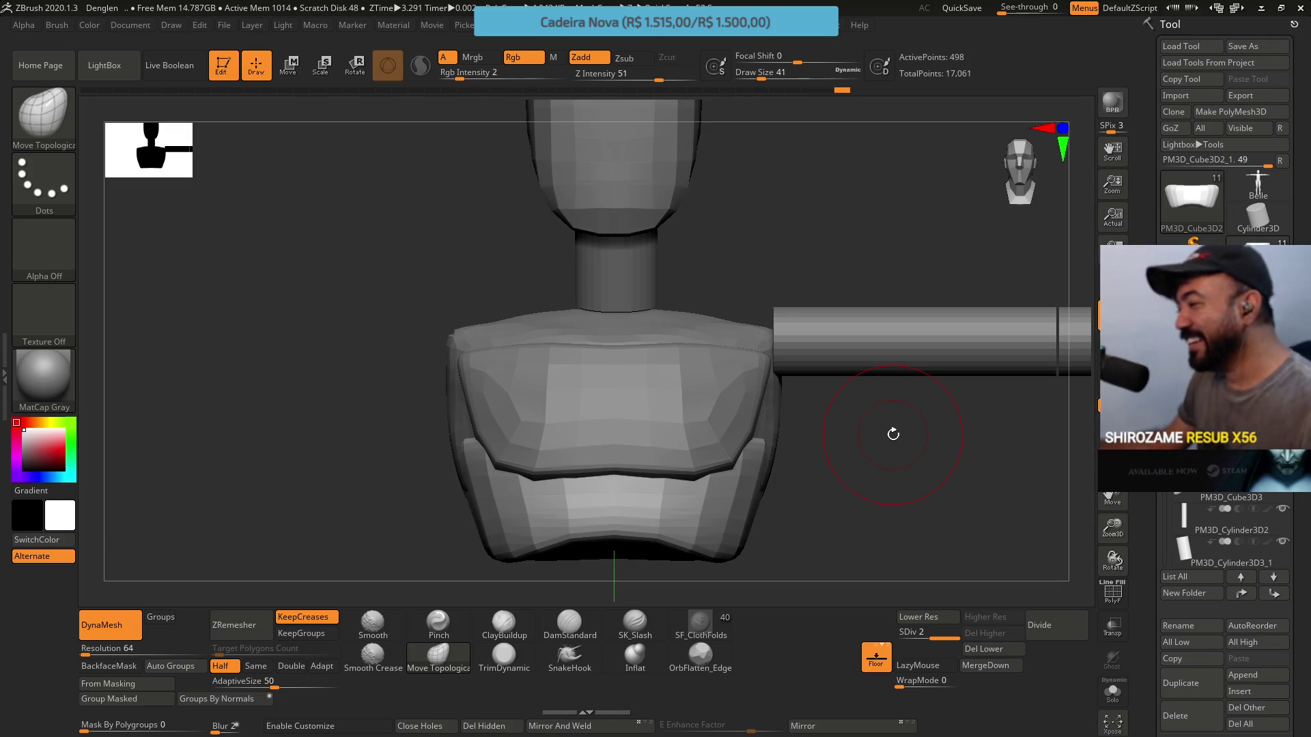
{"action": "left_click_drag", "start_coordinate": [893, 435], "coordinate": [704, 377]}
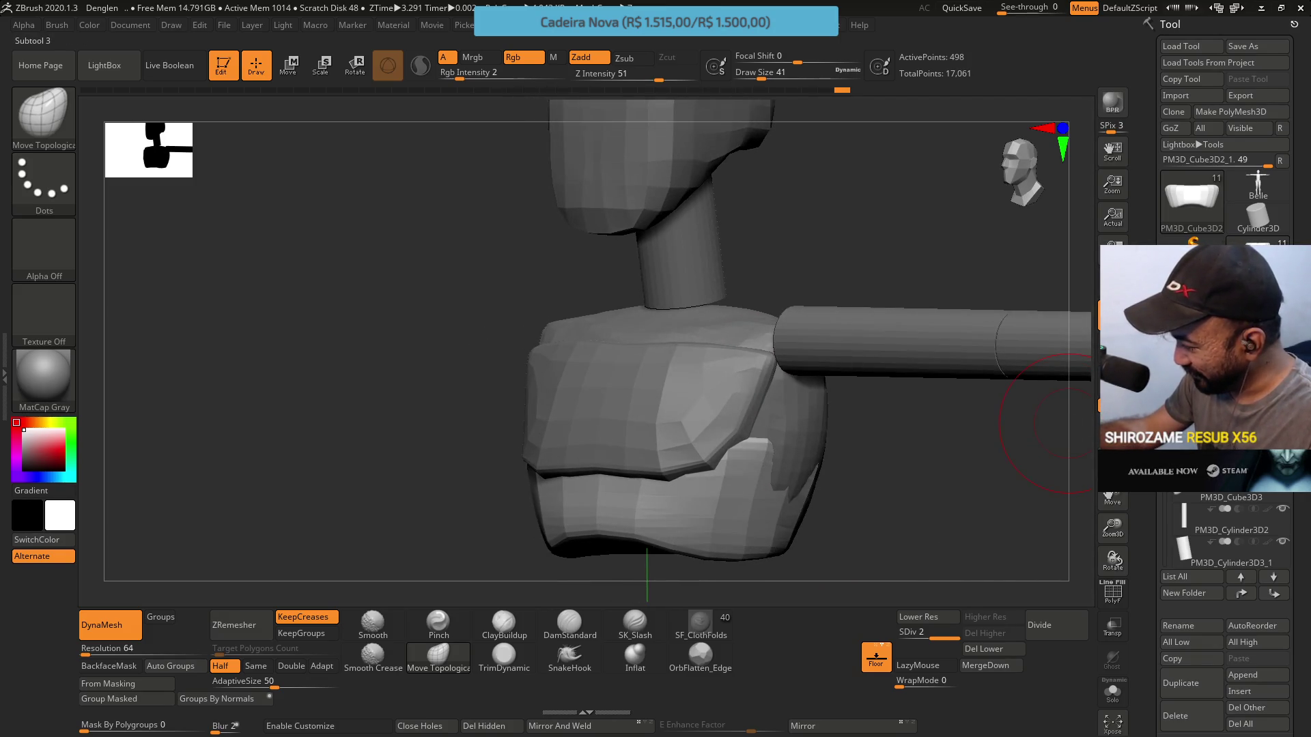
Cycle through the layered armor pieces, settle on the rounded pelvis block, and pick TrimDynamic
{"action": "left_click", "coordinate": [1202, 471]}
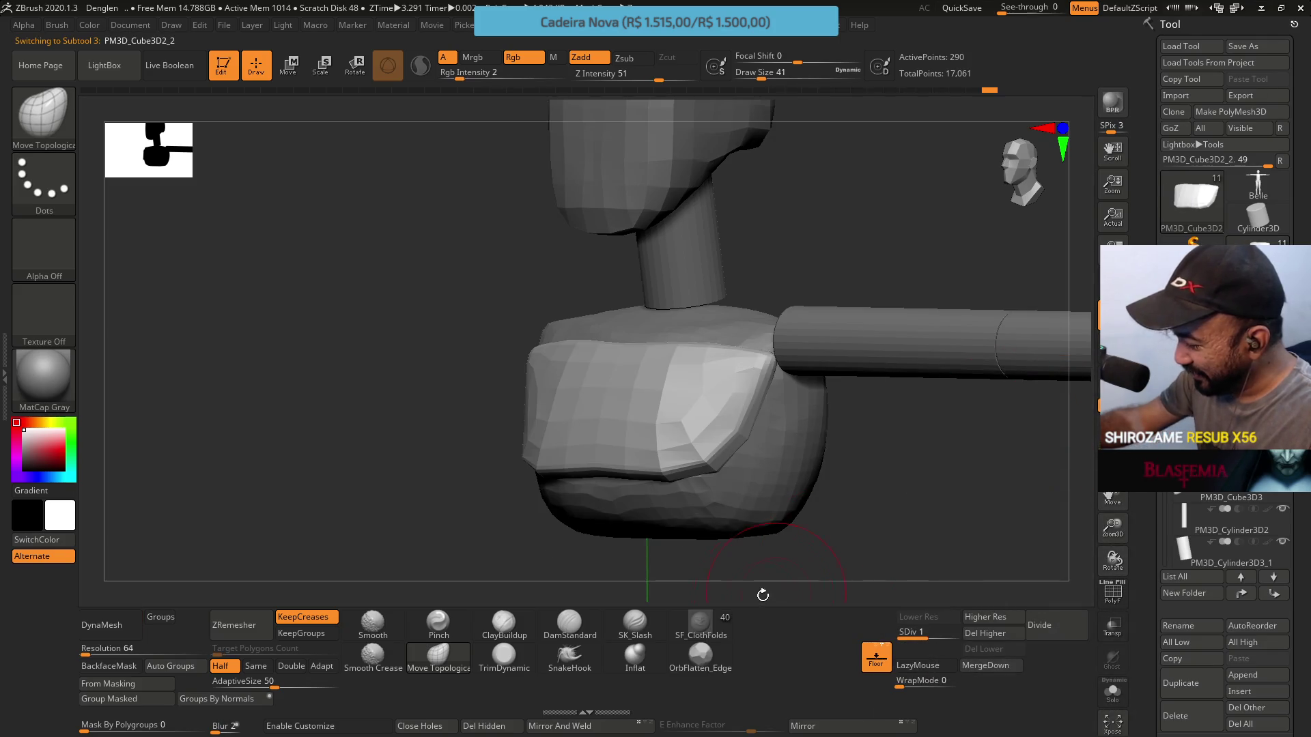
{"action": "left_click", "coordinate": [1201, 436]}
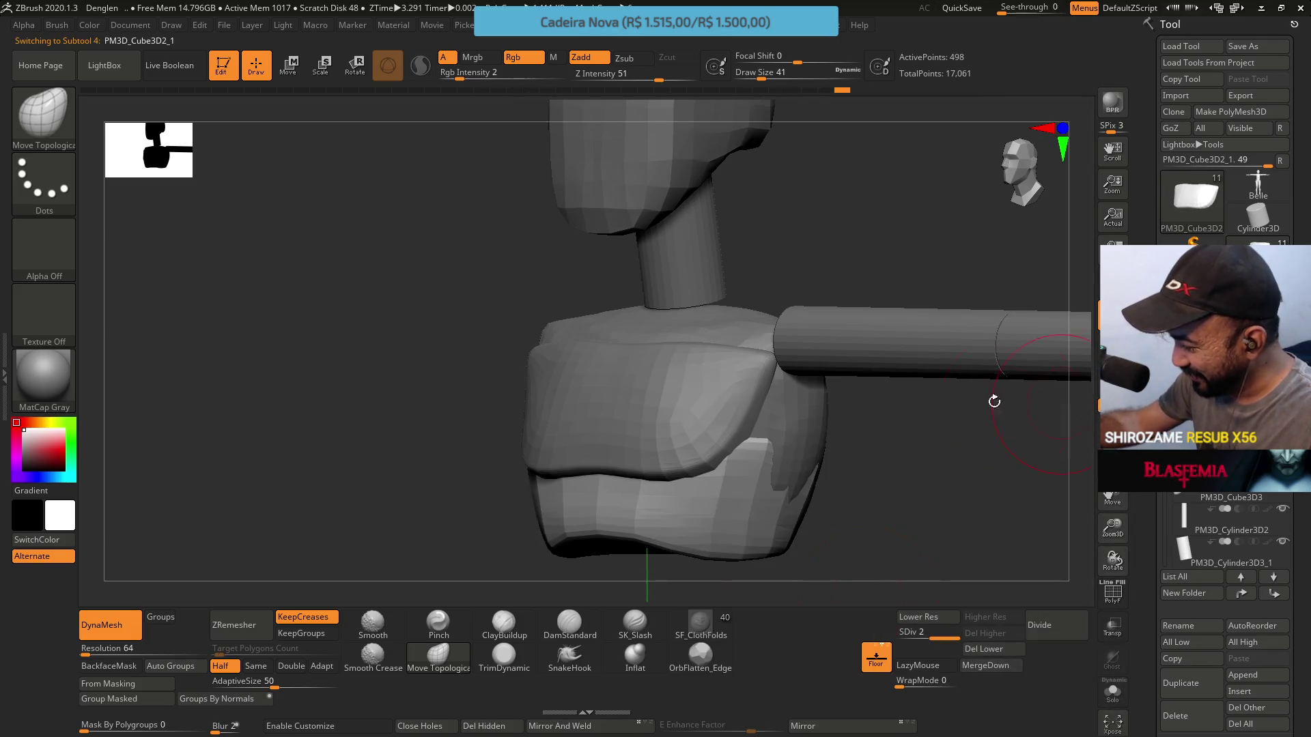
{"action": "left_click_drag", "start_coordinate": [824, 402], "coordinate": [844, 411], "text": "shift"}
{"action": "left_click_drag", "start_coordinate": [867, 343], "coordinate": [828, 394], "text": "shift"}
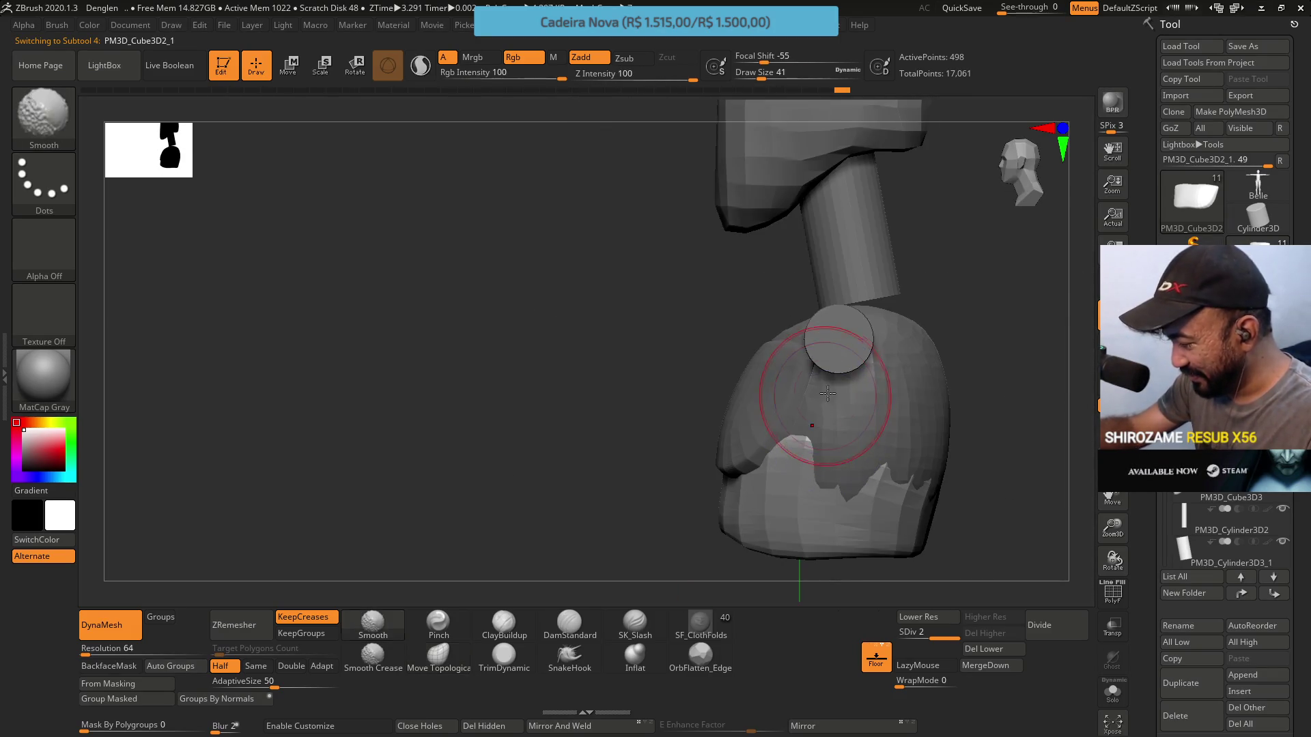
{"action": "right_click_drag", "start_coordinate": [827, 394], "coordinate": [843, 384]}
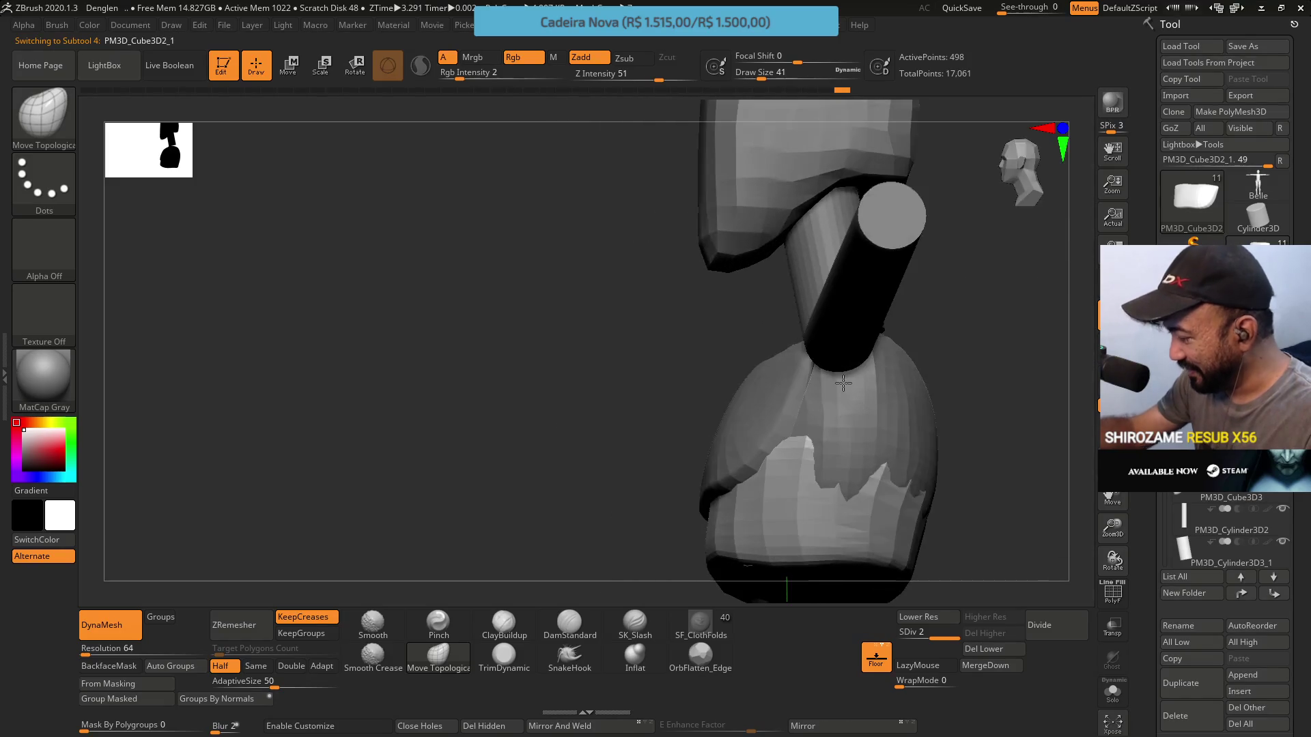
{"action": "left_click", "coordinate": [843, 383], "text": "alt"}
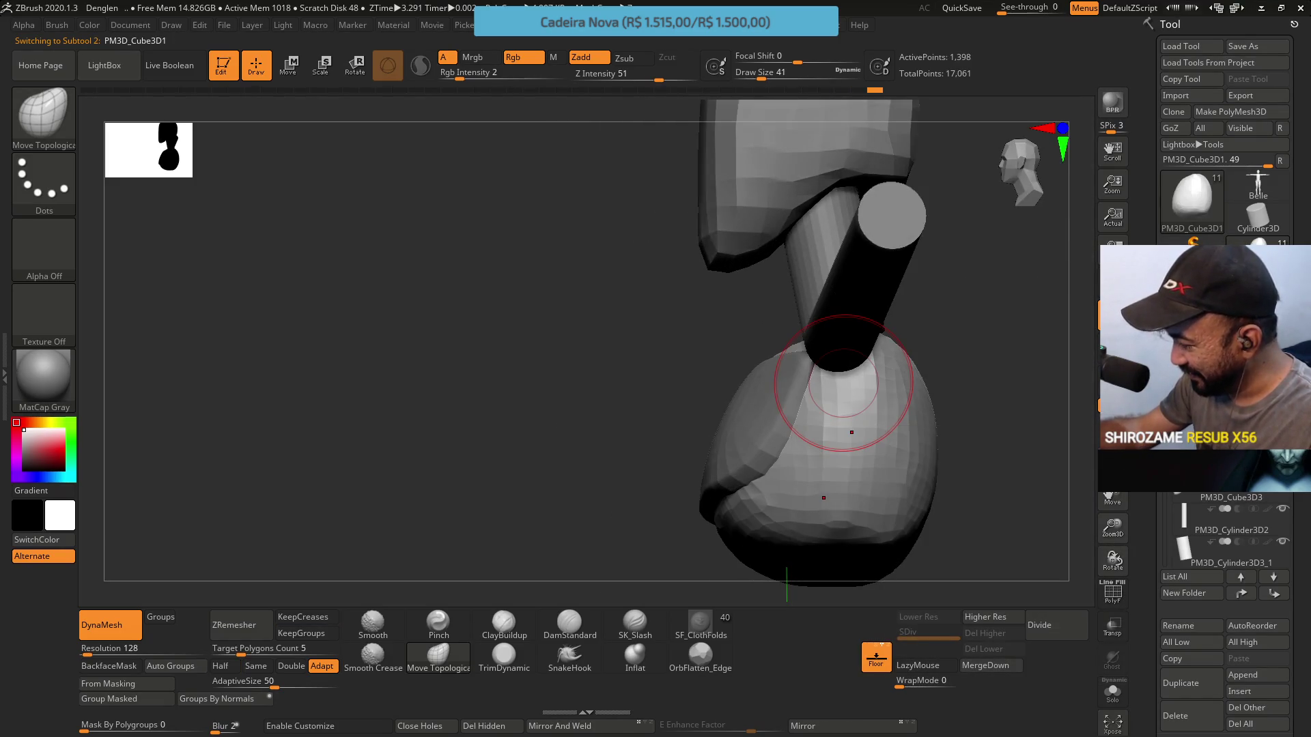
{"action": "right_click_drag", "start_coordinate": [843, 382], "coordinate": [865, 427]}
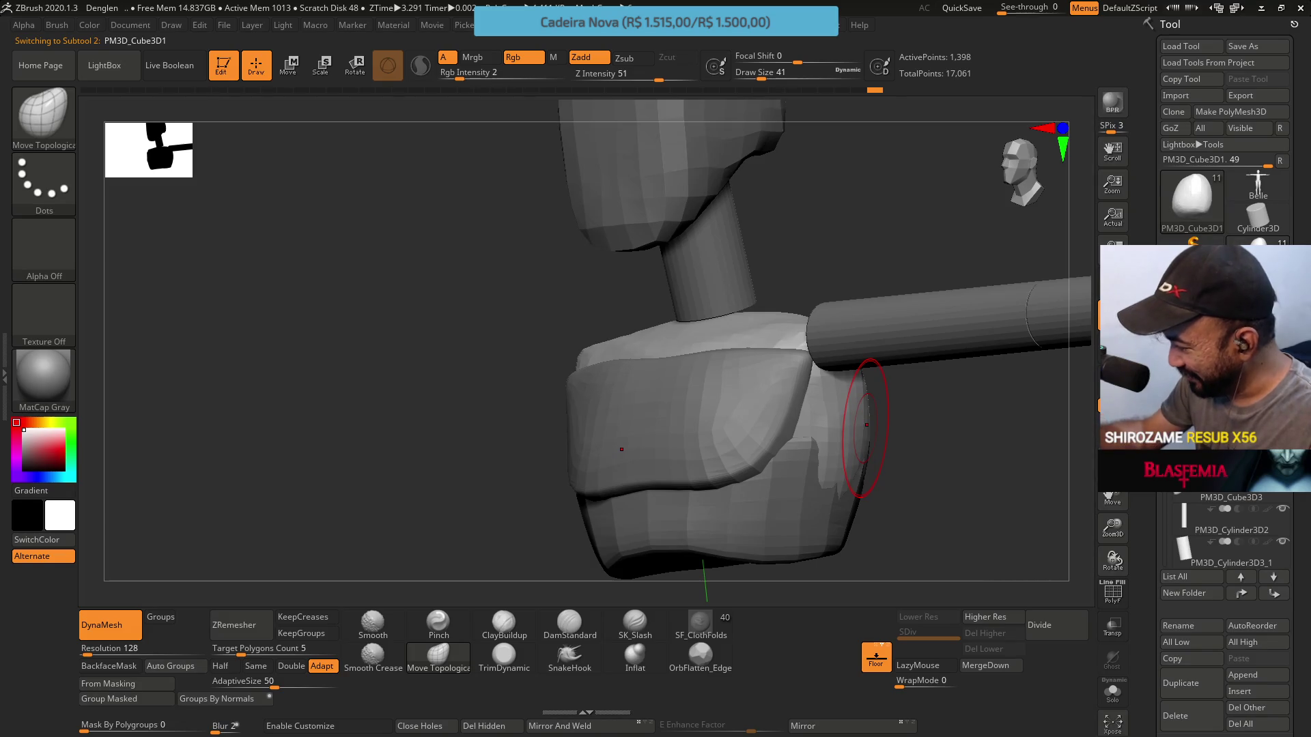
{"action": "left_click", "coordinate": [866, 425], "text": "alt"}
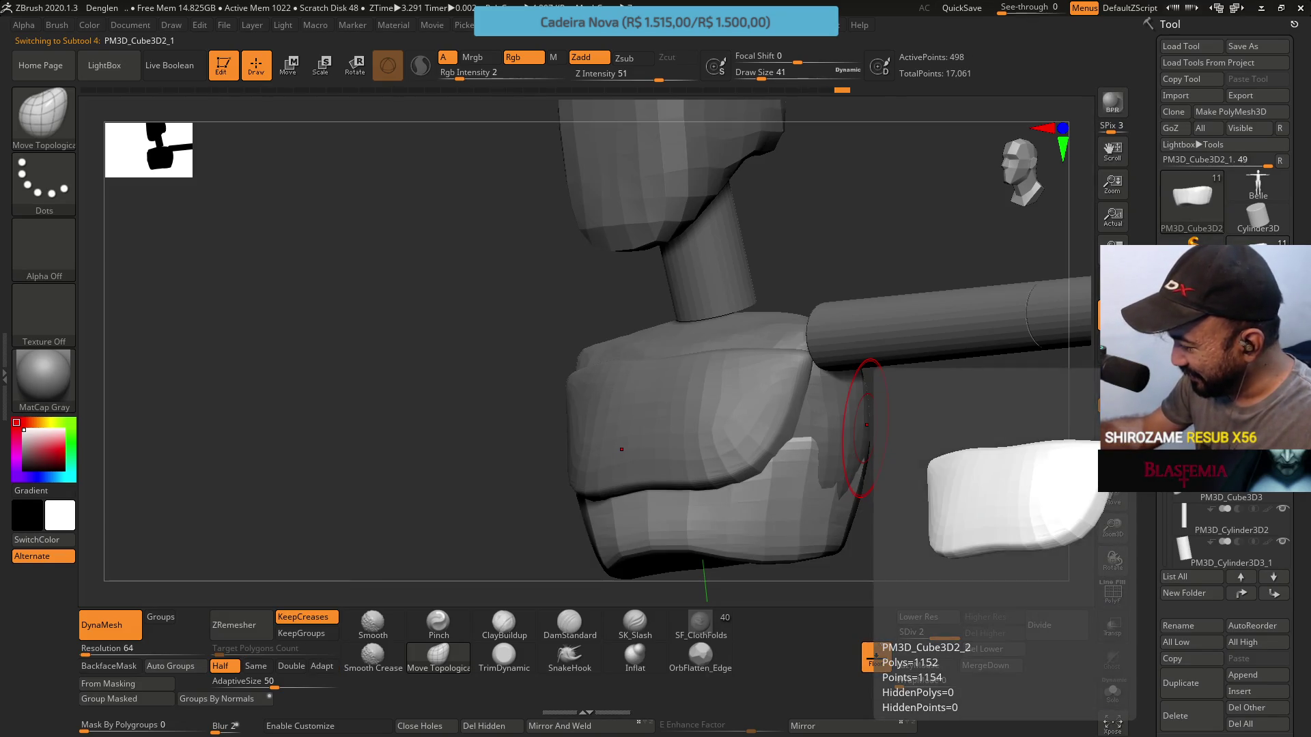
{"action": "left_click", "coordinate": [936, 375], "text": "alt"}
{"action": "right_click_drag", "start_coordinate": [936, 374], "coordinate": [841, 366]}
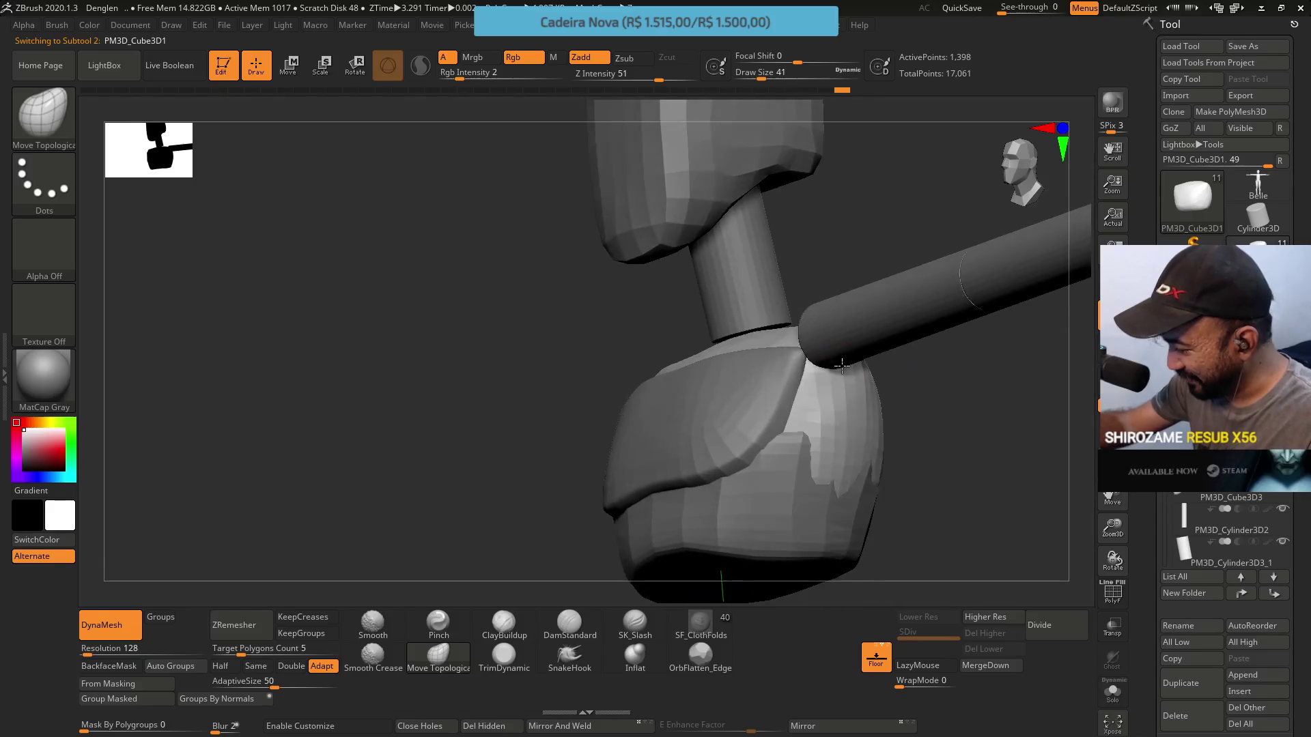
{"action": "left_click", "coordinate": [504, 655]}
{"action": "right_click_drag", "start_coordinate": [785, 423], "coordinate": [838, 389]}
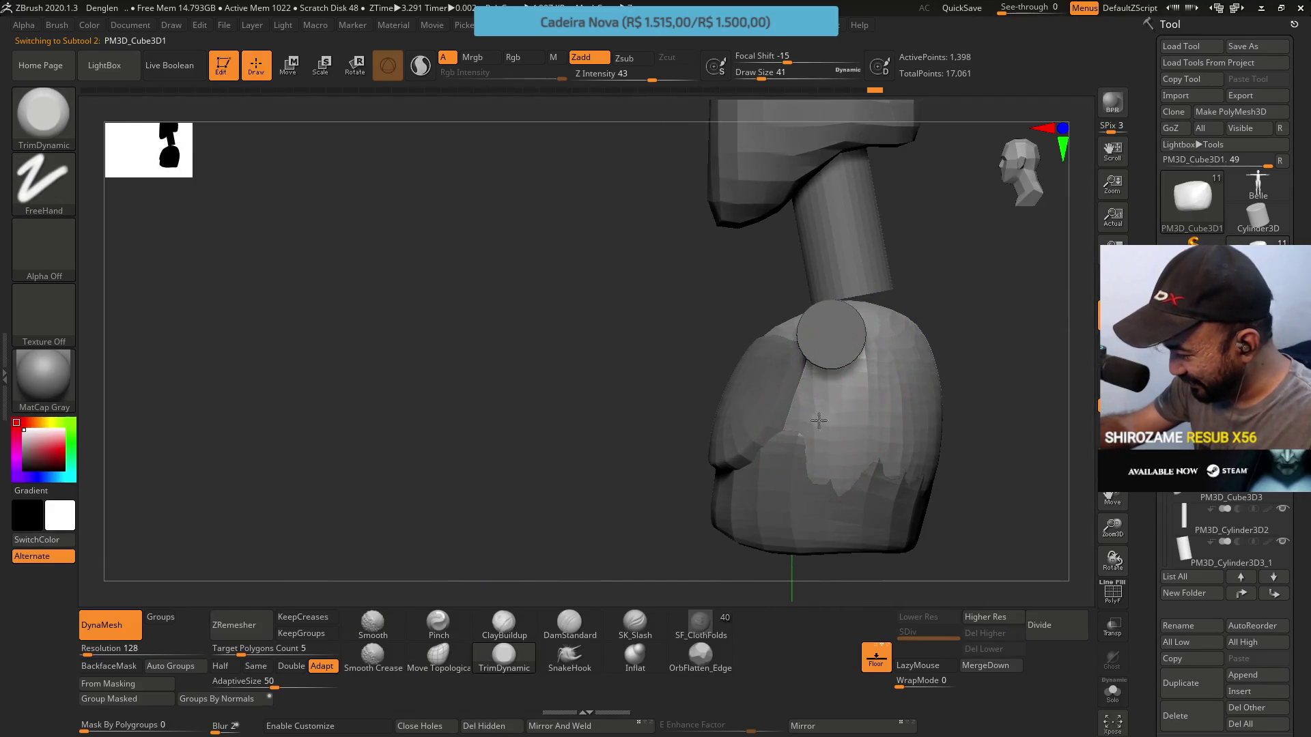
Solo the rounded pelvis block and DynaMesh it into even topology
{"action": "mouse_move", "coordinate": [797, 383]}
{"action": "right_mouse_down"}
{"action": "mouse_move", "coordinate": [855, 411]}
{"action": "mouse_move", "coordinate": [839, 423]}
{"action": "mouse_move", "coordinate": [849, 434]}
{"action": "mouse_move", "coordinate": [1051, 348]}
{"action": "right_mouse_up"}
{"action": "left_click", "coordinate": [851, 440], "text": "ctrl+shift"}
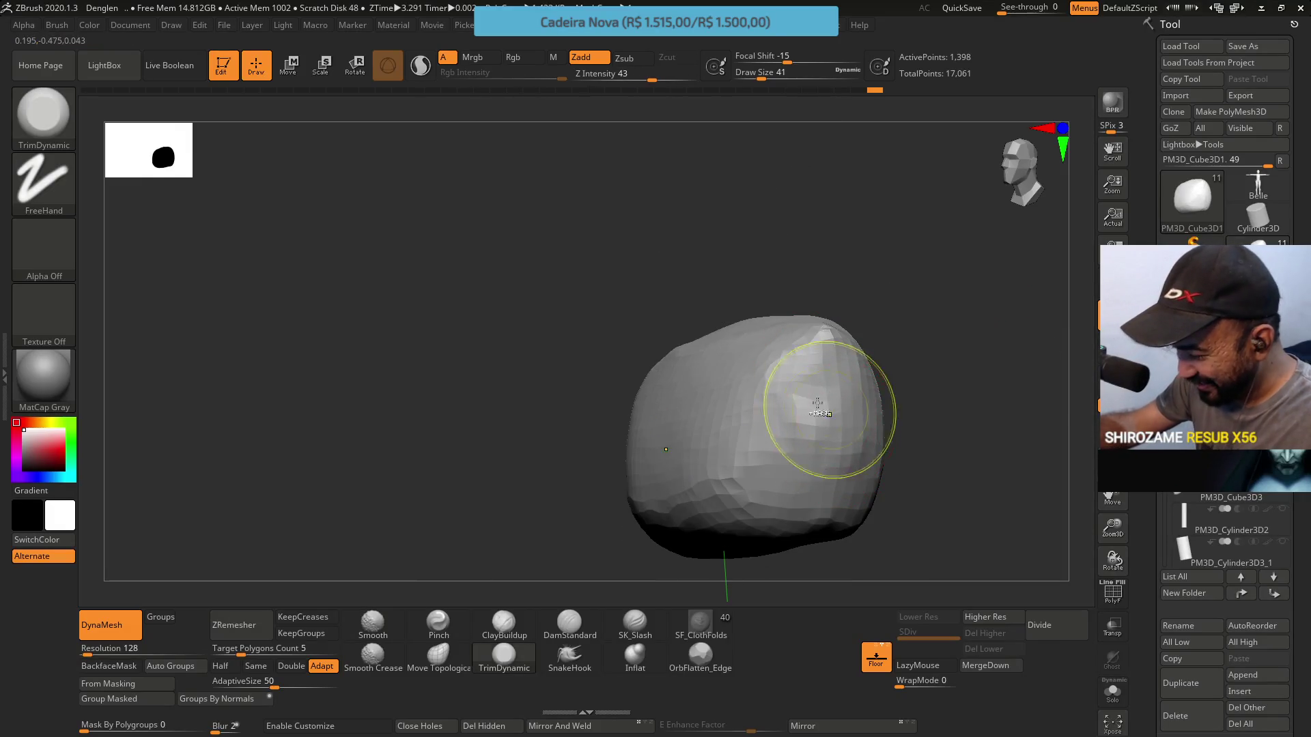
{"action": "right_click_drag", "start_coordinate": [469, 567], "coordinate": [813, 411], "text": "shift"}
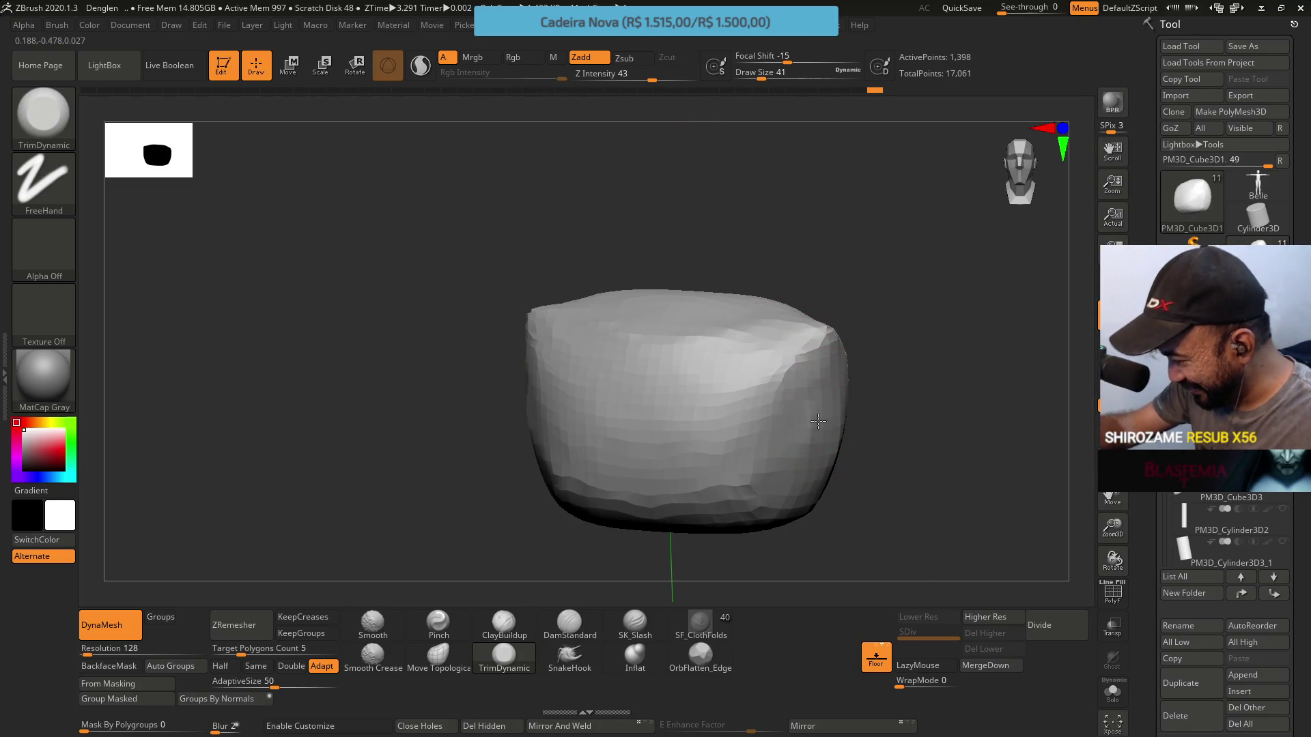
{"action": "key", "text": "space"}
{"action": "key", "text": "b"}
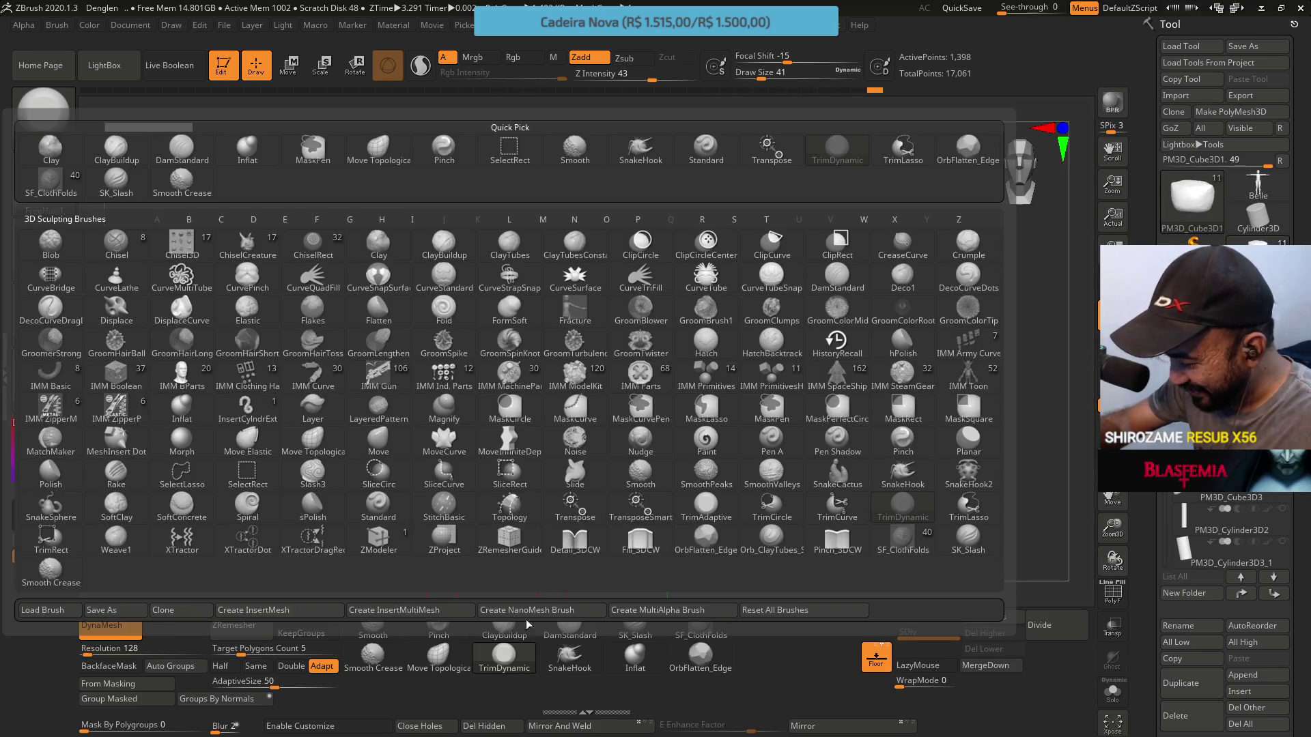
{"action": "left_click_drag", "start_coordinate": [822, 436], "coordinate": [784, 413]}
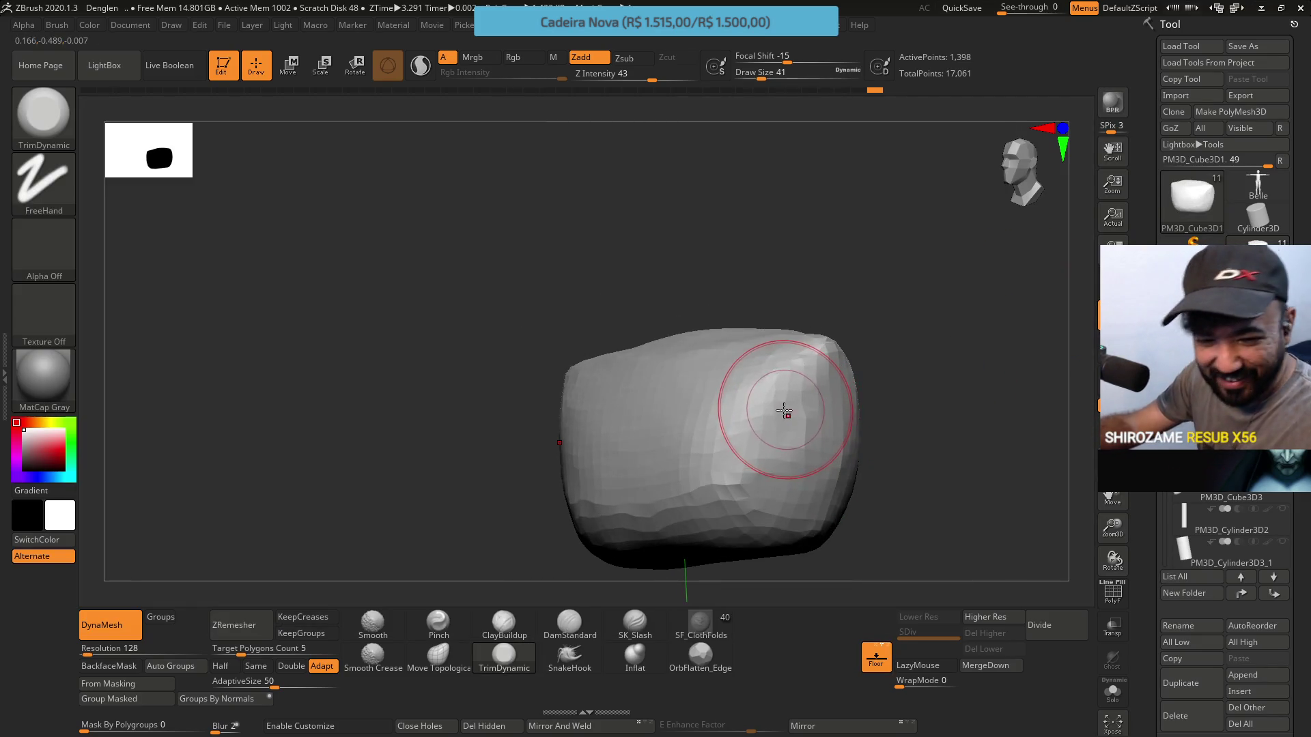
{"action": "left_click", "coordinate": [113, 633]}
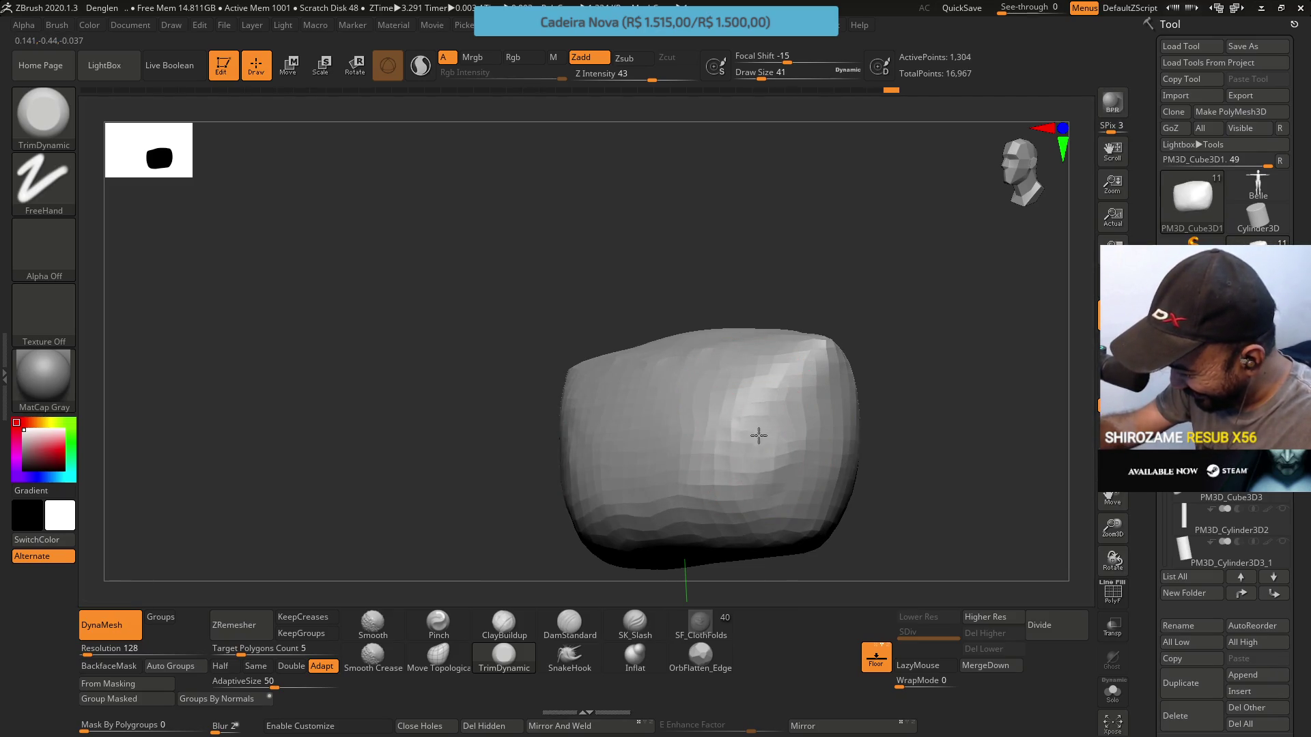
Trim flat patches on the block's upper right and enable Zsub
{"action": "mouse_move", "coordinate": [757, 430]}
{"action": "left_mouse_down"}
{"action": "mouse_move", "coordinate": [729, 409]}
{"action": "mouse_move", "coordinate": [755, 430]}
{"action": "left_mouse_up"}
{"action": "left_click_drag", "start_coordinate": [873, 437], "coordinate": [798, 433]}
{"action": "key", "text": "ctrl"}
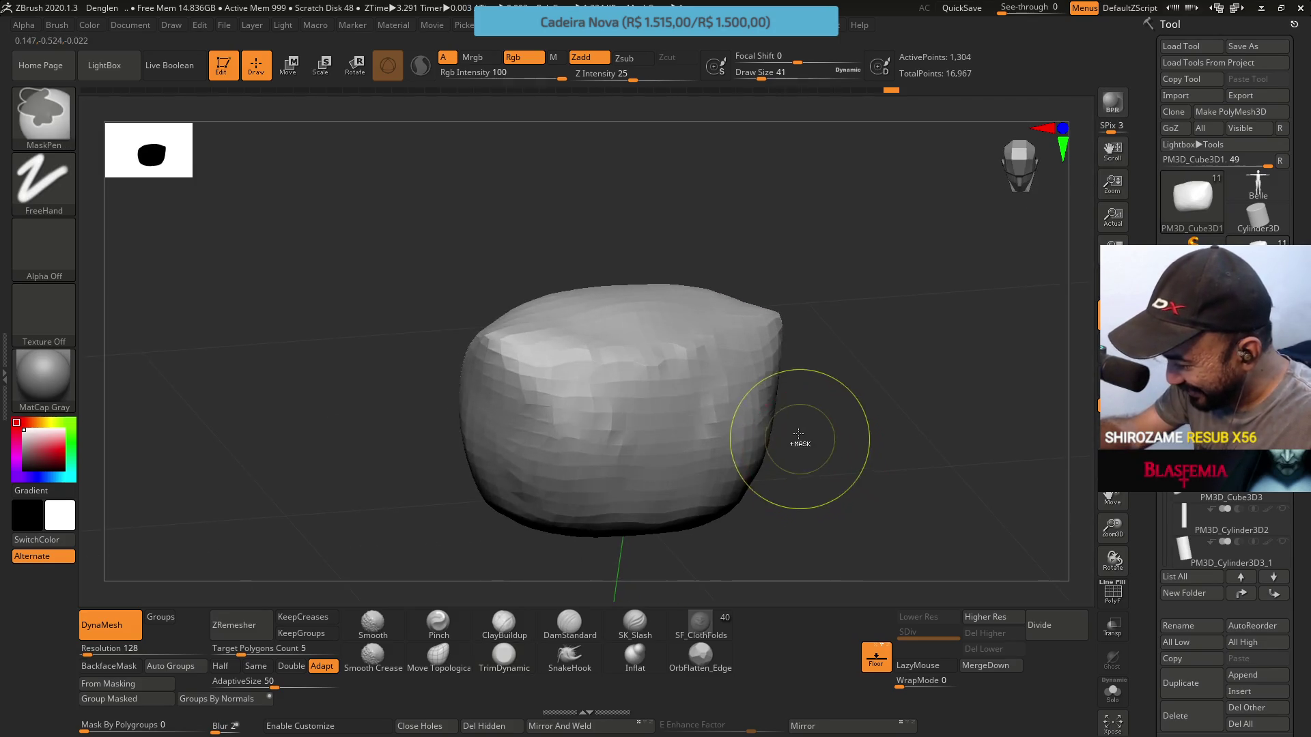
{"action": "left_click", "coordinate": [633, 60]}
{"action": "left_click_drag", "start_coordinate": [867, 351], "coordinate": [752, 317]}
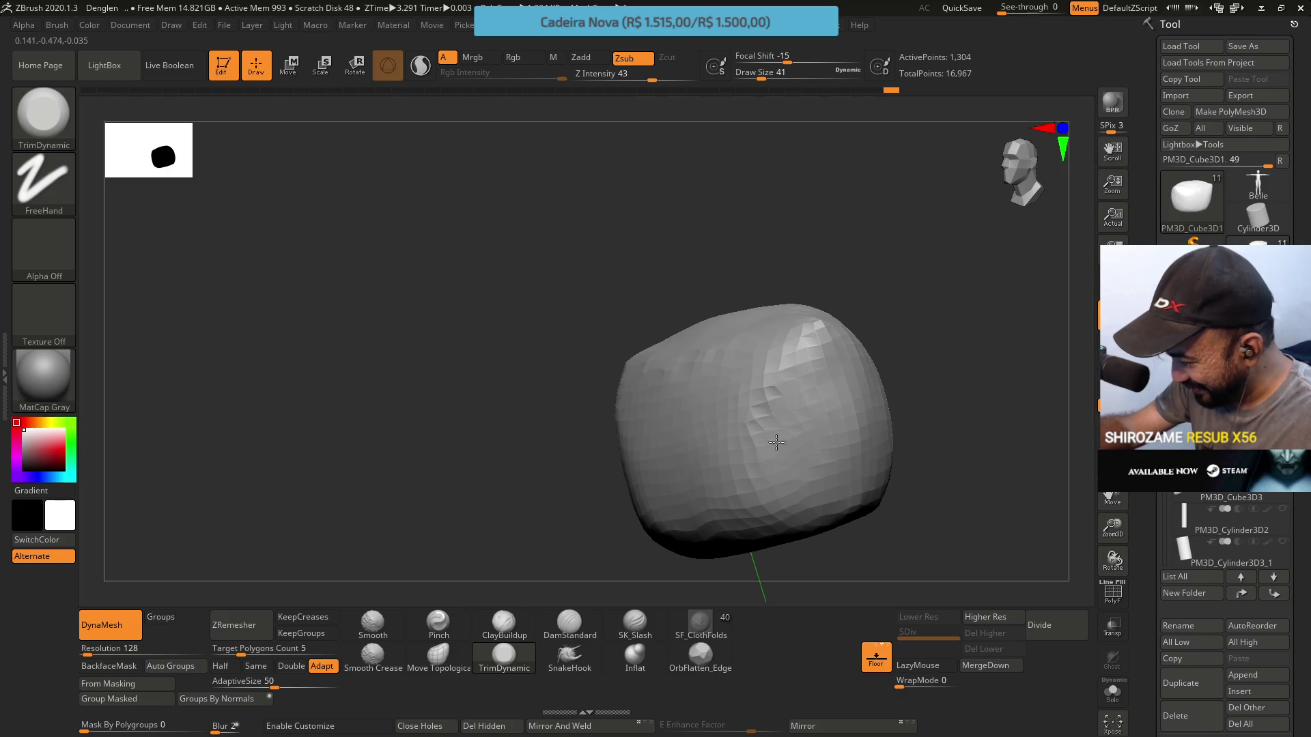
{"action": "left_click_drag", "start_coordinate": [828, 380], "coordinate": [842, 389]}
{"action": "left_click_drag", "start_coordinate": [833, 439], "coordinate": [887, 471]}
Raise Draw Size to 65, cut flat facets across the block's centre, then unhide everything
{"action": "key", "text": "s"}
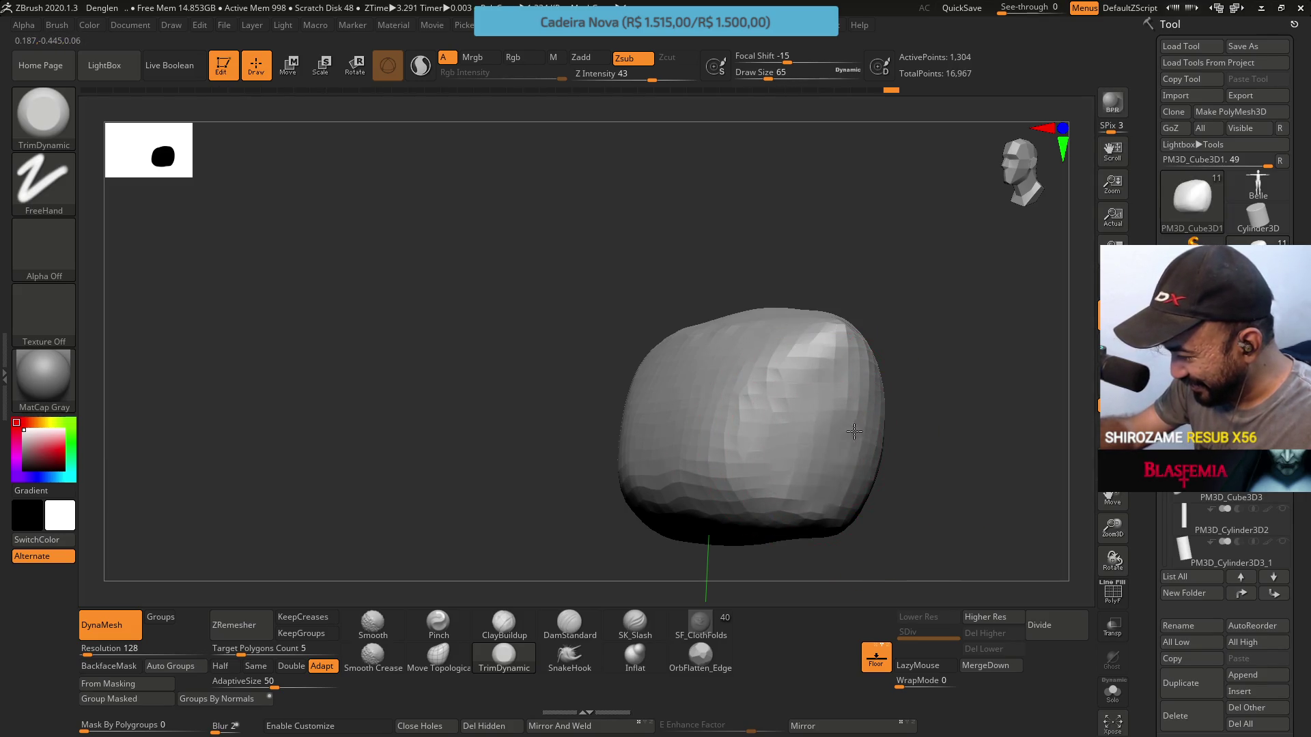
{"action": "mouse_move", "coordinate": [719, 433]}
{"action": "right_mouse_down"}
{"action": "mouse_move", "coordinate": [781, 383]}
{"action": "mouse_move", "coordinate": [791, 466]}
{"action": "right_mouse_up"}
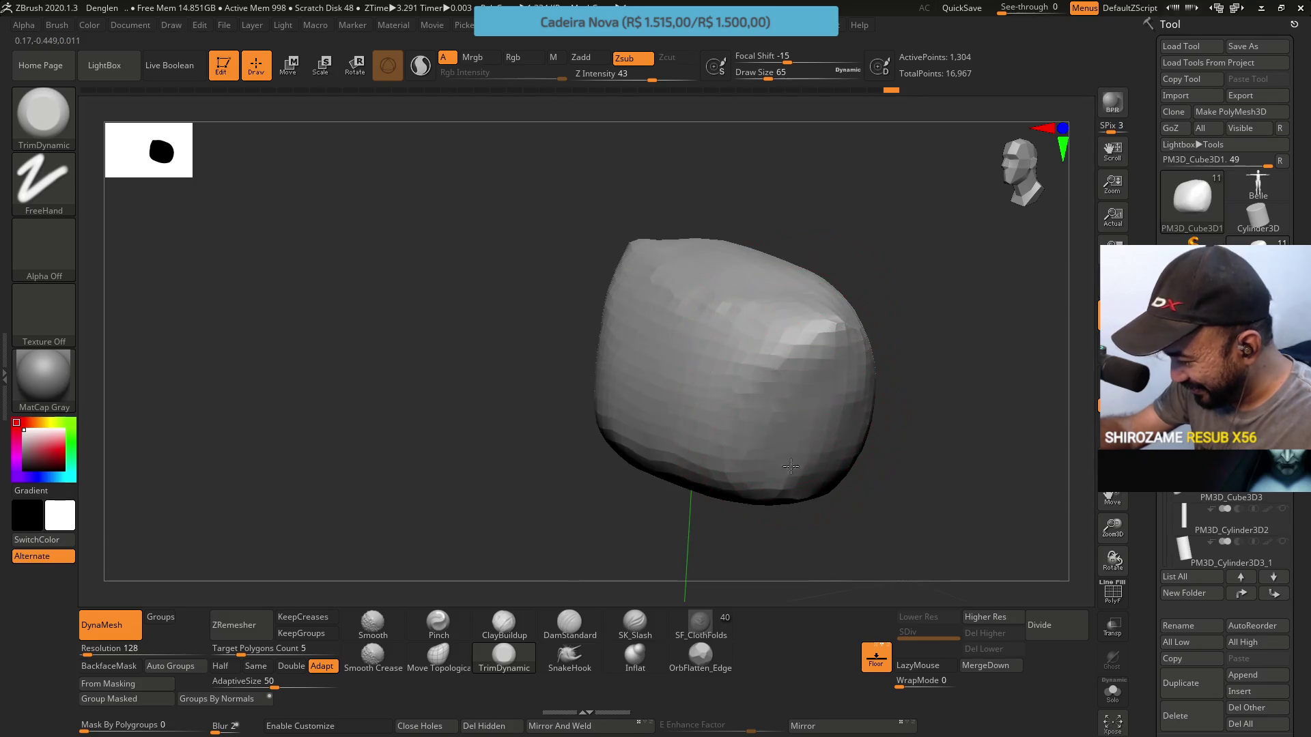
{"action": "mouse_move", "coordinate": [783, 485]}
{"action": "left_mouse_down"}
{"action": "mouse_move", "coordinate": [766, 380]}
{"action": "mouse_move", "coordinate": [723, 355]}
{"action": "mouse_move", "coordinate": [720, 428]}
{"action": "left_mouse_up"}
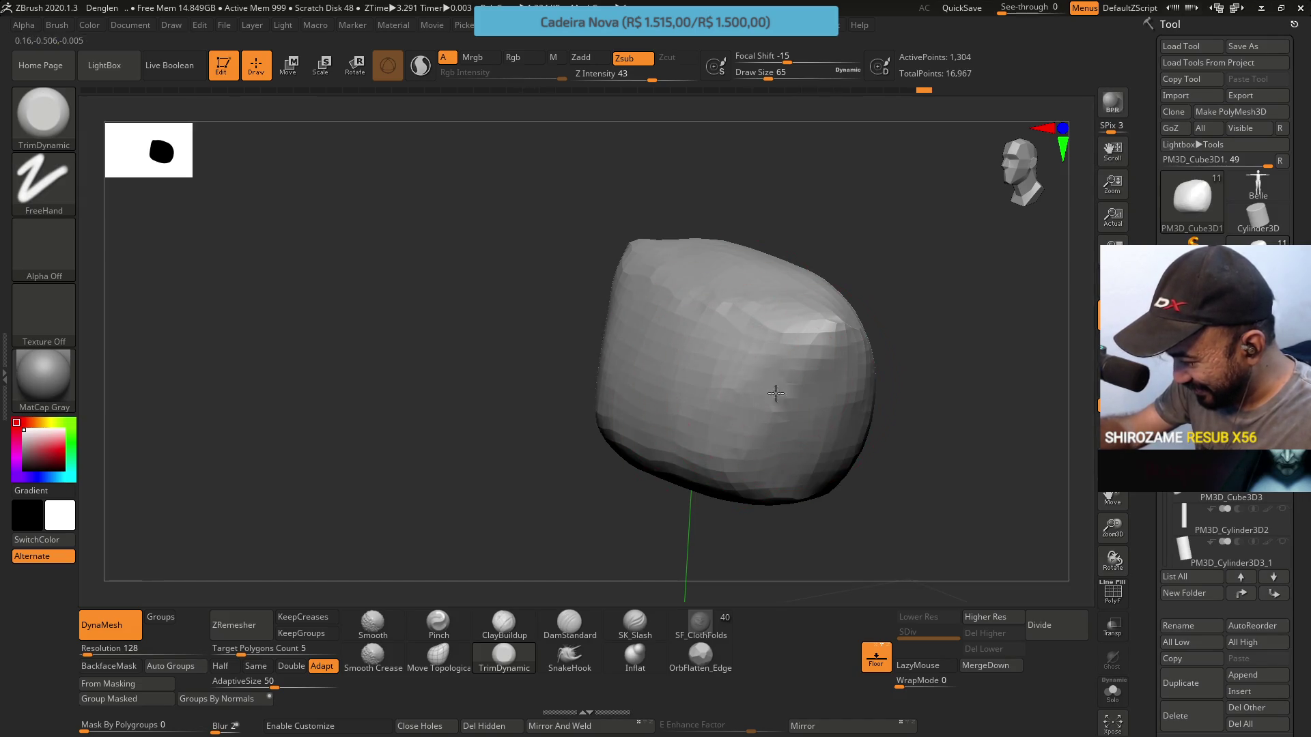
{"action": "left_click", "coordinate": [731, 372]}
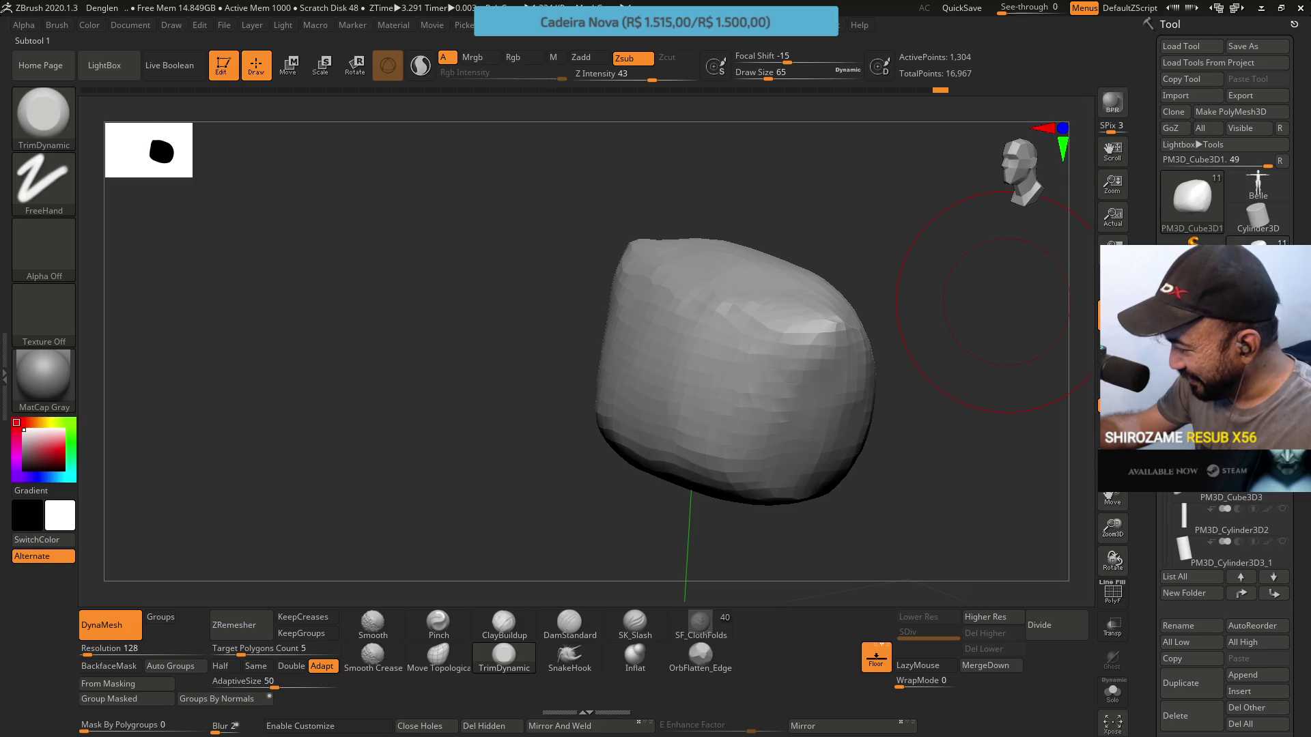
{"action": "left_click", "coordinate": [1002, 301], "text": "ctrl+shift"}
{"action": "mouse_move", "coordinate": [993, 300]}
{"action": "left_mouse_down"}
{"action": "mouse_move", "coordinate": [814, 362]}
{"action": "mouse_move", "coordinate": [881, 379]}
{"action": "mouse_move", "coordinate": [849, 348]}
{"action": "mouse_move", "coordinate": [801, 340]}
{"action": "mouse_move", "coordinate": [799, 471]}
{"action": "mouse_move", "coordinate": [846, 488]}
{"action": "mouse_move", "coordinate": [751, 466]}
{"action": "mouse_move", "coordinate": [828, 441]}
{"action": "mouse_move", "coordinate": [857, 453]}
{"action": "left_mouse_up"}
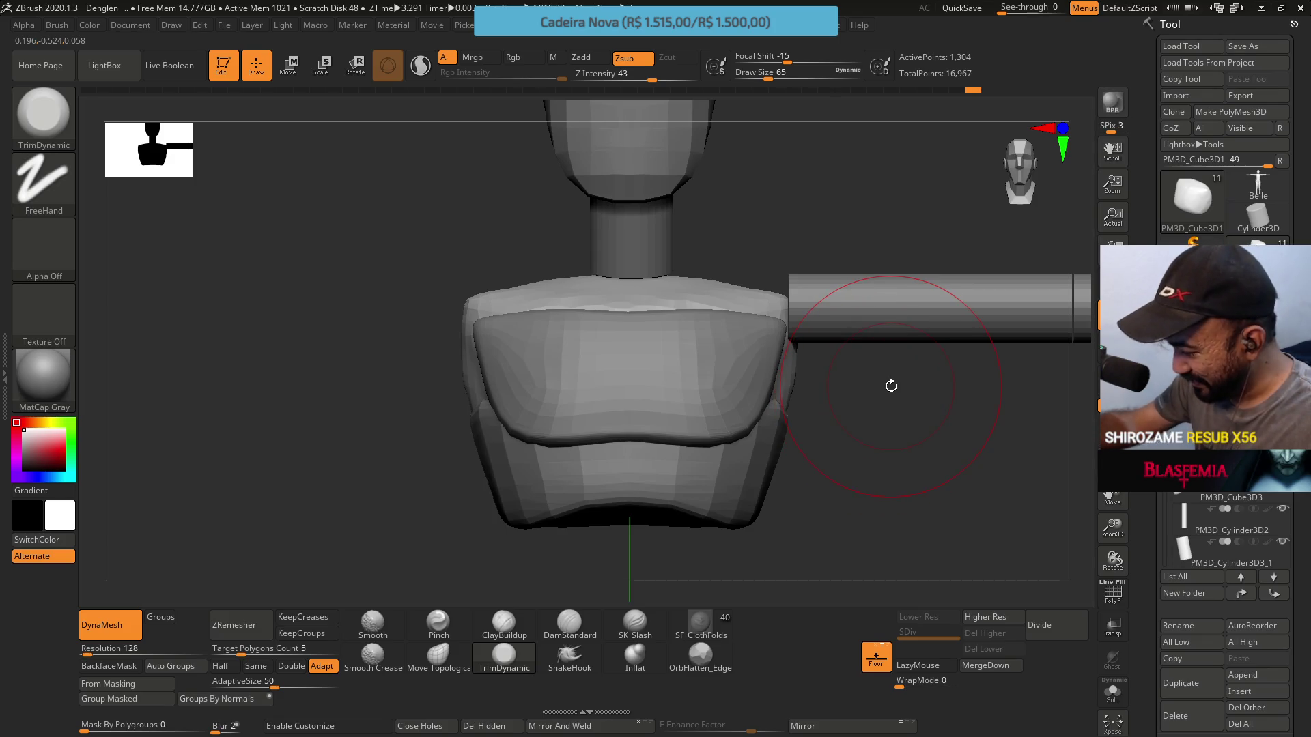
ZRemesh the block twice at Half, with adaptive sizing off and creases kept, then solo it
{"action": "left_click", "coordinate": [220, 666]}
{"action": "left_click", "coordinate": [321, 665]}
{"action": "left_click", "coordinate": [303, 616]}
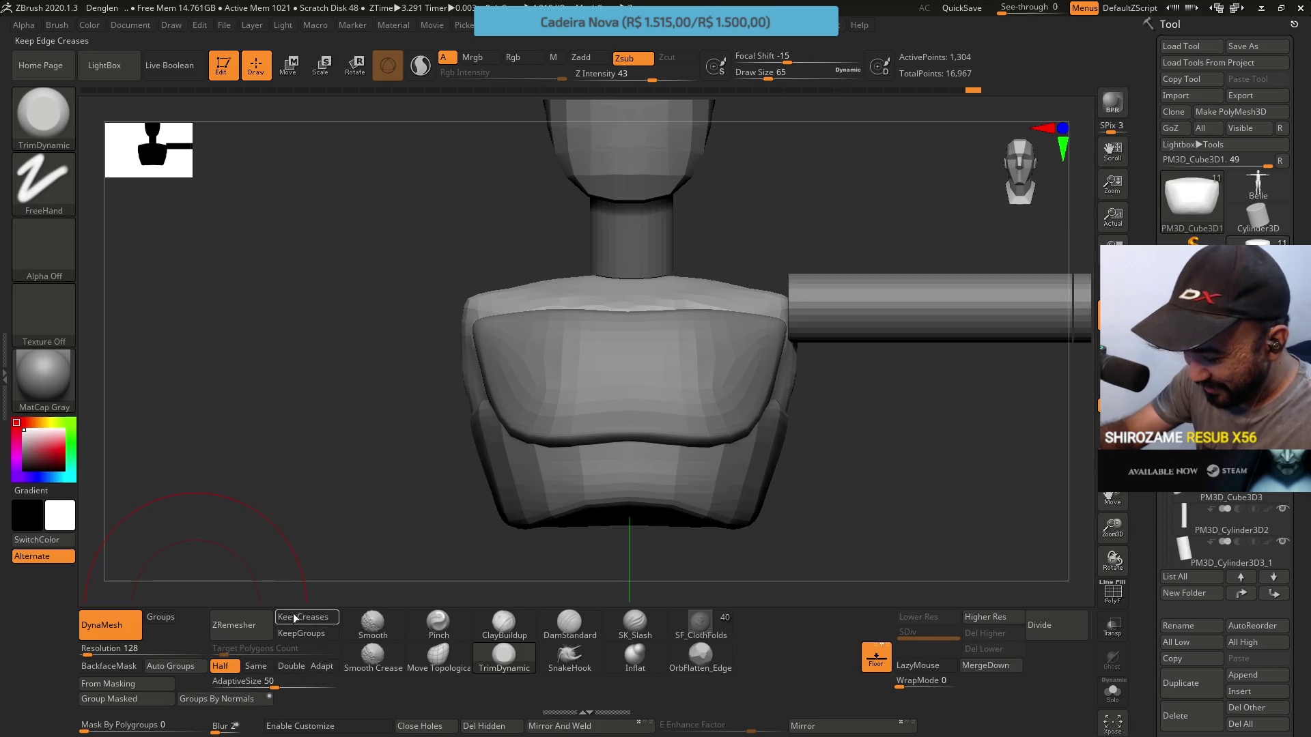
{"action": "left_click", "coordinate": [247, 626]}
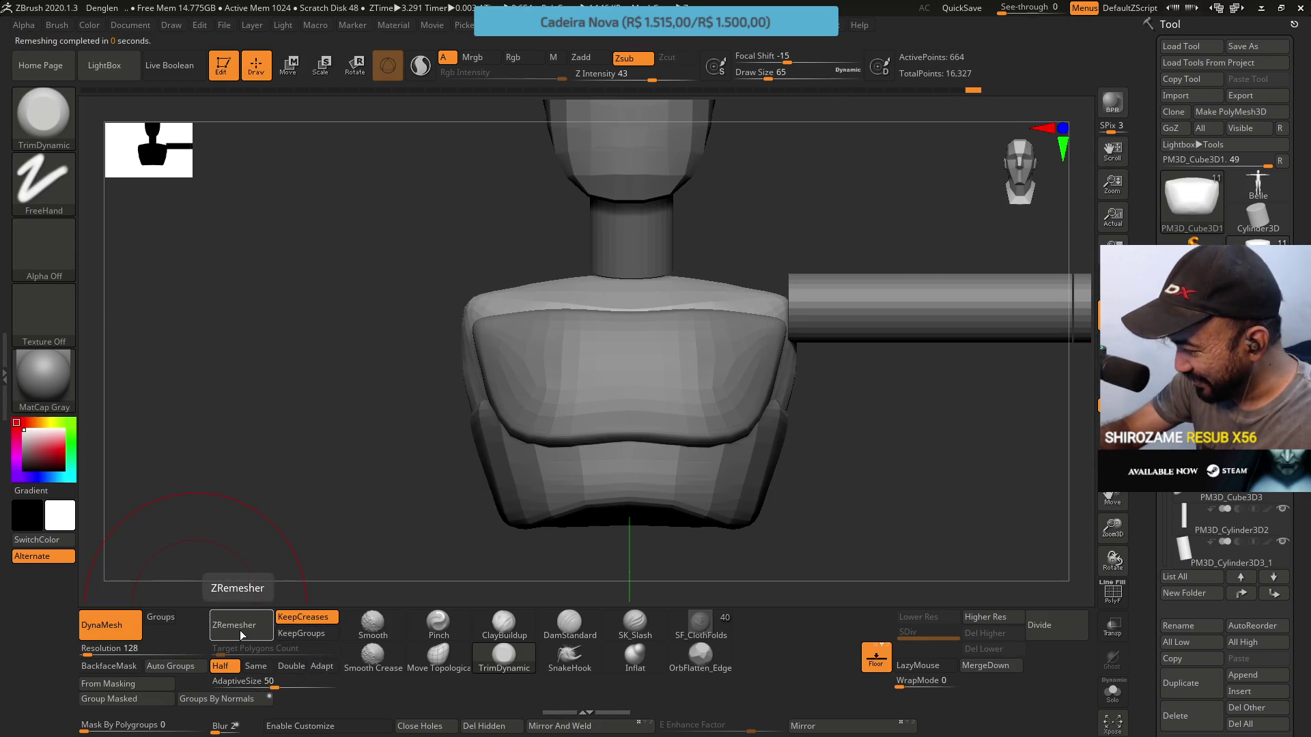
{"action": "left_click", "coordinate": [240, 626]}
{"action": "left_click_drag", "start_coordinate": [700, 203], "coordinate": [748, 274]}
{"action": "left_click", "coordinate": [747, 276], "text": "ctrl+shift"}
{"action": "mouse_move", "coordinate": [977, 357]}
{"action": "left_mouse_down"}
{"action": "mouse_move", "coordinate": [746, 350]}
{"action": "mouse_move", "coordinate": [706, 280]}
{"action": "left_mouse_up"}
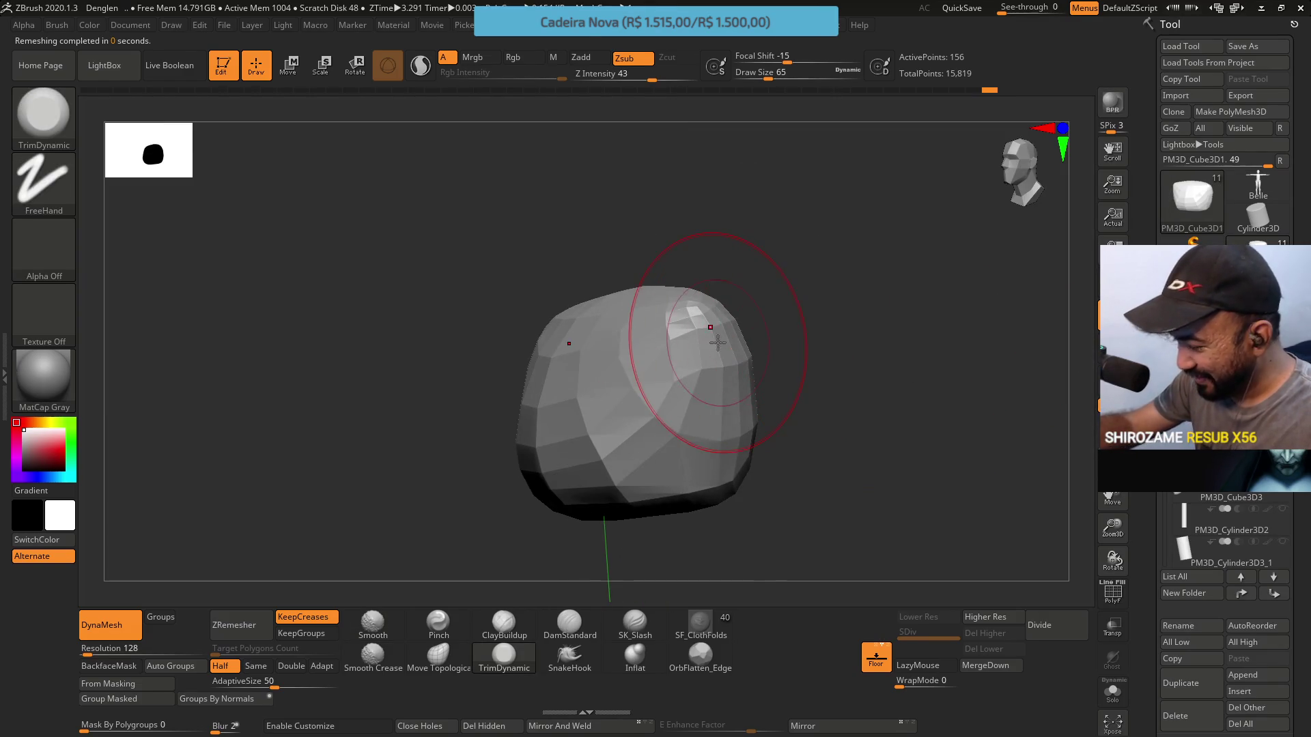
ZRemesh the block twice at Double, reset the option to Same, and show all subtools
{"action": "left_click", "coordinate": [440, 624]}
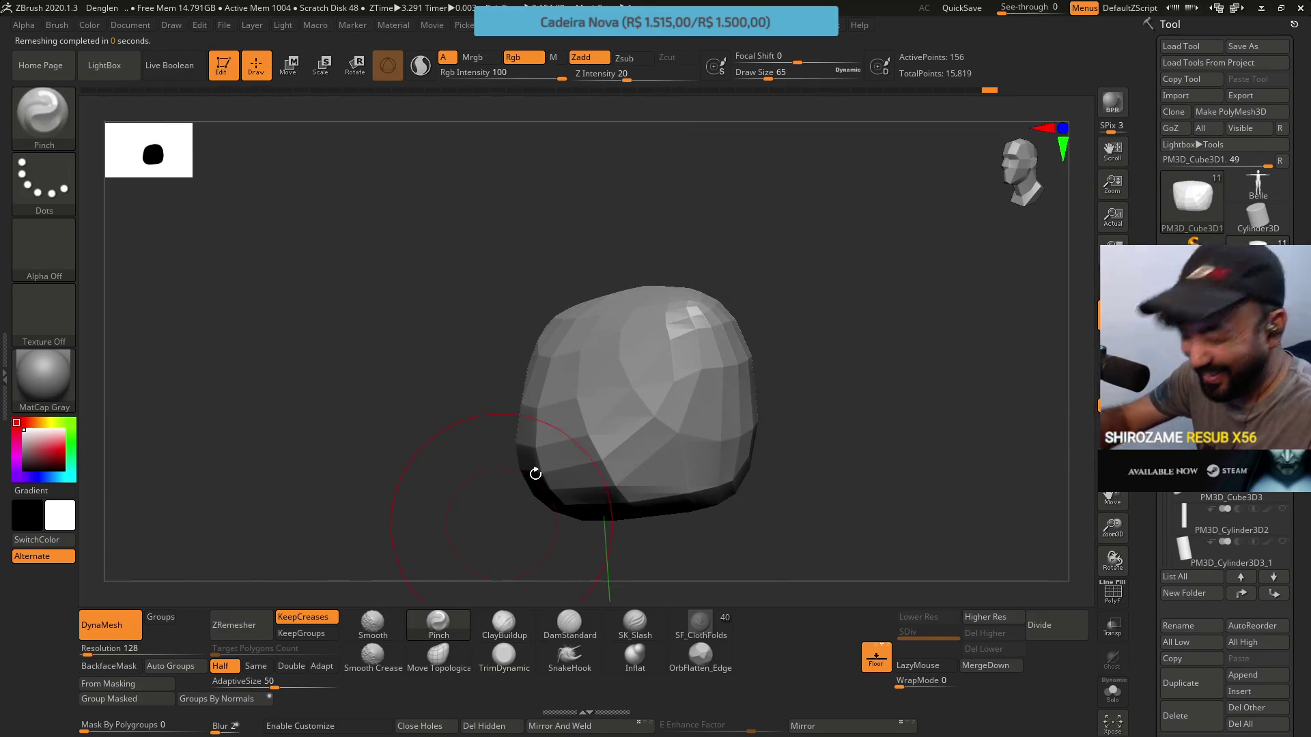
{"action": "left_click", "coordinate": [291, 666]}
{"action": "left_click", "coordinate": [259, 625]}
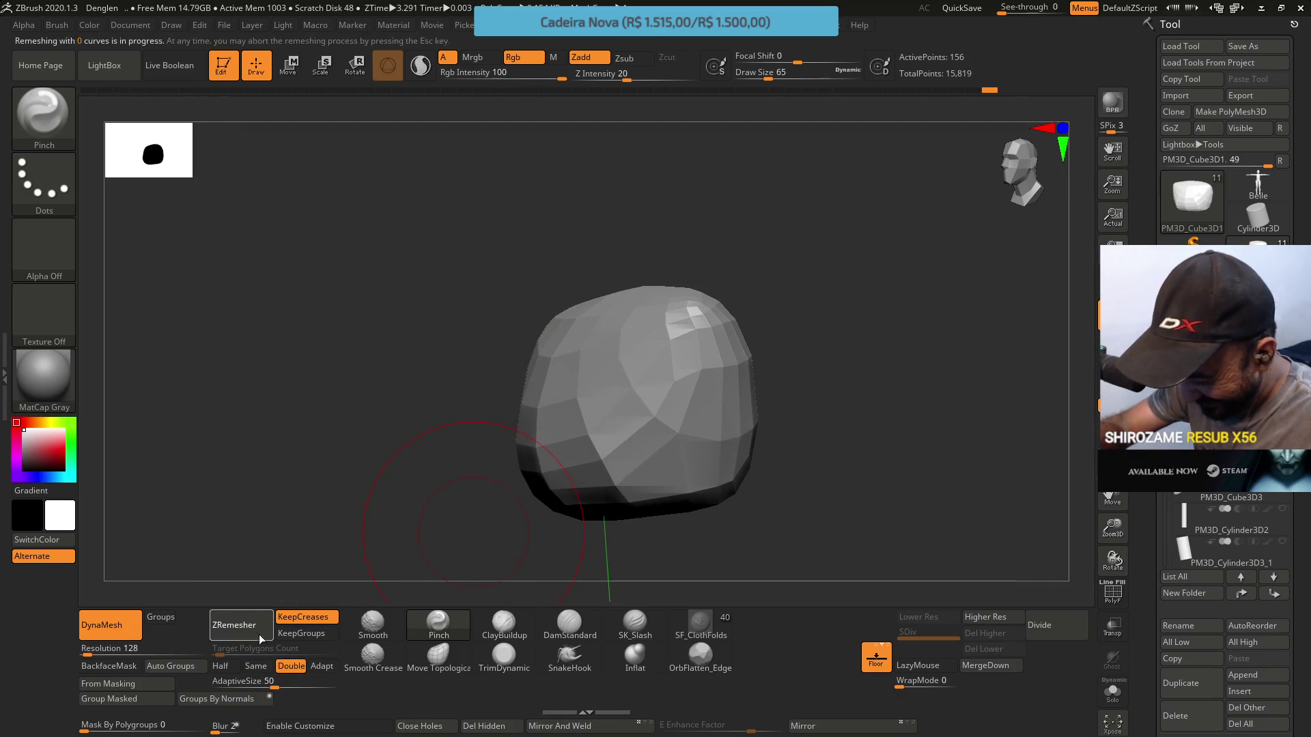
{"action": "left_click", "coordinate": [245, 625]}
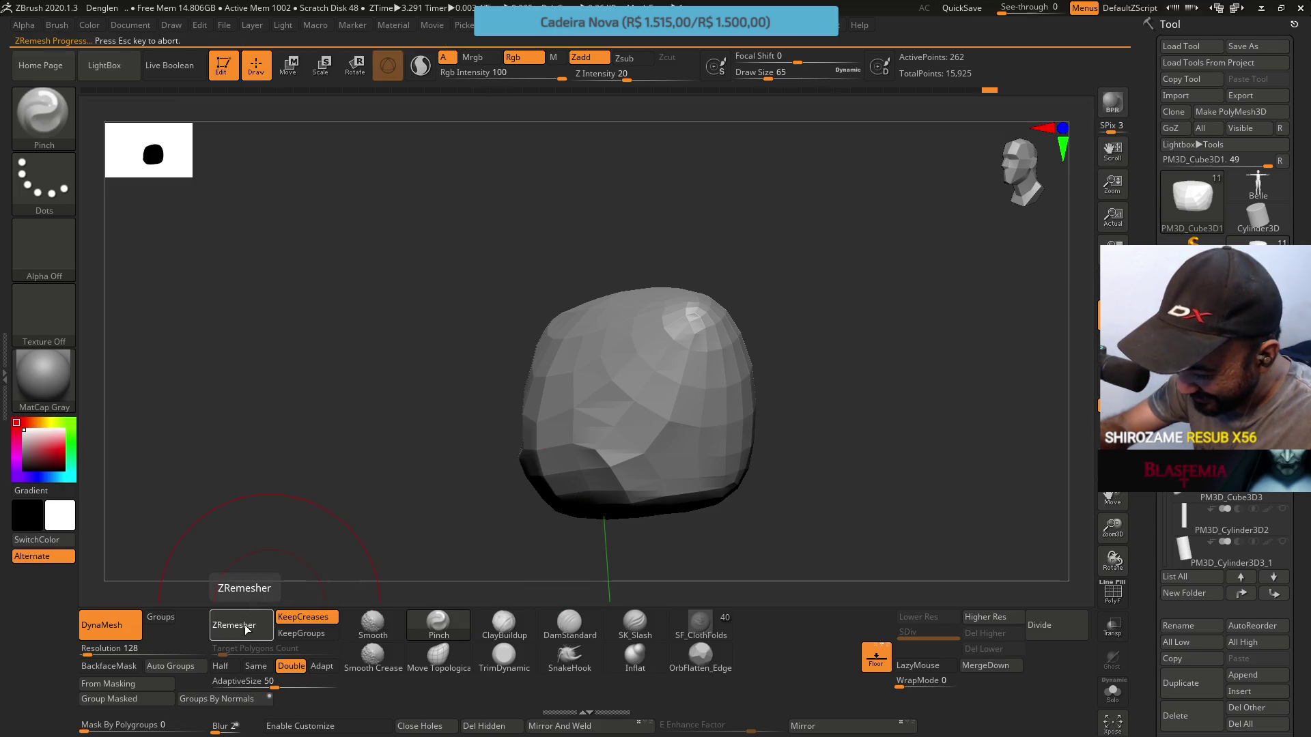
{"action": "left_click", "coordinate": [256, 665]}
{"action": "mouse_move", "coordinate": [615, 546]}
{"action": "left_mouse_down"}
{"action": "mouse_move", "coordinate": [635, 351]}
{"action": "mouse_move", "coordinate": [656, 418]}
{"action": "mouse_move", "coordinate": [658, 383]}
{"action": "left_mouse_up"}
{"action": "key", "text": "alt"}
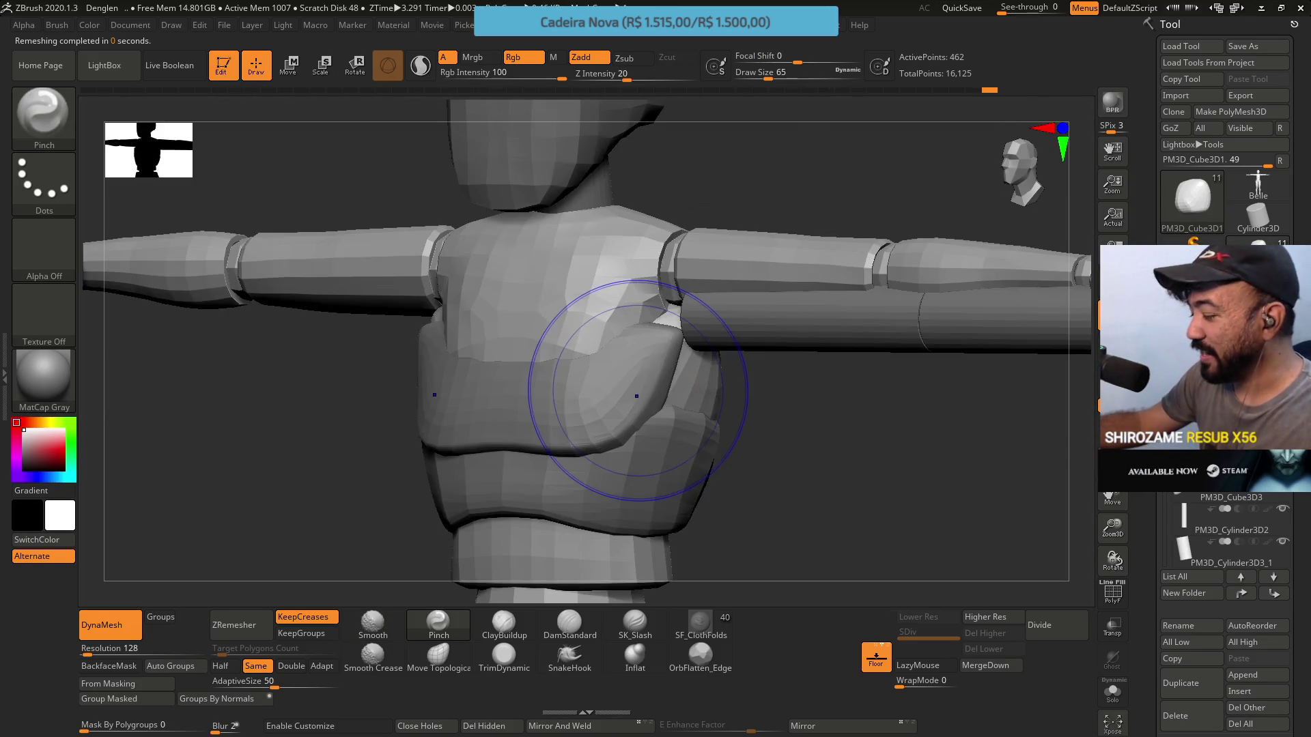
Orbit to a slightly downward front view of the waist and select PM3D_Cube3D2_2
{"action": "mouse_move", "coordinate": [1258, 187]}
{"action": "right_click_drag", "start_coordinate": [638, 390], "coordinate": [670, 276]}
{"action": "right_click_drag", "start_coordinate": [770, 341], "coordinate": [731, 420]}
{"action": "mouse_move", "coordinate": [478, 609]}
{"action": "right_mouse_down"}
{"action": "mouse_move", "coordinate": [638, 409]}
{"action": "mouse_move", "coordinate": [694, 371]}
{"action": "right_mouse_up"}
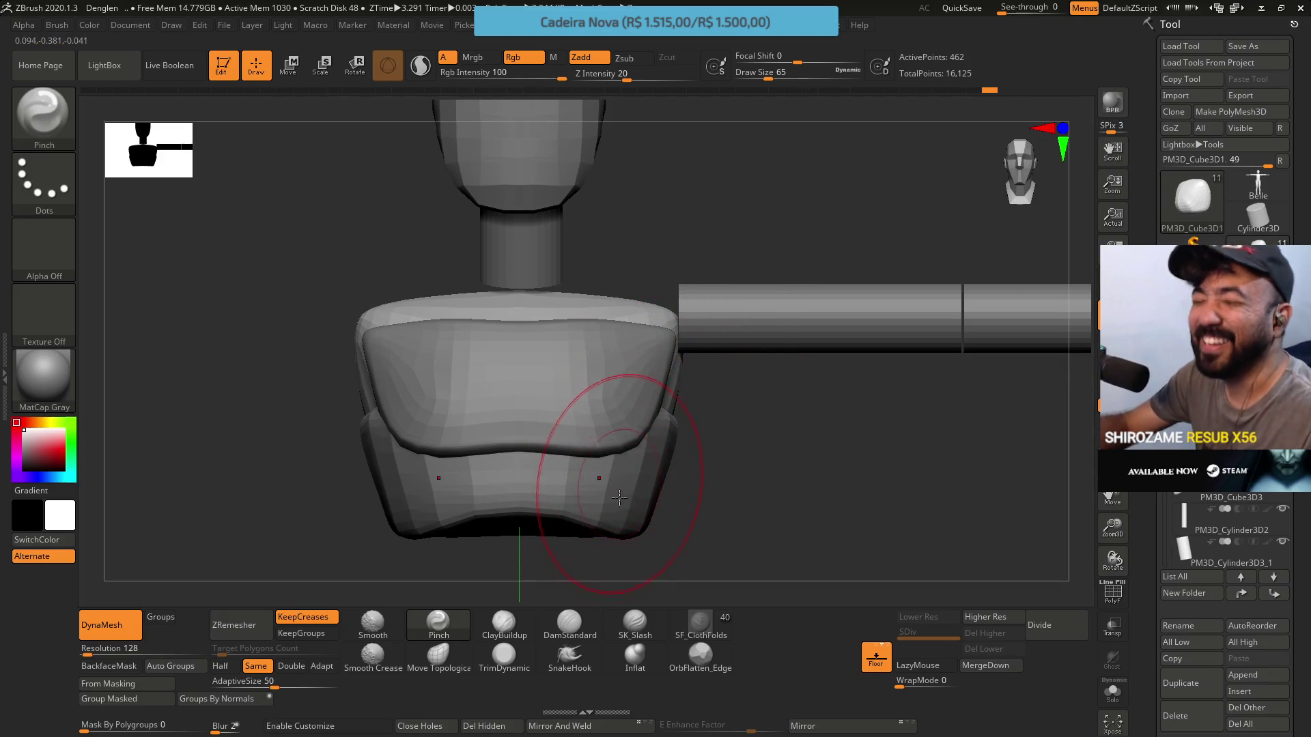
{"action": "mouse_move", "coordinate": [652, 536]}
{"action": "right_mouse_down"}
{"action": "mouse_move", "coordinate": [635, 492]}
{"action": "mouse_move", "coordinate": [654, 530]}
{"action": "mouse_move", "coordinate": [585, 498]}
{"action": "mouse_move", "coordinate": [677, 360]}
{"action": "mouse_move", "coordinate": [643, 351]}
{"action": "mouse_move", "coordinate": [737, 369]}
{"action": "mouse_move", "coordinate": [701, 360]}
{"action": "mouse_move", "coordinate": [740, 399]}
{"action": "right_mouse_up"}
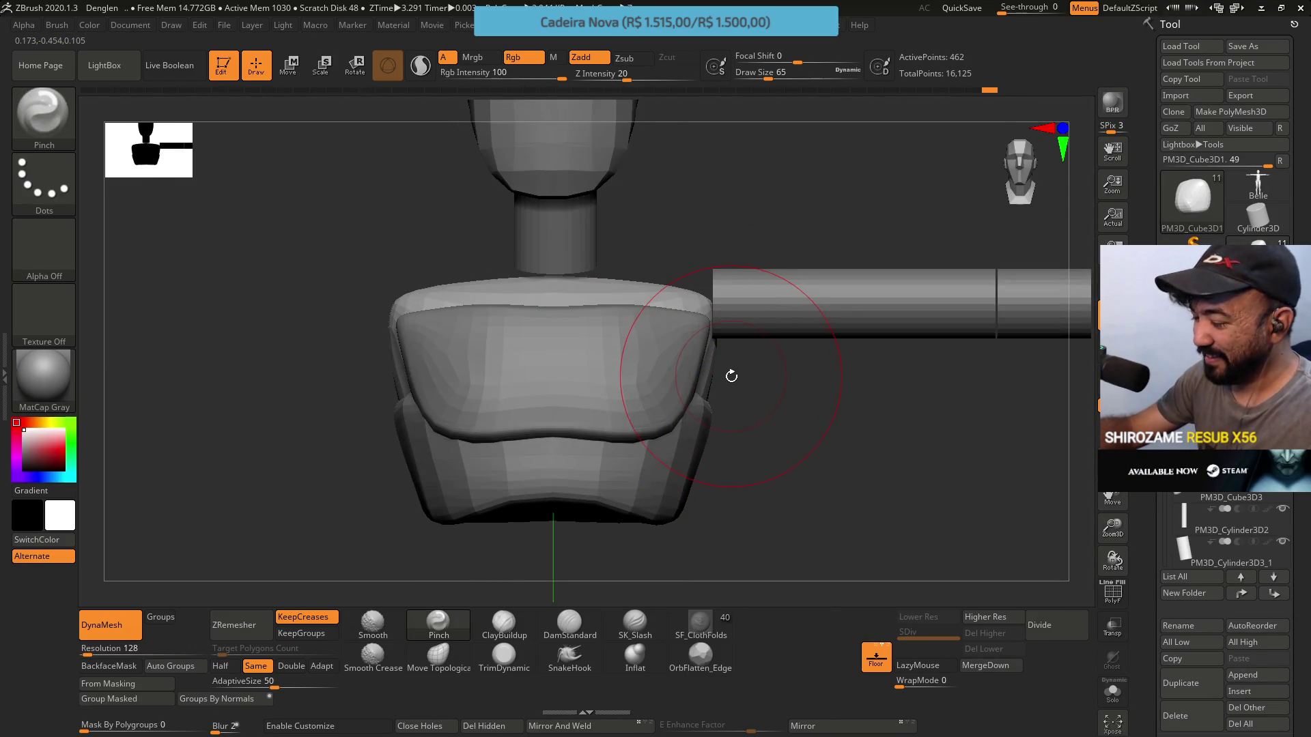
{"action": "left_click", "coordinate": [730, 377], "text": "alt"}
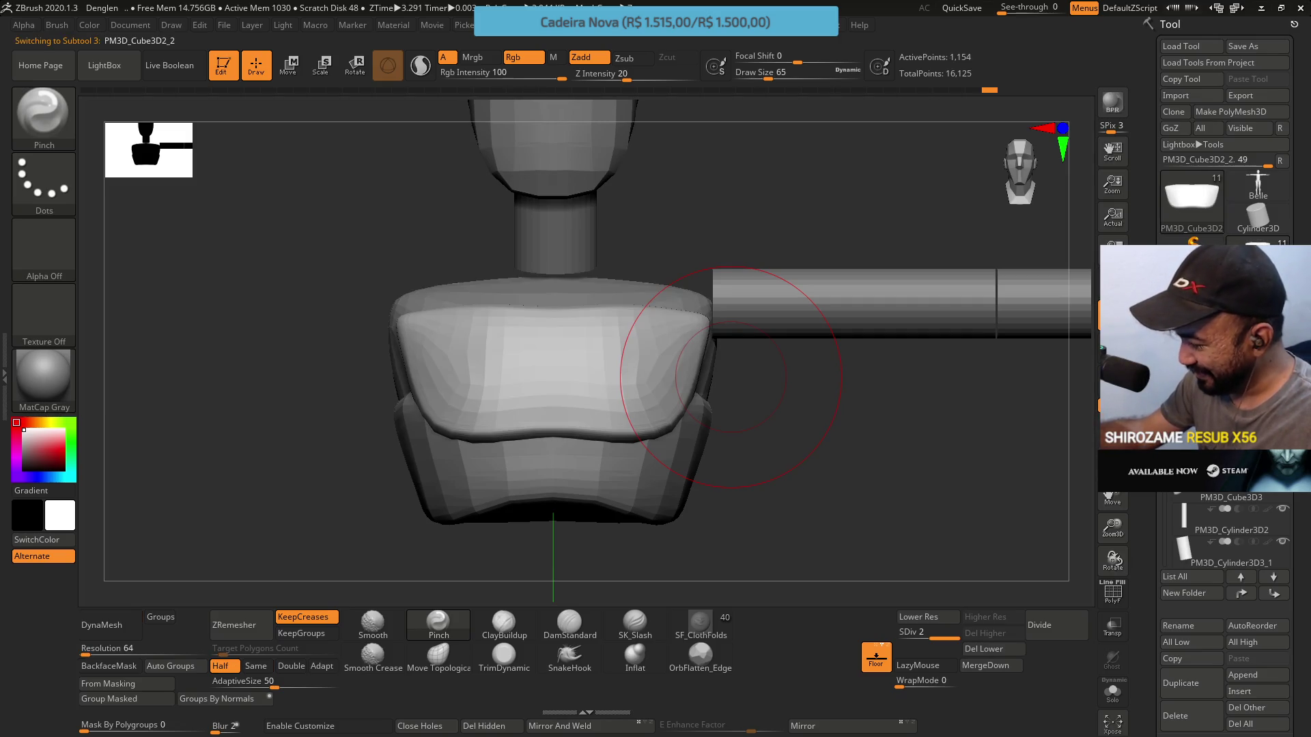
Select the outer waist band and try a Move Topological stroke, then undo it
{"action": "left_click", "coordinate": [731, 378], "text": "alt"}
{"action": "right_click_drag", "start_coordinate": [869, 371], "coordinate": [649, 454]}
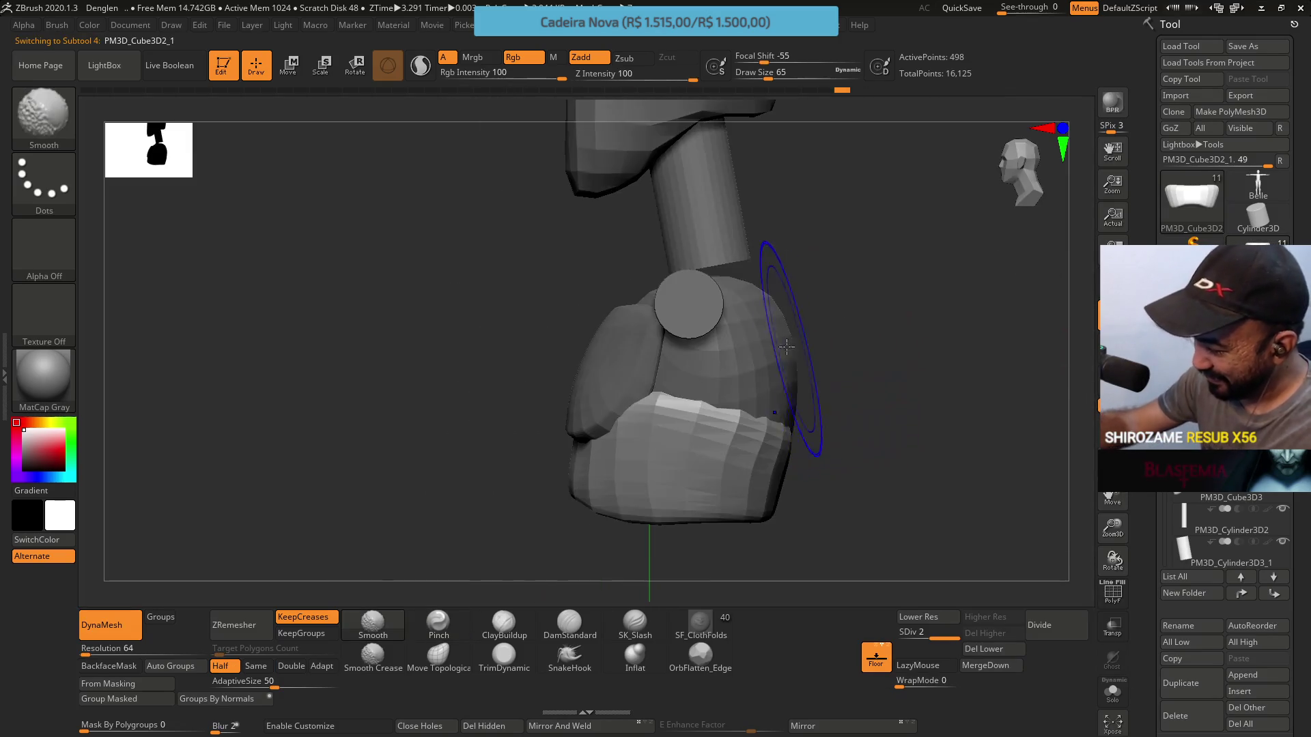
{"action": "left_click", "coordinate": [438, 655]}
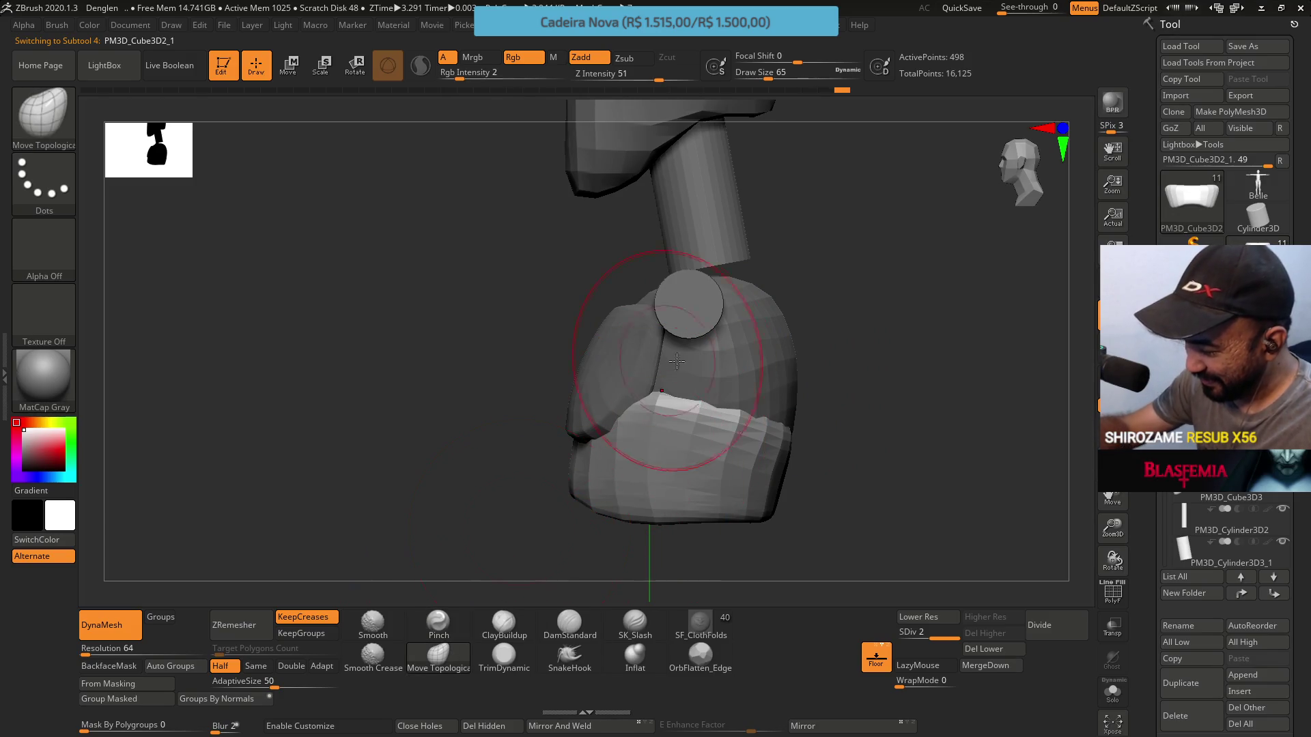
{"action": "mouse_move", "coordinate": [665, 395]}
{"action": "left_mouse_down"}
{"action": "mouse_move", "coordinate": [687, 354]}
{"action": "mouse_move", "coordinate": [686, 367]}
{"action": "left_mouse_up"}
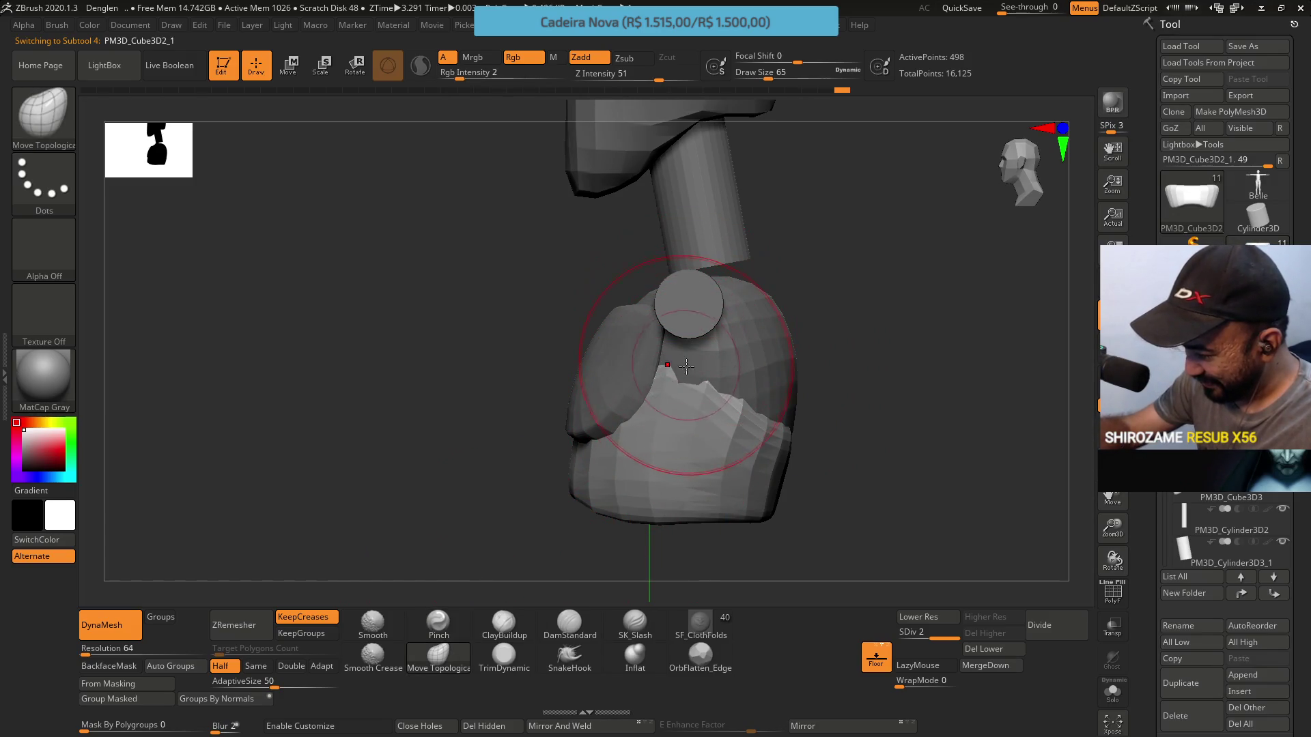
{"action": "key", "text": "ctrl+z"}
{"action": "key", "text": "ctrl+z"}
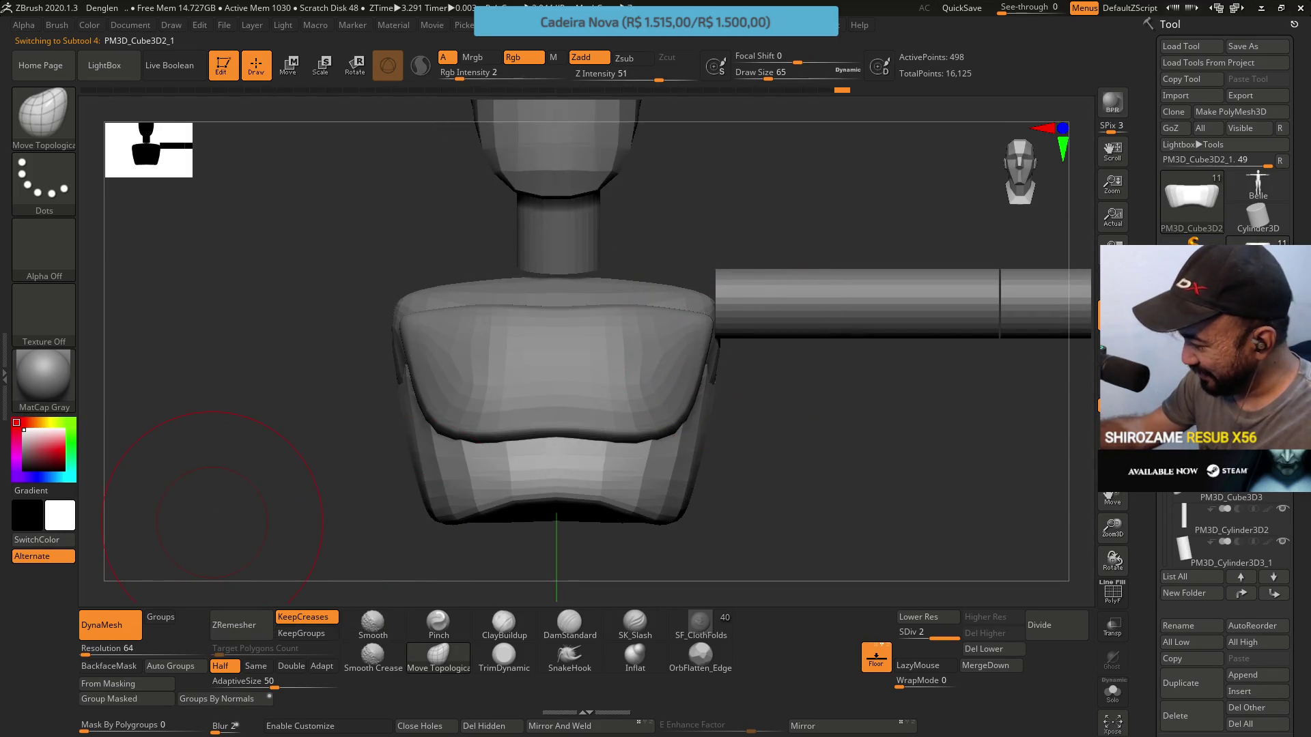
With Local Symmetry on, pull the band's top edge down toward the front middle
{"action": "mouse_move", "coordinate": [1215, 469]}
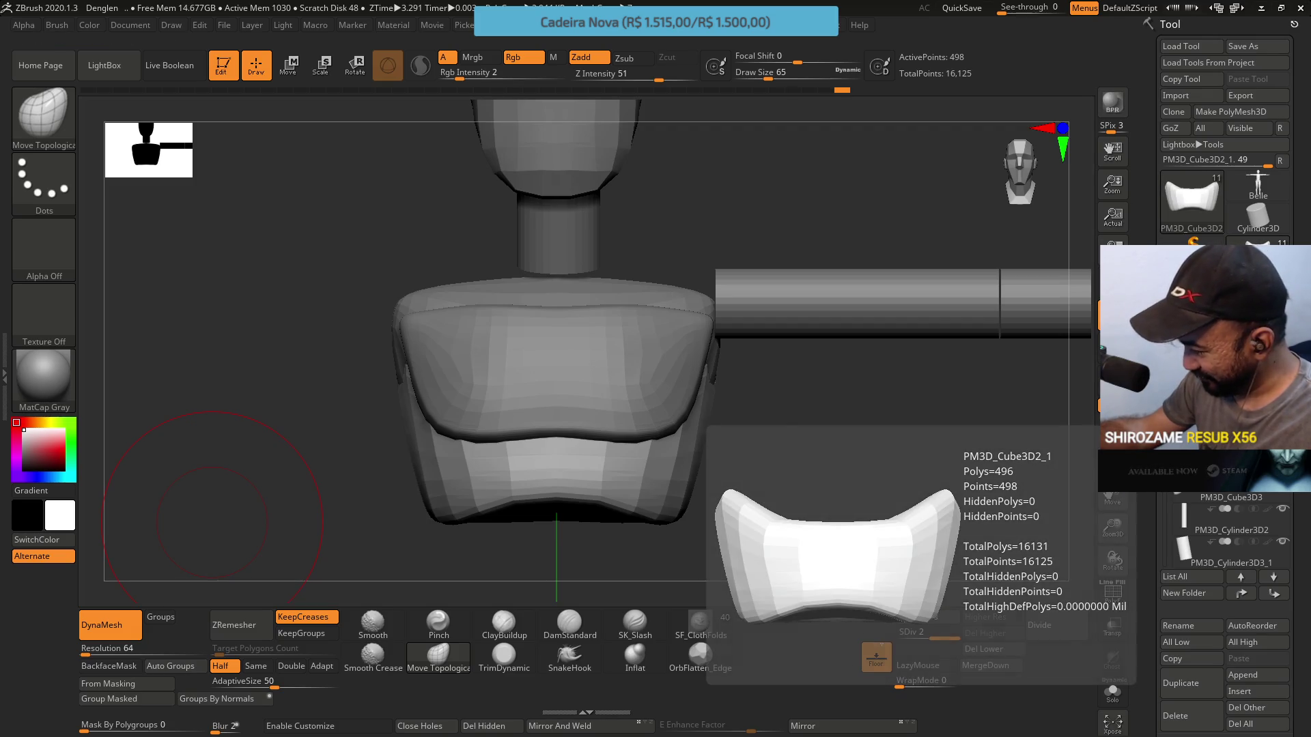
{"action": "key", "text": "ctrl+z"}
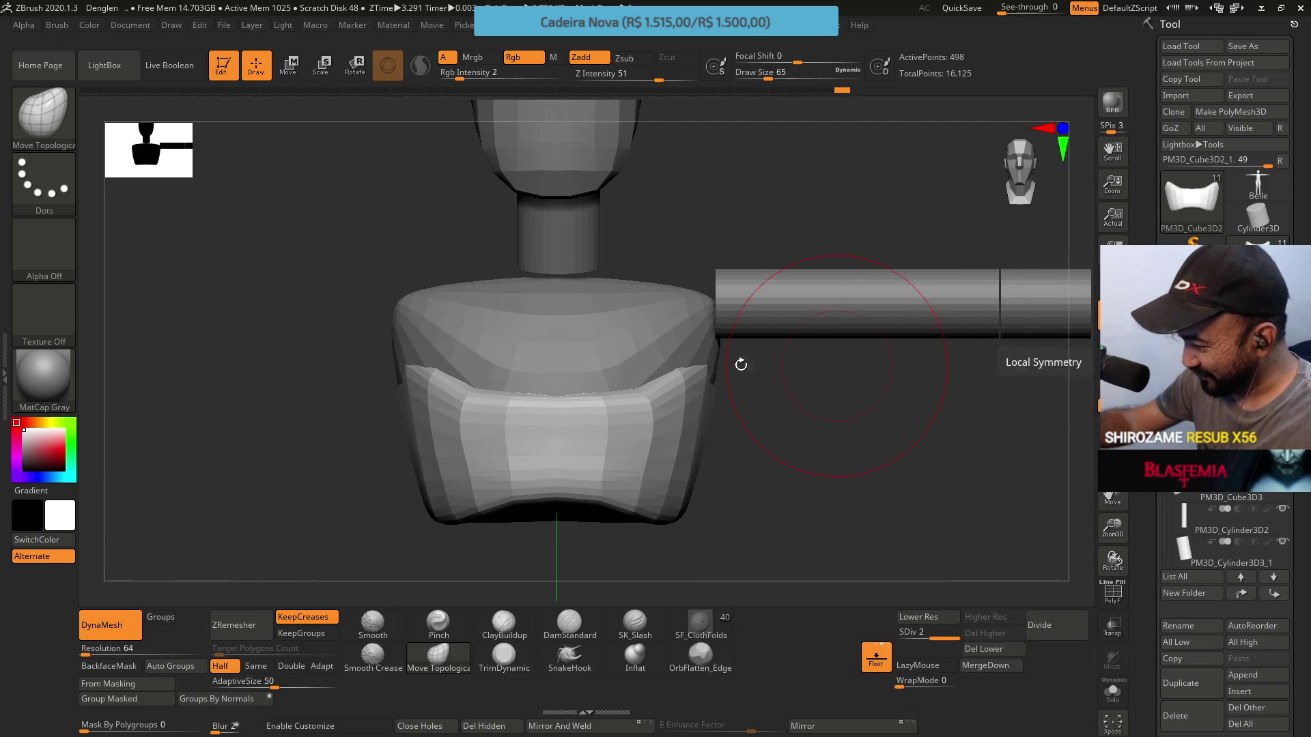
{"action": "left_click_drag", "start_coordinate": [479, 355], "coordinate": [622, 355]}
{"action": "mouse_move", "coordinate": [622, 355]}
{"action": "right_mouse_down"}
{"action": "mouse_move", "coordinate": [676, 413]}
{"action": "mouse_move", "coordinate": [744, 382]}
{"action": "mouse_move", "coordinate": [775, 296]}
{"action": "mouse_move", "coordinate": [614, 287]}
{"action": "mouse_move", "coordinate": [703, 365]}
{"action": "mouse_move", "coordinate": [815, 302]}
{"action": "mouse_move", "coordinate": [776, 313]}
{"action": "right_mouse_up"}
{"action": "left_click_drag", "start_coordinate": [720, 325], "coordinate": [890, 324]}
{"action": "mouse_move", "coordinate": [890, 324]}
{"action": "right_mouse_down"}
{"action": "mouse_move", "coordinate": [898, 351]}
{"action": "mouse_move", "coordinate": [830, 362]}
{"action": "right_mouse_up"}
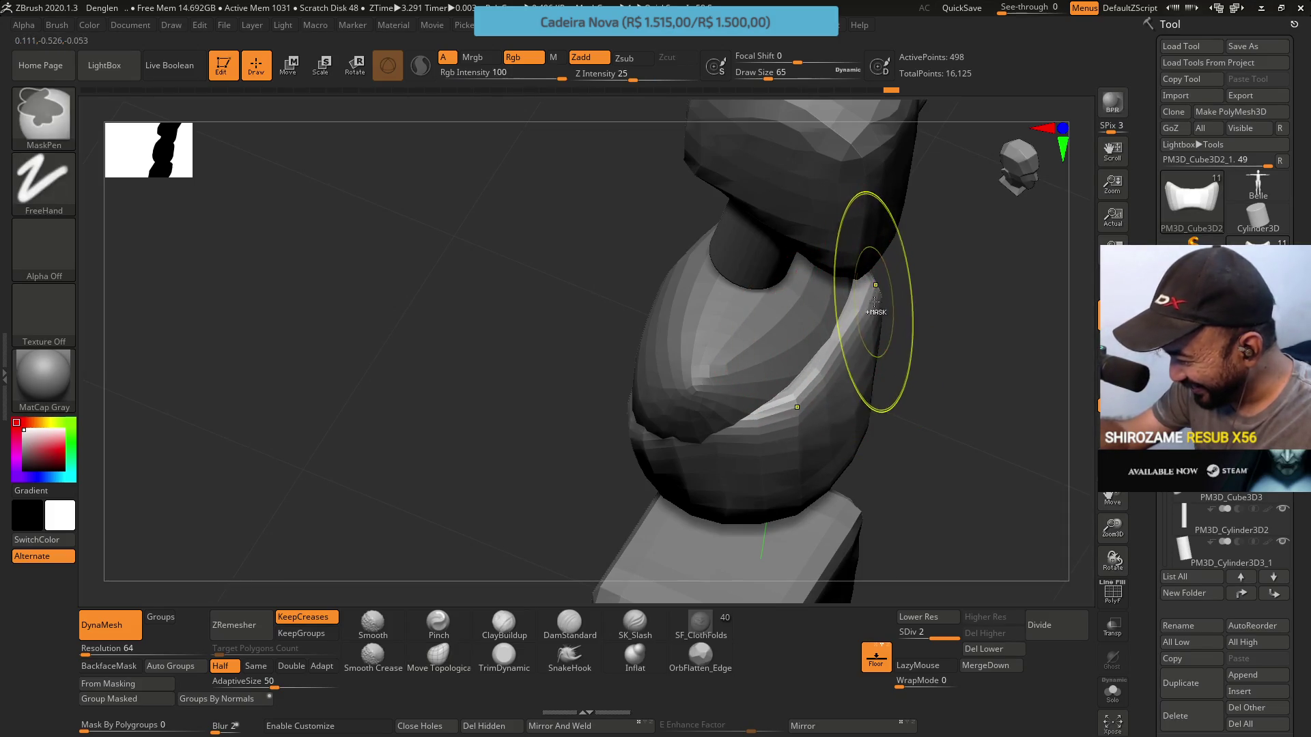
At Draw Size 51, shape the band's front lip into a shallow dip and smooth its right corner
{"action": "key", "text": "s"}
{"action": "left_click_drag", "start_coordinate": [881, 305], "coordinate": [871, 305]}
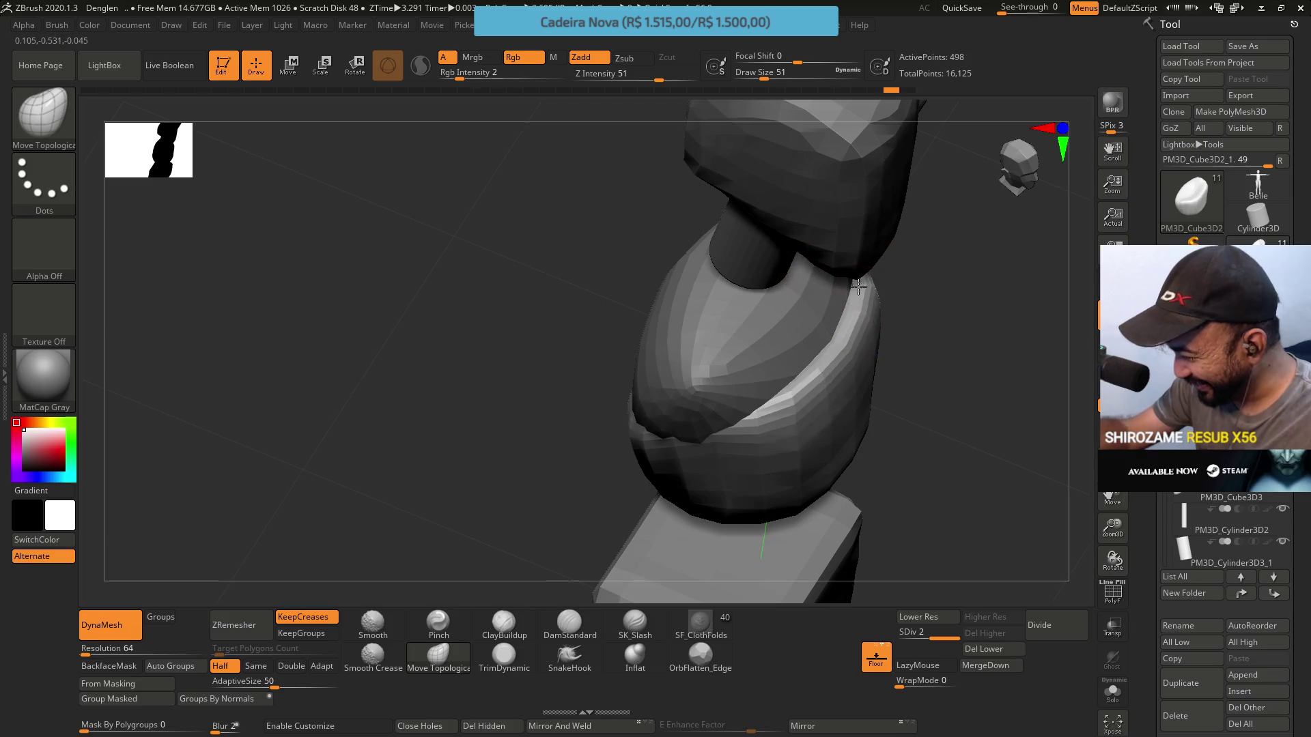
{"action": "mouse_move", "coordinate": [838, 346]}
{"action": "right_mouse_down"}
{"action": "mouse_move", "coordinate": [782, 283]}
{"action": "mouse_move", "coordinate": [751, 382]}
{"action": "mouse_move", "coordinate": [711, 439]}
{"action": "mouse_move", "coordinate": [767, 335]}
{"action": "right_mouse_up"}
{"action": "mouse_move", "coordinate": [744, 283]}
{"action": "right_mouse_down"}
{"action": "mouse_move", "coordinate": [805, 355]}
{"action": "mouse_move", "coordinate": [803, 322]}
{"action": "mouse_move", "coordinate": [771, 328]}
{"action": "mouse_move", "coordinate": [764, 403]}
{"action": "mouse_move", "coordinate": [727, 365]}
{"action": "mouse_move", "coordinate": [754, 278]}
{"action": "mouse_move", "coordinate": [716, 389]}
{"action": "mouse_move", "coordinate": [726, 402]}
{"action": "mouse_move", "coordinate": [702, 337]}
{"action": "right_mouse_up"}
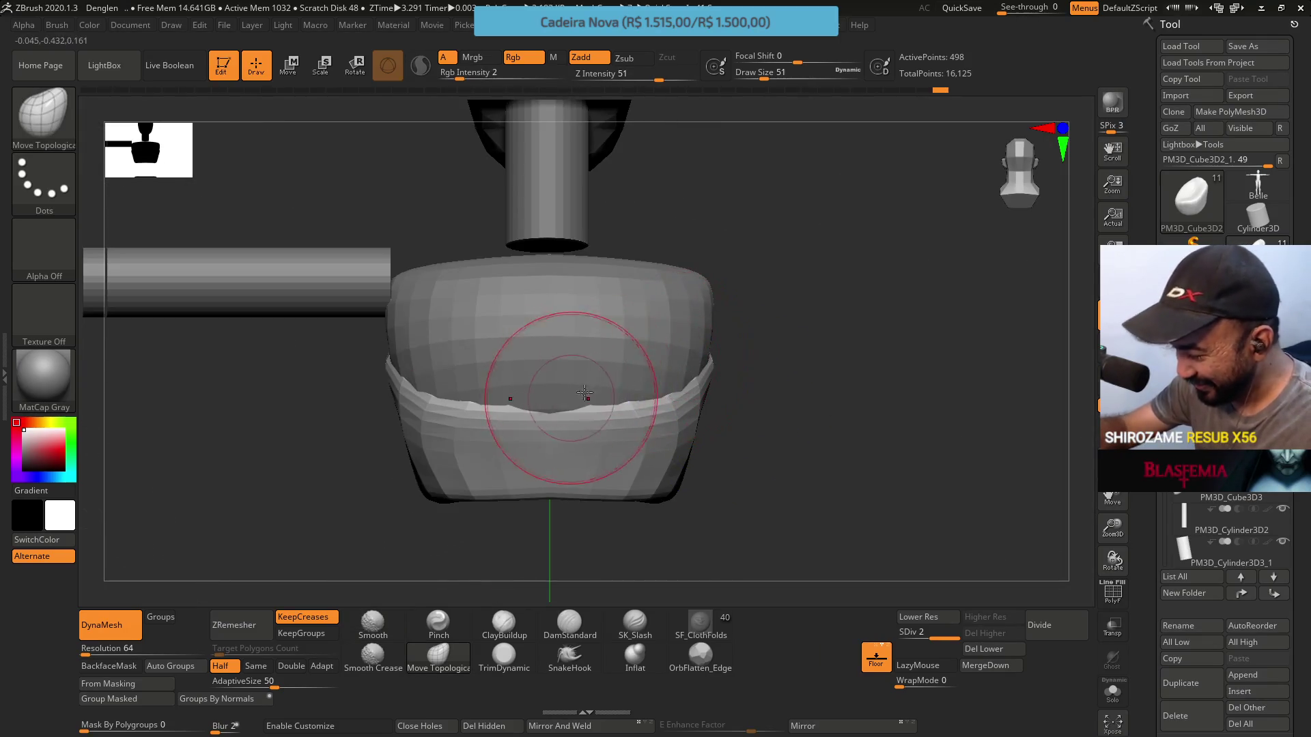
{"action": "right_click_drag", "start_coordinate": [542, 395], "coordinate": [541, 410]}
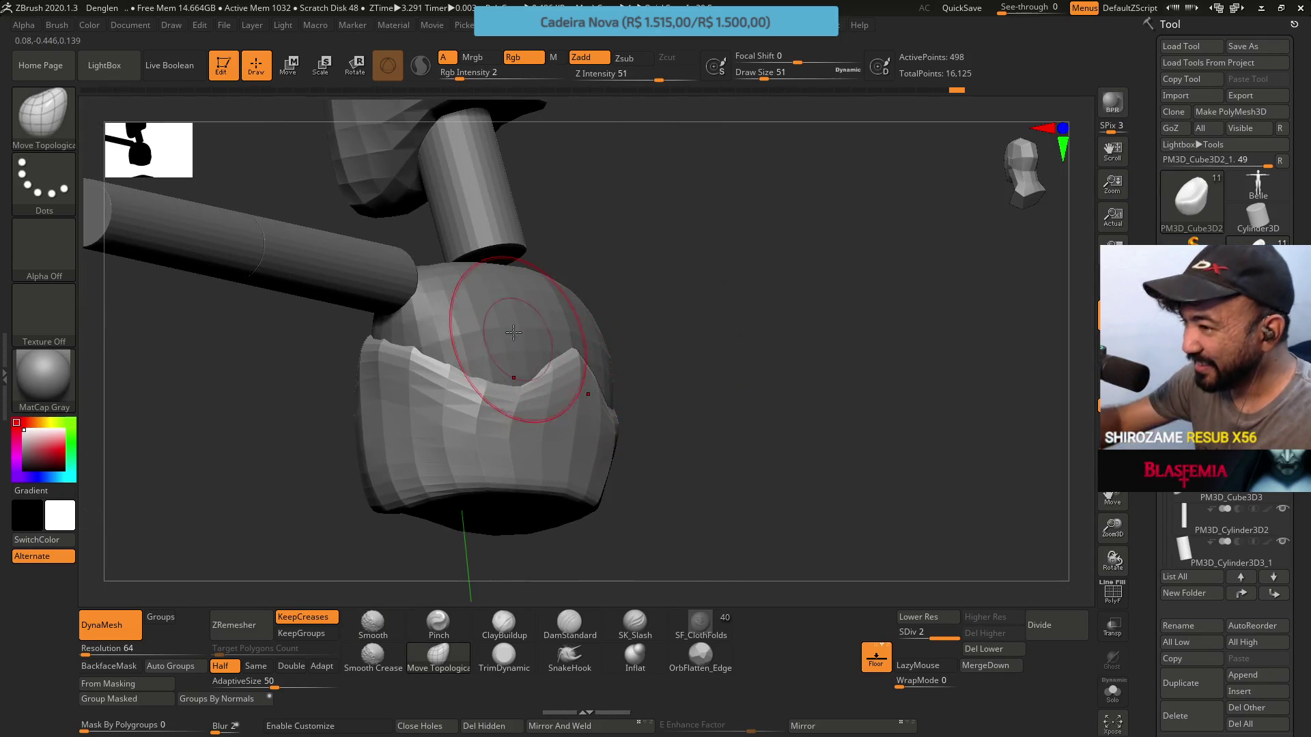
{"action": "mouse_move", "coordinate": [535, 337]}
{"action": "left_mouse_down"}
{"action": "mouse_move", "coordinate": [508, 356]}
{"action": "mouse_move", "coordinate": [502, 328]}
{"action": "mouse_move", "coordinate": [483, 366]}
{"action": "left_mouse_up"}
{"action": "mouse_move", "coordinate": [482, 366]}
{"action": "right_mouse_down"}
{"action": "mouse_move", "coordinate": [508, 367]}
{"action": "mouse_move", "coordinate": [424, 321]}
{"action": "mouse_move", "coordinate": [551, 224]}
{"action": "mouse_move", "coordinate": [526, 256]}
{"action": "right_mouse_up"}
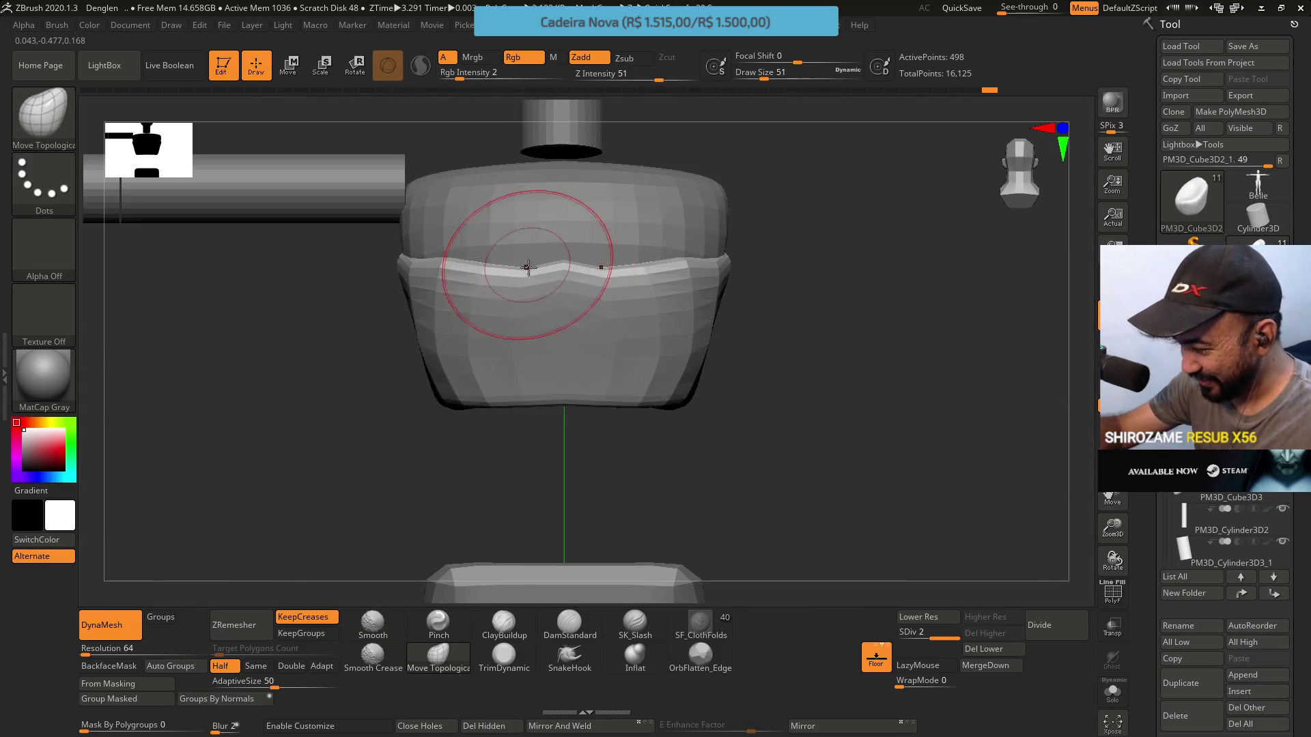
{"action": "mouse_move", "coordinate": [644, 219]}
{"action": "right_mouse_down"}
{"action": "mouse_move", "coordinate": [703, 257]}
{"action": "mouse_move", "coordinate": [730, 258]}
{"action": "mouse_move", "coordinate": [700, 236]}
{"action": "right_mouse_up"}
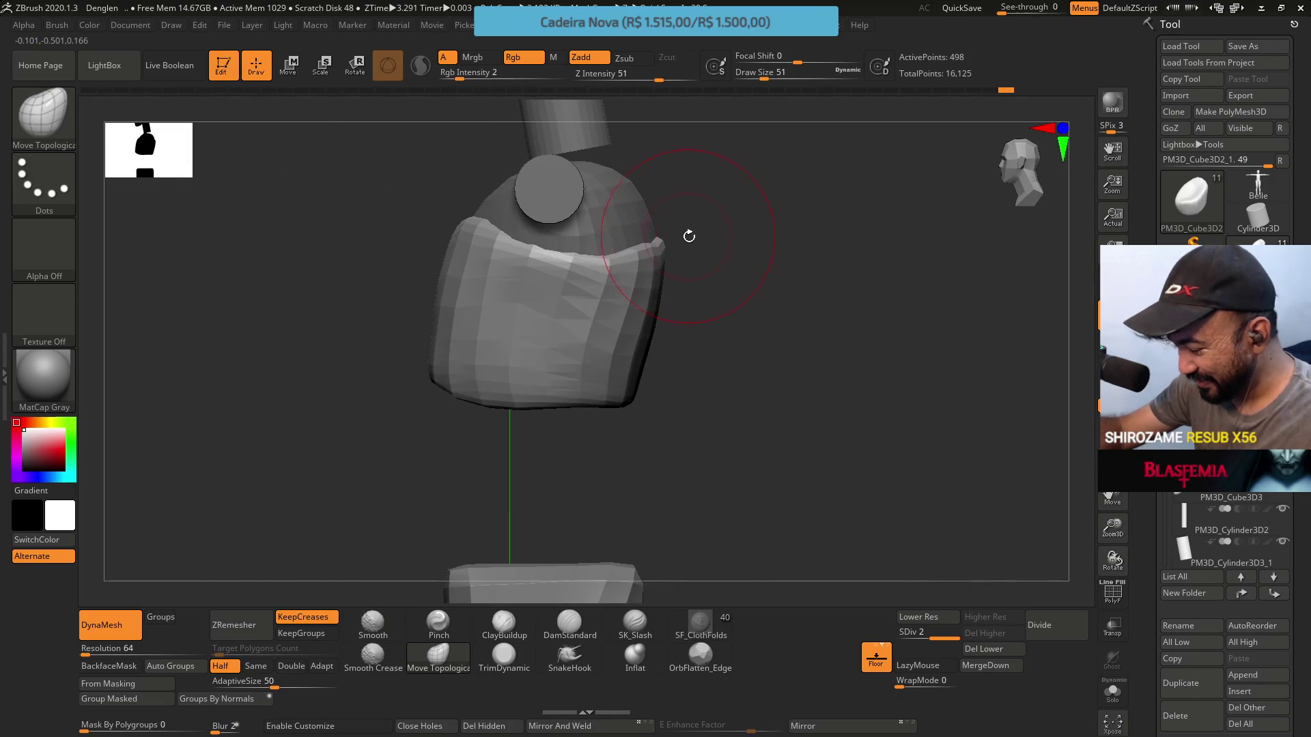
{"action": "left_click_drag", "start_coordinate": [689, 243], "coordinate": [690, 255], "text": "shift"}
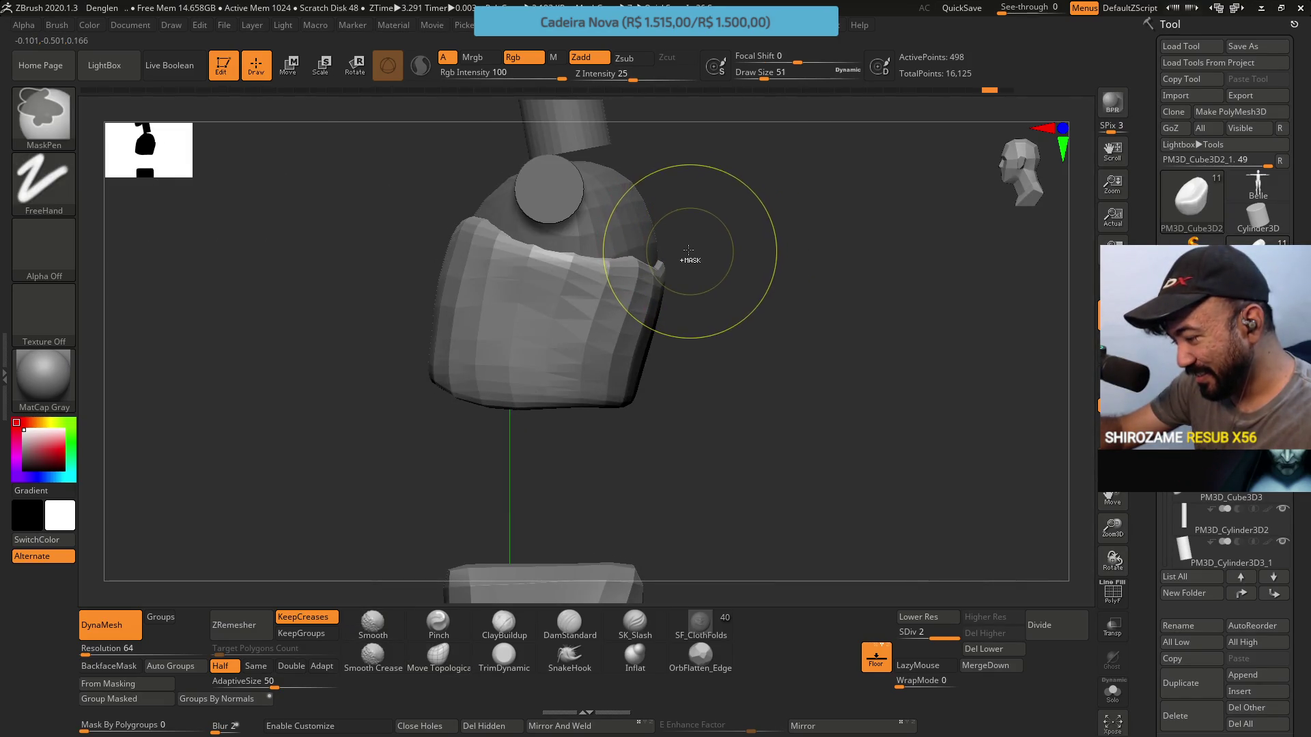
{"action": "right_click_drag", "start_coordinate": [705, 234], "coordinate": [623, 239], "text": "shift"}
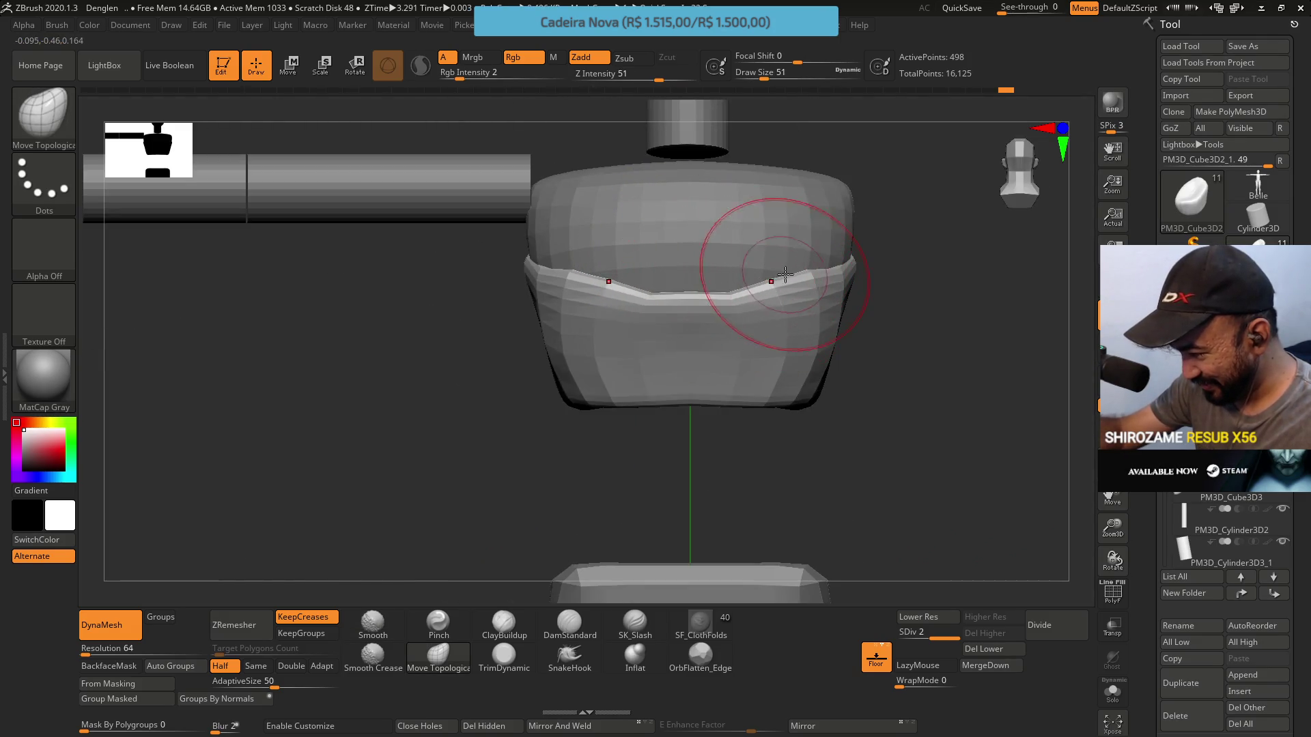
Shrink the brush to 31, then switch to TrimDynamic at Draw Size 49
{"action": "key", "text": "bracketleft"}
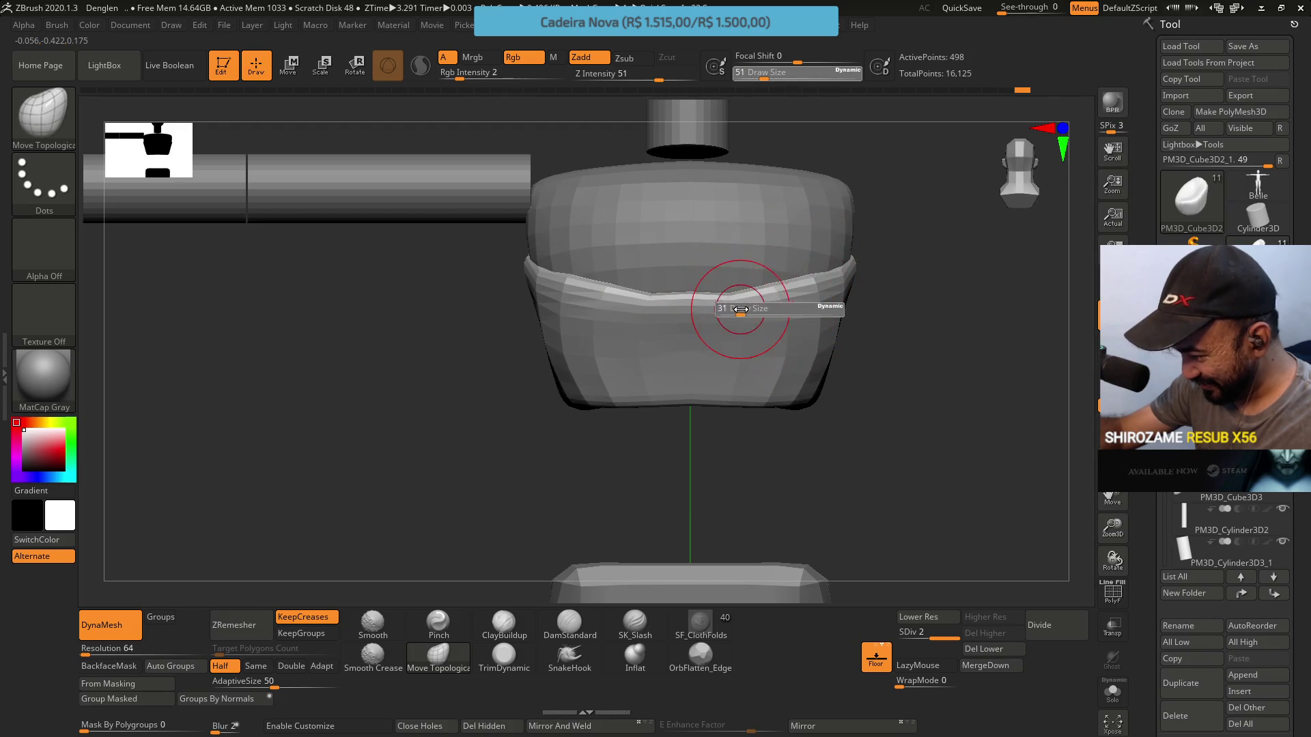
{"action": "mouse_move", "coordinate": [770, 284]}
{"action": "right_mouse_down"}
{"action": "mouse_move", "coordinate": [738, 327]}
{"action": "mouse_move", "coordinate": [781, 350]}
{"action": "right_mouse_up"}
{"action": "left_click", "coordinate": [503, 655]}
{"action": "right_click_drag", "start_coordinate": [614, 444], "coordinate": [770, 348]}
{"action": "key", "text": "s"}
{"action": "mouse_move", "coordinate": [769, 348]}
{"action": "left_mouse_down"}
{"action": "mouse_move", "coordinate": [659, 354]}
{"action": "mouse_move", "coordinate": [732, 358]}
{"action": "left_mouse_up"}
{"action": "right_click_drag", "start_coordinate": [768, 315], "coordinate": [746, 337]}
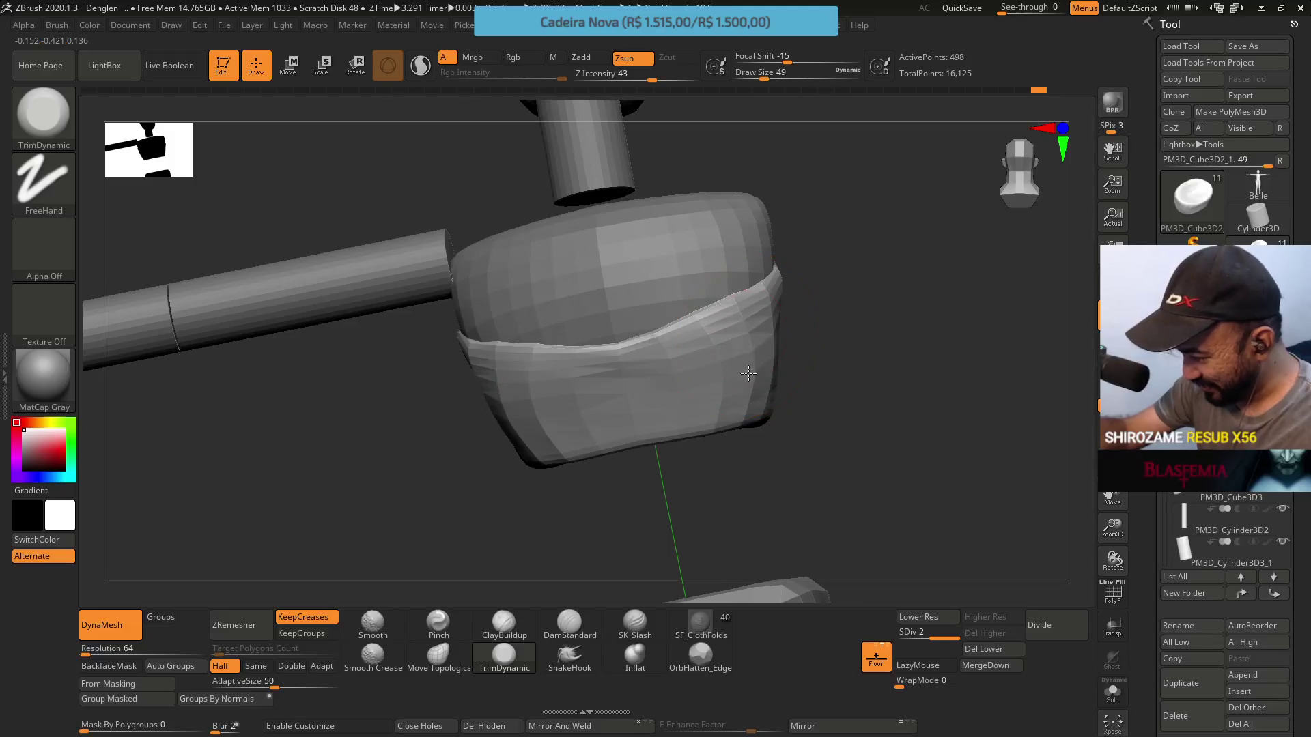
{"action": "mouse_move", "coordinate": [789, 278]}
{"action": "right_mouse_down"}
{"action": "mouse_move", "coordinate": [827, 261]}
{"action": "mouse_move", "coordinate": [667, 363]}
{"action": "mouse_move", "coordinate": [755, 337]}
{"action": "mouse_move", "coordinate": [574, 380]}
{"action": "right_mouse_up"}
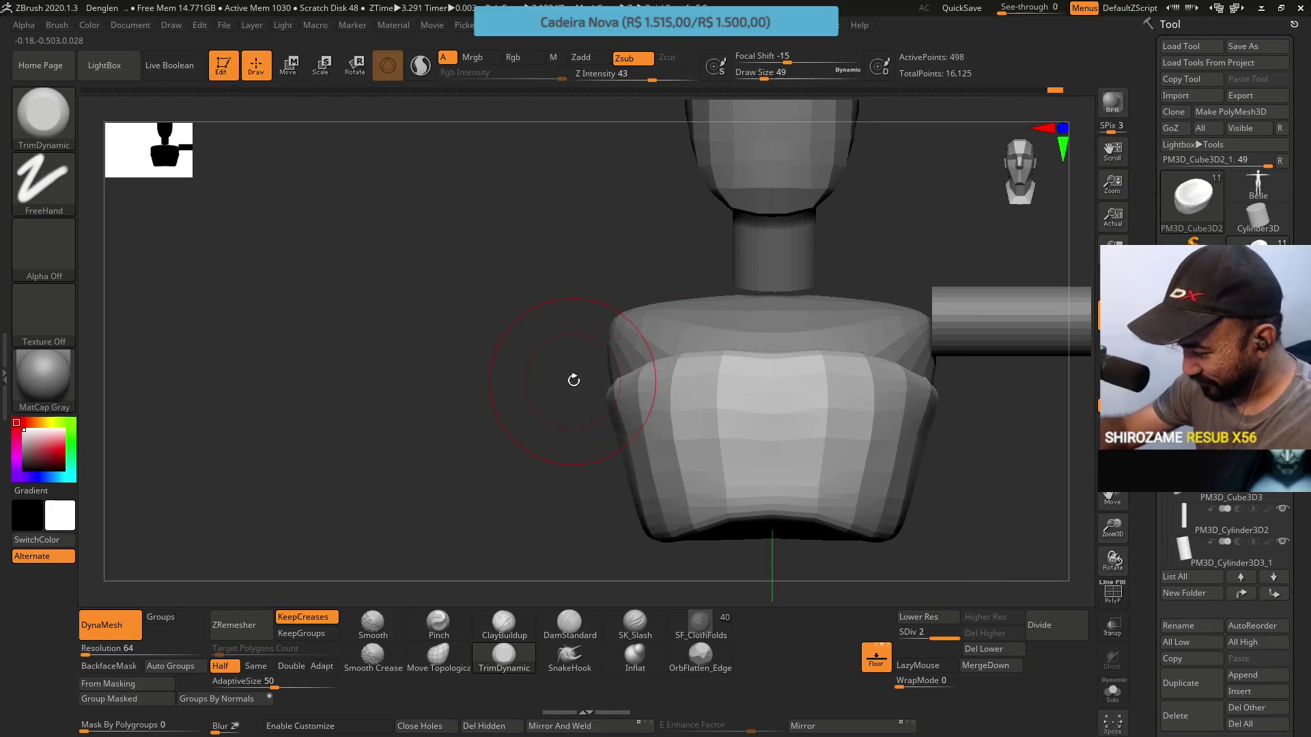
{"action": "left_click", "coordinate": [290, 666]}
{"action": "left_click", "coordinate": [235, 624]}
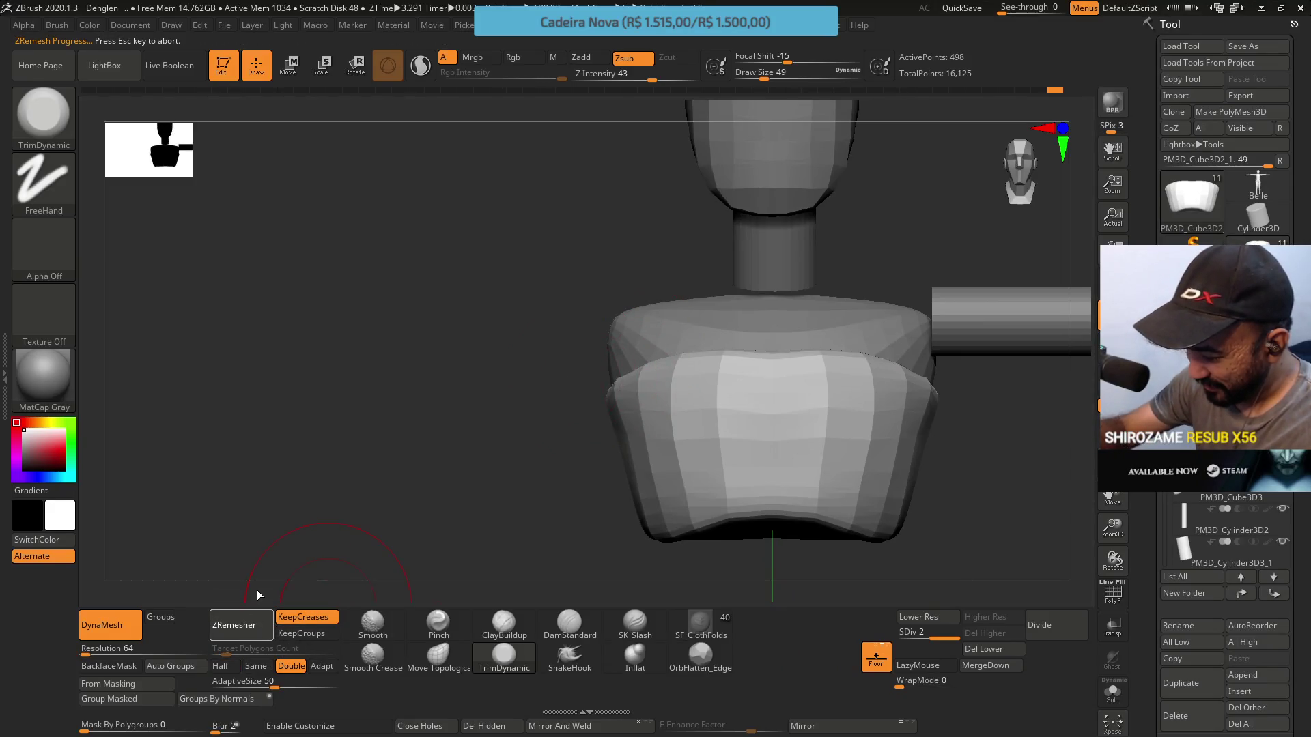
{"action": "left_click", "coordinate": [256, 666]}
{"action": "mouse_move", "coordinate": [600, 362]}
{"action": "right_mouse_down"}
{"action": "mouse_move", "coordinate": [695, 360]}
{"action": "mouse_move", "coordinate": [748, 328]}
{"action": "mouse_move", "coordinate": [746, 340]}
{"action": "right_mouse_up"}
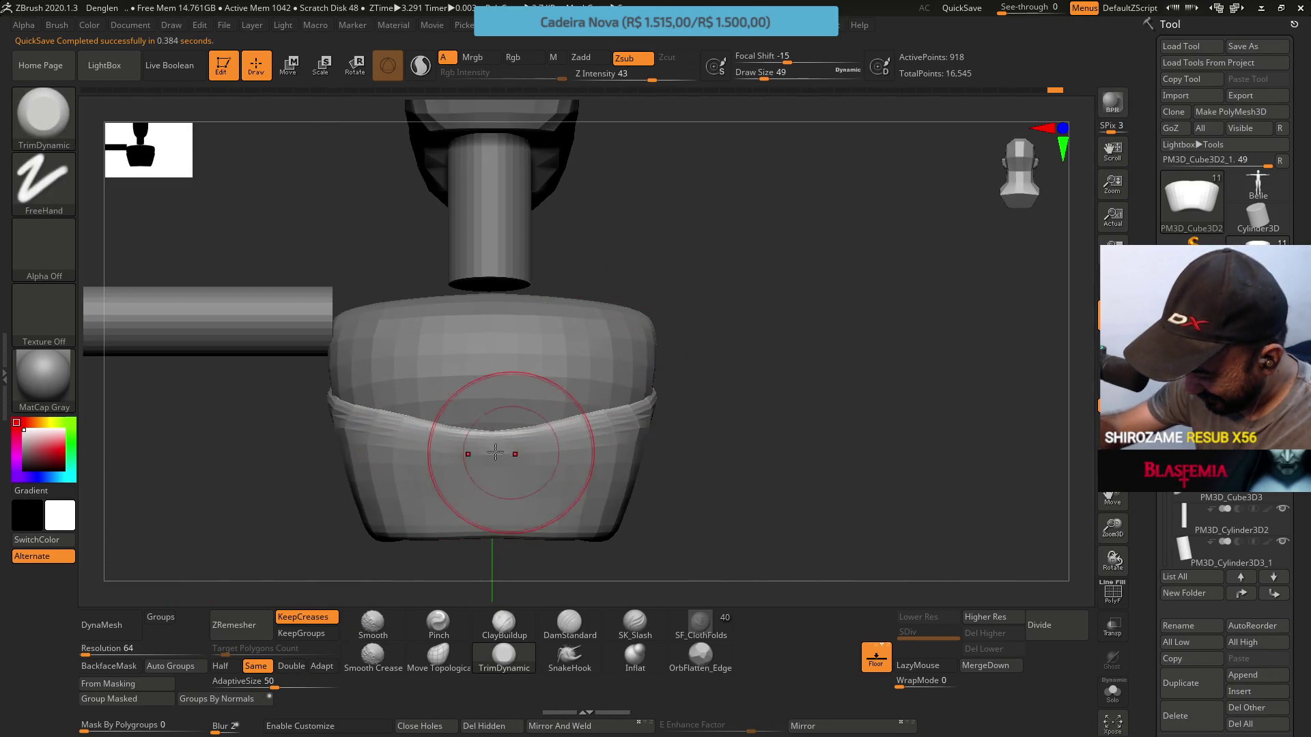
{"action": "mouse_move", "coordinate": [547, 464]}
{"action": "right_mouse_down"}
{"action": "mouse_move", "coordinate": [678, 409]}
{"action": "mouse_move", "coordinate": [637, 427]}
{"action": "mouse_move", "coordinate": [450, 436]}
{"action": "right_mouse_up"}
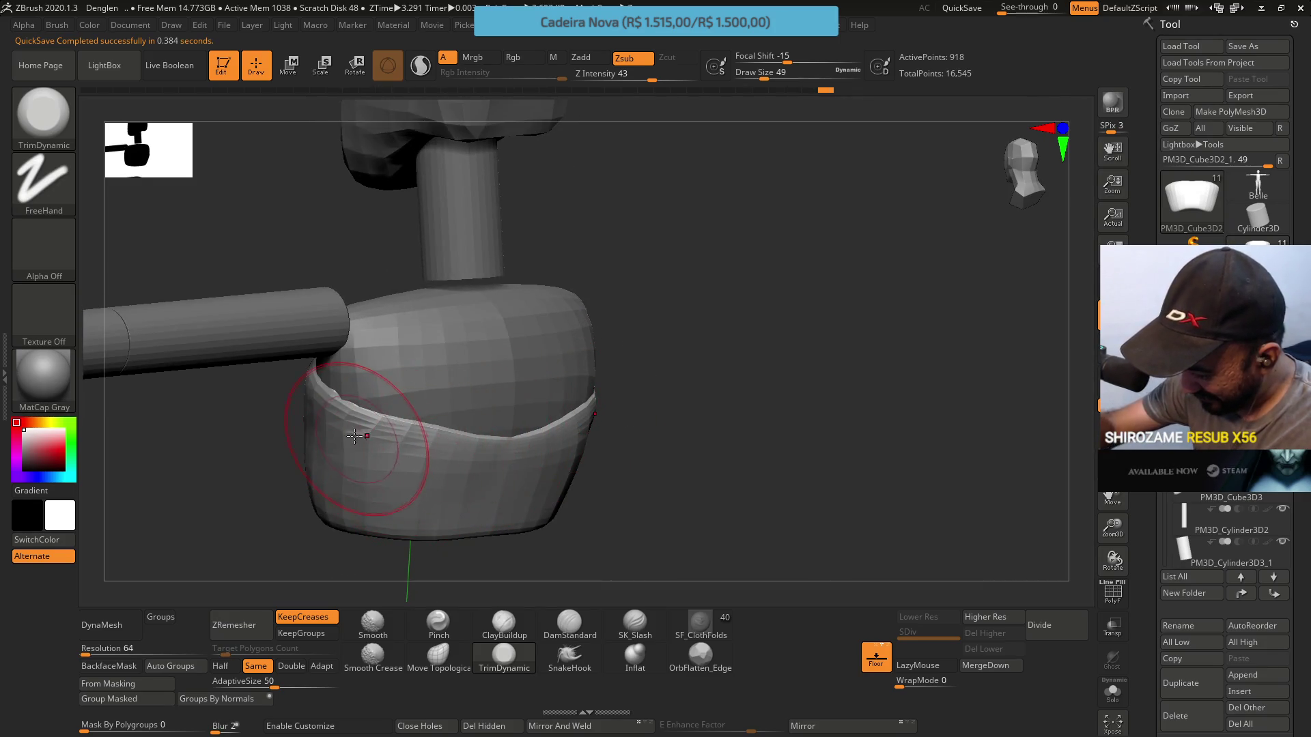
{"action": "mouse_move", "coordinate": [362, 510]}
{"action": "right_mouse_down"}
{"action": "mouse_move", "coordinate": [391, 399]}
{"action": "mouse_move", "coordinate": [342, 454]}
{"action": "mouse_move", "coordinate": [433, 380]}
{"action": "mouse_move", "coordinate": [451, 386]}
{"action": "right_mouse_up"}
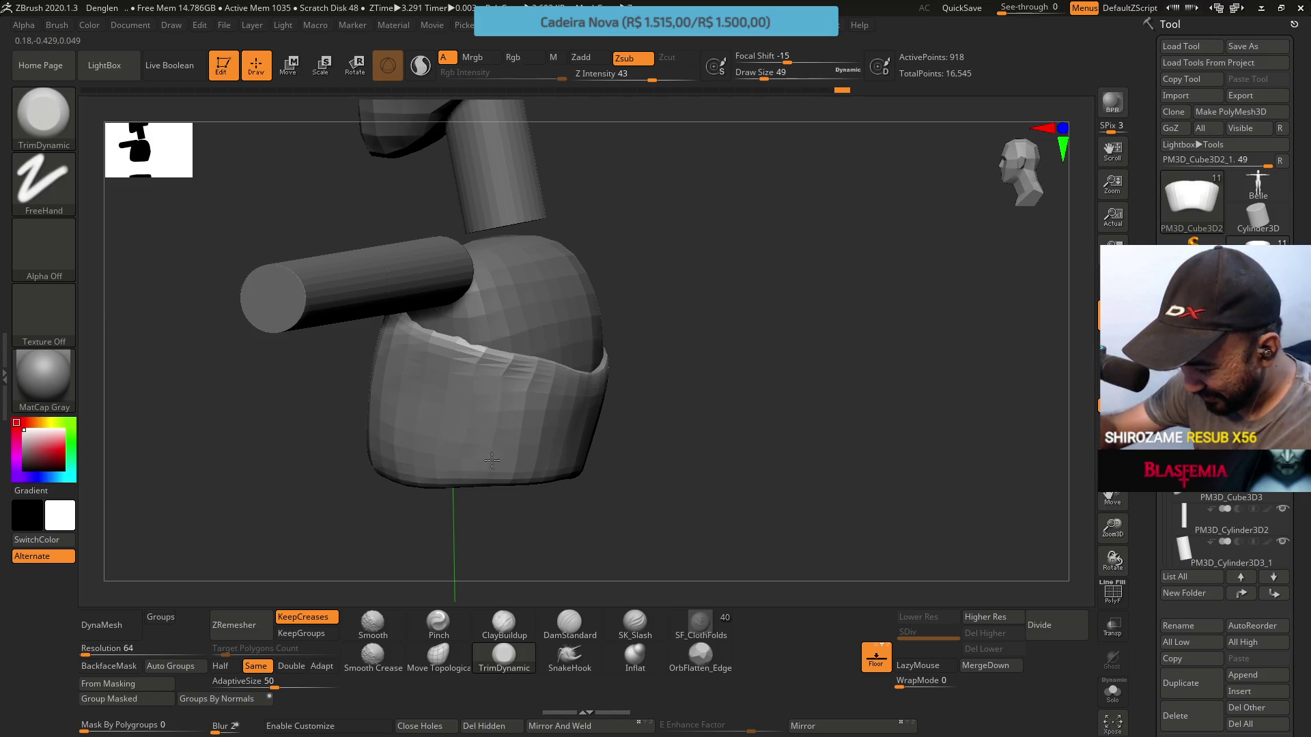
{"action": "mouse_move", "coordinate": [475, 389]}
{"action": "right_mouse_down", "text": "shift"}
{"action": "mouse_move", "coordinate": [503, 380]}
{"action": "mouse_move", "coordinate": [528, 429]}
{"action": "right_mouse_up", "text": "shift"}
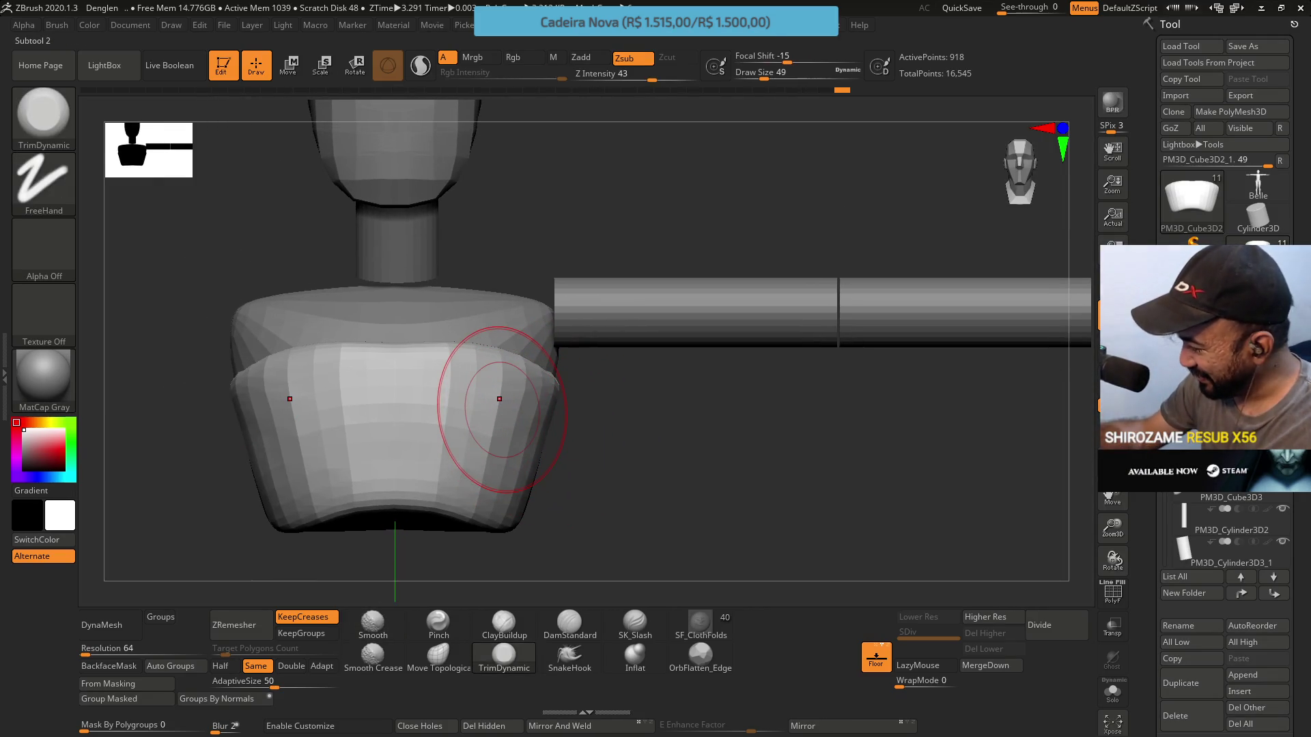
{"action": "mouse_move", "coordinate": [662, 437]}
{"action": "right_mouse_down"}
{"action": "mouse_move", "coordinate": [545, 355]}
{"action": "mouse_move", "coordinate": [563, 393]}
{"action": "right_mouse_up"}
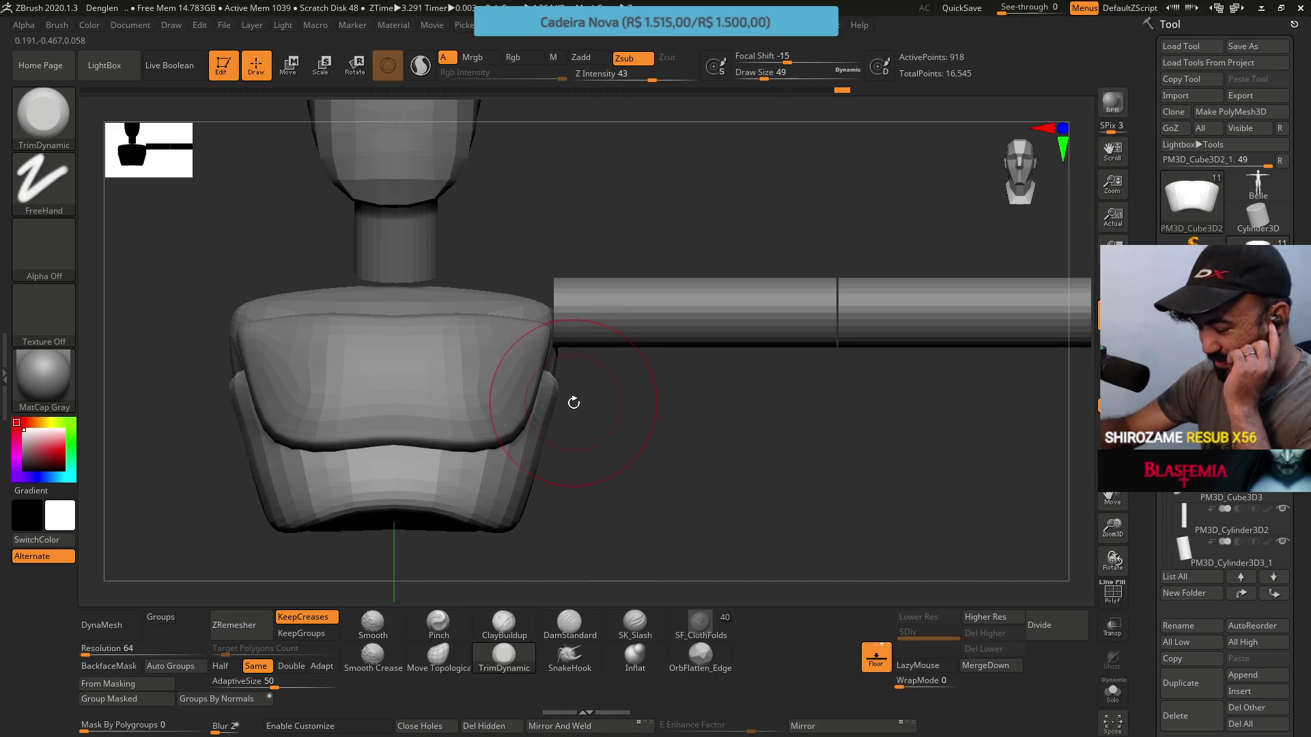
{"action": "mouse_move", "coordinate": [569, 357]}
{"action": "right_mouse_down"}
{"action": "mouse_move", "coordinate": [623, 389]}
{"action": "mouse_move", "coordinate": [644, 359]}
{"action": "mouse_move", "coordinate": [585, 383]}
{"action": "mouse_move", "coordinate": [566, 368]}
{"action": "right_mouse_up"}
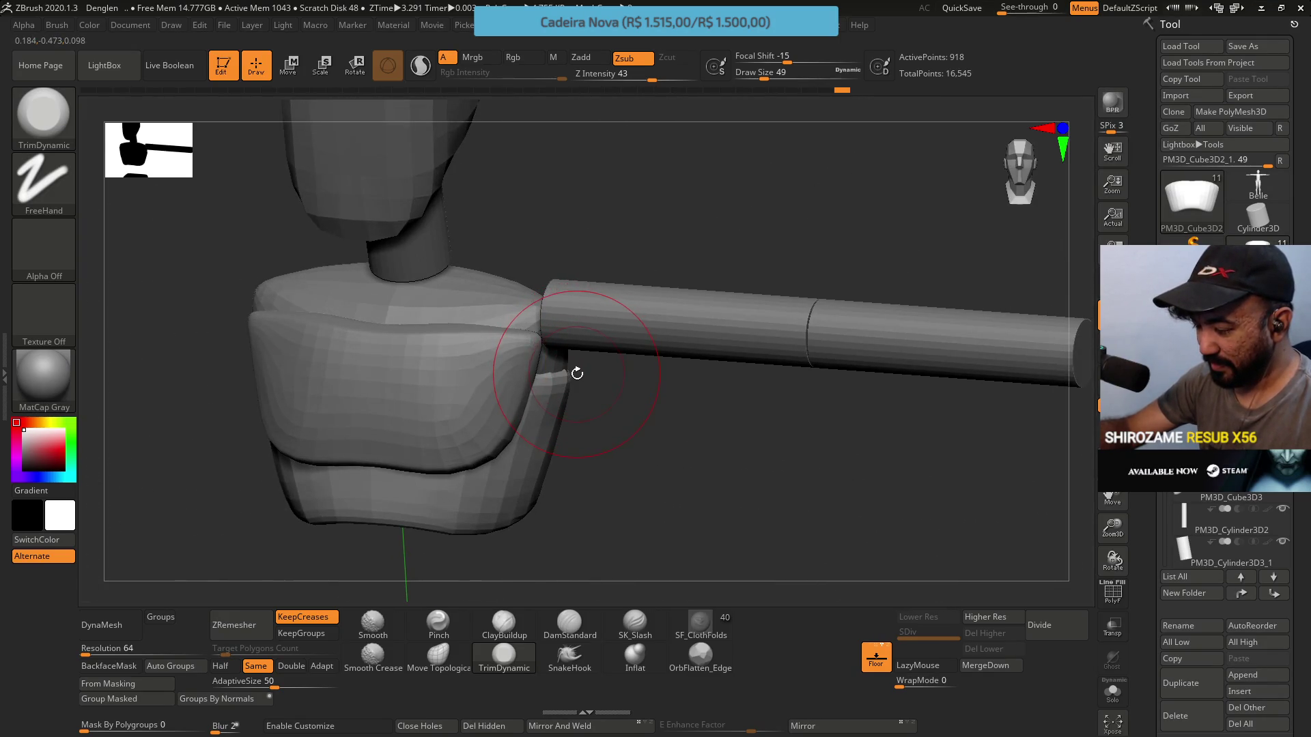
{"action": "mouse_move", "coordinate": [576, 366]}
{"action": "right_mouse_down"}
{"action": "mouse_move", "coordinate": [527, 248]}
{"action": "mouse_move", "coordinate": [620, 305]}
{"action": "mouse_move", "coordinate": [649, 314]}
{"action": "mouse_move", "coordinate": [680, 277]}
{"action": "mouse_move", "coordinate": [678, 293]}
{"action": "right_mouse_up"}
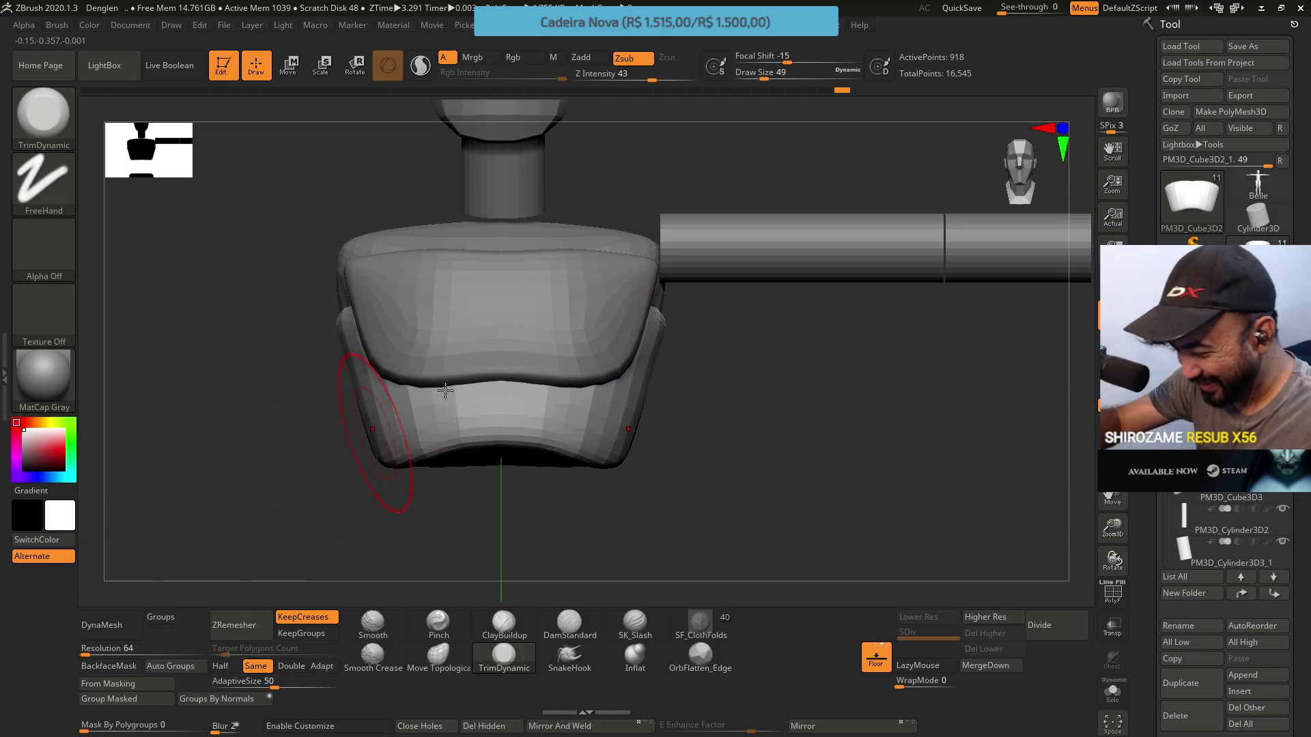
{"action": "mouse_move", "coordinate": [649, 378]}
{"action": "left_mouse_down"}
{"action": "mouse_move", "coordinate": [645, 240]}
{"action": "mouse_move", "coordinate": [609, 316]}
{"action": "mouse_move", "coordinate": [614, 336]}
{"action": "left_mouse_up"}
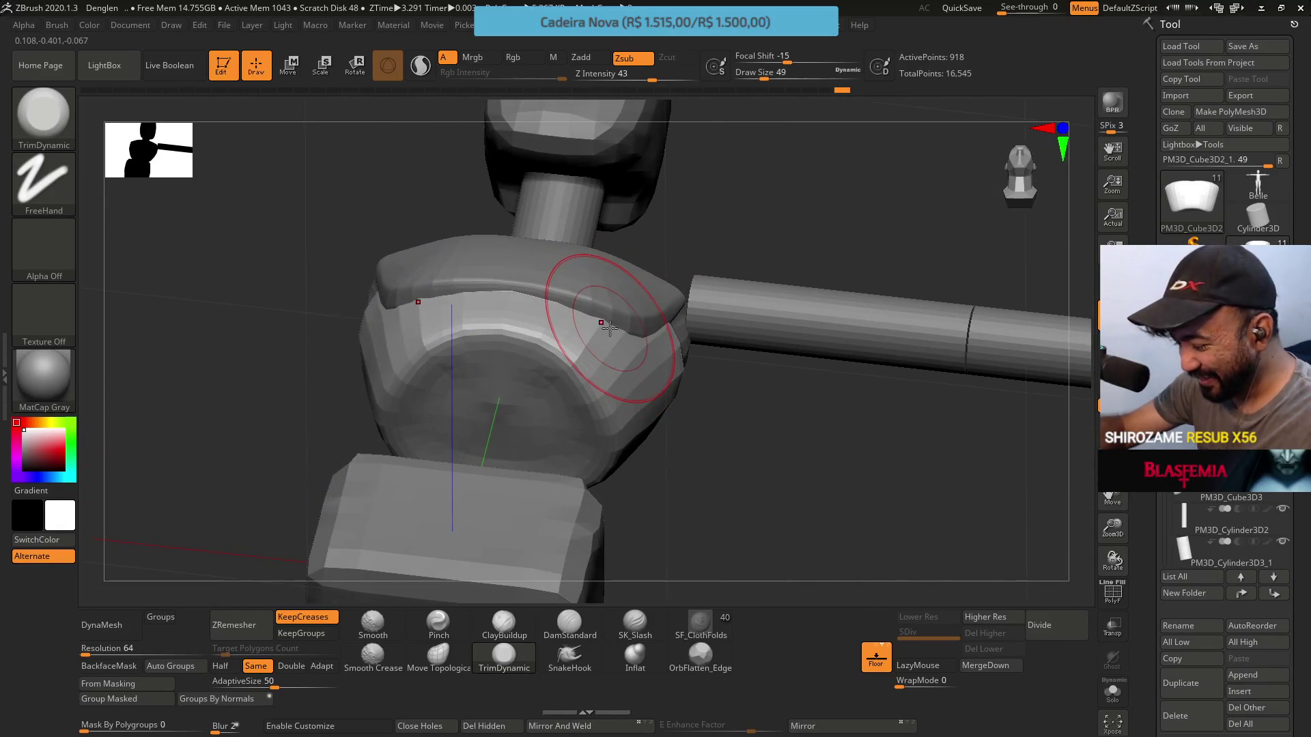
{"action": "key", "text": "b"}
{"action": "key", "text": "p"}
{"action": "key", "text": "i"}
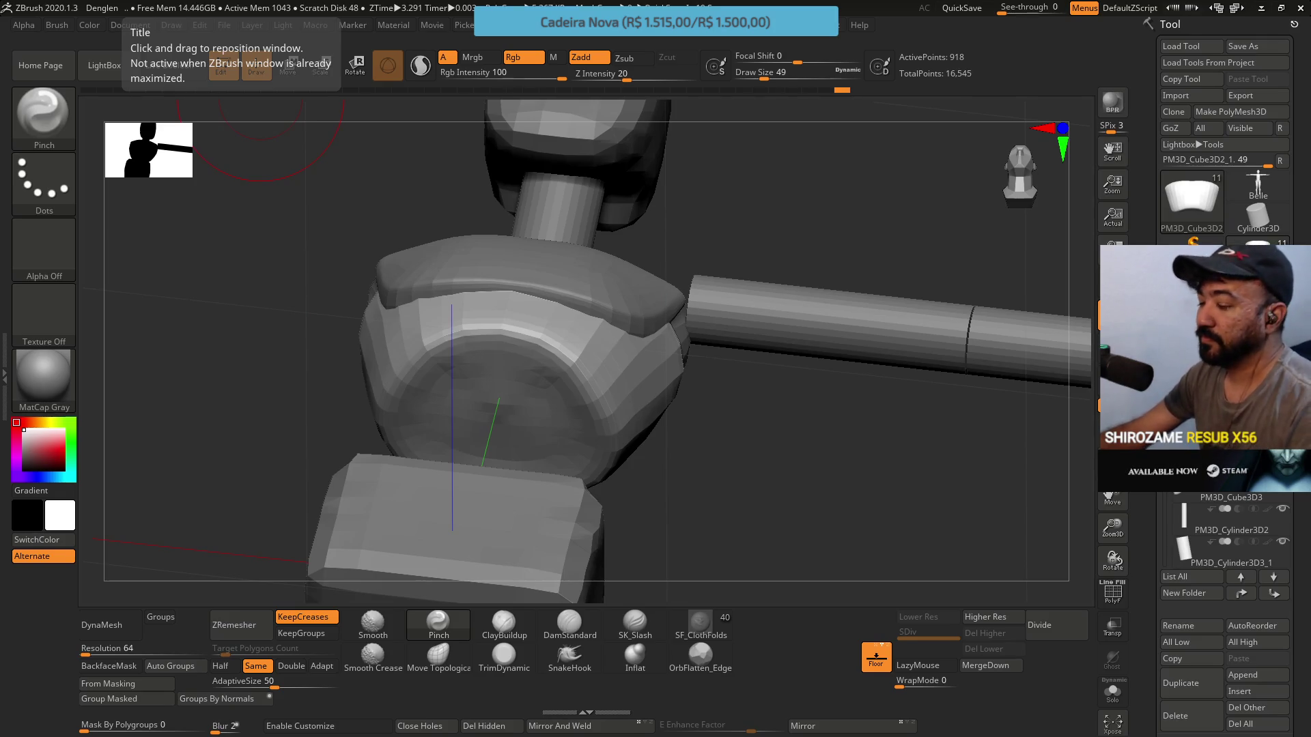
Trim the lower armor piece's top edge flatter with TrimDynamic
{"action": "mouse_move", "coordinate": [830, 148]}
{"action": "left_mouse_down"}
{"action": "mouse_move", "coordinate": [785, 205]}
{"action": "mouse_move", "coordinate": [769, 335]}
{"action": "mouse_move", "coordinate": [767, 245]}
{"action": "left_mouse_up"}
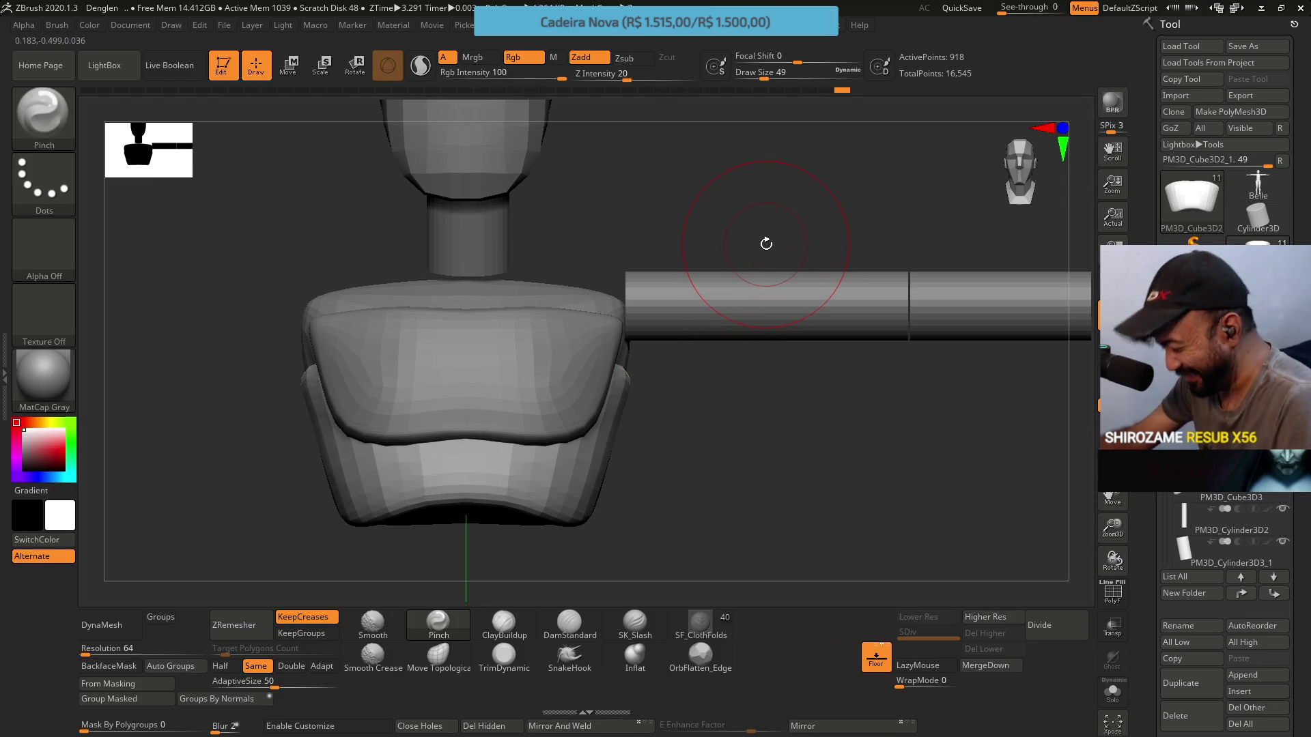
{"action": "mouse_move", "coordinate": [722, 248]}
{"action": "left_mouse_down"}
{"action": "mouse_move", "coordinate": [699, 216]}
{"action": "mouse_move", "coordinate": [637, 207]}
{"action": "mouse_move", "coordinate": [654, 204]}
{"action": "left_mouse_up"}
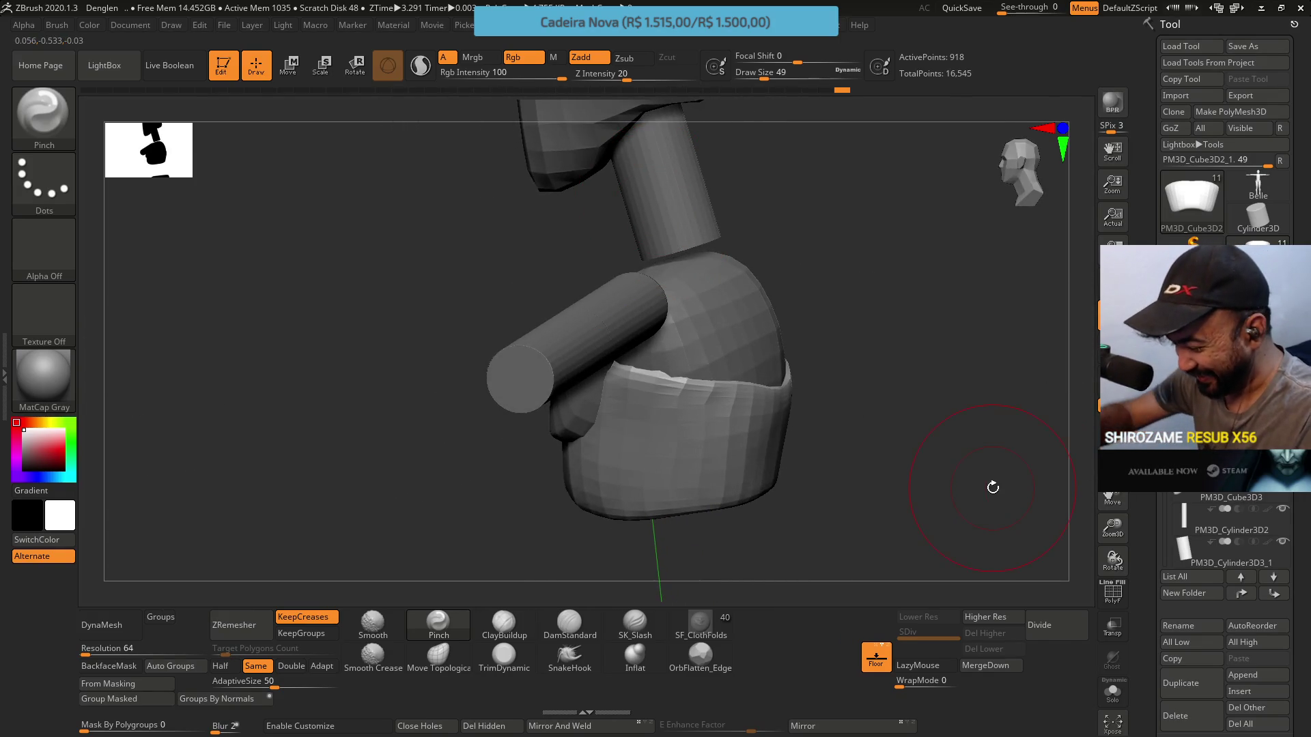
{"action": "left_click", "coordinate": [504, 655]}
{"action": "mouse_move", "coordinate": [637, 386]}
{"action": "left_mouse_down"}
{"action": "mouse_move", "coordinate": [662, 382]}
{"action": "mouse_move", "coordinate": [671, 424]}
{"action": "left_mouse_up"}
{"action": "mouse_move", "coordinate": [671, 424]}
{"action": "right_mouse_down"}
{"action": "mouse_move", "coordinate": [655, 321]}
{"action": "mouse_move", "coordinate": [696, 337]}
{"action": "mouse_move", "coordinate": [611, 409]}
{"action": "right_mouse_up"}
Go from the Pinch brush to Move Topological using the B, M, T shortcut
{"action": "left_click", "coordinate": [439, 625]}
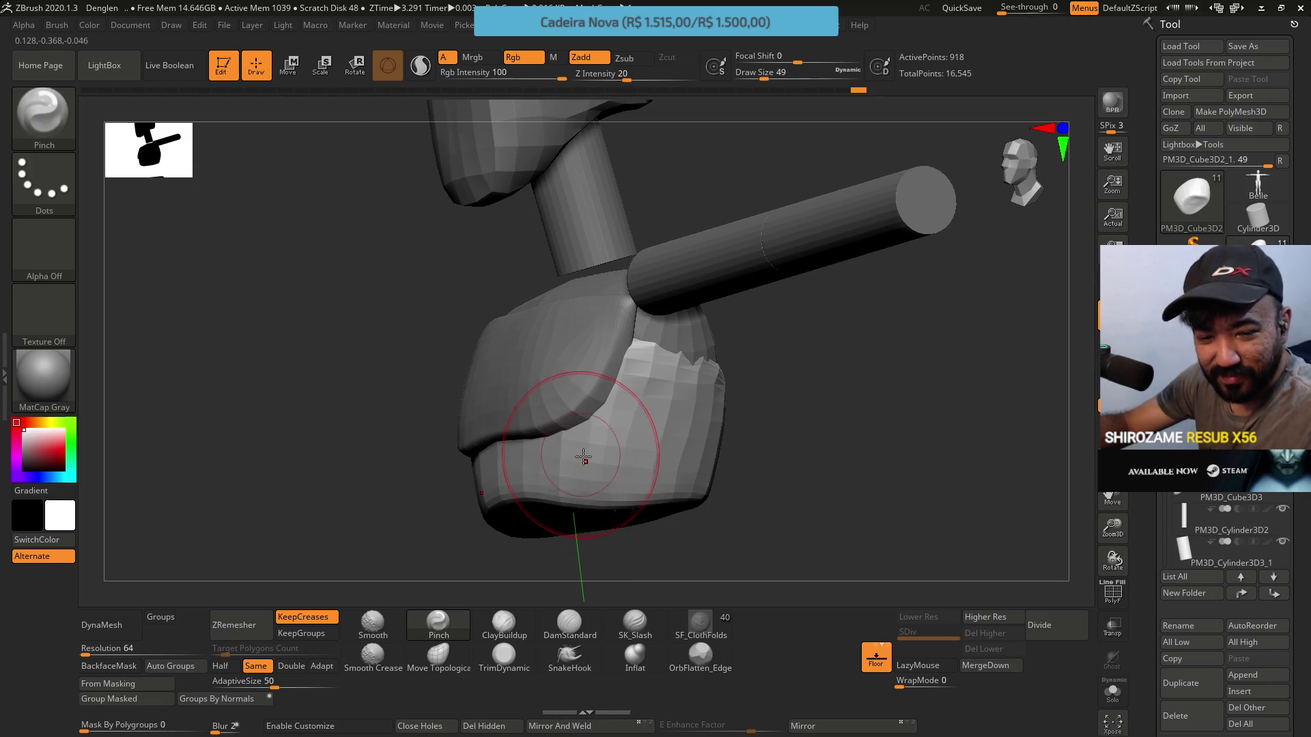
{"action": "mouse_move", "coordinate": [583, 457]}
{"action": "right_mouse_down"}
{"action": "mouse_move", "coordinate": [594, 491]}
{"action": "mouse_move", "coordinate": [573, 396]}
{"action": "right_mouse_up"}
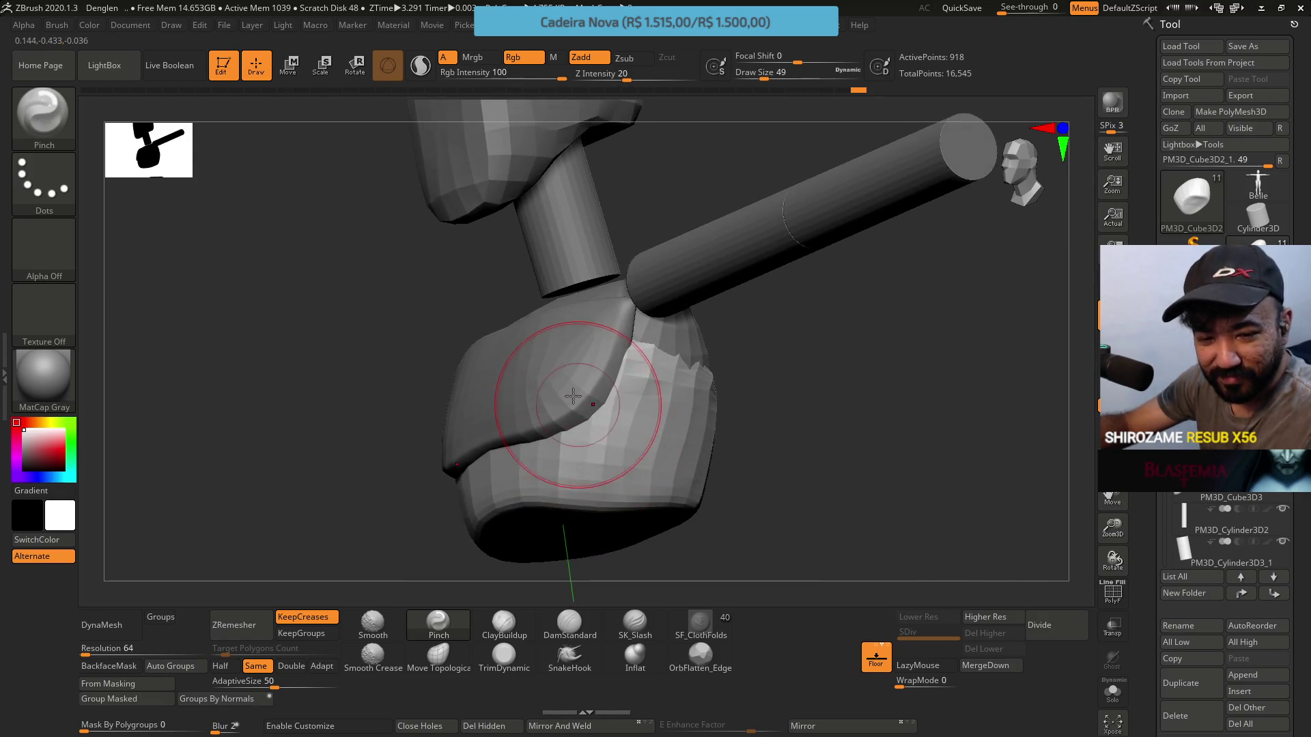
{"action": "mouse_move", "coordinate": [620, 433]}
{"action": "right_mouse_down"}
{"action": "mouse_move", "coordinate": [599, 453]}
{"action": "mouse_move", "coordinate": [615, 253]}
{"action": "right_mouse_up"}
{"action": "right_click_drag", "start_coordinate": [604, 445], "coordinate": [615, 336]}
{"action": "key", "text": "b"}
{"action": "key", "text": "m"}
{"action": "key", "text": "t"}
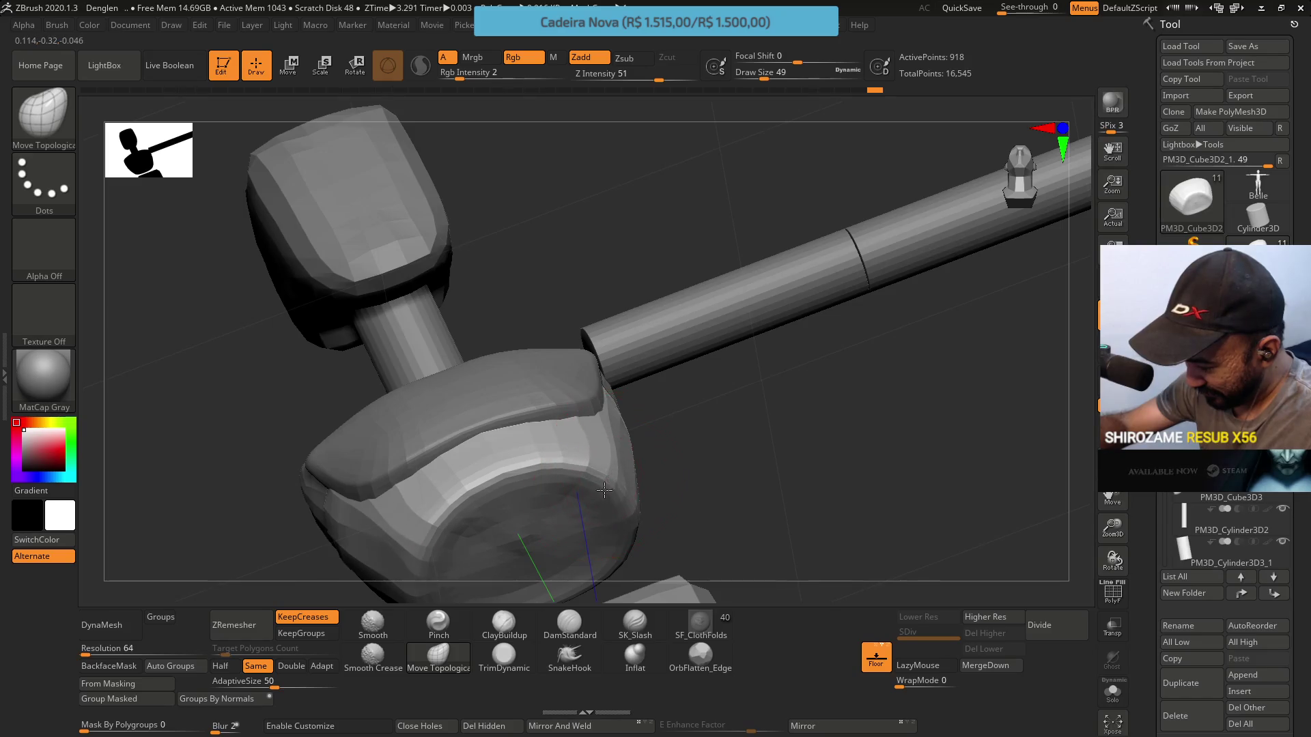
Set the brush Draw Size to 54 and return to a straight front view
{"action": "mouse_move", "coordinate": [600, 381]}
{"action": "right_mouse_down"}
{"action": "mouse_move", "coordinate": [609, 393]}
{"action": "mouse_move", "coordinate": [556, 424]}
{"action": "right_mouse_up"}
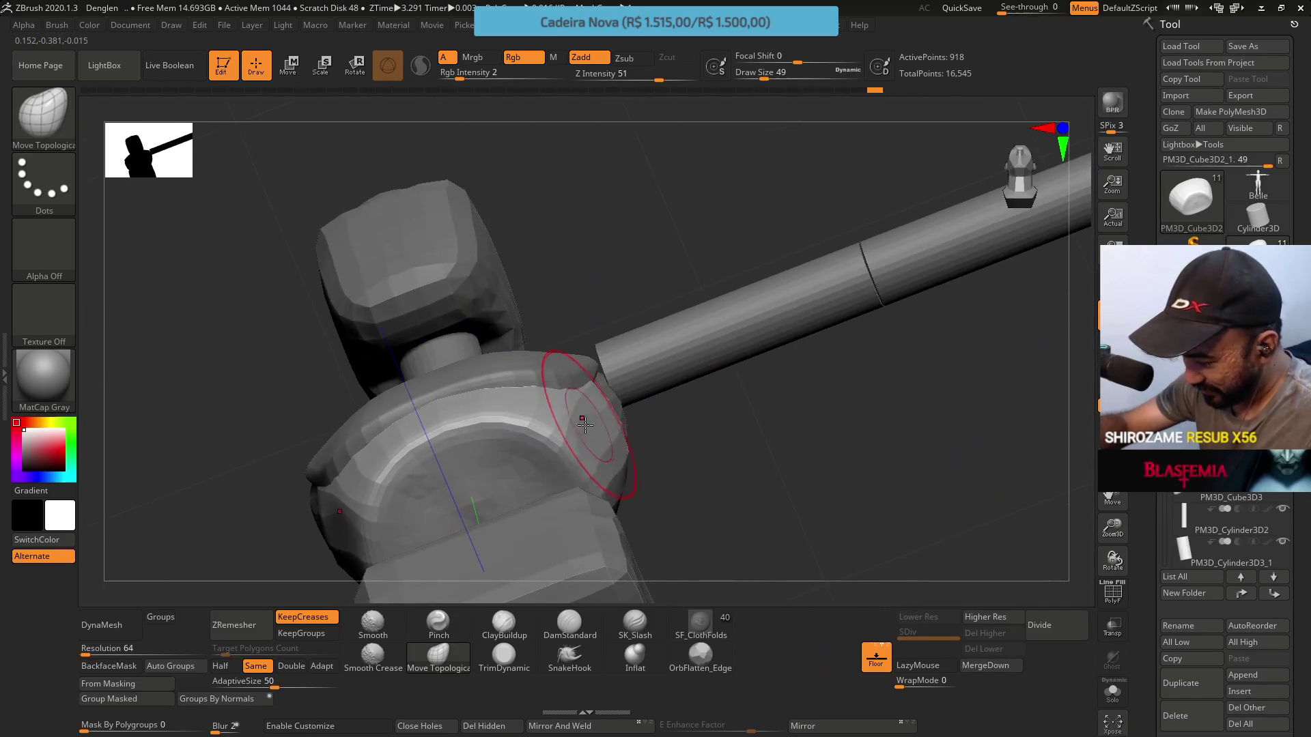
{"action": "key", "text": "s"}
{"action": "left_click_drag", "start_coordinate": [577, 430], "coordinate": [585, 431]}
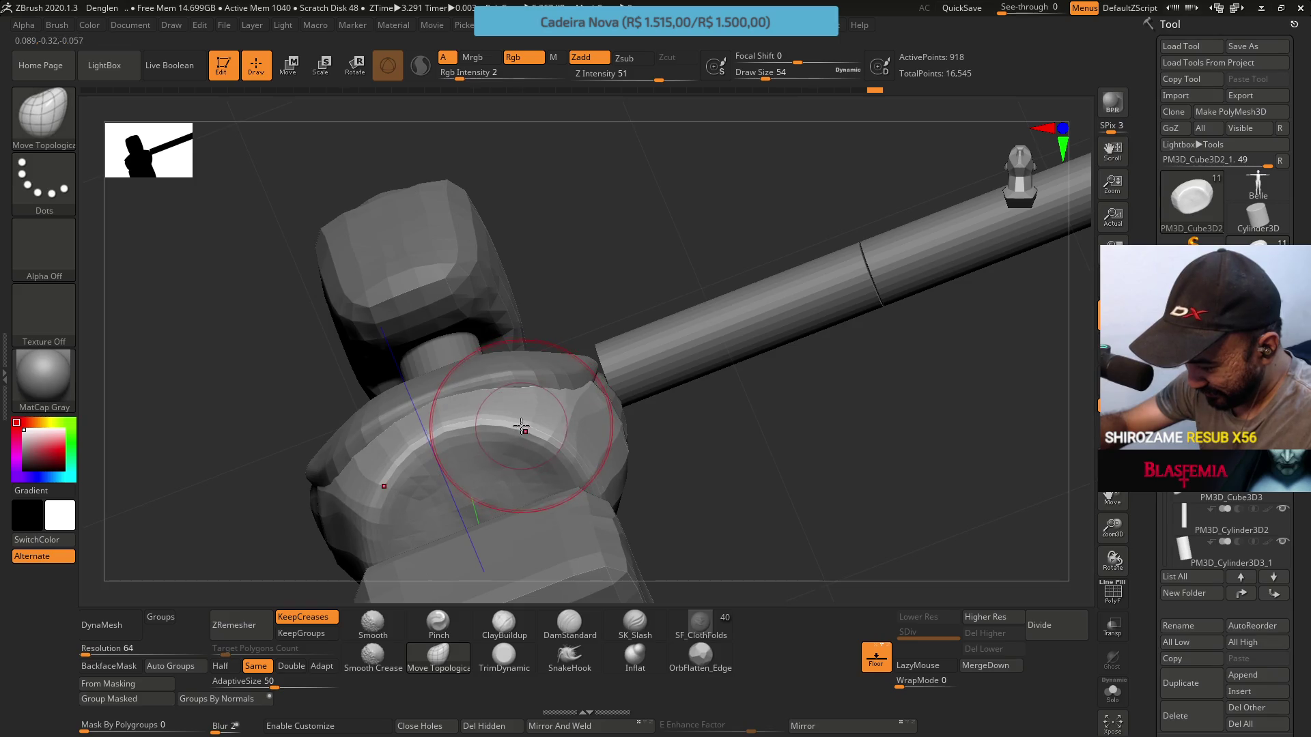
{"action": "key", "text": "ctrl+z"}
{"action": "mouse_move", "coordinate": [618, 371]}
{"action": "right_mouse_down"}
{"action": "mouse_move", "coordinate": [588, 482]}
{"action": "mouse_move", "coordinate": [608, 415]}
{"action": "mouse_move", "coordinate": [784, 439]}
{"action": "mouse_move", "coordinate": [696, 371]}
{"action": "mouse_move", "coordinate": [690, 432]}
{"action": "mouse_move", "coordinate": [658, 409]}
{"action": "mouse_move", "coordinate": [644, 360]}
{"action": "mouse_move", "coordinate": [642, 389]}
{"action": "mouse_move", "coordinate": [684, 418]}
{"action": "right_mouse_up"}
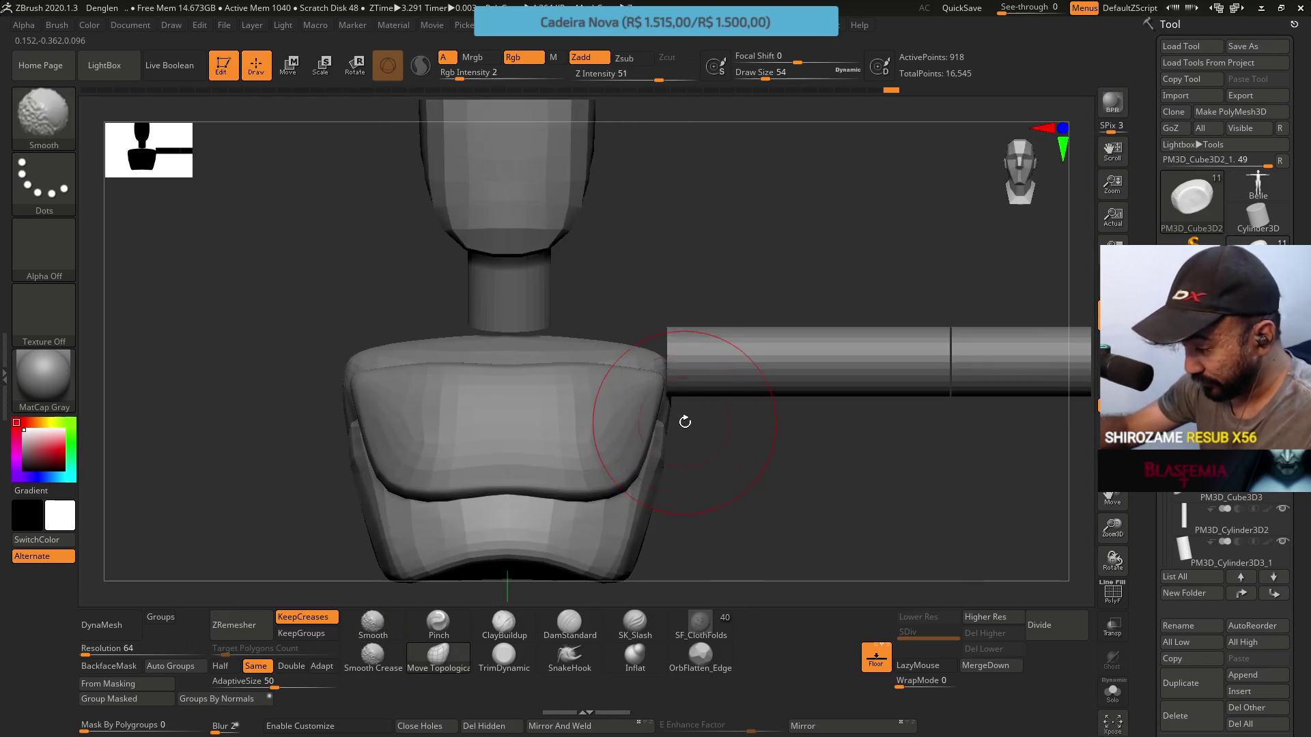
Select PM3D_Cube3D2_2 and check it from angled and straight front views
{"action": "left_click", "coordinate": [600, 382], "text": "alt"}
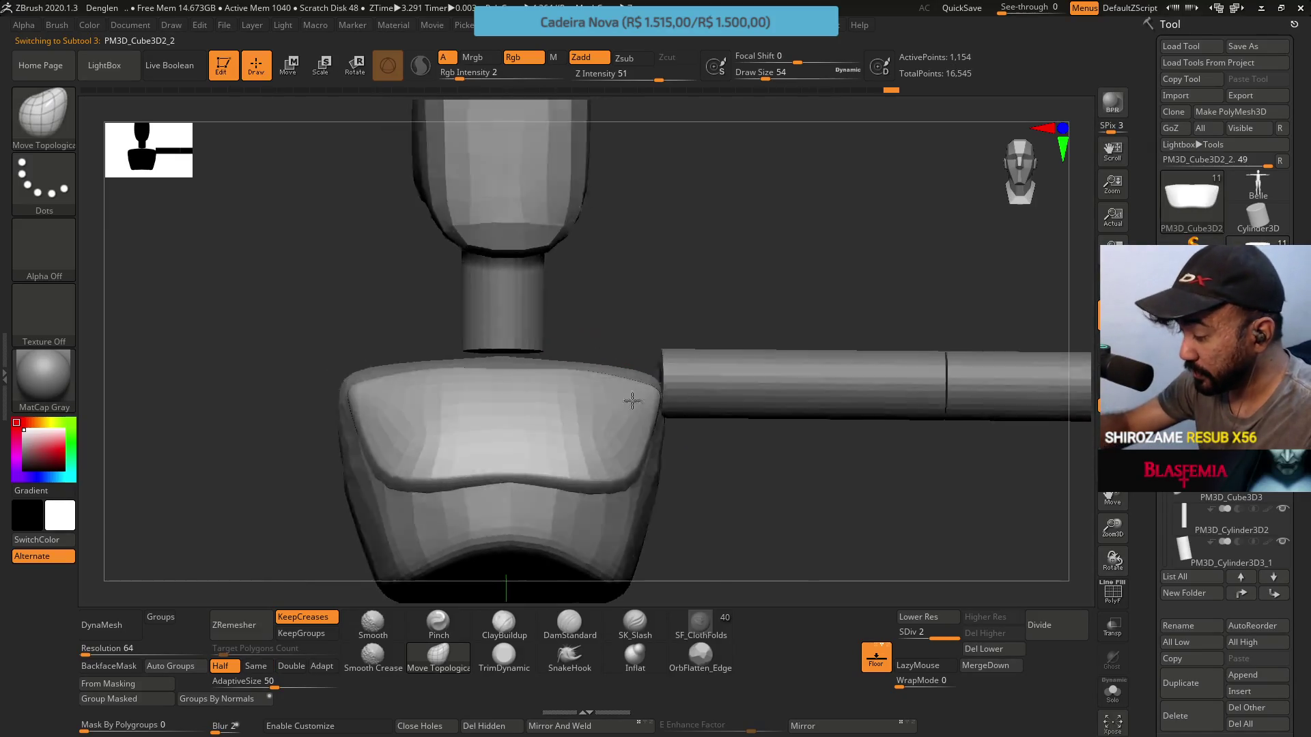
{"action": "mouse_move", "coordinate": [635, 474]}
{"action": "right_mouse_down"}
{"action": "mouse_move", "coordinate": [614, 432]}
{"action": "mouse_move", "coordinate": [625, 495]}
{"action": "mouse_move", "coordinate": [635, 409]}
{"action": "mouse_move", "coordinate": [607, 337]}
{"action": "right_mouse_up"}
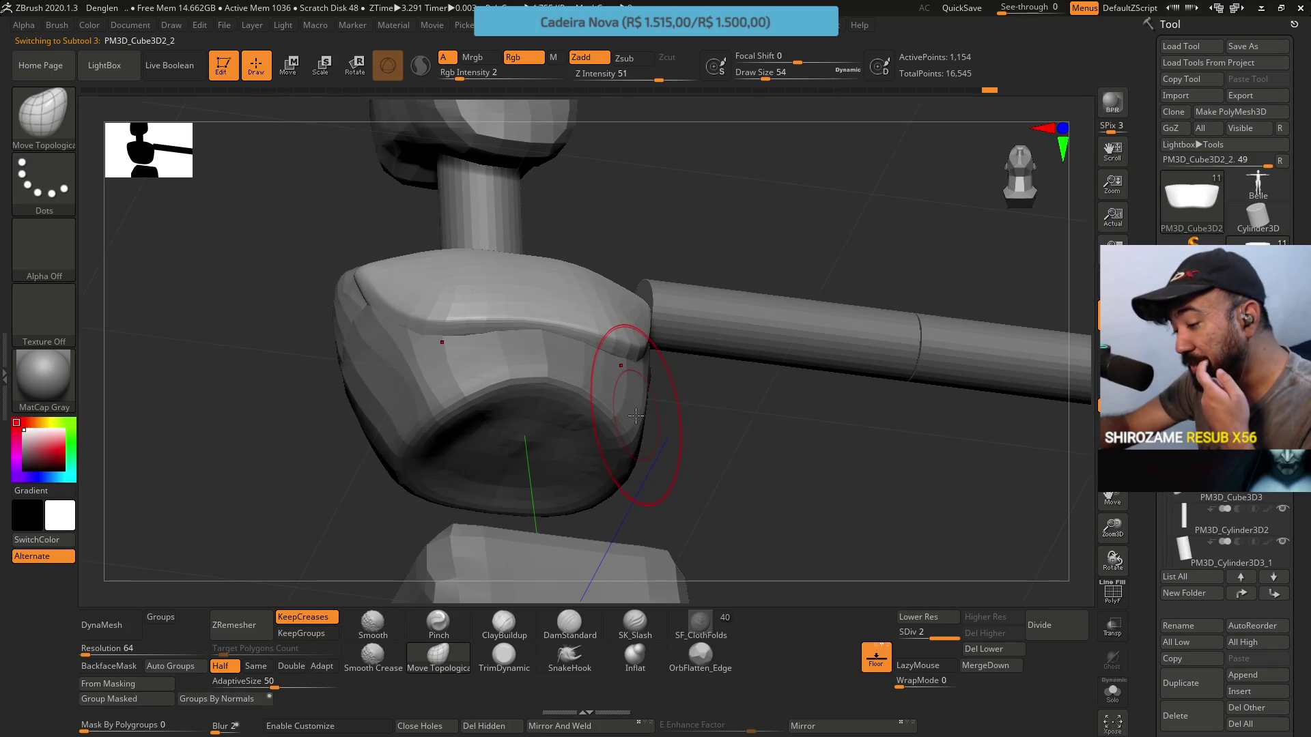
{"action": "mouse_move", "coordinate": [635, 408]}
{"action": "right_mouse_down"}
{"action": "mouse_move", "coordinate": [643, 426]}
{"action": "mouse_move", "coordinate": [606, 478]}
{"action": "mouse_move", "coordinate": [600, 447]}
{"action": "right_mouse_up"}
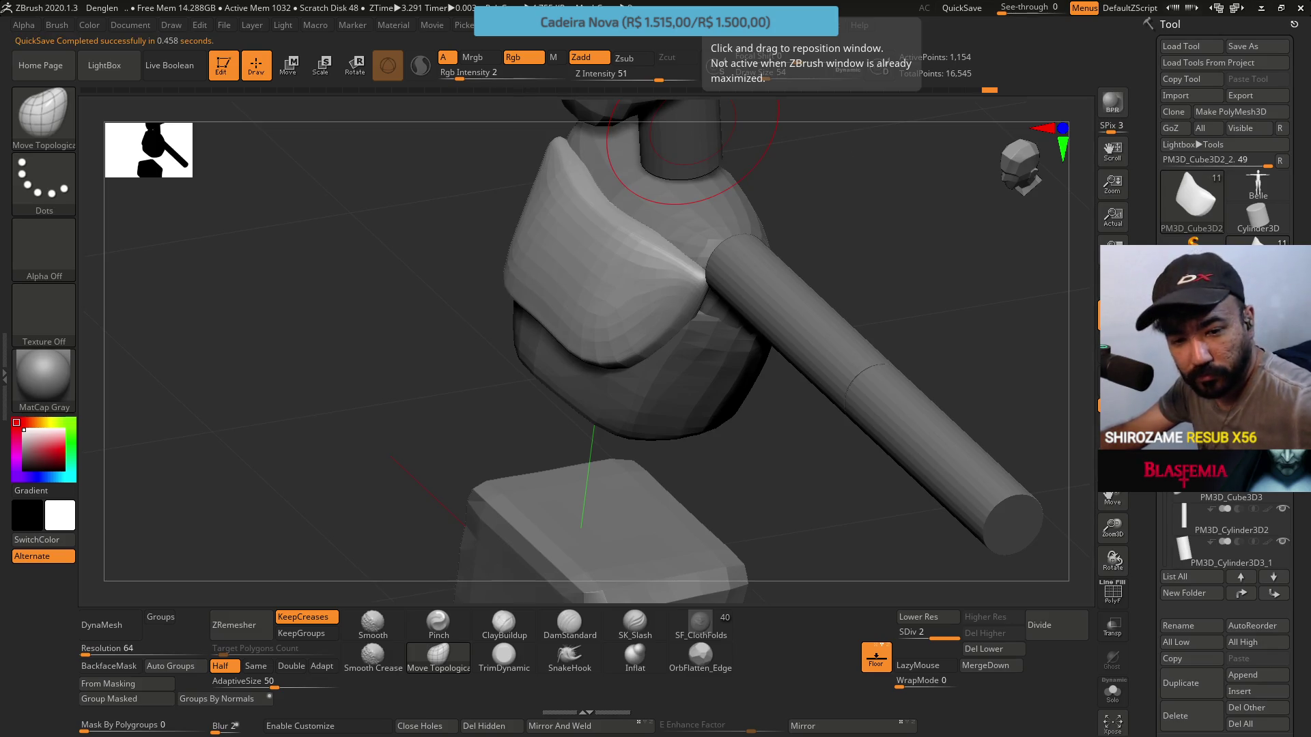
{"action": "mouse_move", "coordinate": [819, 205]}
{"action": "left_mouse_down"}
{"action": "mouse_move", "coordinate": [785, 351]}
{"action": "mouse_move", "coordinate": [822, 357]}
{"action": "left_mouse_up"}
Take a final frontal look at the armor, then open the YouTube player's menu in Opera
{"action": "mouse_move", "coordinate": [831, 295]}
{"action": "left_mouse_down"}
{"action": "mouse_move", "coordinate": [840, 401]}
{"action": "mouse_move", "coordinate": [789, 401]}
{"action": "mouse_move", "coordinate": [819, 372]}
{"action": "mouse_move", "coordinate": [809, 266]}
{"action": "mouse_move", "coordinate": [796, 298]}
{"action": "mouse_move", "coordinate": [664, 357]}
{"action": "mouse_move", "coordinate": [670, 371]}
{"action": "mouse_move", "coordinate": [819, 339]}
{"action": "mouse_move", "coordinate": [853, 410]}
{"action": "mouse_move", "coordinate": [907, 389]}
{"action": "mouse_move", "coordinate": [899, 284]}
{"action": "mouse_move", "coordinate": [874, 340]}
{"action": "mouse_move", "coordinate": [867, 284]}
{"action": "mouse_move", "coordinate": [825, 357]}
{"action": "mouse_move", "coordinate": [833, 350]}
{"action": "left_mouse_up"}
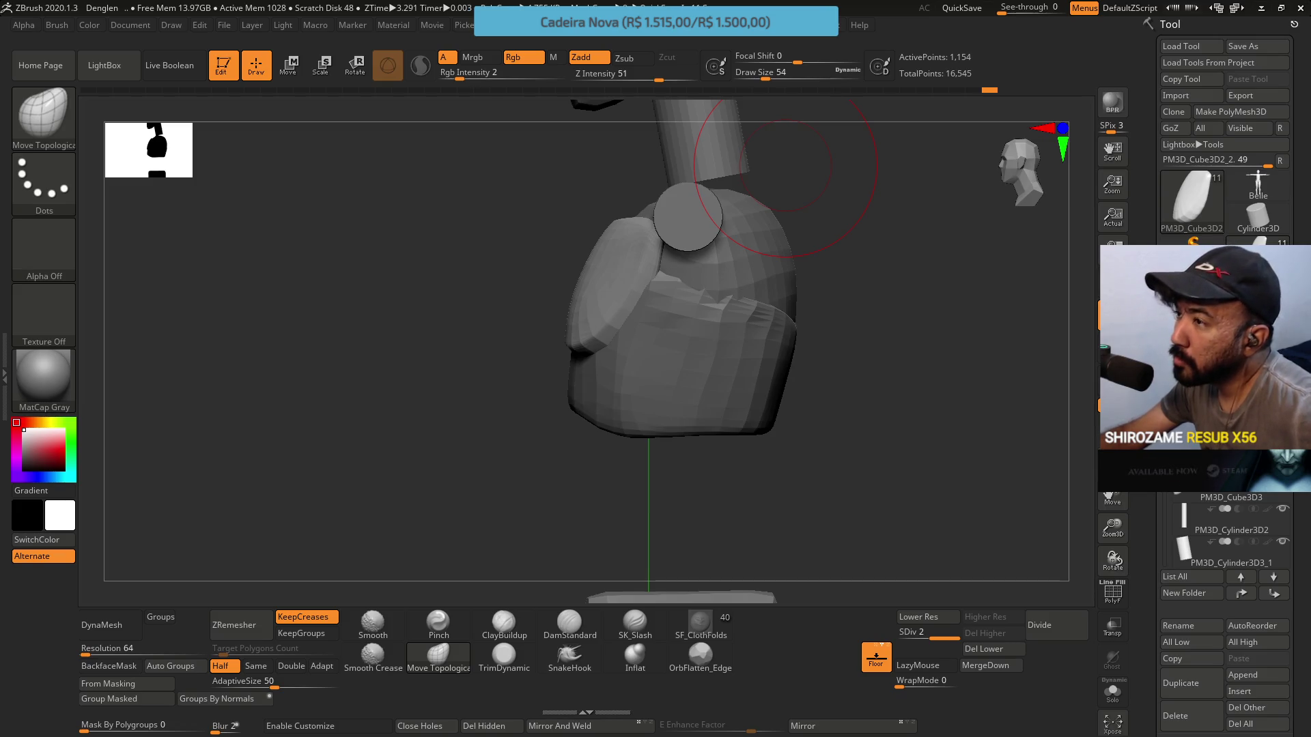
{"action": "key", "text": "alt+Tab"}
{"action": "right_click", "coordinate": [652, 312]}
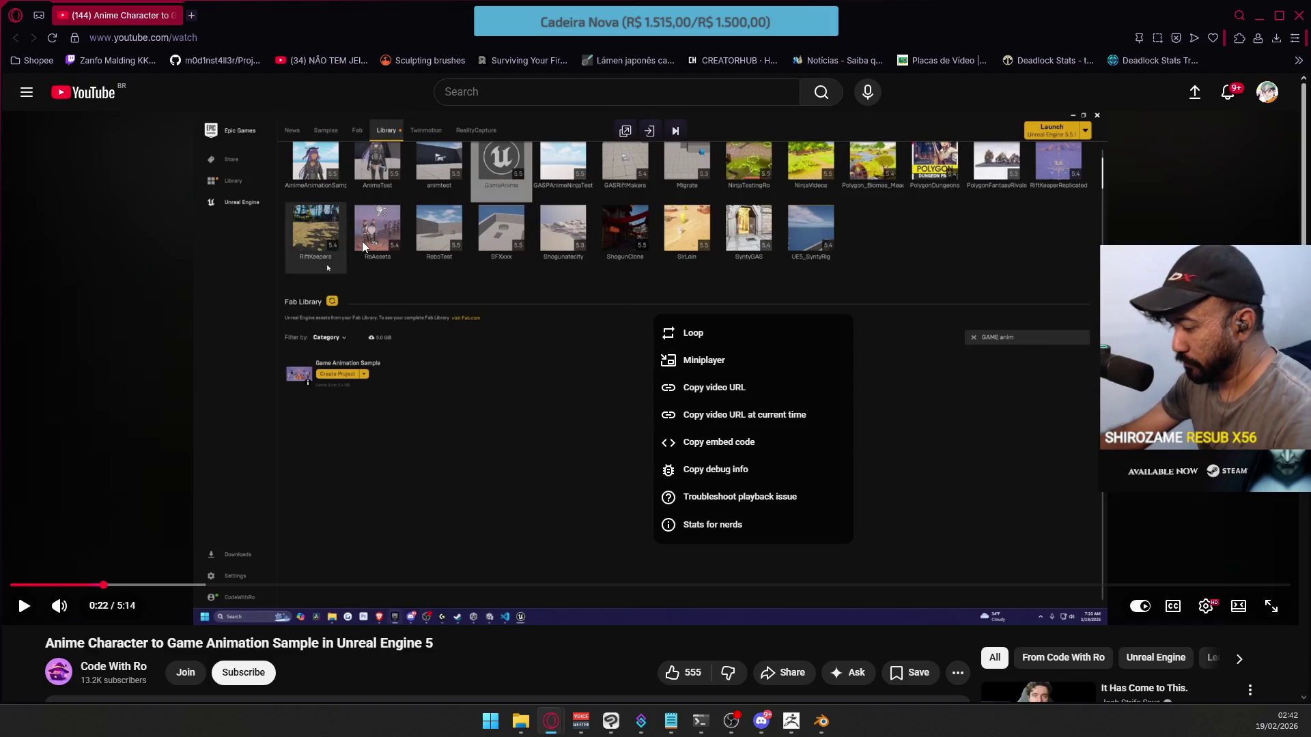
Reload the UE5 animation sample video, pause it with autoplay off, expand its description, seek near start
{"action": "key", "text": "F5"}
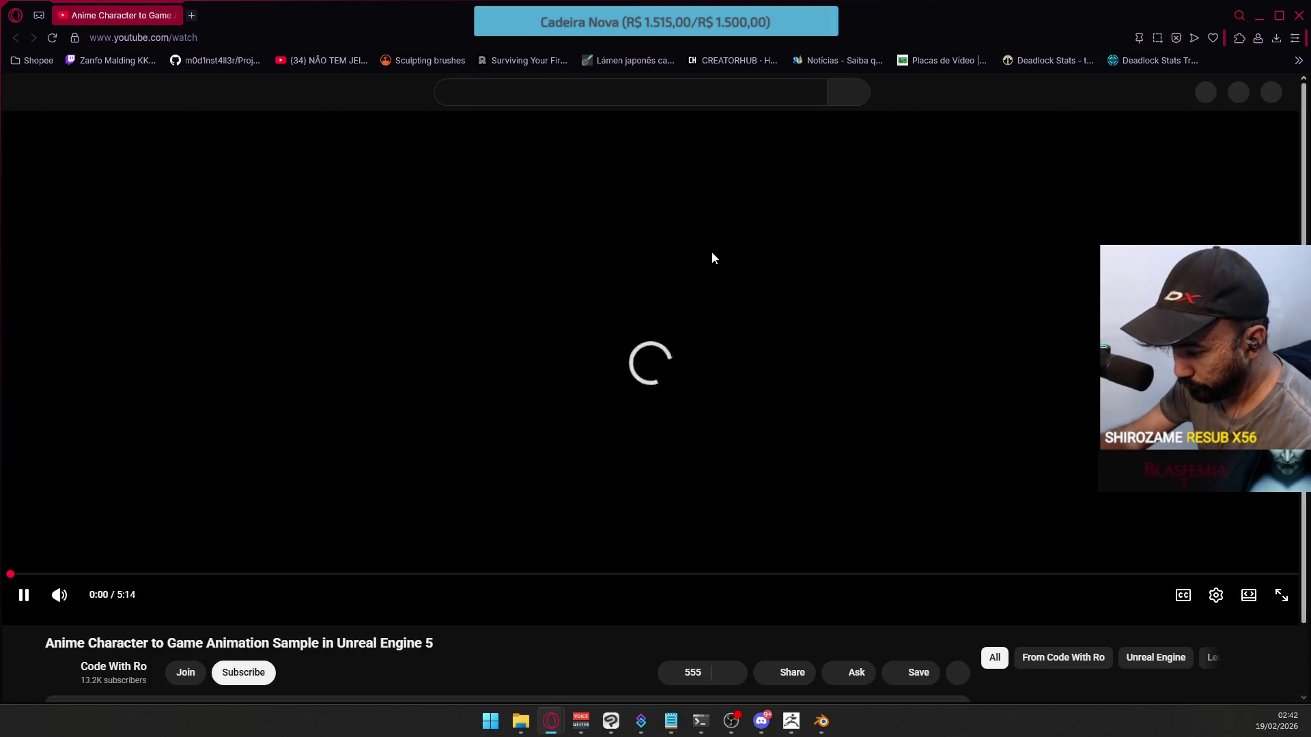
{"action": "left_click", "coordinate": [662, 301]}
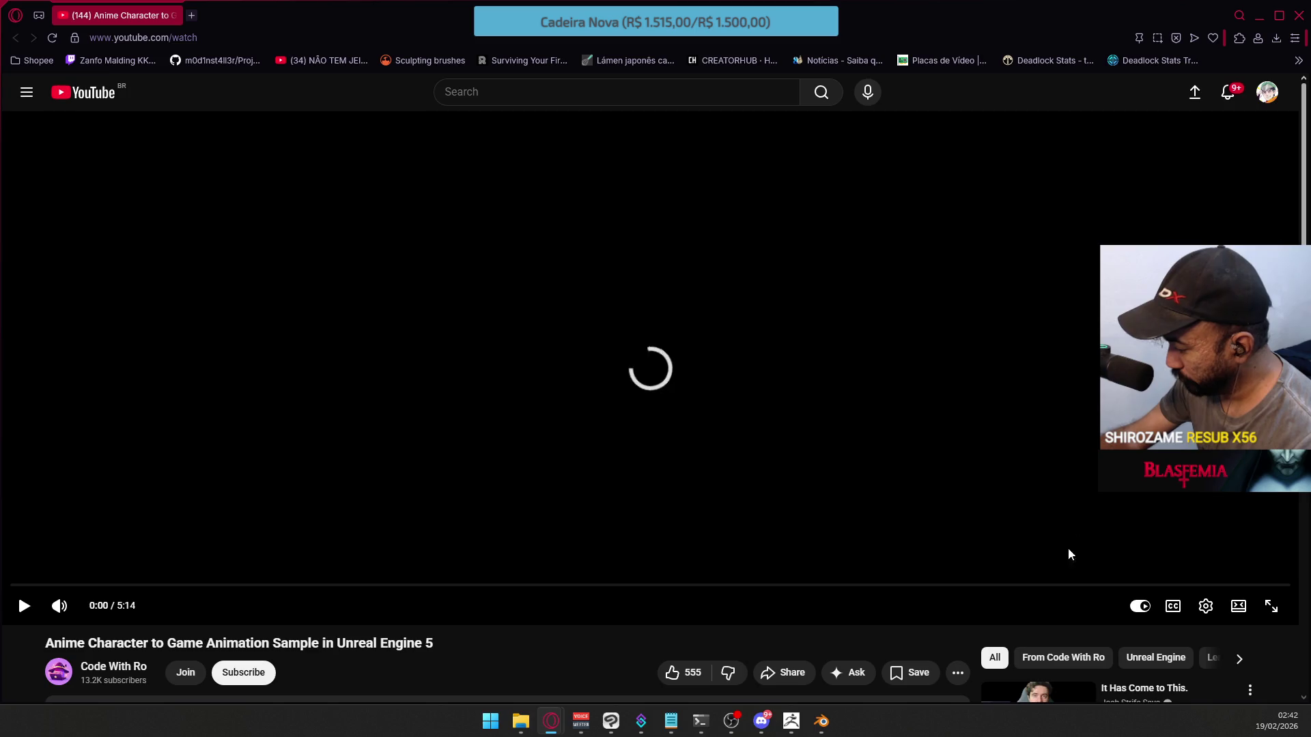
{"action": "left_click", "coordinate": [1139, 606]}
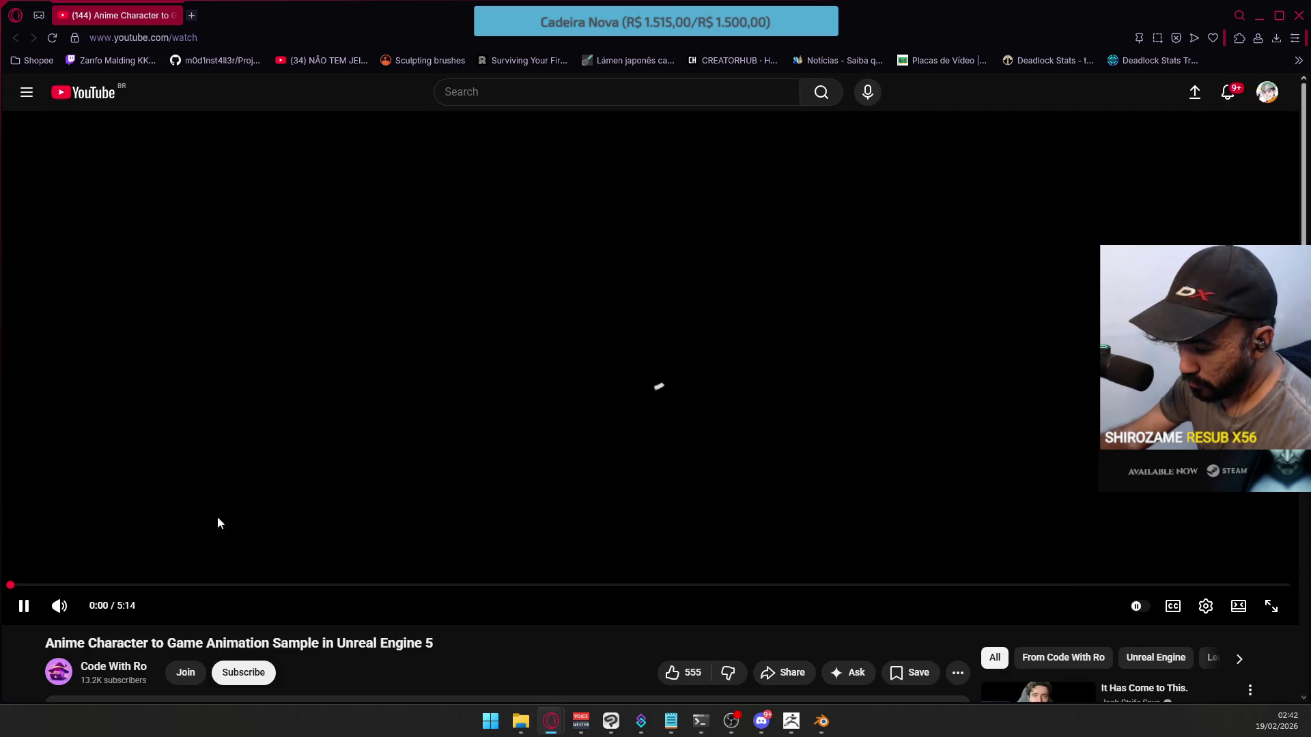
{"action": "left_click", "coordinate": [23, 606]}
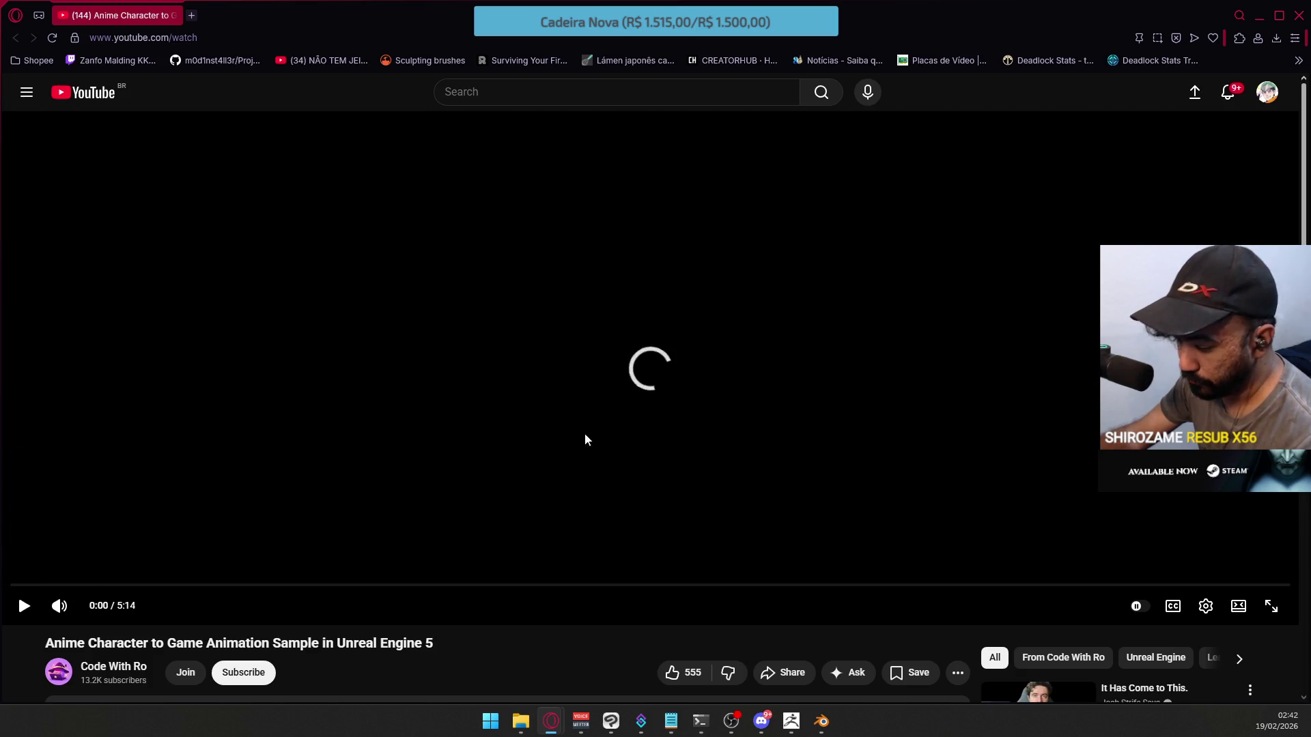
{"action": "scroll", "coordinate": [867, 434], "scroll_direction": "down", "scroll_amount": 3}
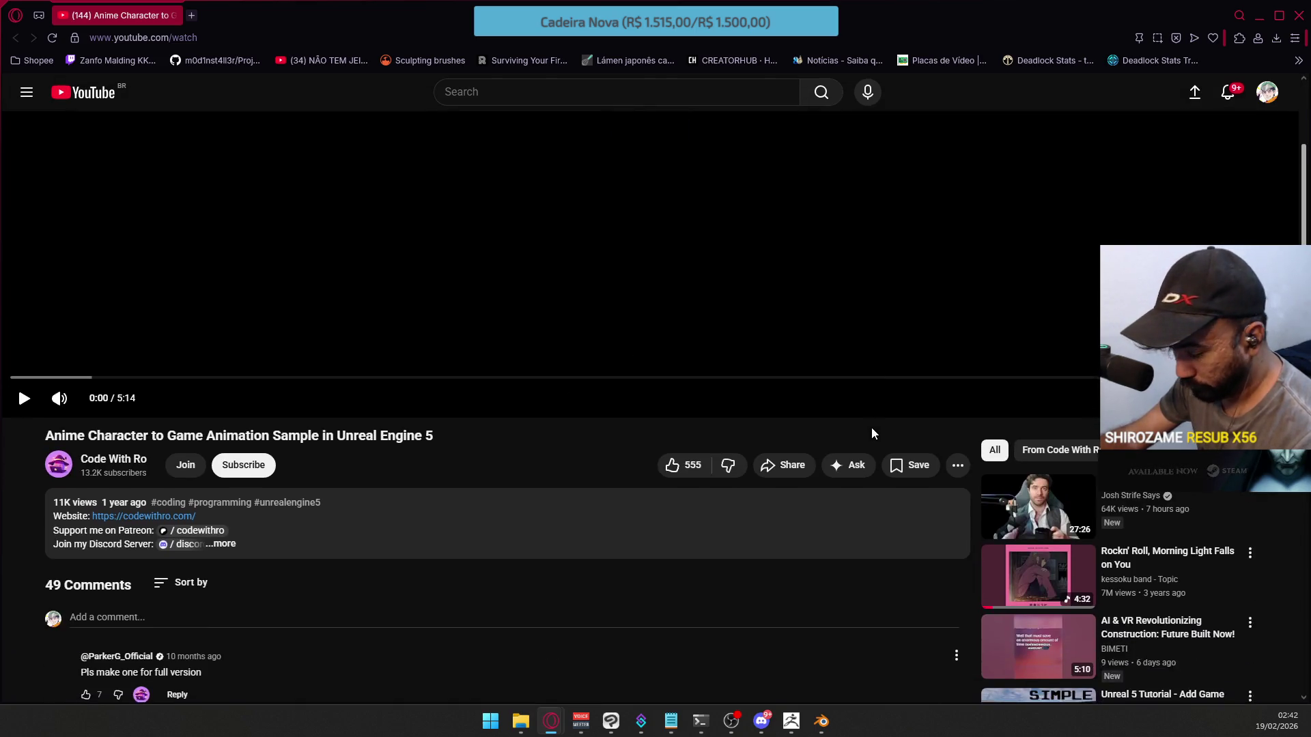
{"action": "scroll", "coordinate": [871, 427], "scroll_direction": "down", "scroll_amount": 1}
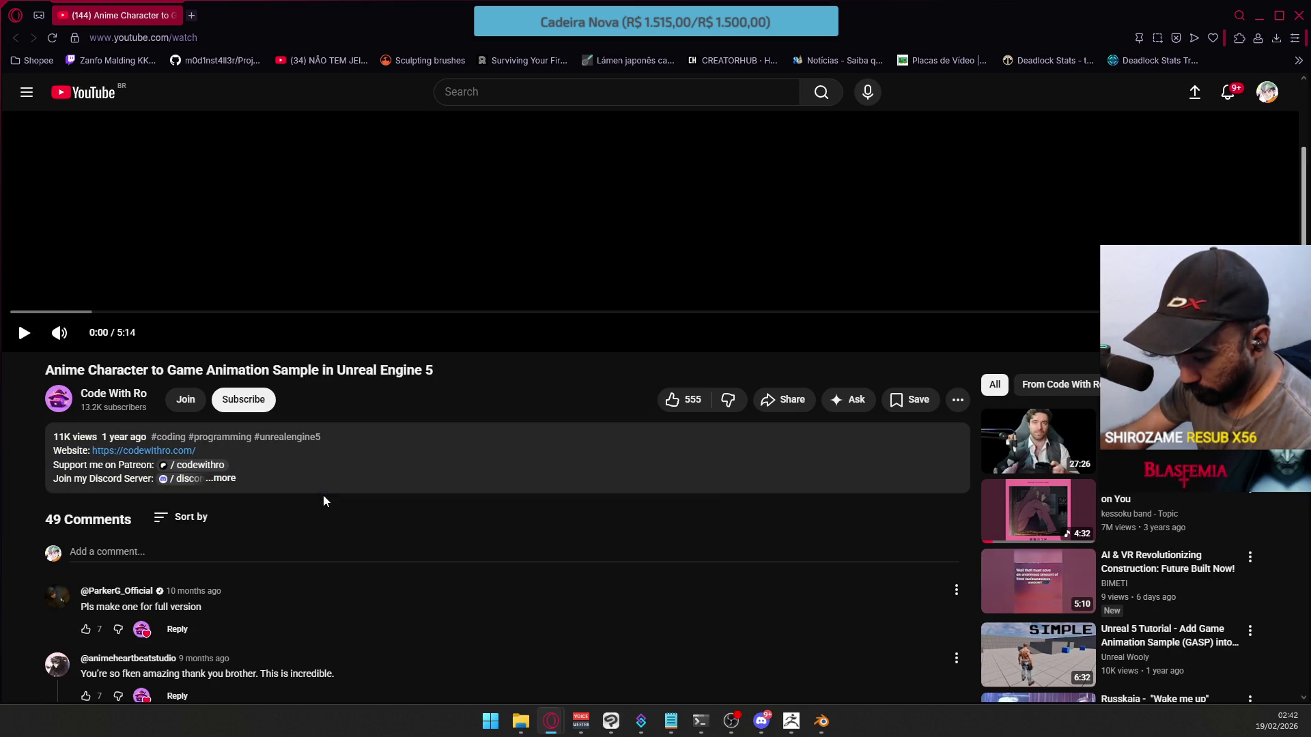
{"action": "left_click", "coordinate": [225, 478]}
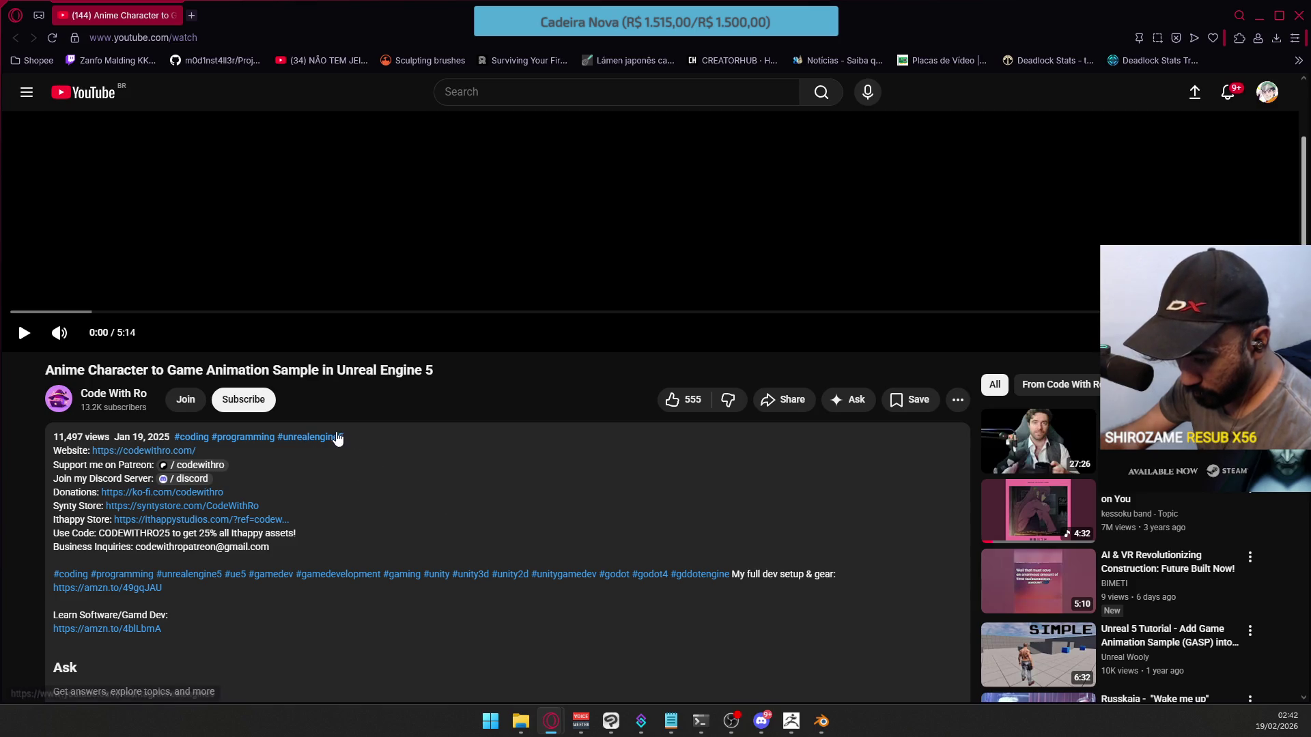
{"action": "scroll", "coordinate": [457, 481], "scroll_direction": "up", "scroll_amount": 2}
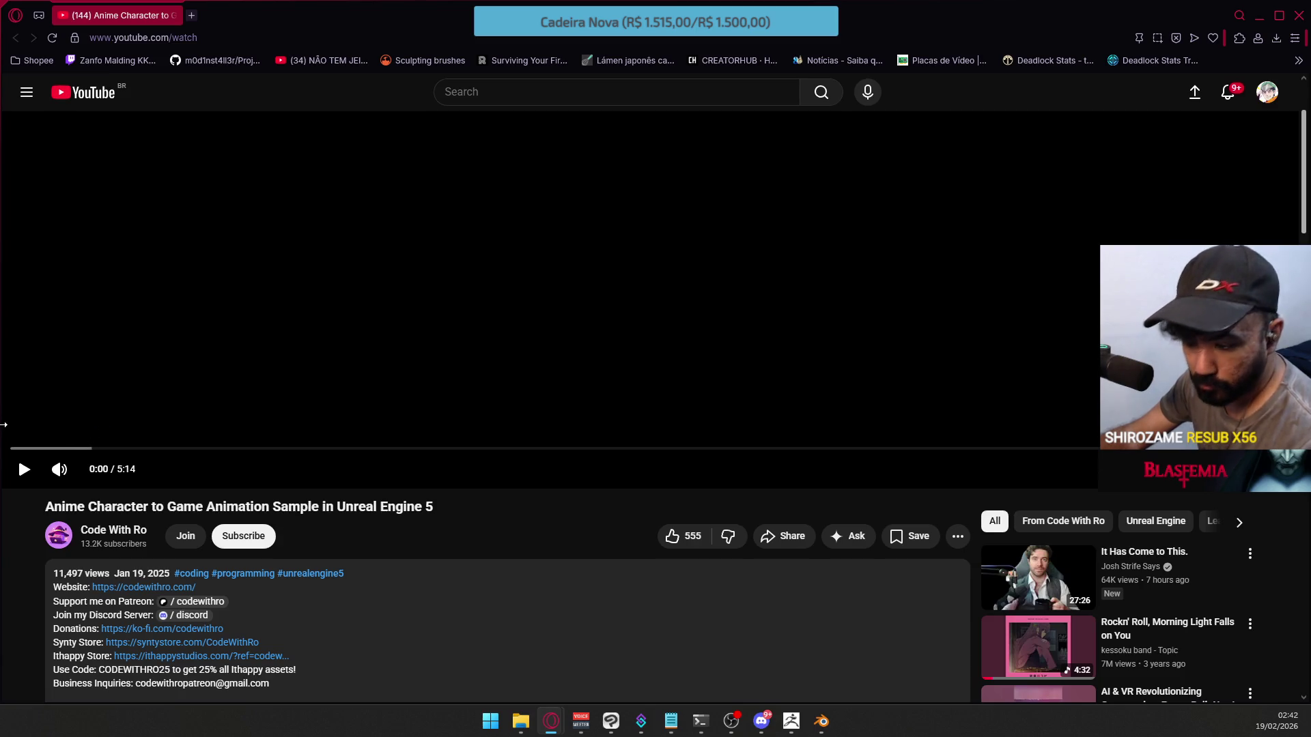
{"action": "left_click_drag", "start_coordinate": [20, 452], "coordinate": [165, 403]}
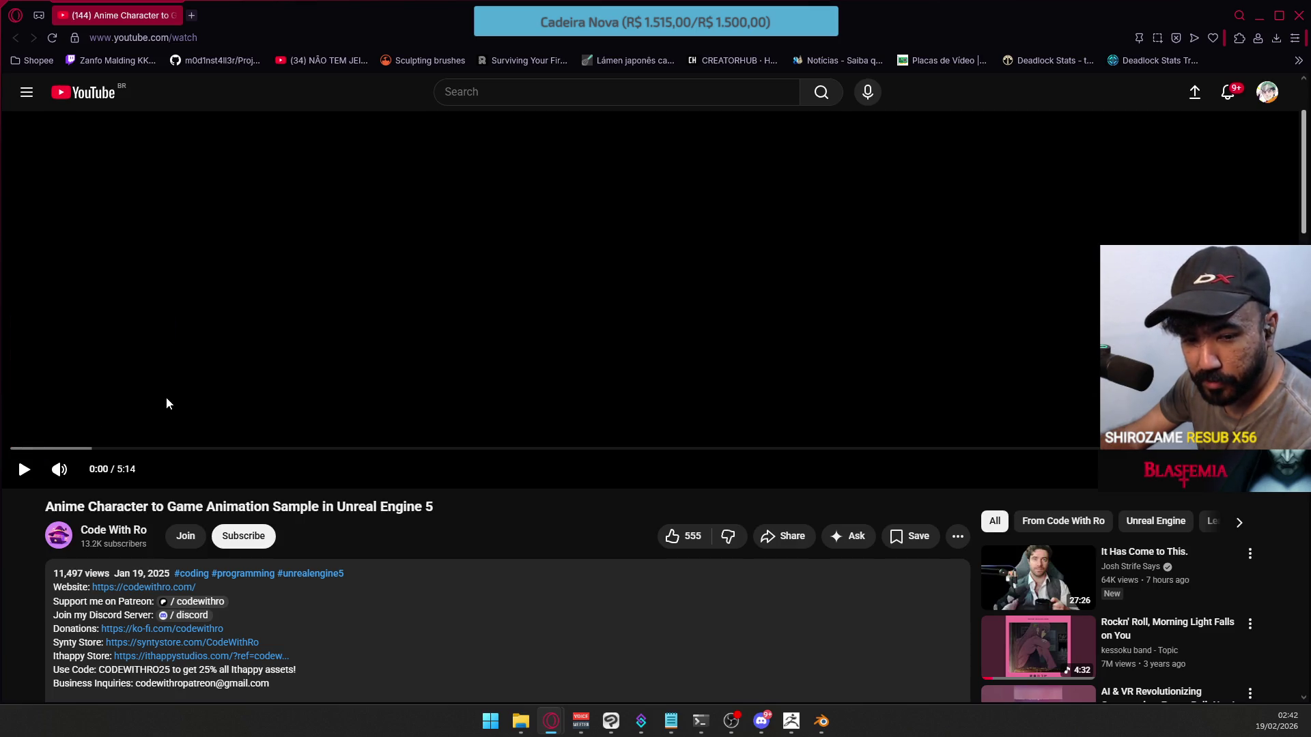
Switch the player to theater size and bring up the browser's page context menu
{"action": "right_click", "coordinate": [403, 258]}
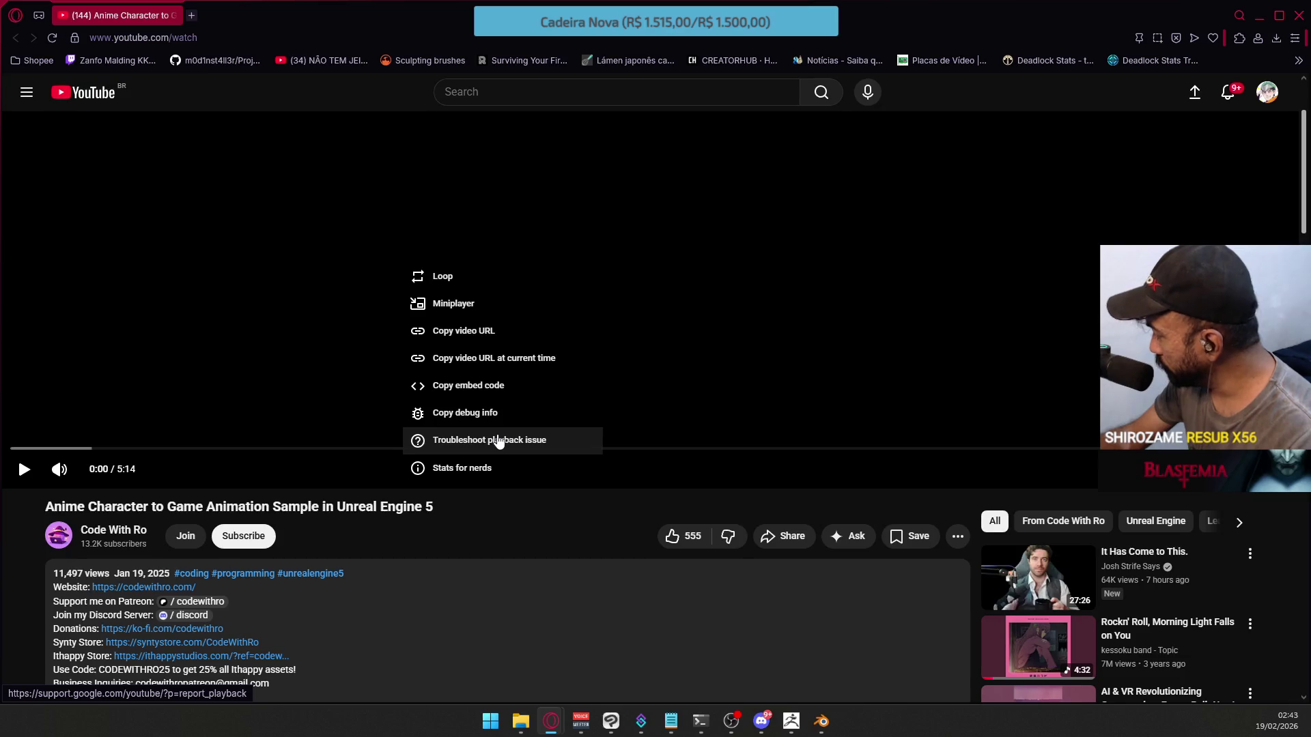
{"action": "left_click", "coordinate": [620, 518]}
{"action": "key", "text": "t"}
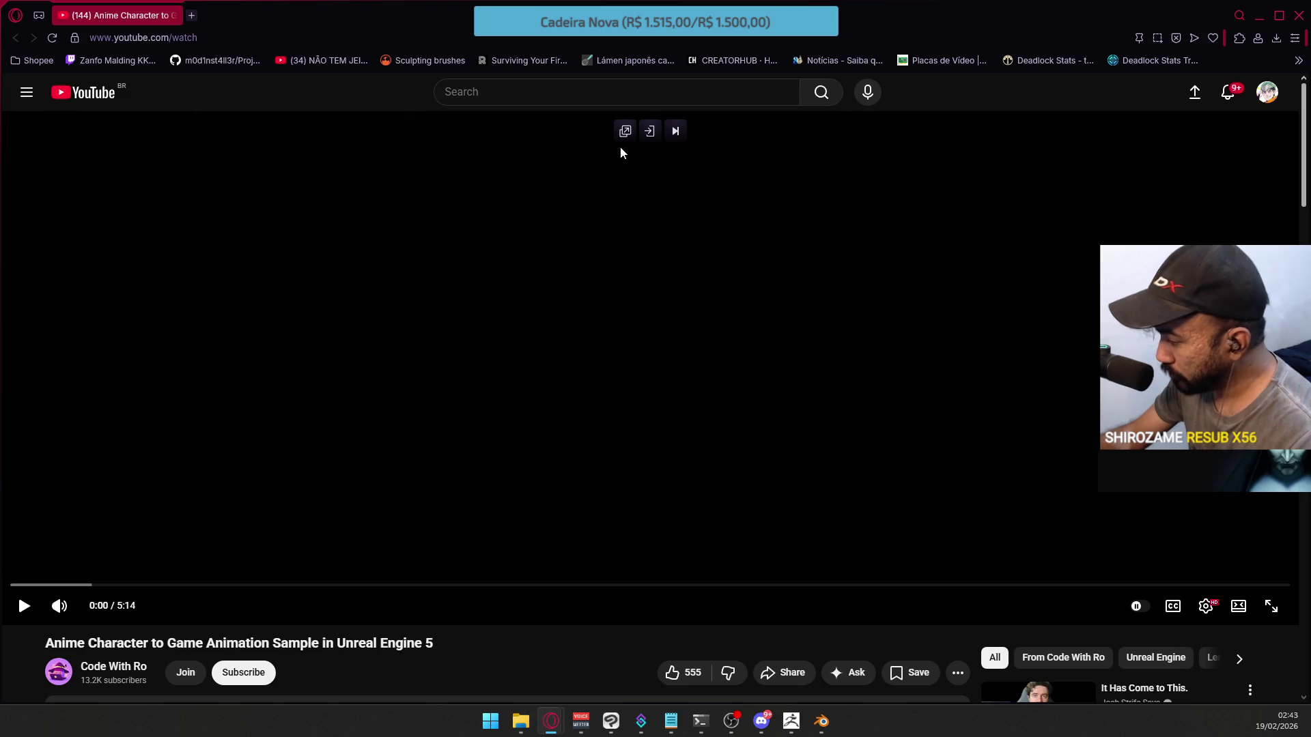
{"action": "right_click", "coordinate": [555, 217]}
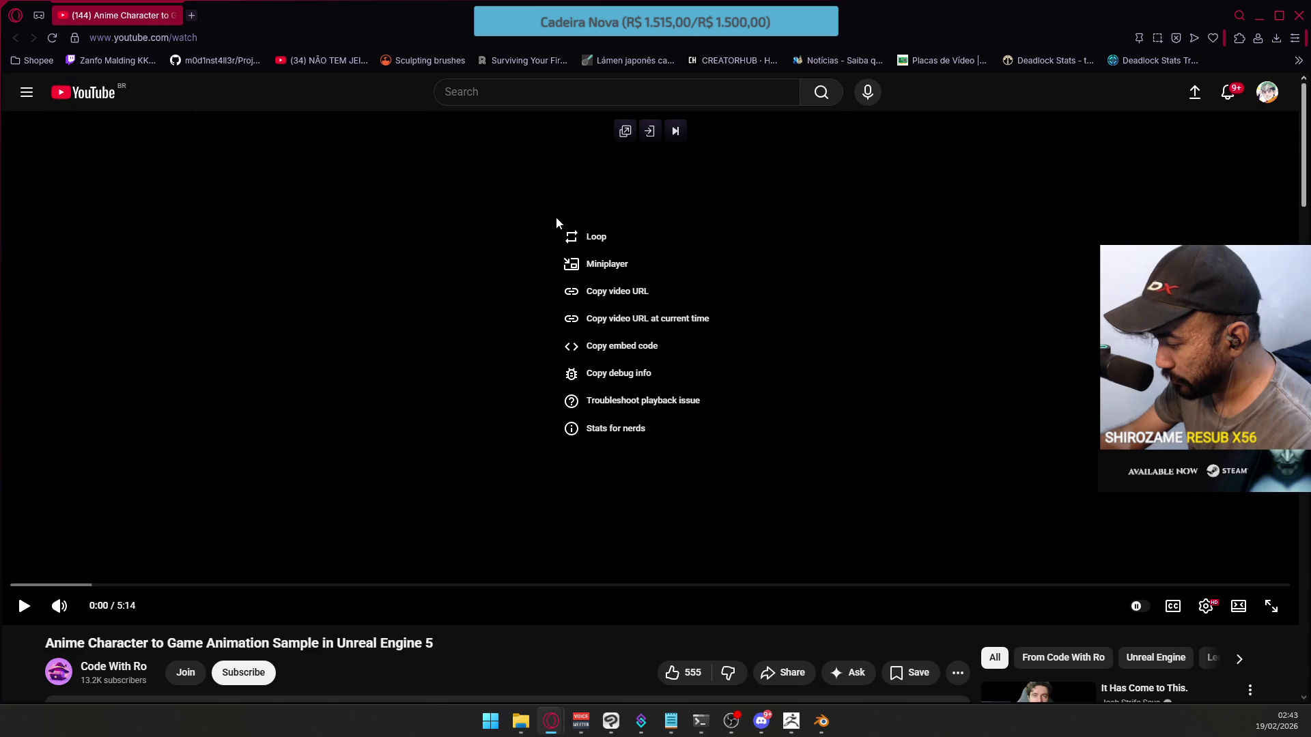
{"action": "right_click", "coordinate": [592, 654]}
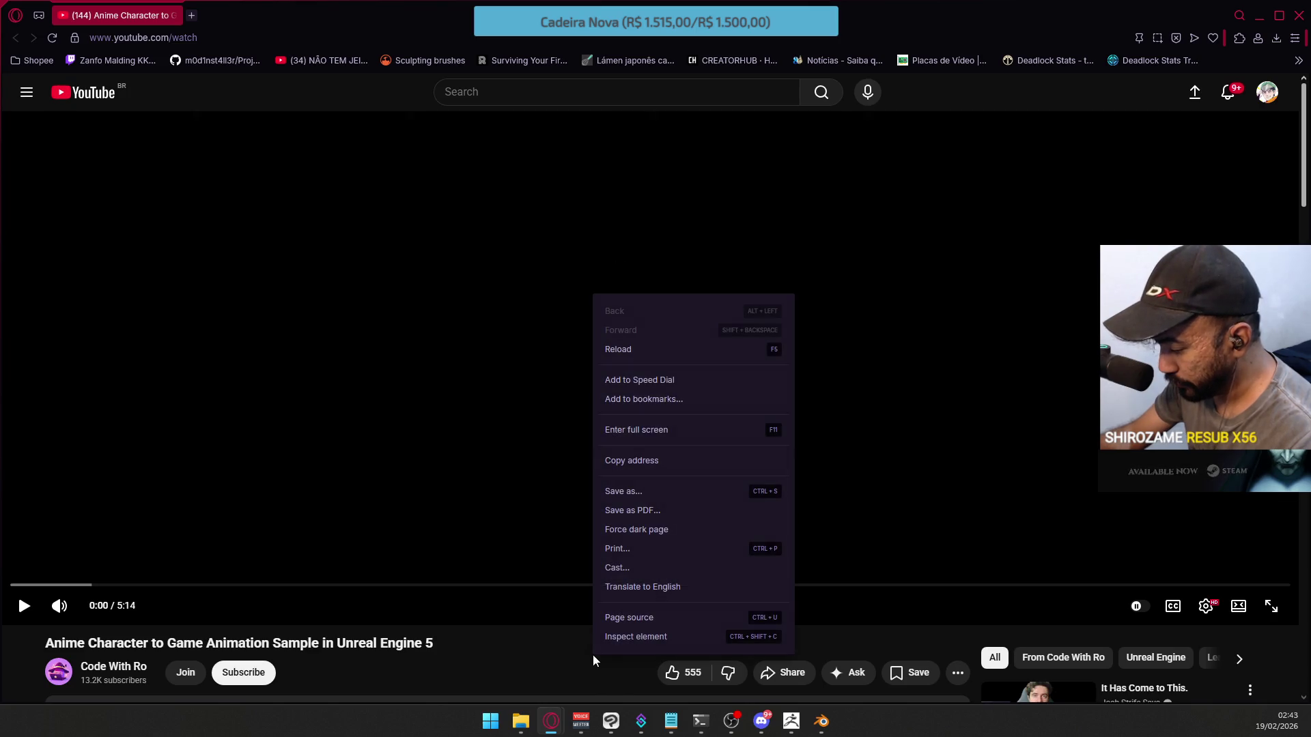
Inspect the YouTube page in DevTools, scroll through its Elements tree, then select the address bar
{"action": "left_click", "coordinate": [639, 637]}
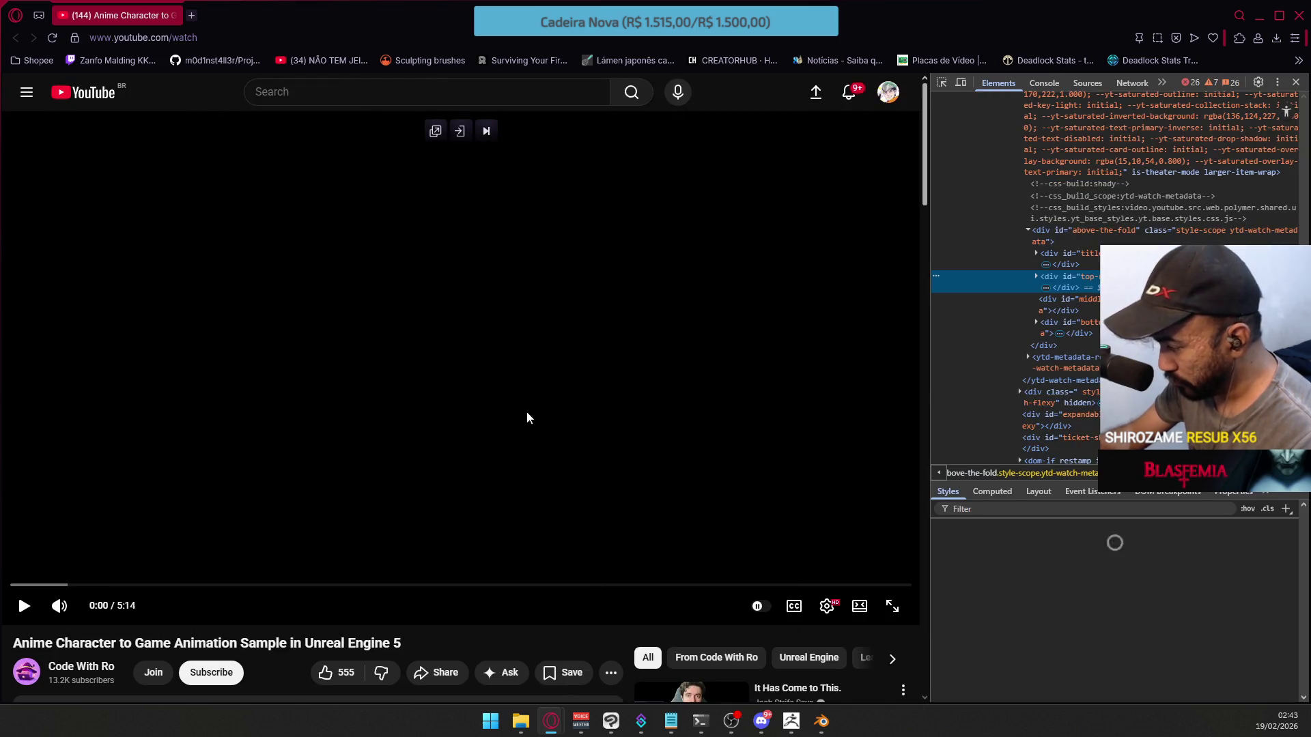
{"action": "scroll", "coordinate": [1098, 370], "scroll_direction": "up", "scroll_amount": 3}
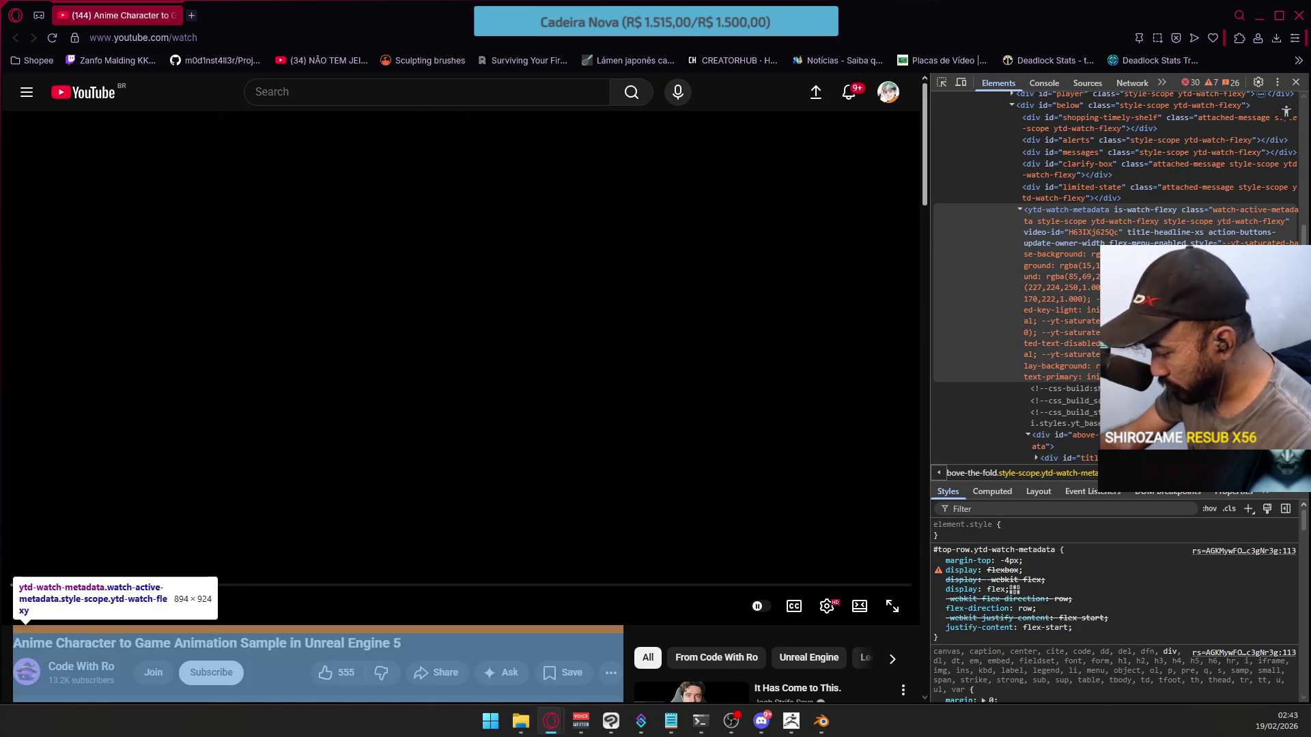
{"action": "scroll", "coordinate": [1160, 437], "scroll_direction": "up", "scroll_amount": 5}
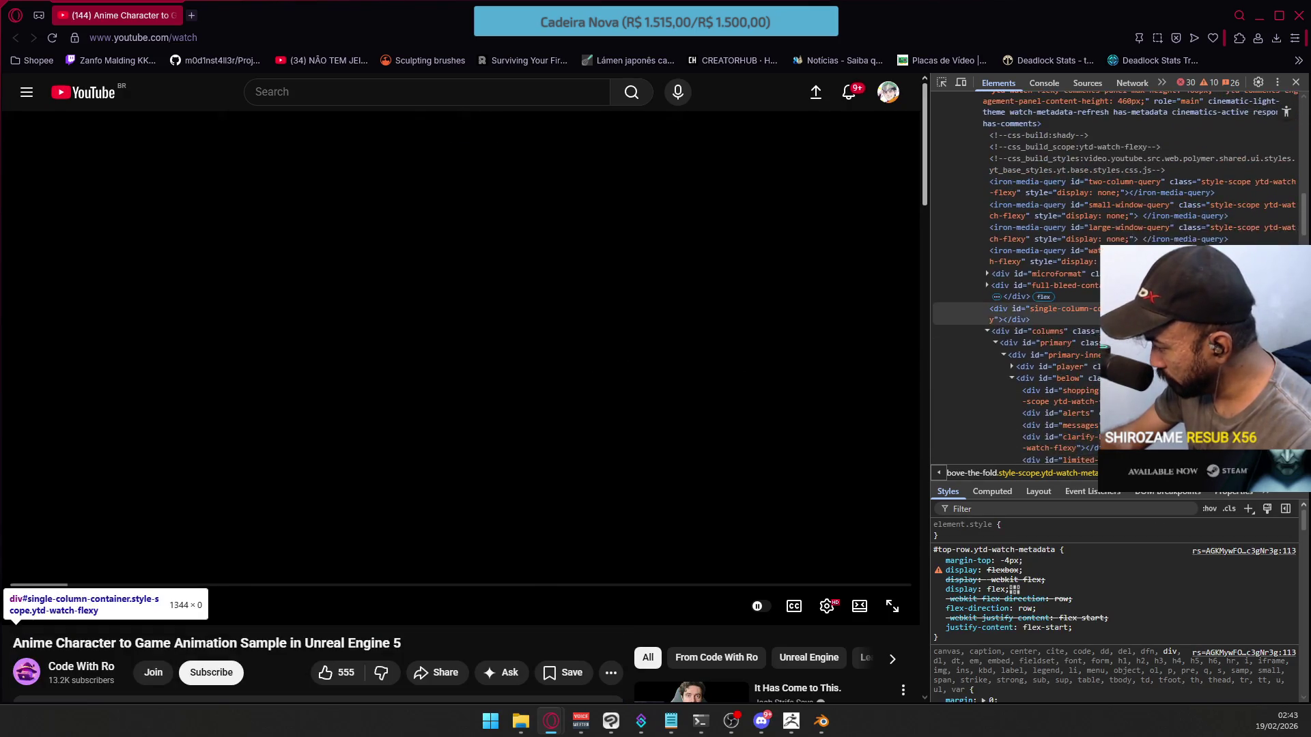
{"action": "scroll", "coordinate": [1160, 341], "scroll_direction": "up", "scroll_amount": 1}
{"action": "scroll", "coordinate": [1024, 331], "scroll_direction": "up", "scroll_amount": 5}
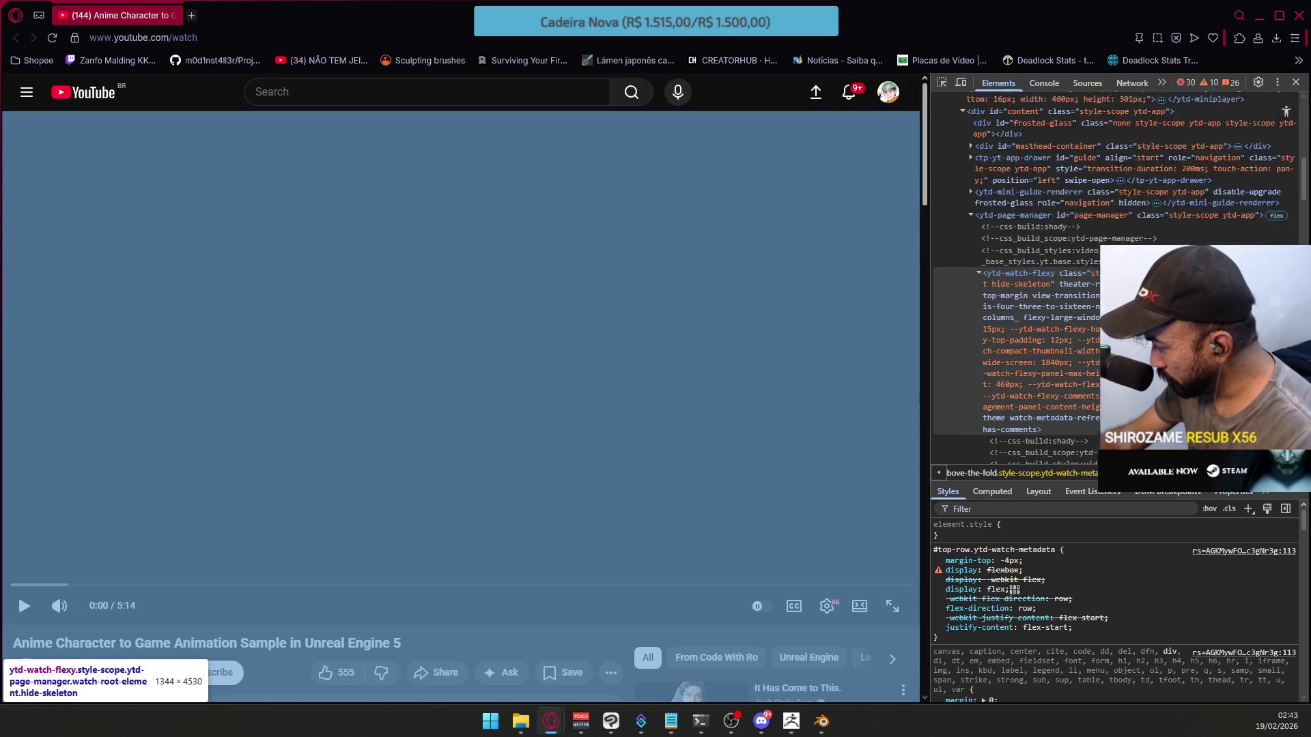
{"action": "scroll", "coordinate": [1106, 205], "scroll_direction": "up", "scroll_amount": 1}
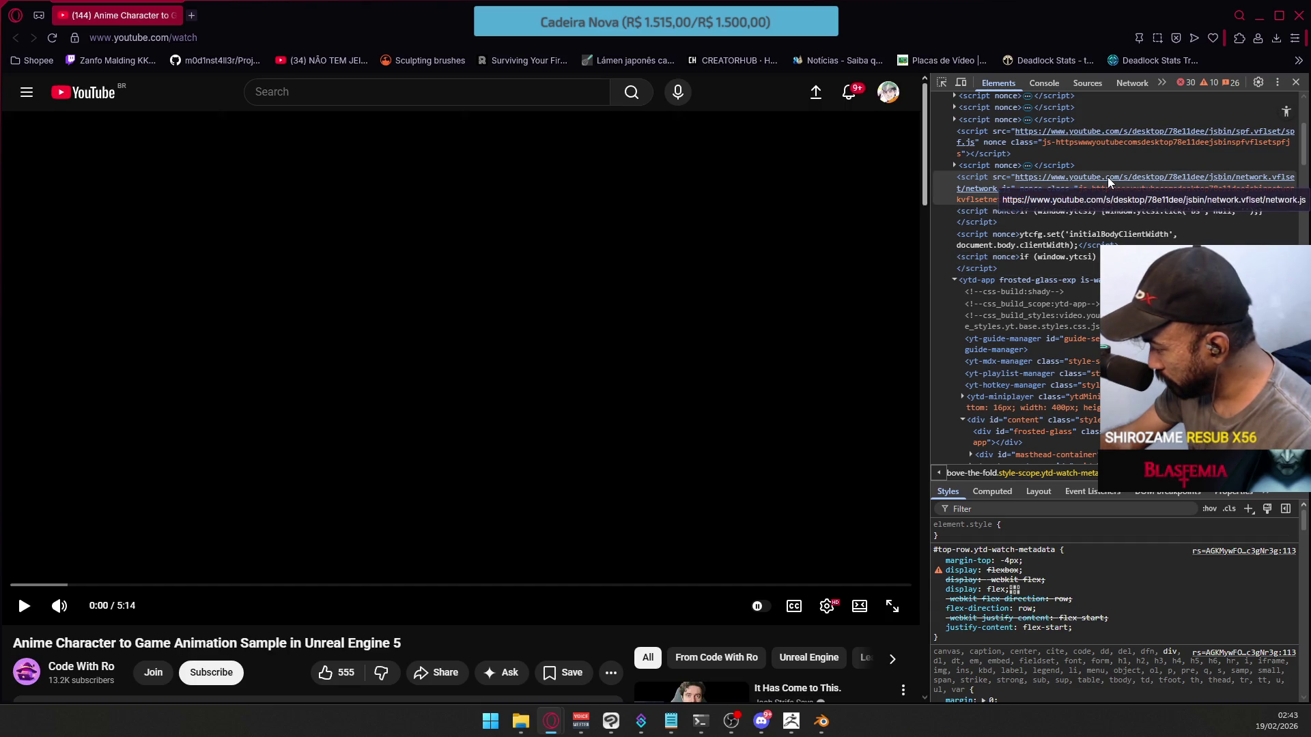
{"action": "scroll", "coordinate": [1104, 180], "scroll_direction": "up", "scroll_amount": 1}
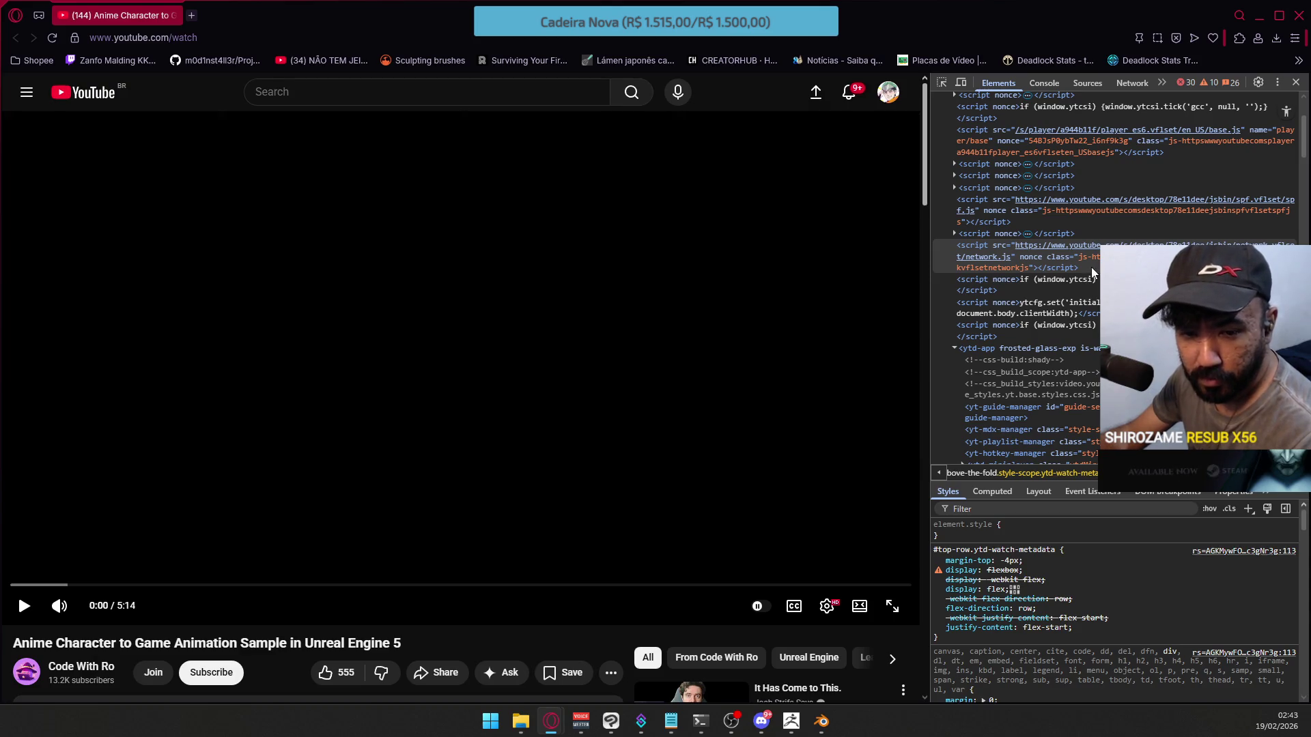
{"action": "scroll", "coordinate": [1105, 295], "scroll_direction": "up", "scroll_amount": 2}
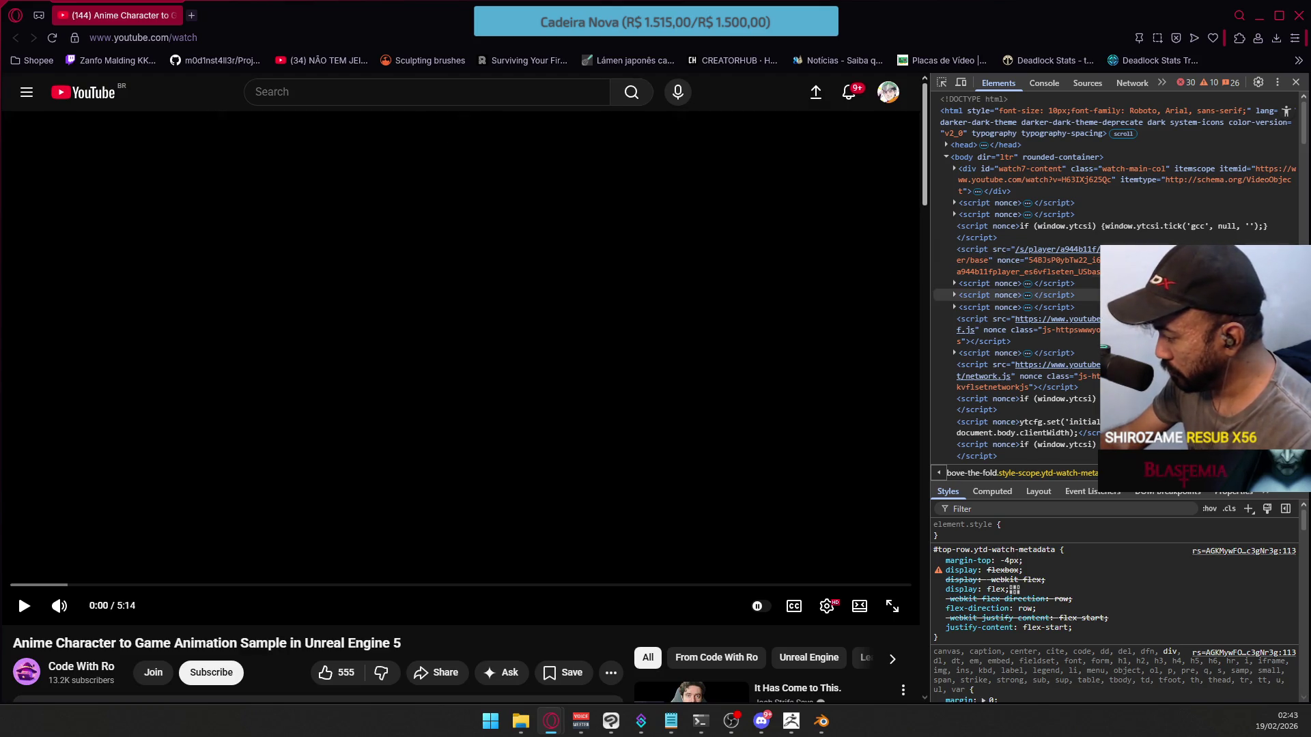
{"action": "scroll", "coordinate": [1024, 205], "scroll_direction": "down", "scroll_amount": 2}
{"action": "scroll", "coordinate": [1024, 273], "scroll_direction": "down", "scroll_amount": 3}
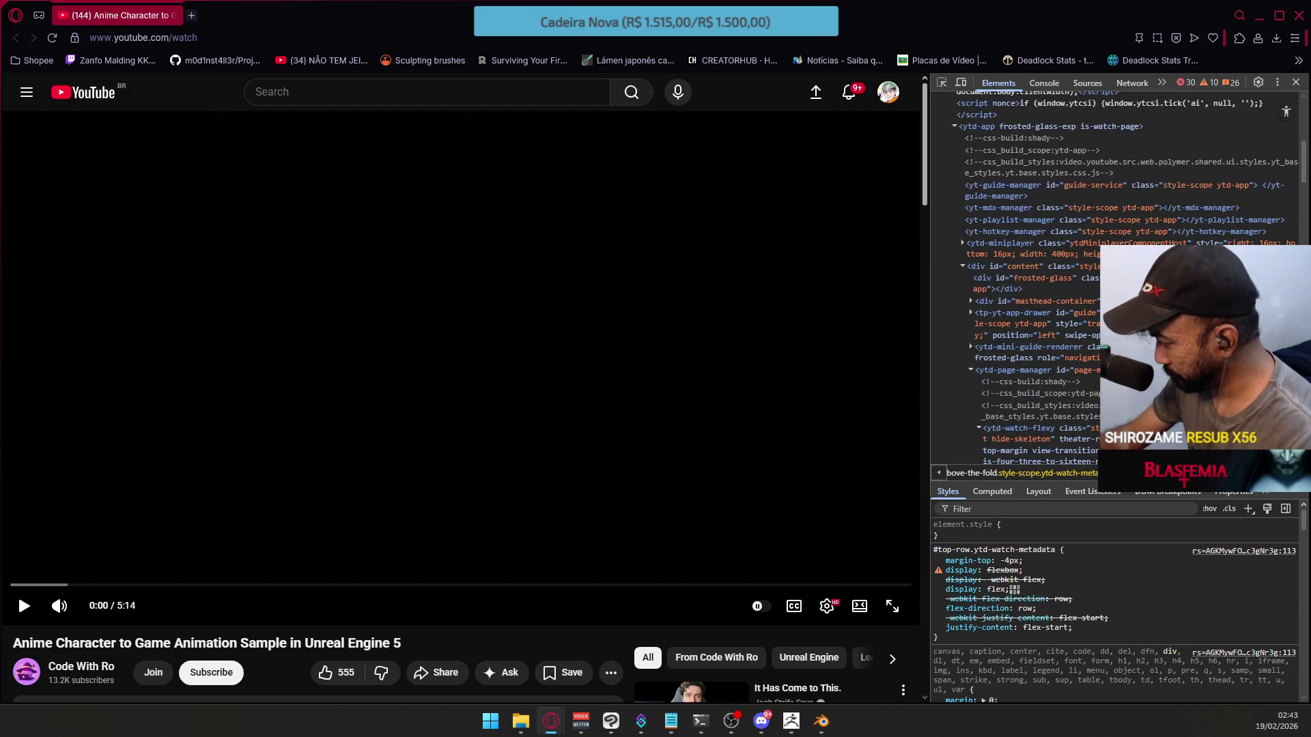
{"action": "scroll", "coordinate": [1024, 273], "scroll_direction": "down", "scroll_amount": 3}
{"action": "scroll", "coordinate": [1024, 273], "scroll_direction": "down", "scroll_amount": 5}
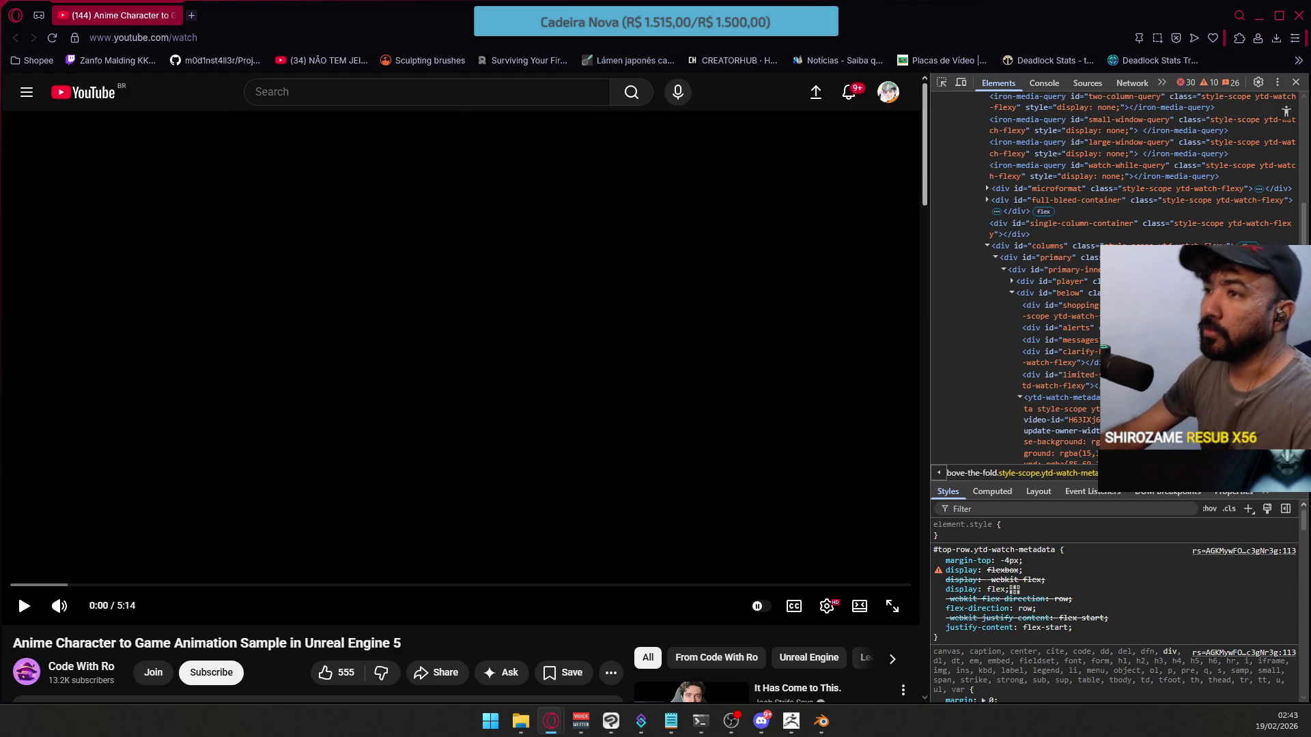
{"action": "left_click", "coordinate": [306, 33]}
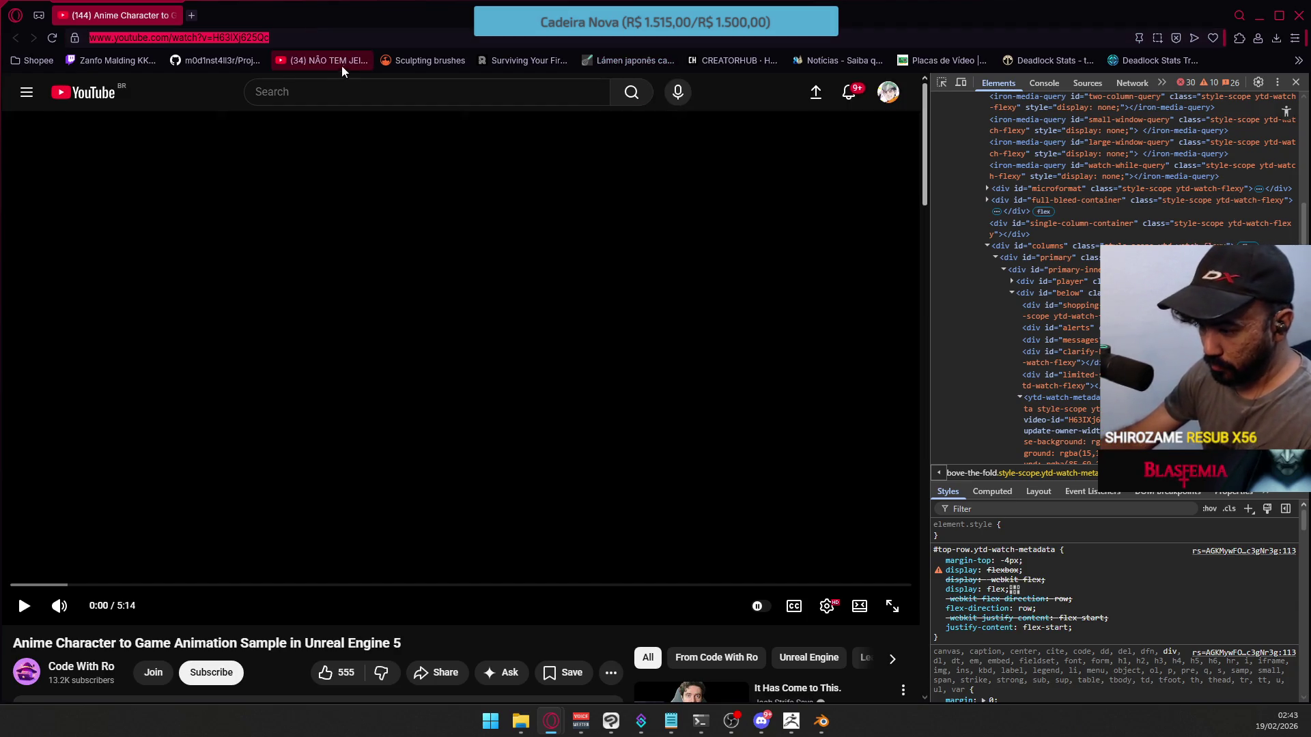
Web-search 'agls mannequin', then fix the query's spelling and search again
{"action": "type", "text": "ag"}
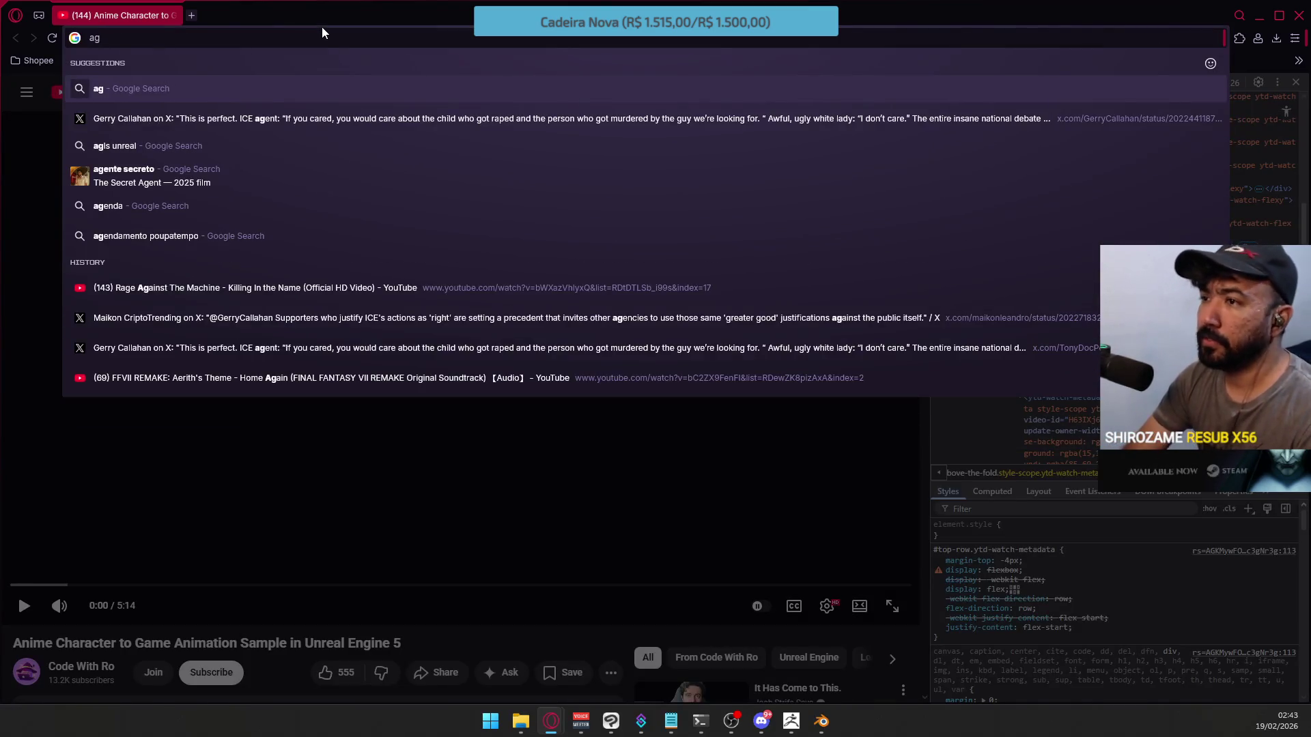
{"action": "type", "text": "ls mannequin"}
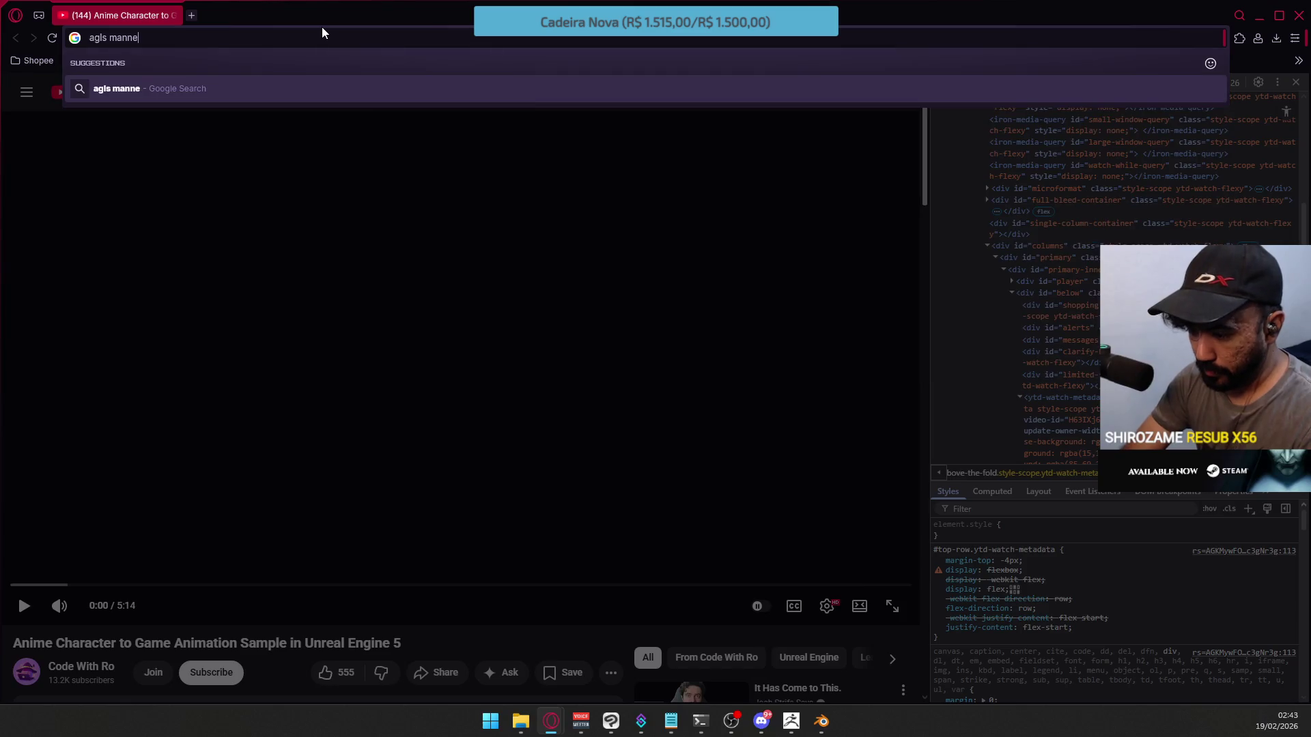
{"action": "key", "text": "Return"}
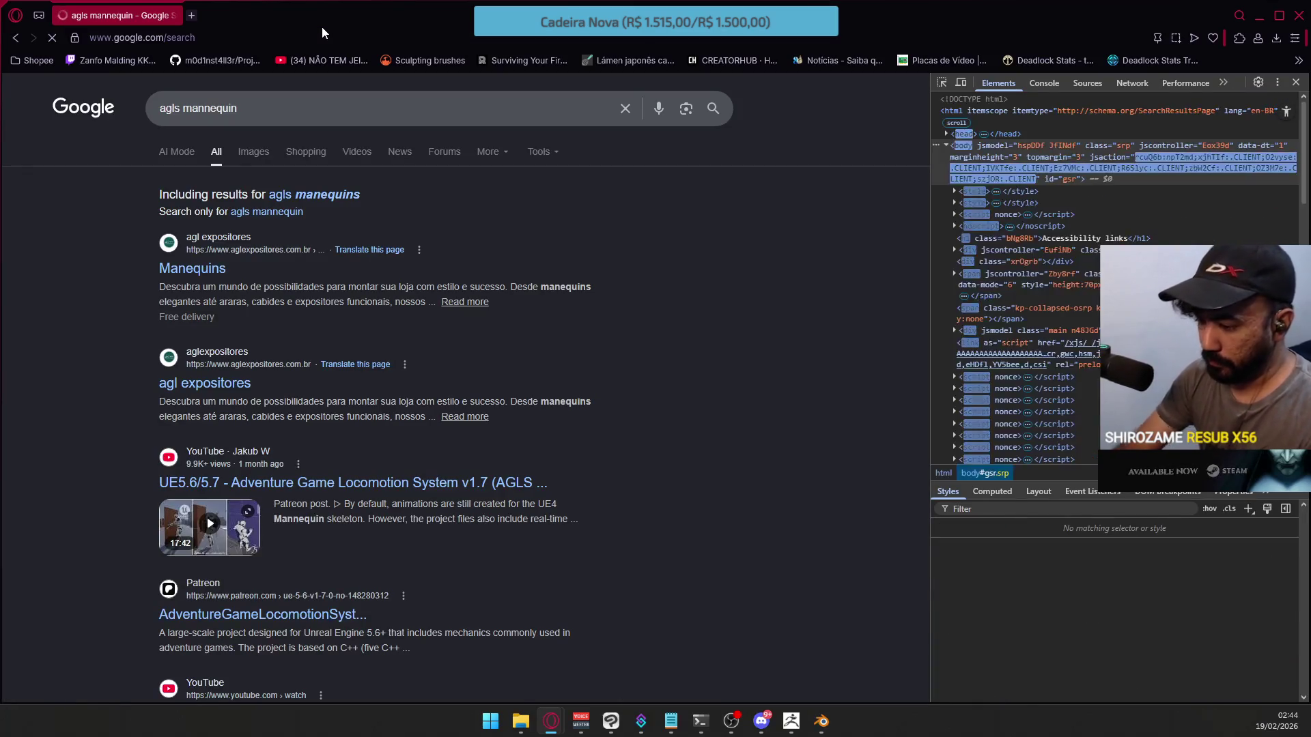
{"action": "left_click", "coordinate": [205, 108]}
{"action": "key", "text": "BackSpace"}
{"action": "key", "text": "Return"}
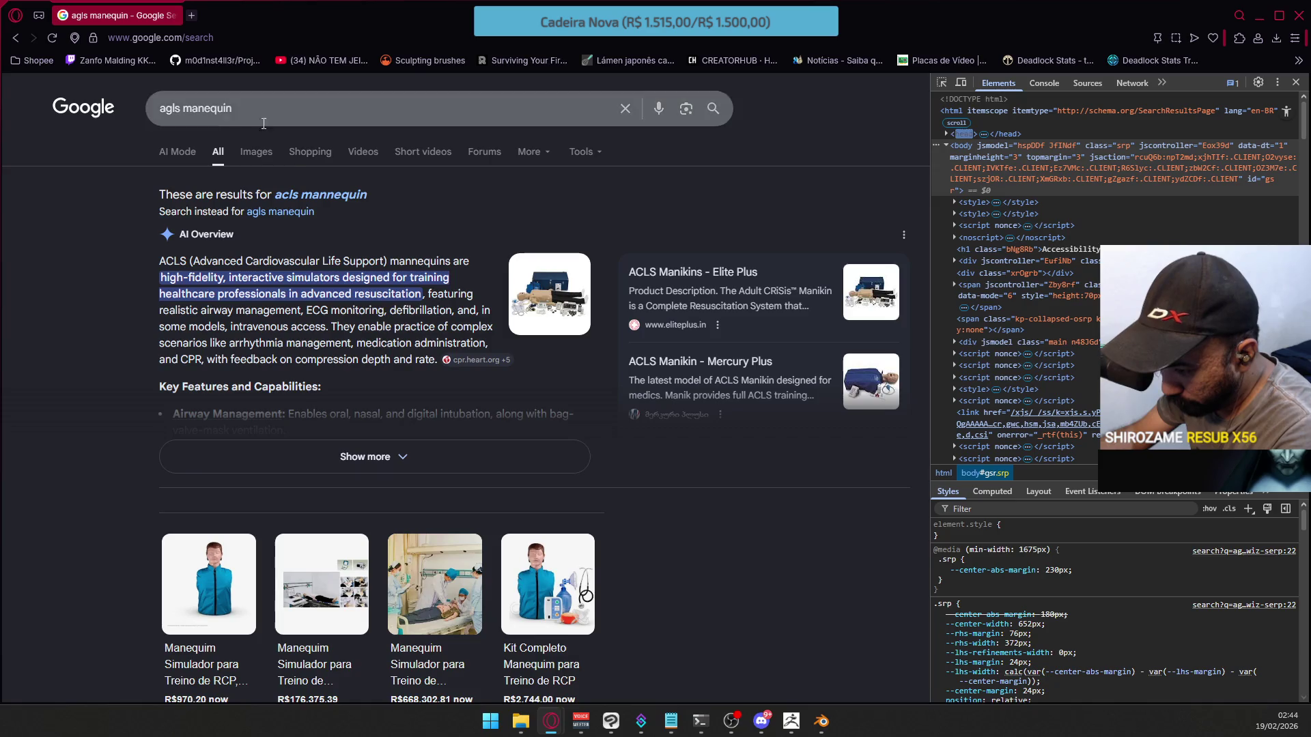
Switch to Images and search for 'unreal agls manequin'
{"action": "left_click", "coordinate": [256, 152]}
{"action": "triple_click", "coordinate": [270, 120]}
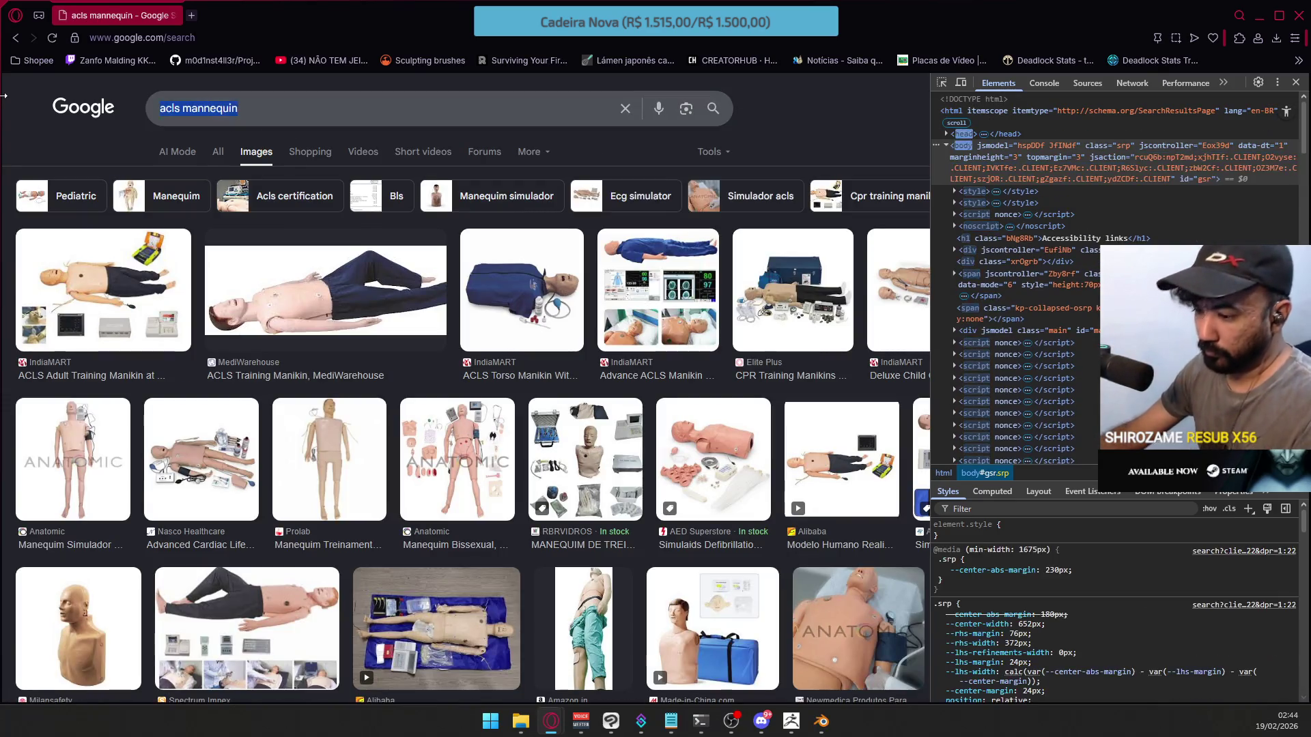
{"action": "type", "text": "a"}
{"action": "key", "text": "BackSpace"}
{"action": "type", "text": "u"}
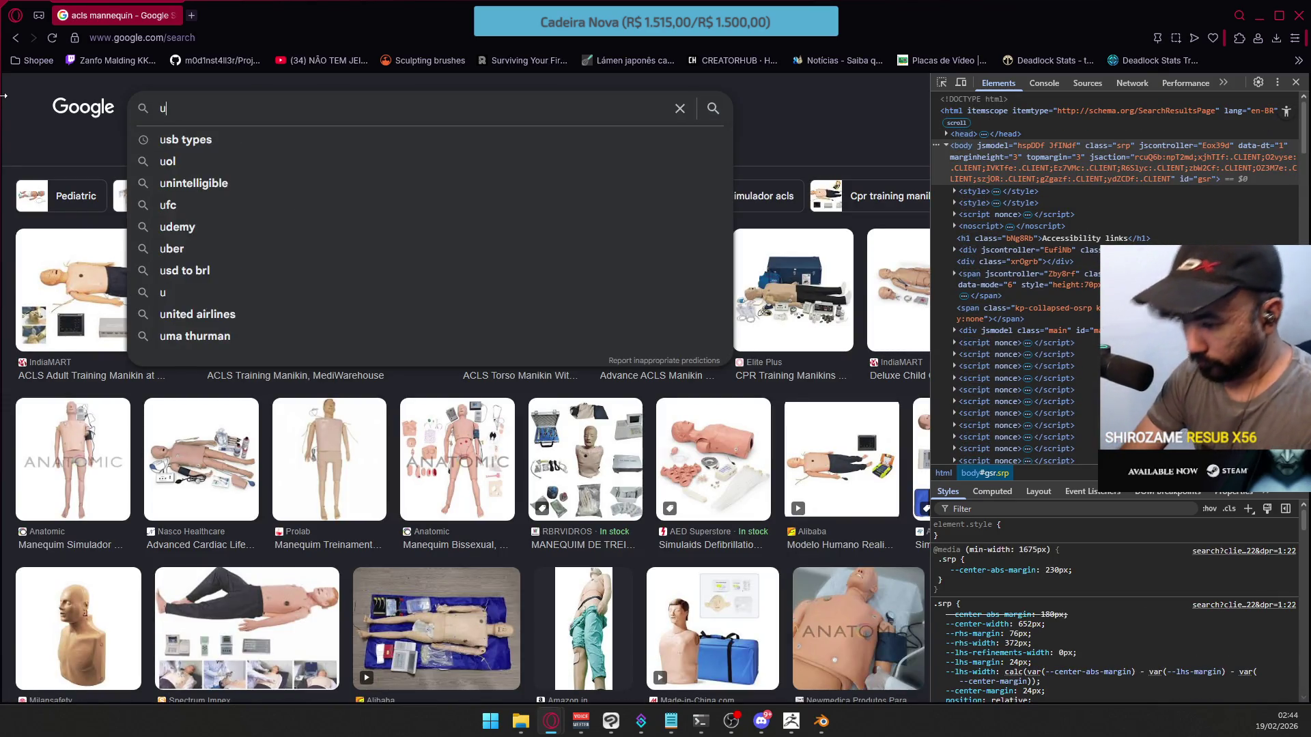
{"action": "type", "text": "nreal agls man"}
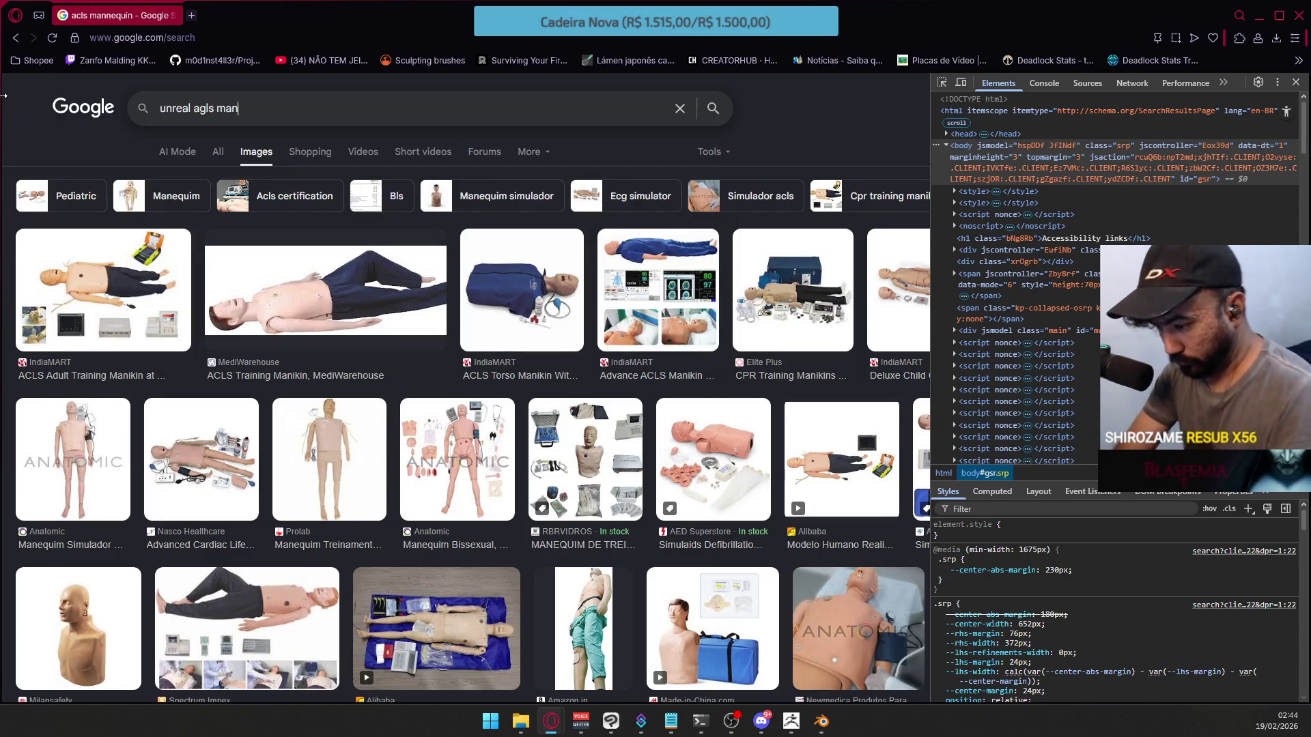
{"action": "type", "text": "equin"}
{"action": "key", "text": "Return"}
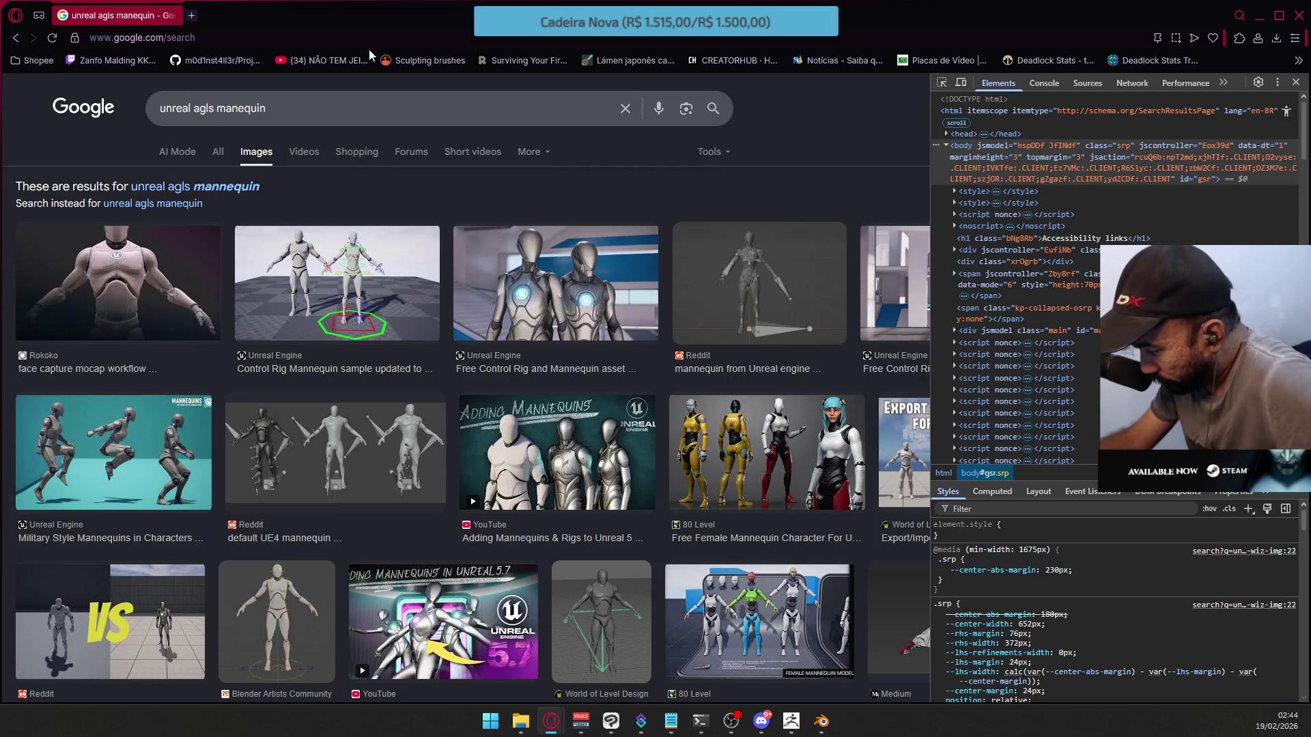
{"action": "scroll", "coordinate": [473, 153], "scroll_direction": "down", "scroll_amount": 3}
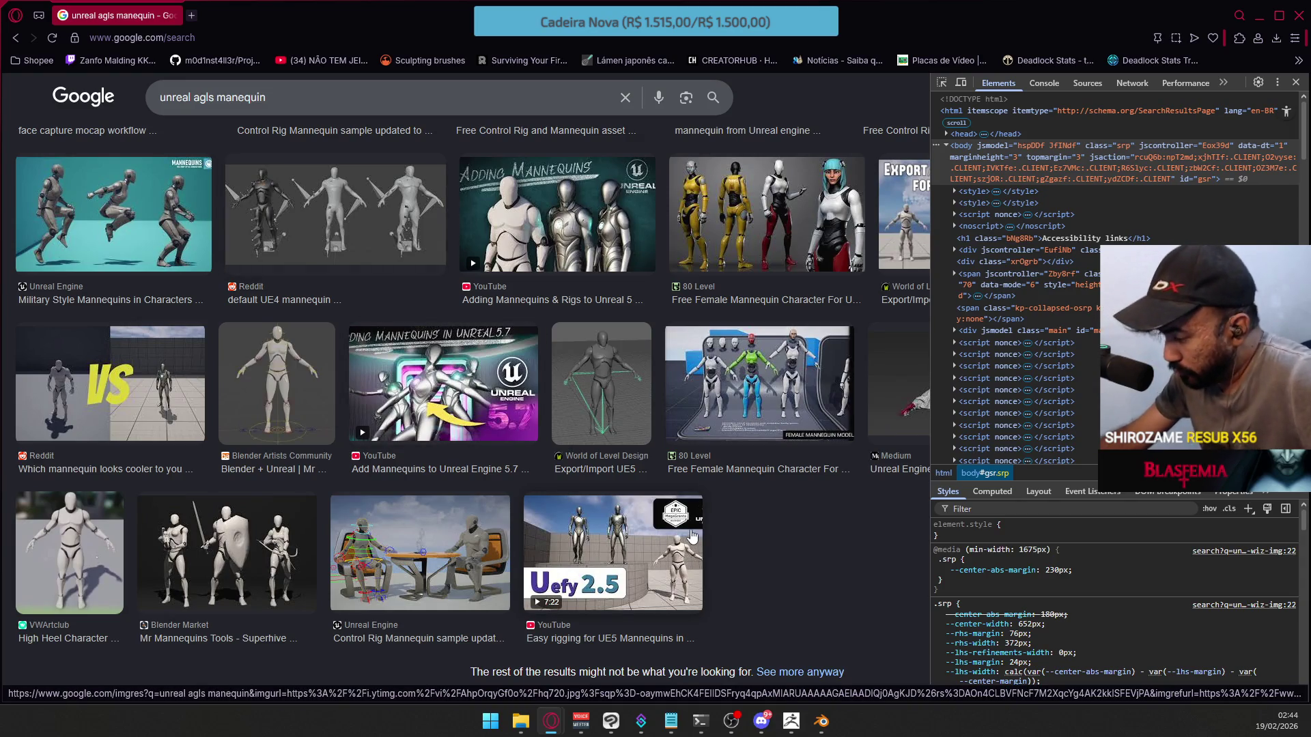
{"action": "scroll", "coordinate": [691, 536], "scroll_direction": "up", "scroll_amount": 5}
Close DevTools with F12 and accept the corrected 'unreal agls mannequin' spelling
{"action": "key", "text": "F12"}
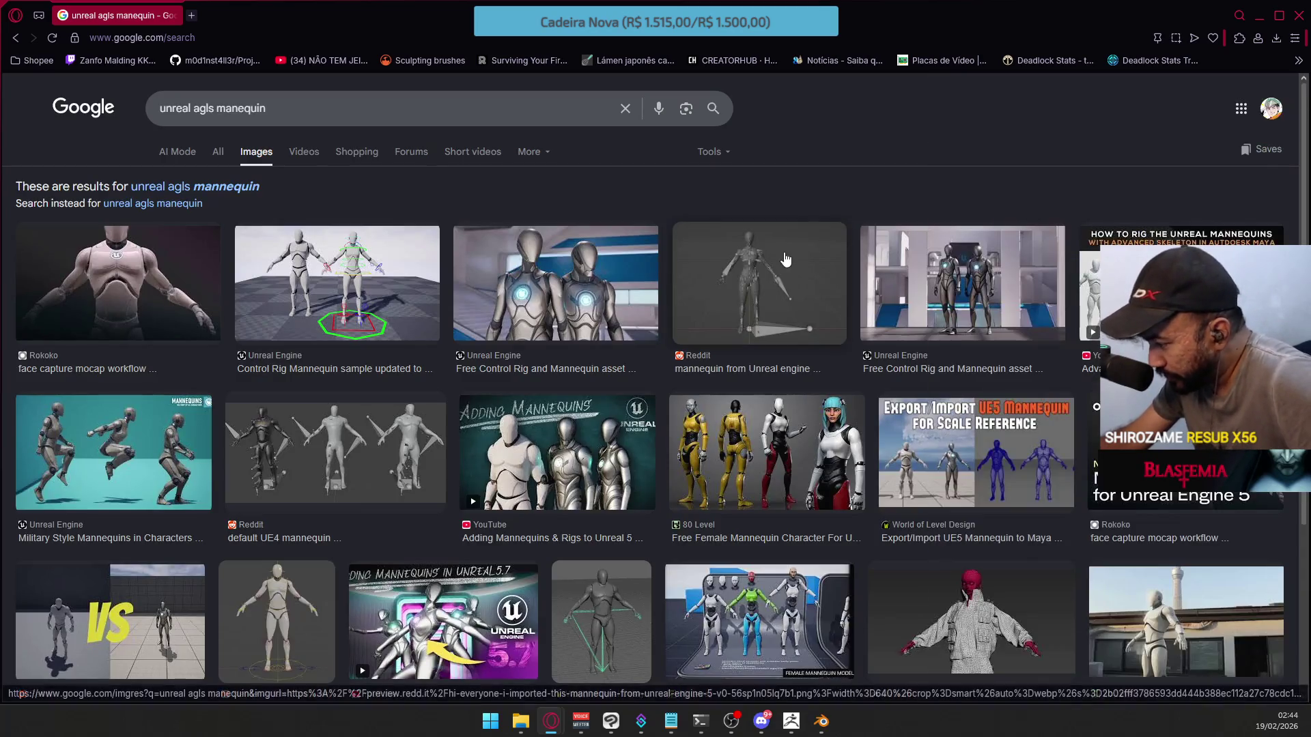
{"action": "scroll", "coordinate": [807, 280], "scroll_direction": "down", "scroll_amount": 3}
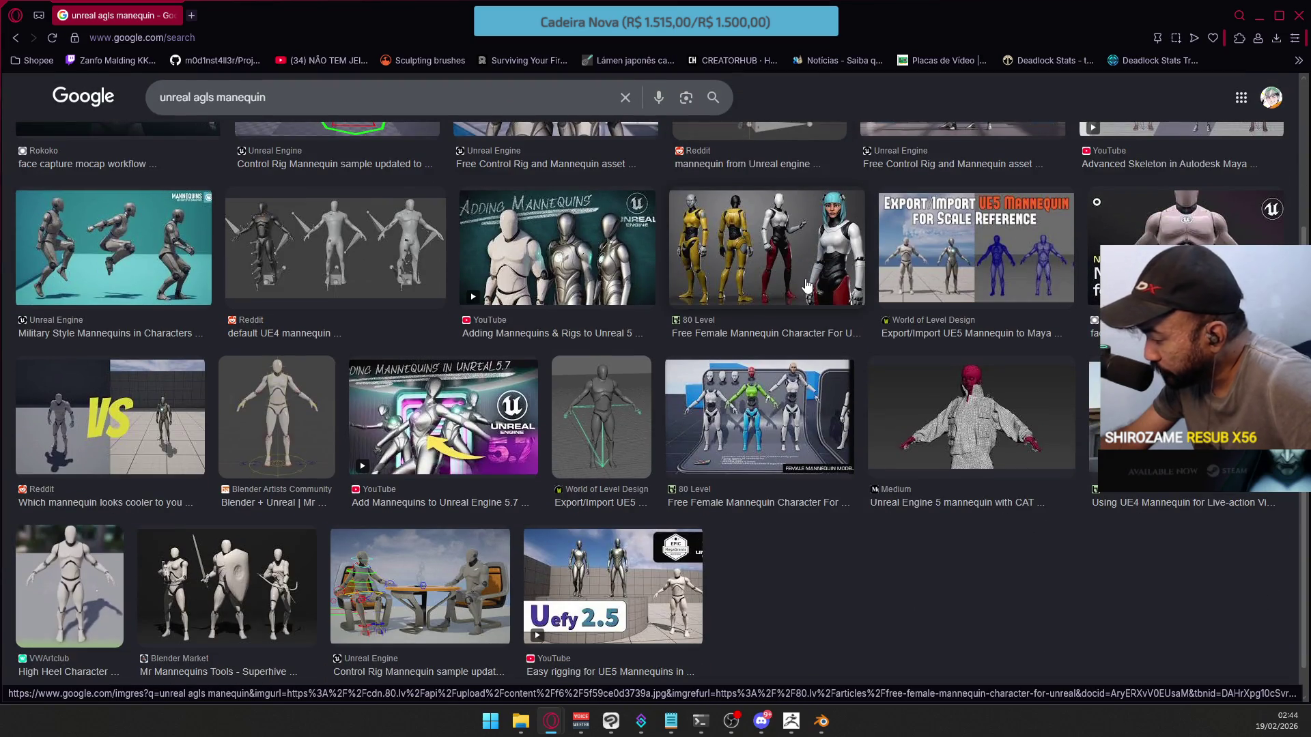
{"action": "scroll", "coordinate": [806, 286], "scroll_direction": "up", "scroll_amount": 3}
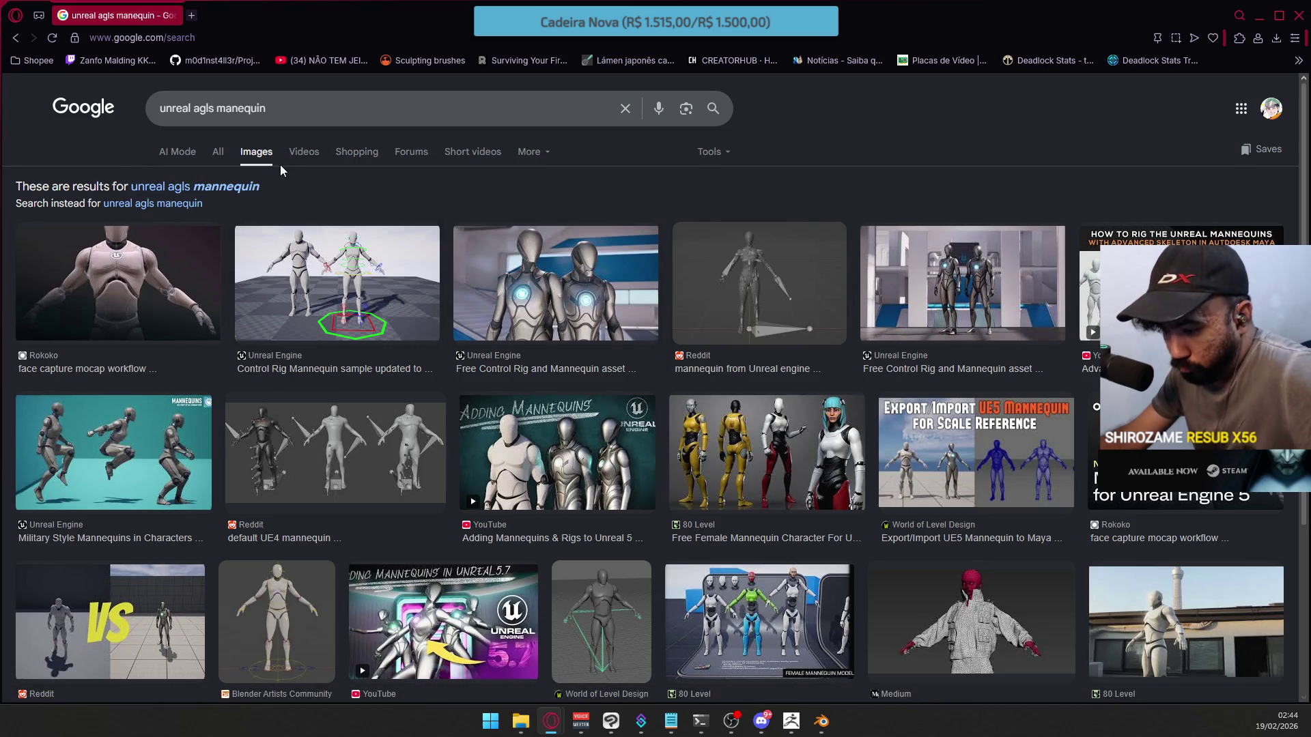
{"action": "left_click", "coordinate": [256, 186]}
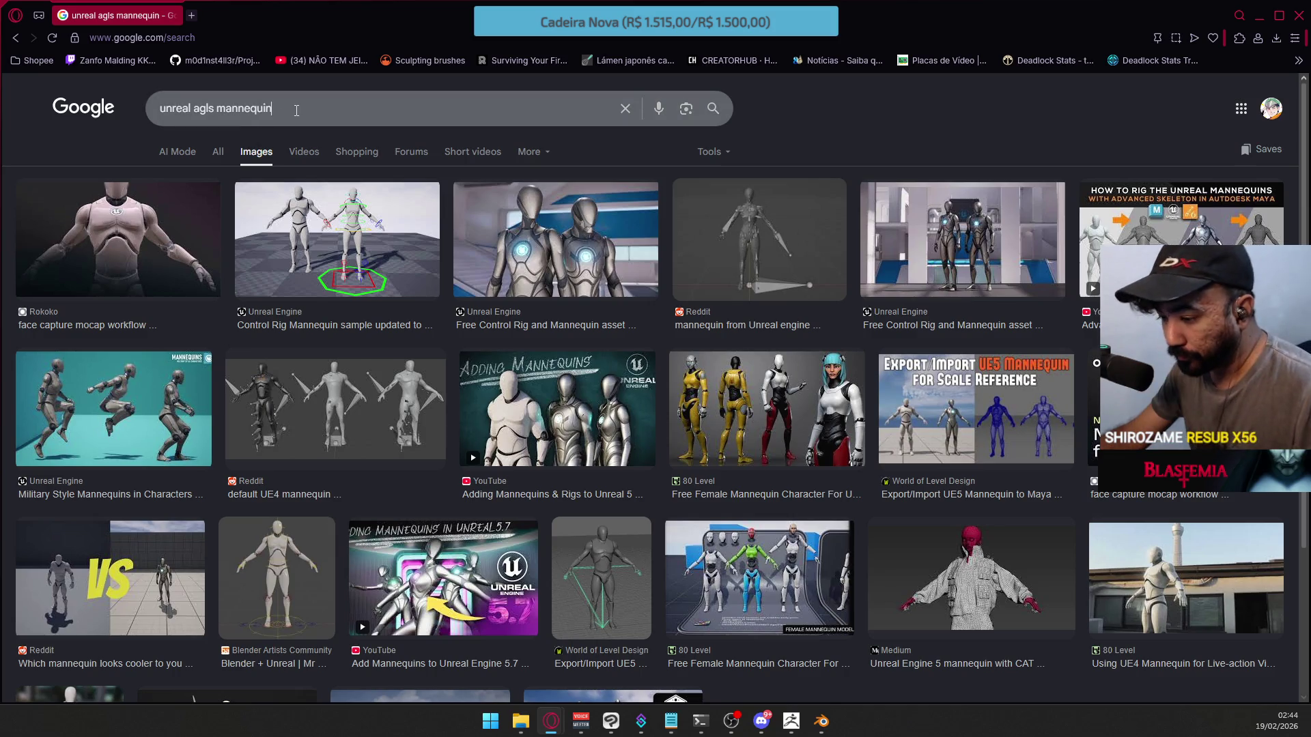
Search images for 'game dev mannequin' and preview GDQuest's Mannequiny Godot character result
{"action": "key", "text": "ctrl+a"}
{"action": "type", "text": "game de"}
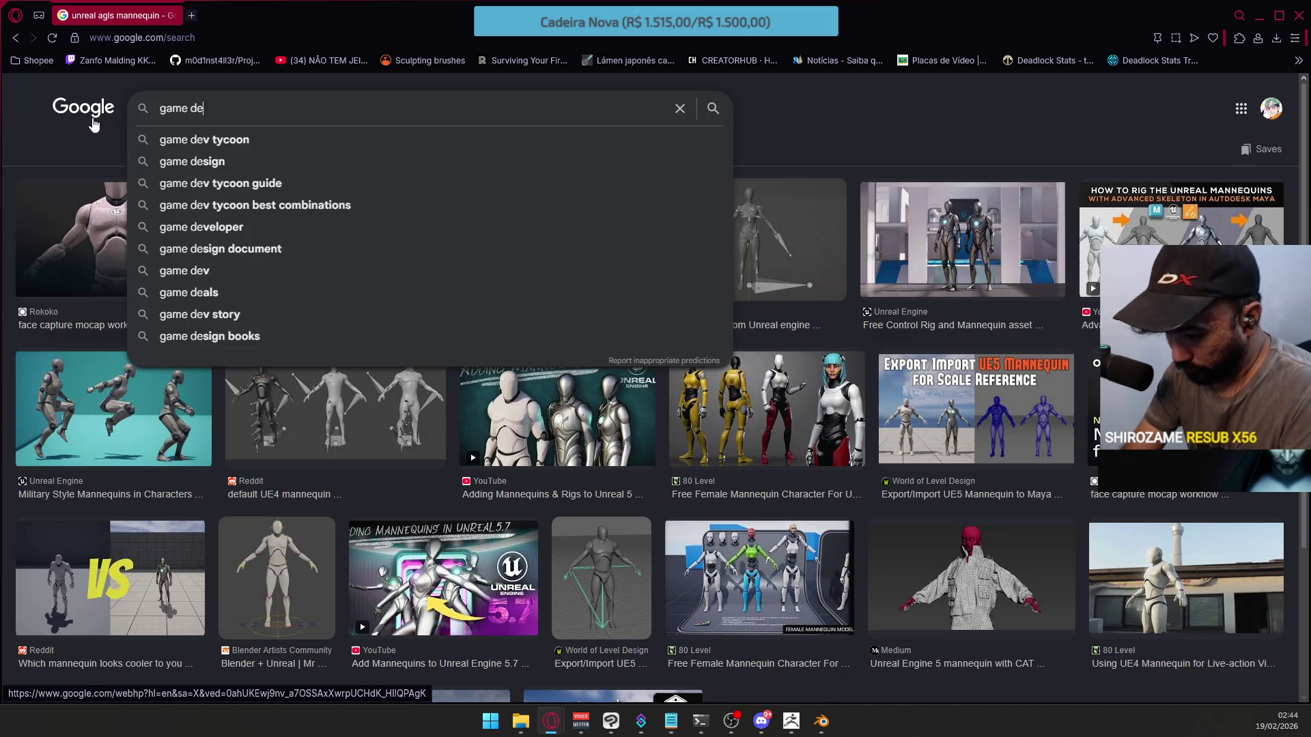
{"action": "type", "text": "v man"}
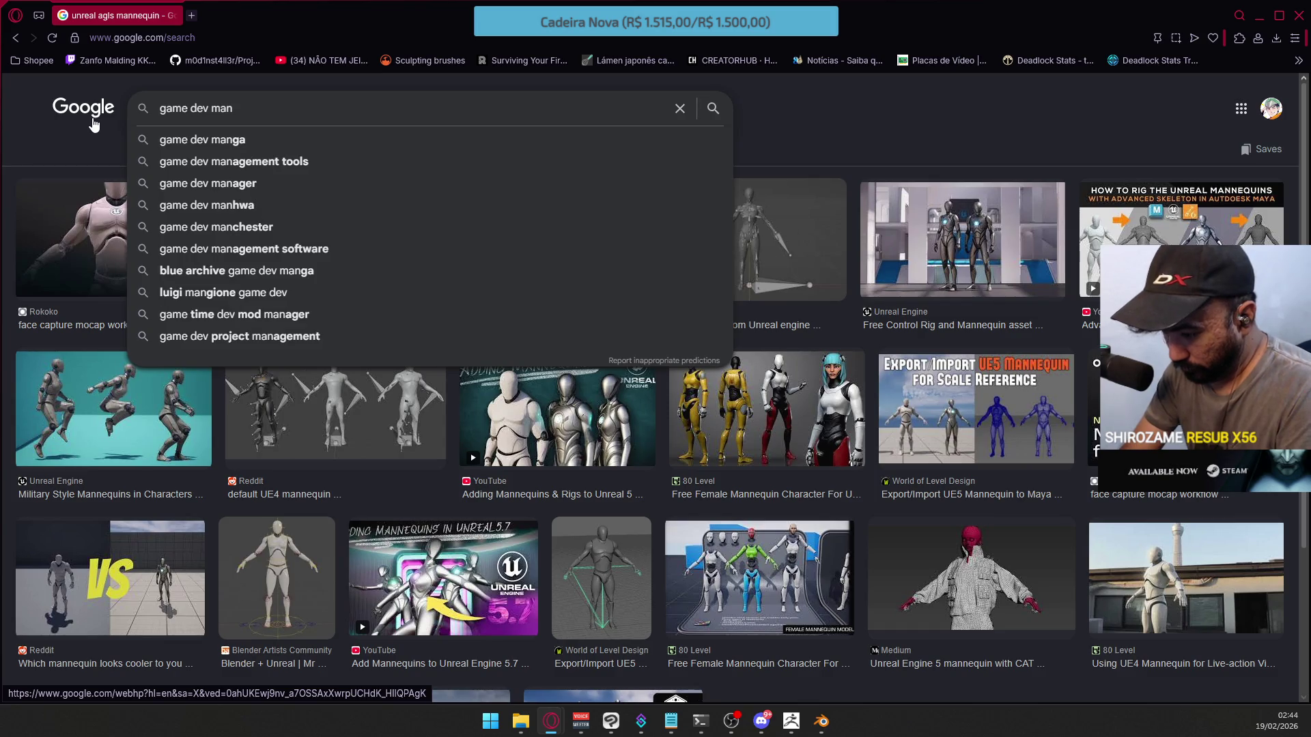
{"action": "type", "text": "e"}
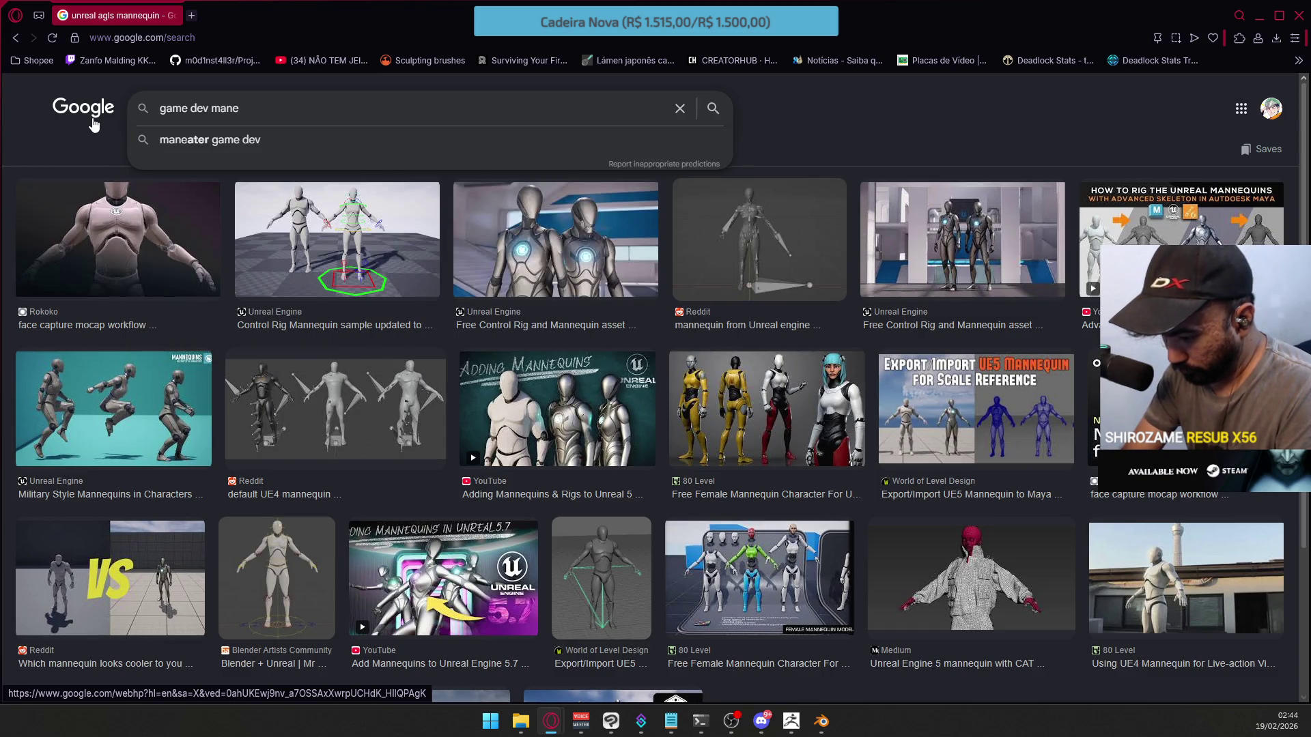
{"action": "key", "text": "BackSpace"}
{"action": "type", "text": "nequin"}
{"action": "key", "text": "Return"}
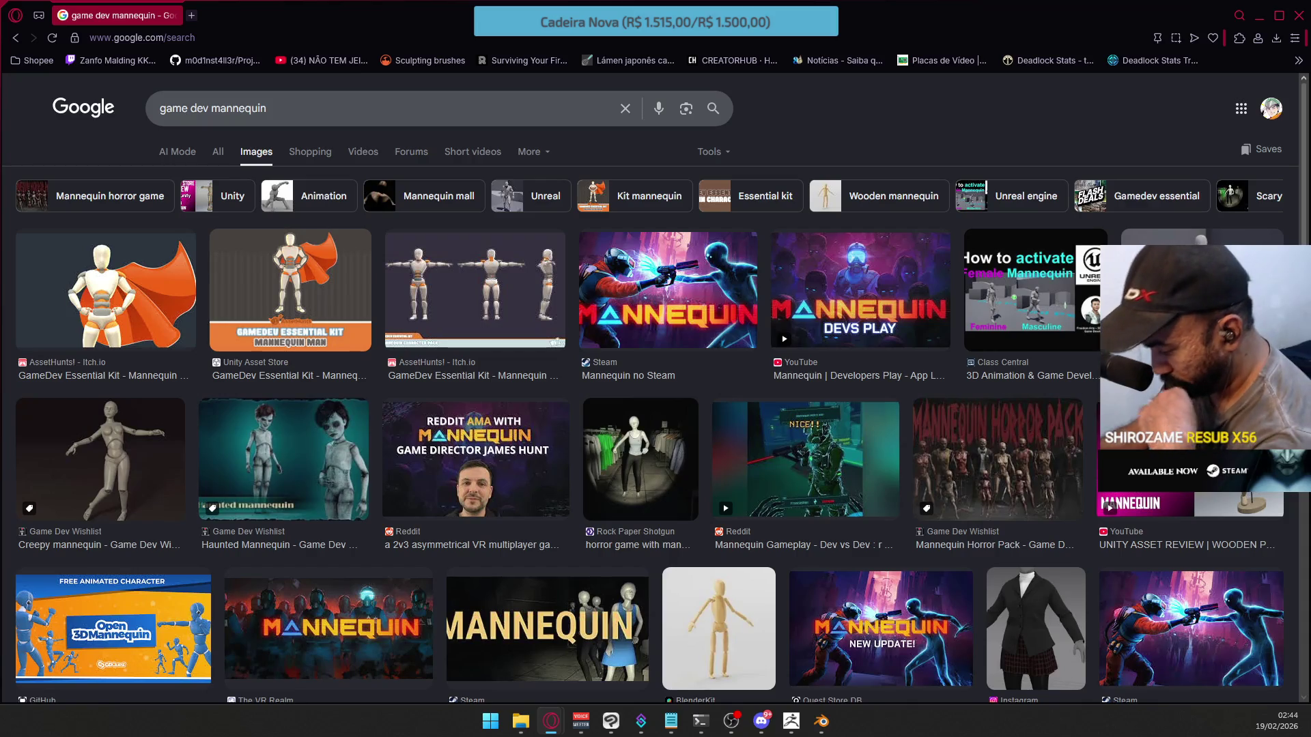
{"action": "scroll", "coordinate": [544, 320], "scroll_direction": "down", "scroll_amount": 6}
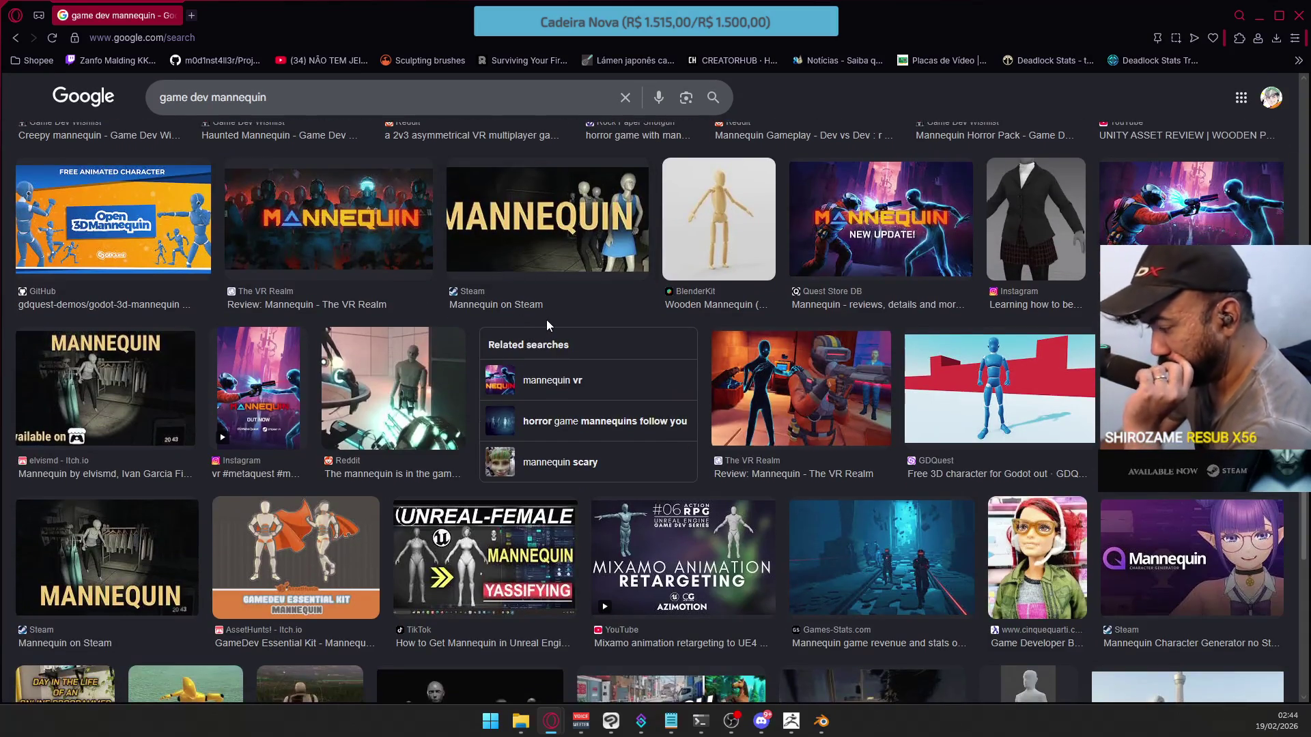
{"action": "left_click", "coordinate": [1001, 404]}
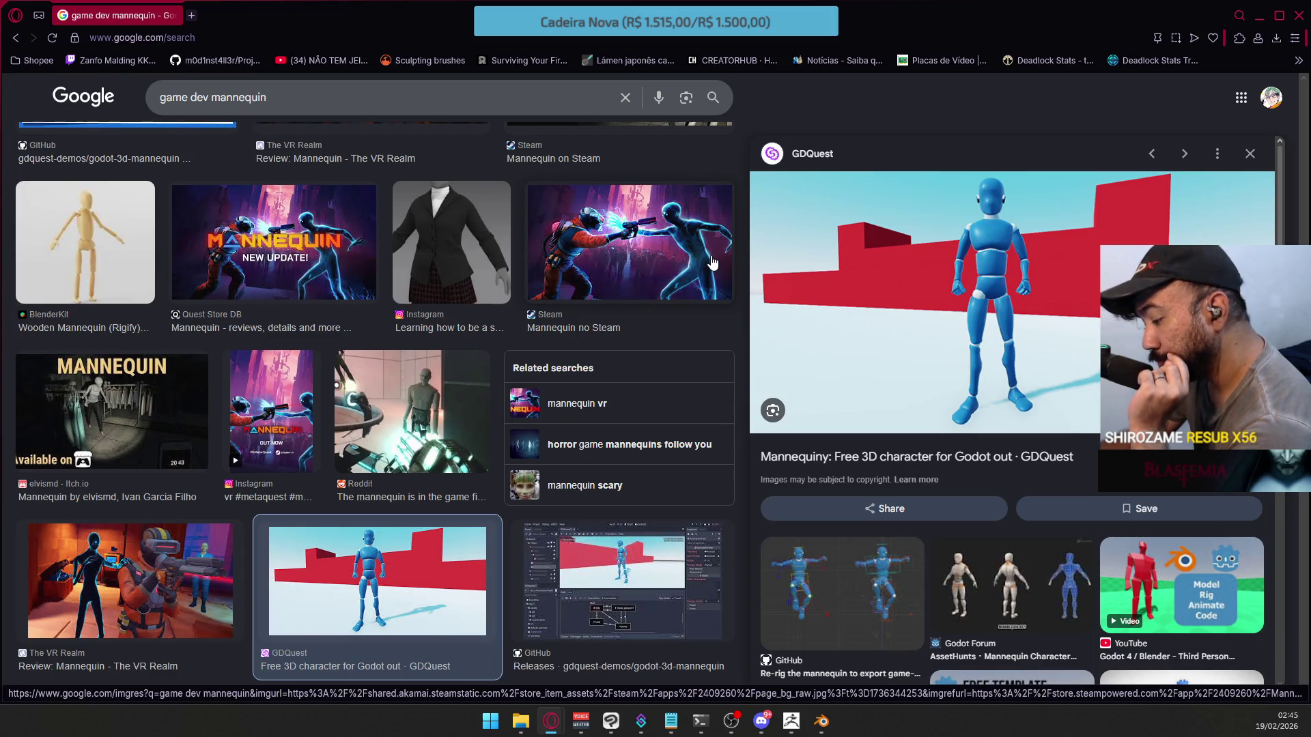
Preview GitHub's 'Re-rig the mannequin' result and scroll through more mannequin image results
{"action": "left_click", "coordinate": [870, 587]}
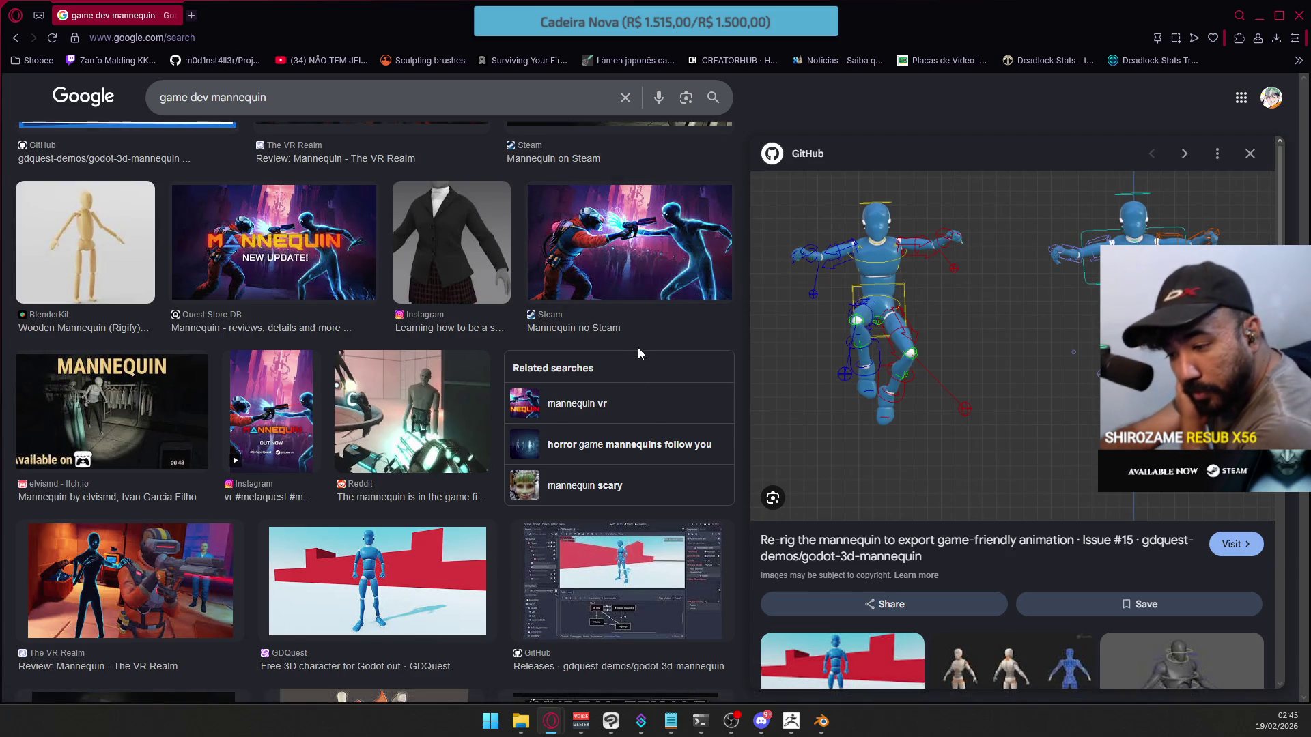
{"action": "scroll", "coordinate": [638, 348], "scroll_direction": "down", "scroll_amount": 3}
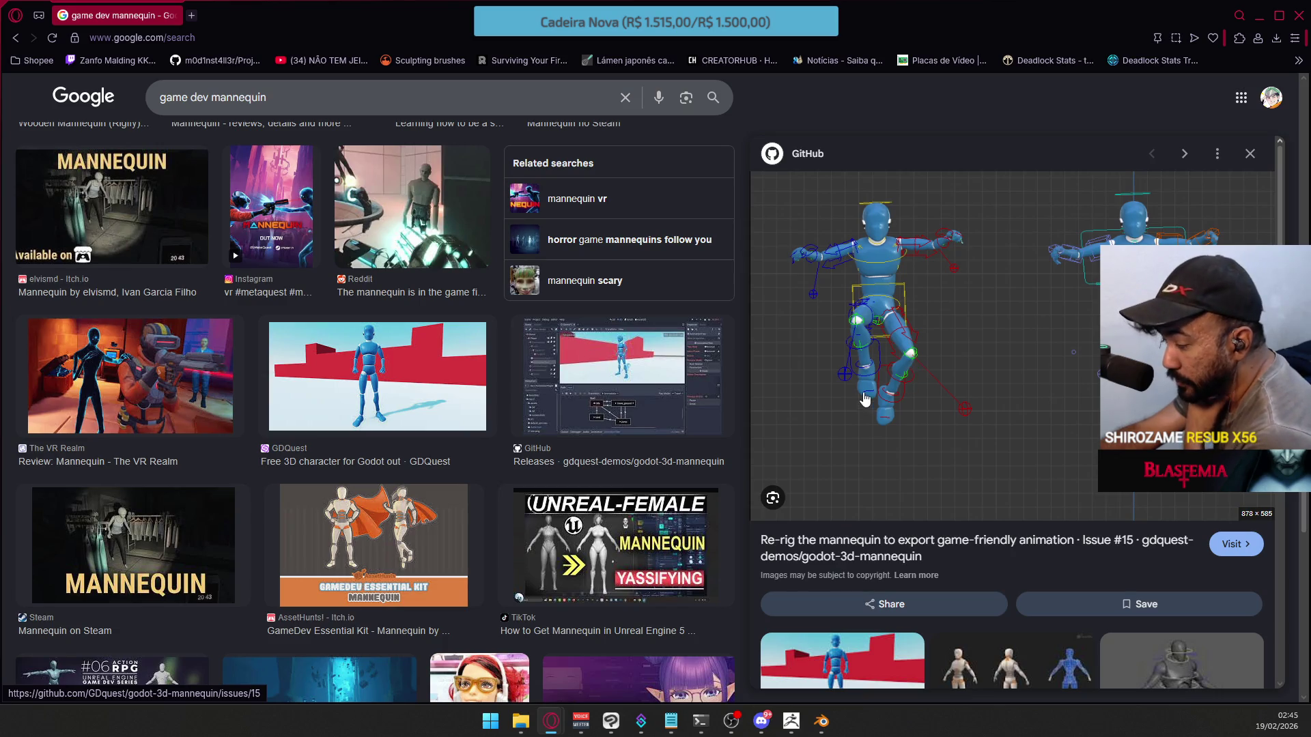
{"action": "scroll", "coordinate": [534, 491], "scroll_direction": "down", "scroll_amount": 4}
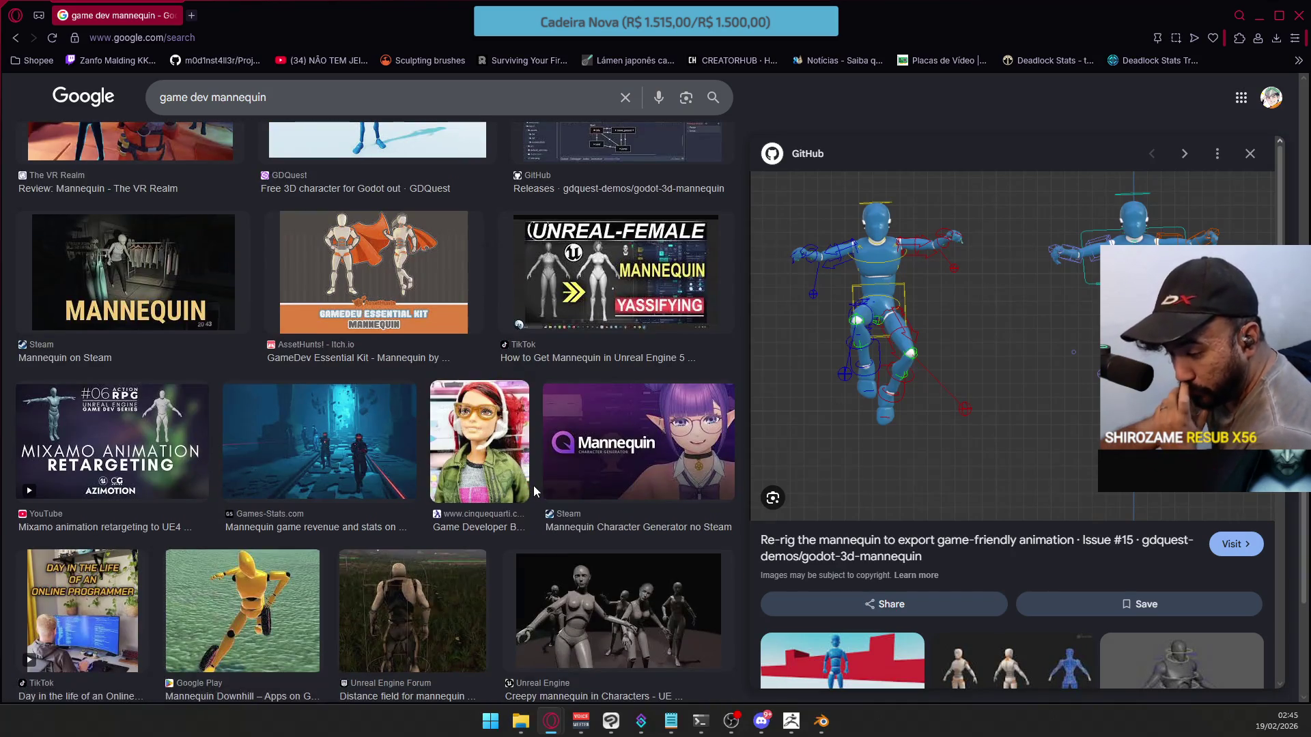
{"action": "scroll", "coordinate": [536, 490], "scroll_direction": "down", "scroll_amount": 3}
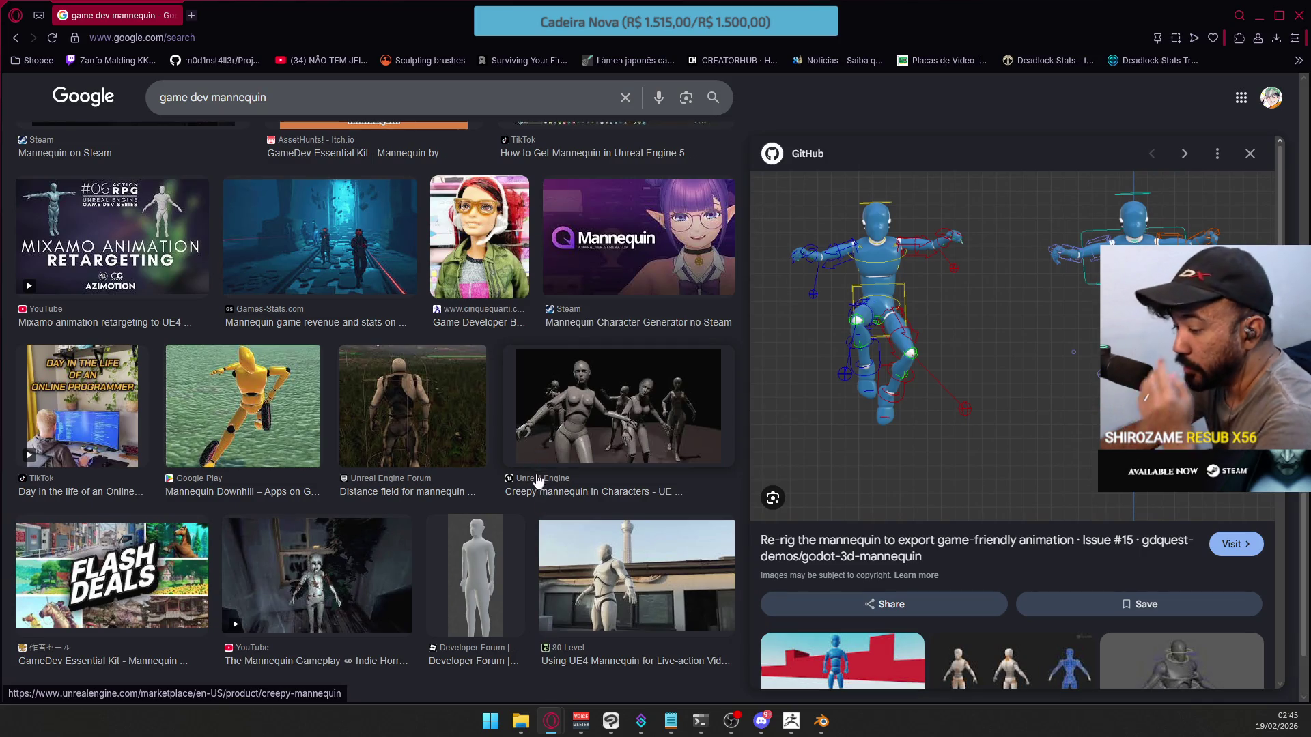
{"action": "scroll", "coordinate": [539, 486], "scroll_direction": "up", "scroll_amount": 7}
{"action": "scroll", "coordinate": [541, 469], "scroll_direction": "up", "scroll_amount": 2}
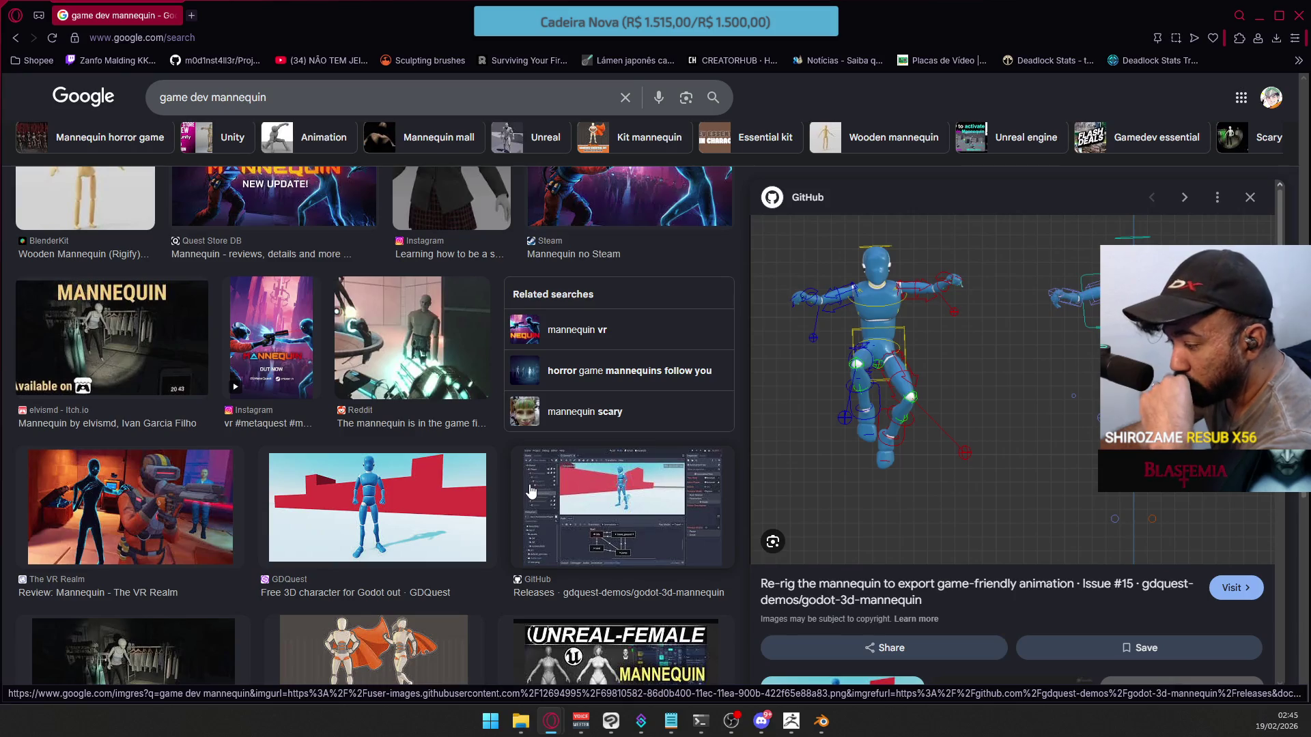
{"action": "scroll", "coordinate": [530, 490], "scroll_direction": "up", "scroll_amount": 7}
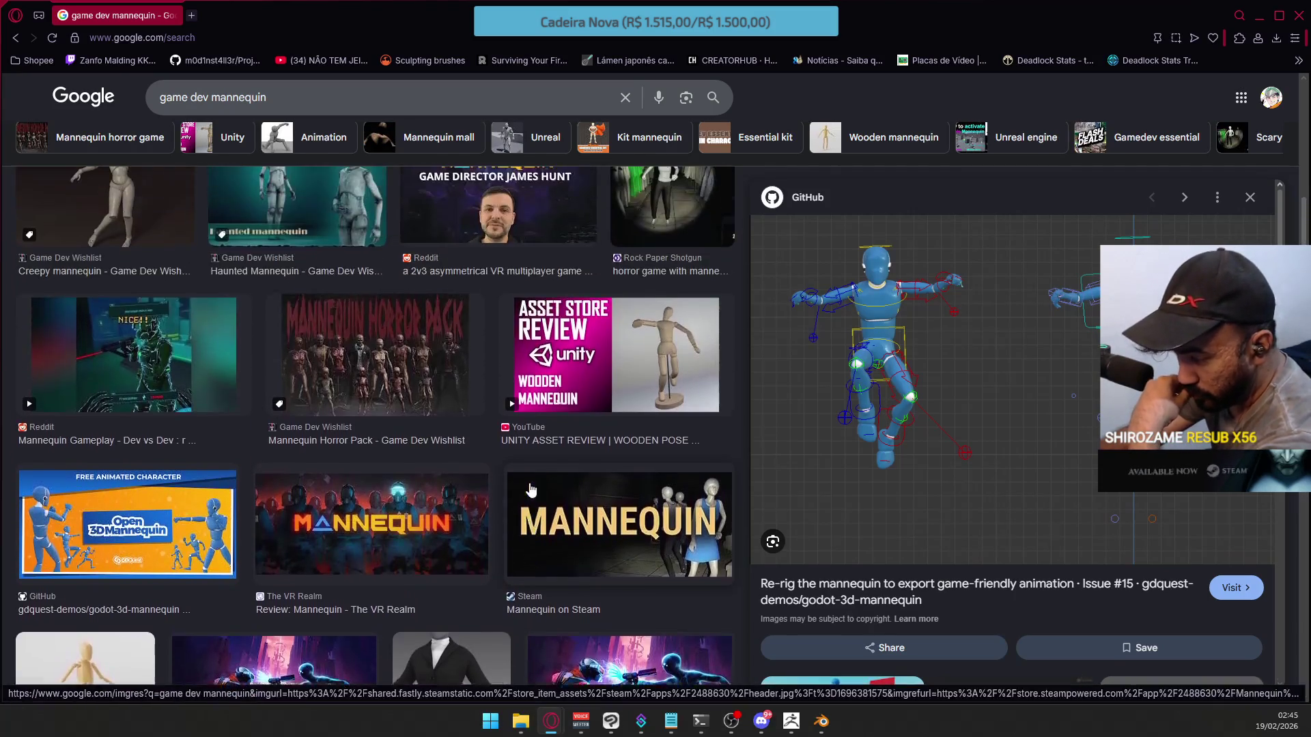
{"action": "scroll", "coordinate": [529, 486], "scroll_direction": "up", "scroll_amount": 2}
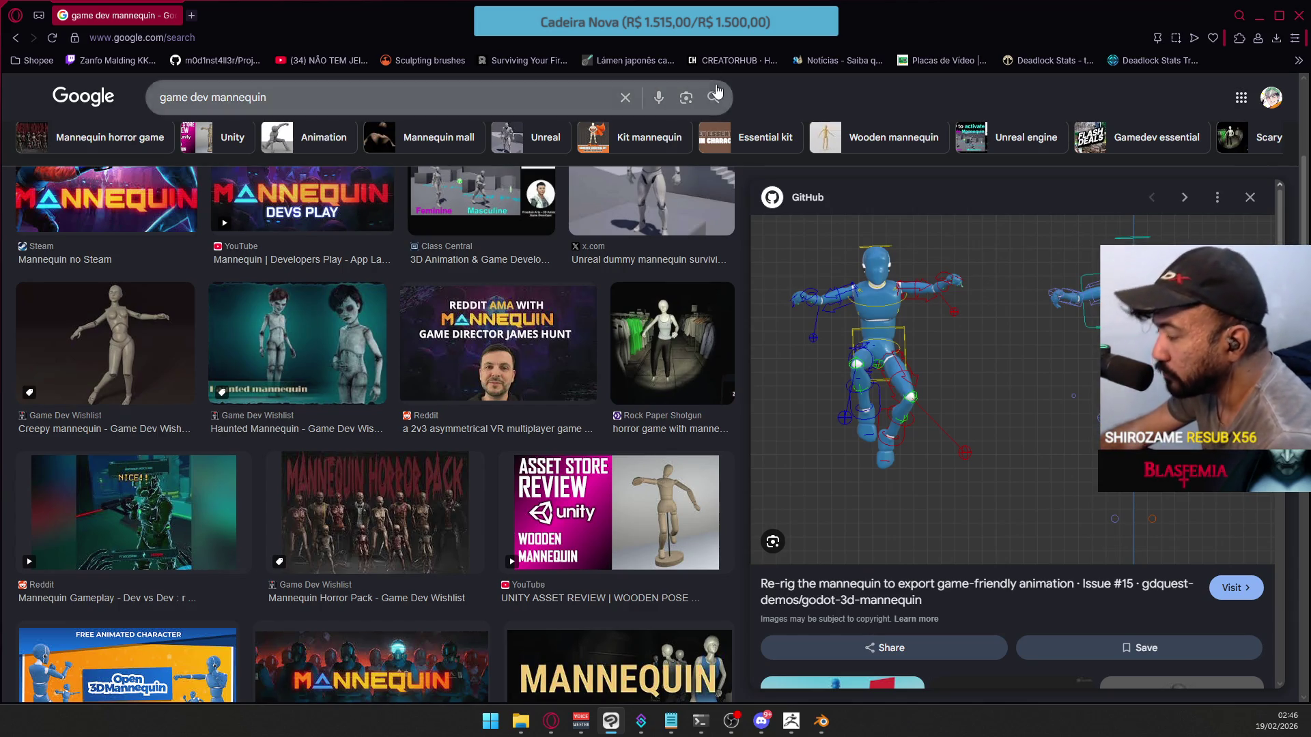
{"action": "key", "text": "alt+Tab"}
{"action": "left_click_drag", "start_coordinate": [813, 345], "coordinate": [905, 281], "text": "alt"}
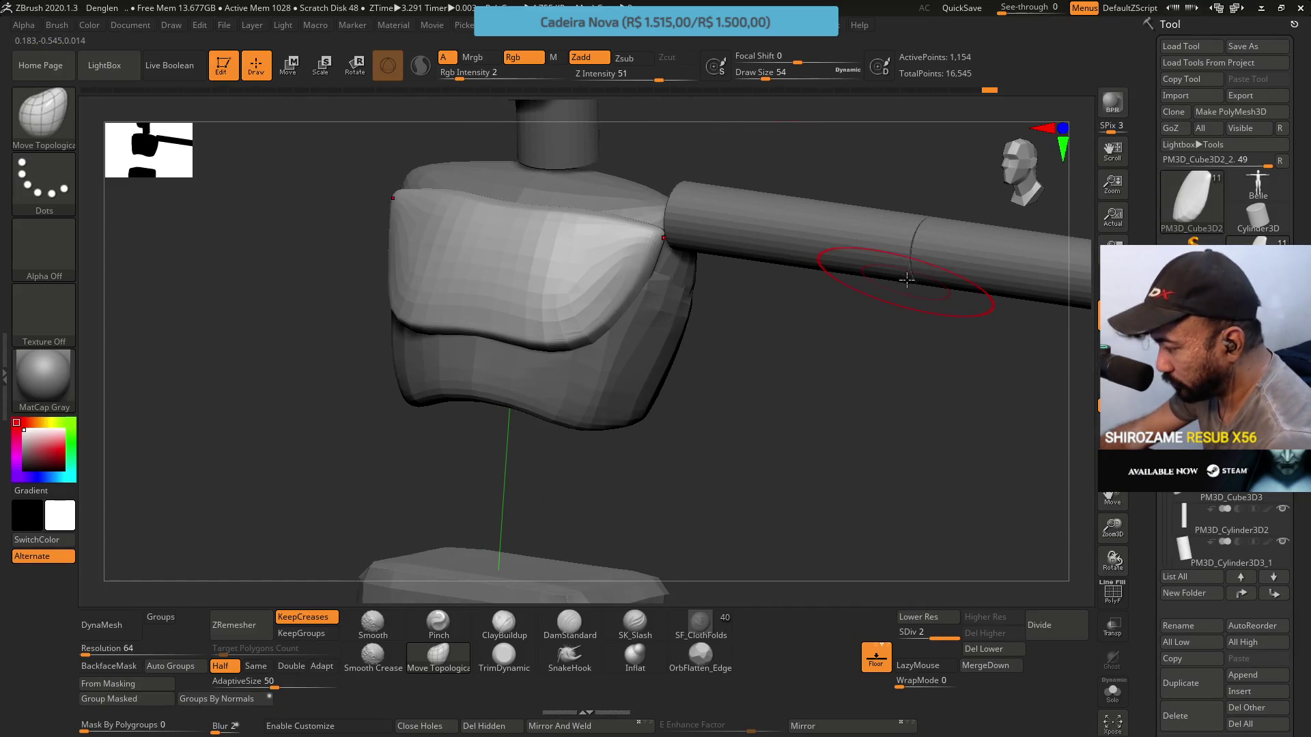
{"action": "mouse_move", "coordinate": [785, 372]}
{"action": "left_mouse_down", "text": "shift"}
{"action": "mouse_move", "coordinate": [819, 372]}
{"action": "mouse_move", "coordinate": [785, 345]}
{"action": "left_mouse_up", "text": "shift"}
{"action": "key", "text": "ctrl"}
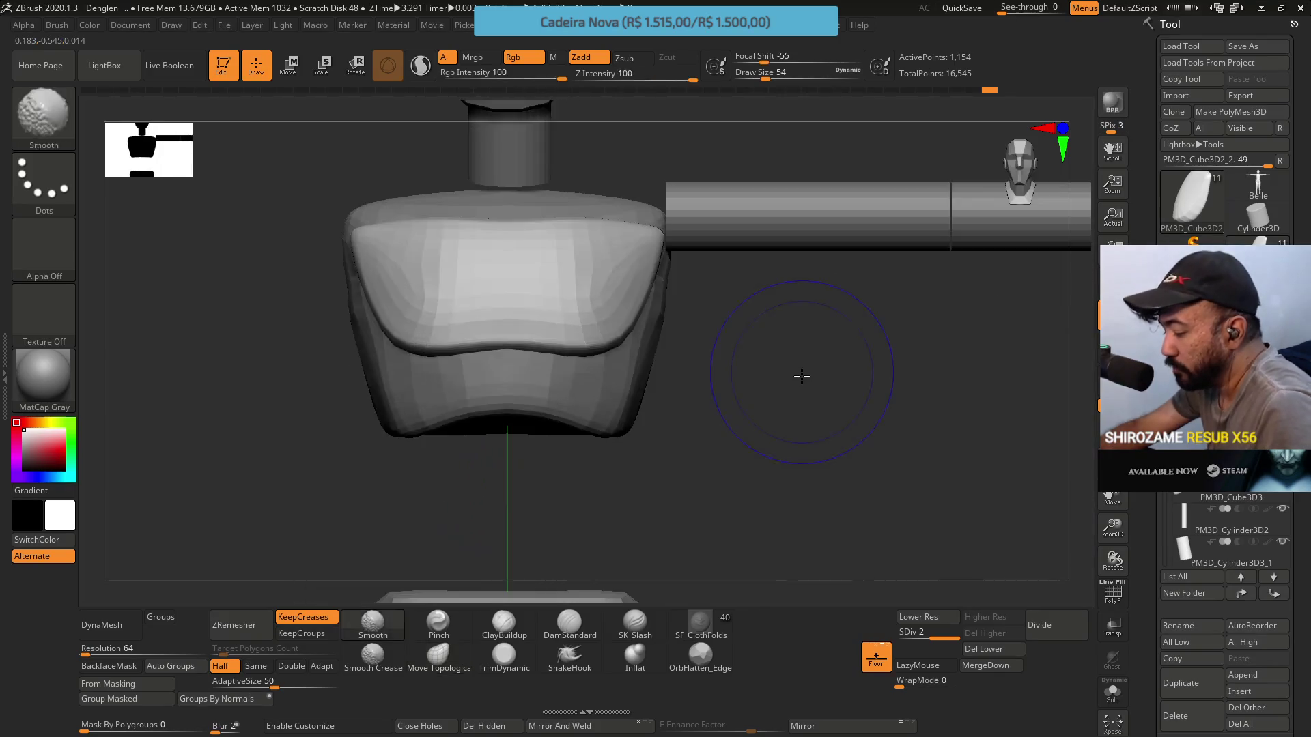
{"action": "right_click_drag", "start_coordinate": [780, 312], "coordinate": [776, 339], "text": "ctrl"}
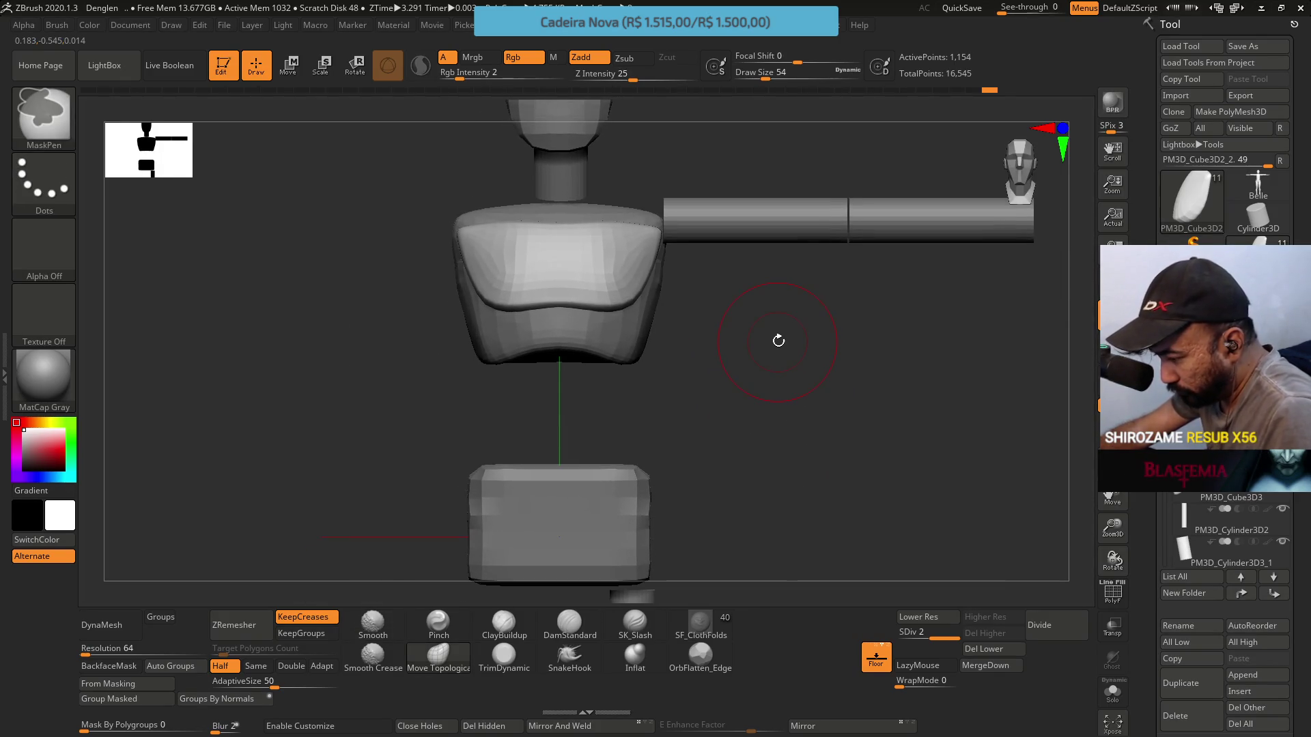
{"action": "mouse_move", "coordinate": [778, 338]}
{"action": "left_mouse_down"}
{"action": "mouse_move", "coordinate": [723, 357]}
{"action": "mouse_move", "coordinate": [763, 357]}
{"action": "left_mouse_up"}
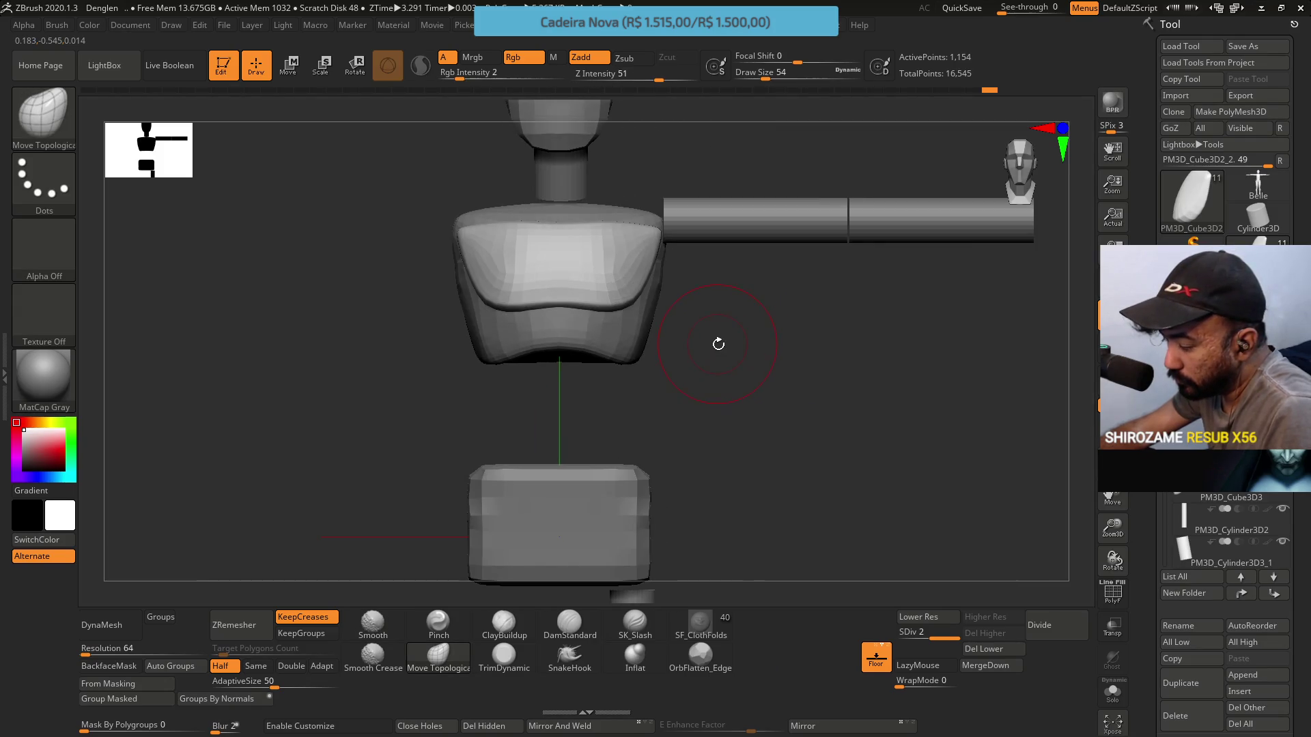
{"action": "key", "text": "alt+Tab"}
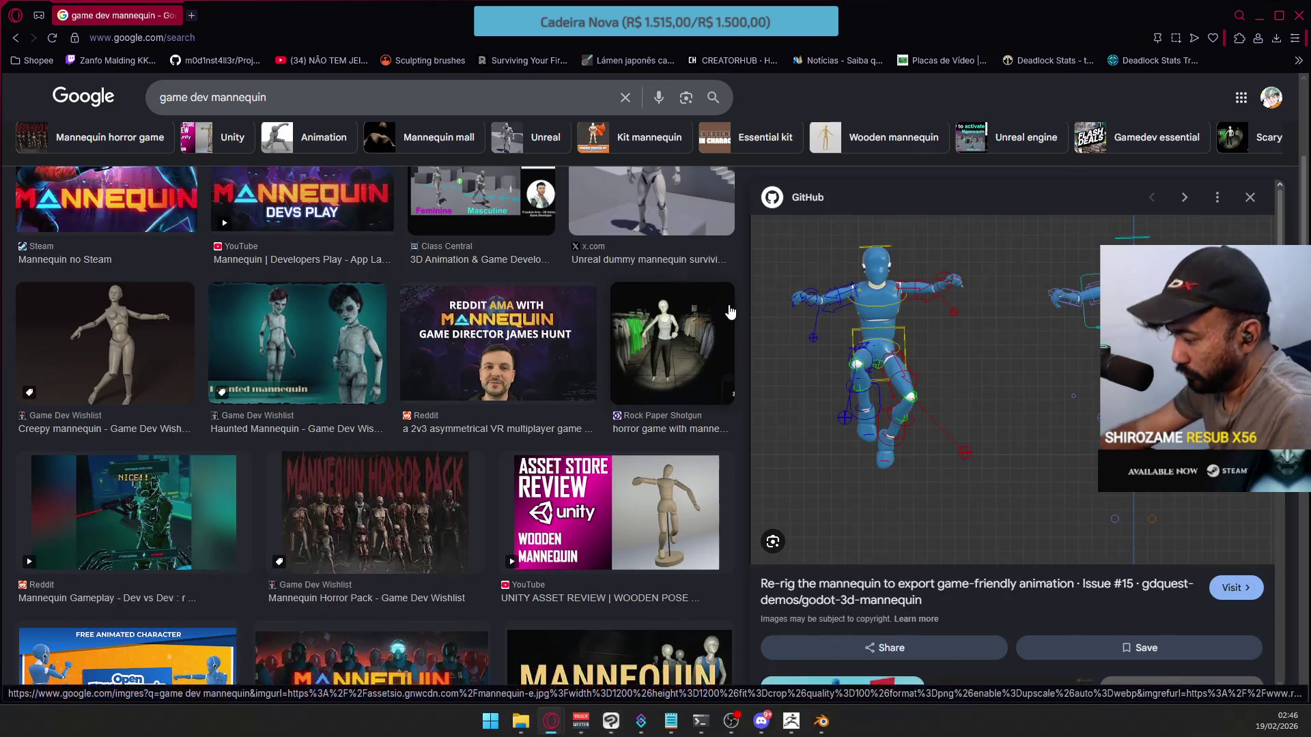
{"action": "key", "text": "alt+Tab"}
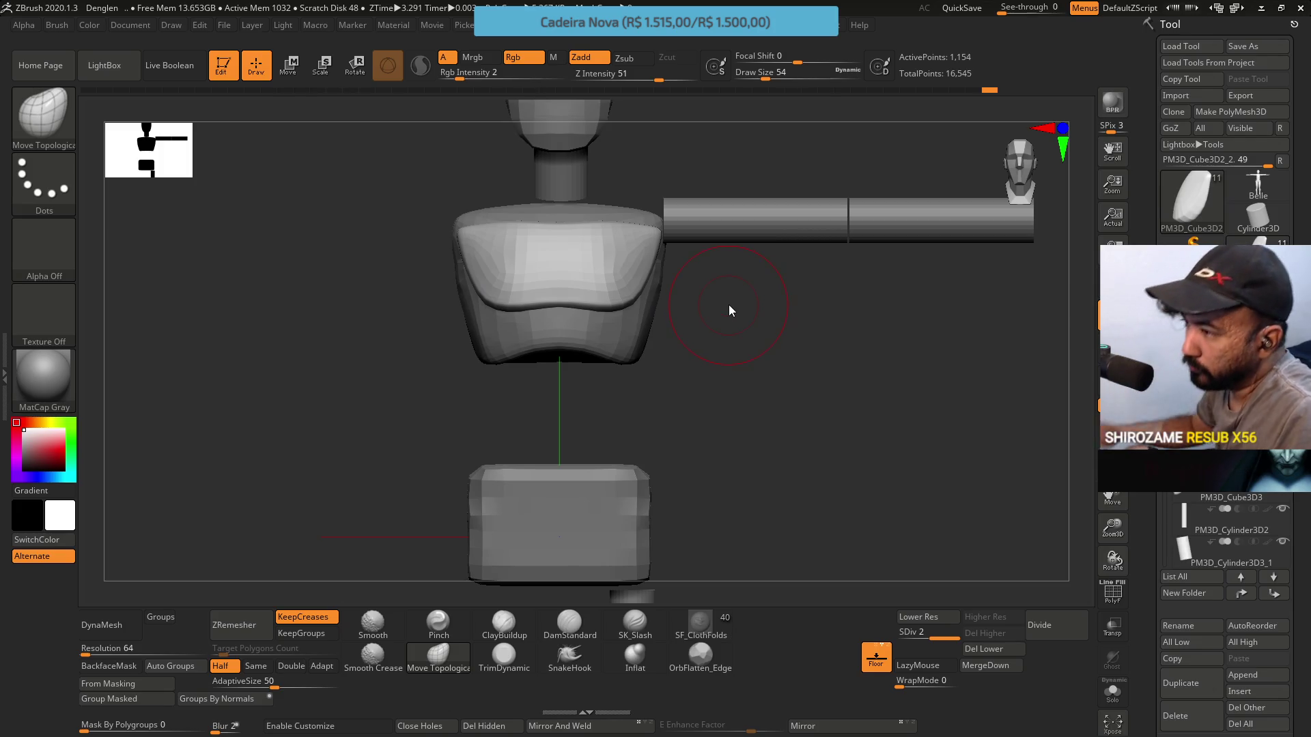
{"action": "key", "text": "alt+Tab"}
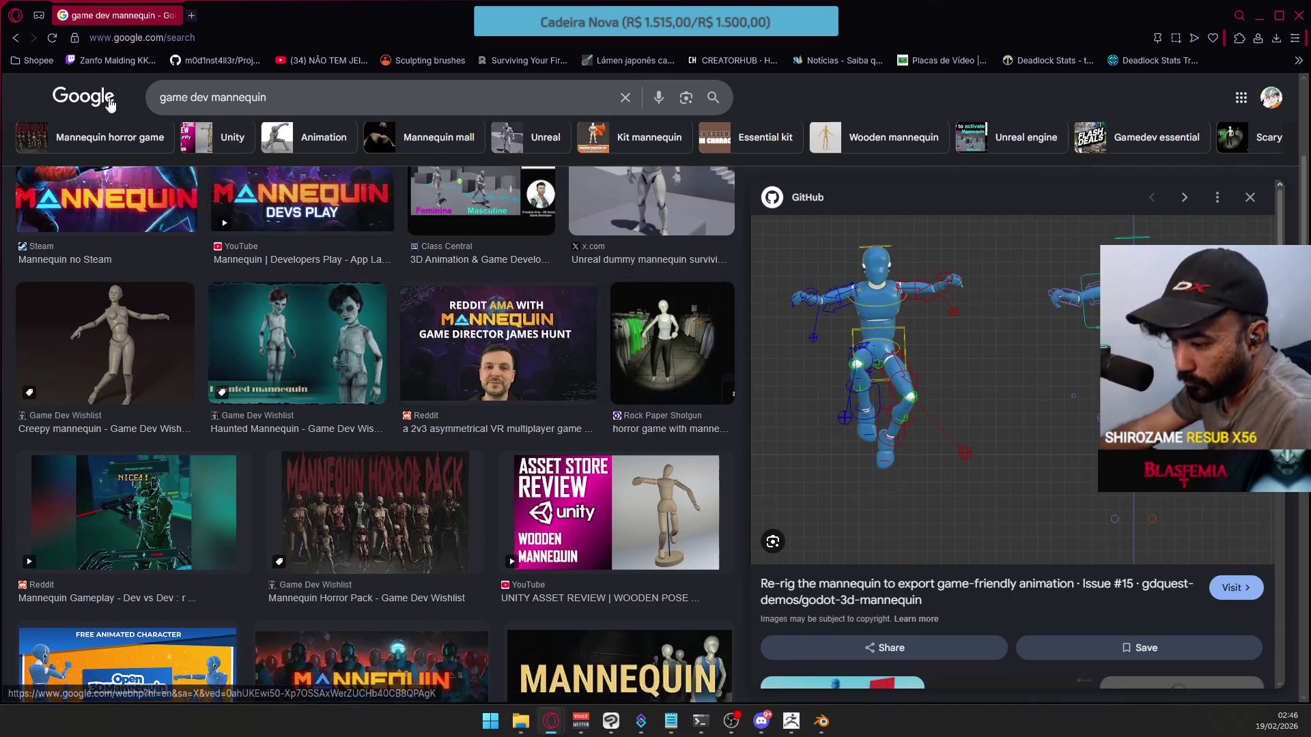
{"action": "right_click", "coordinate": [81, 96]}
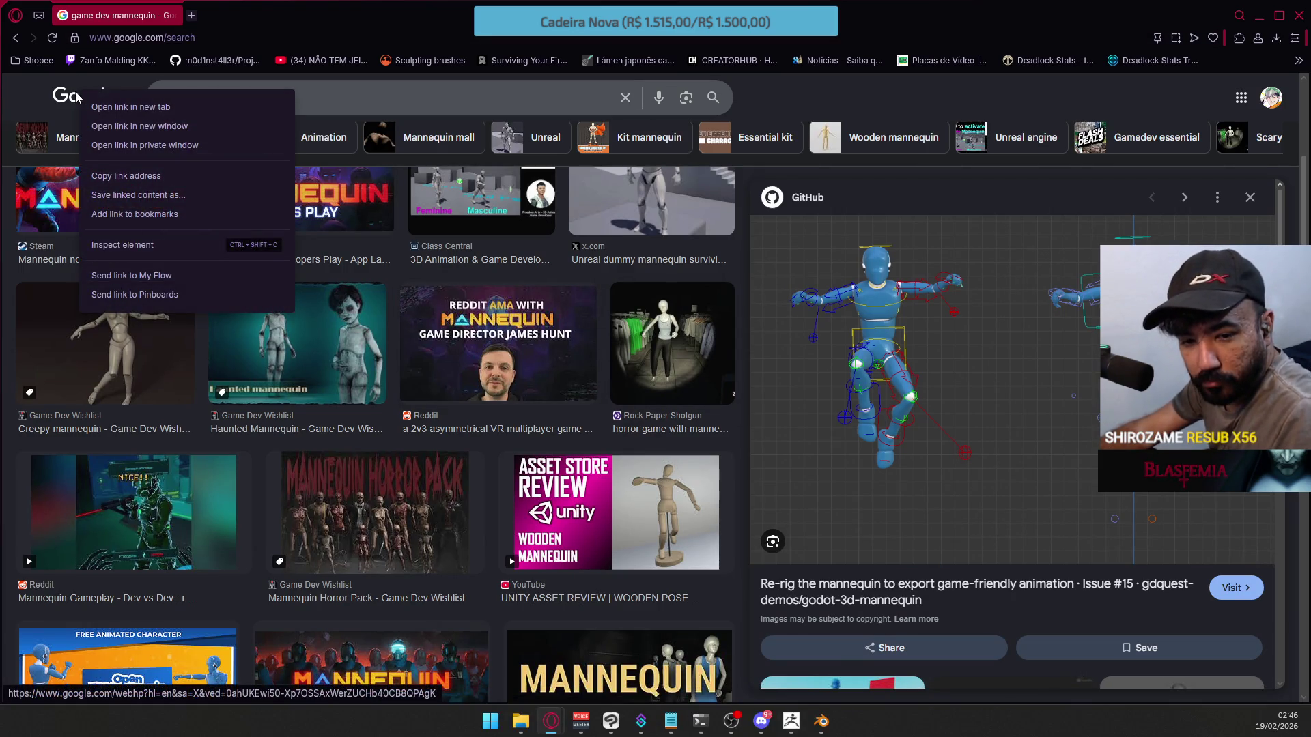
Open the Google home page in a new background tab, then switch windows
{"action": "left_click", "coordinate": [129, 108]}
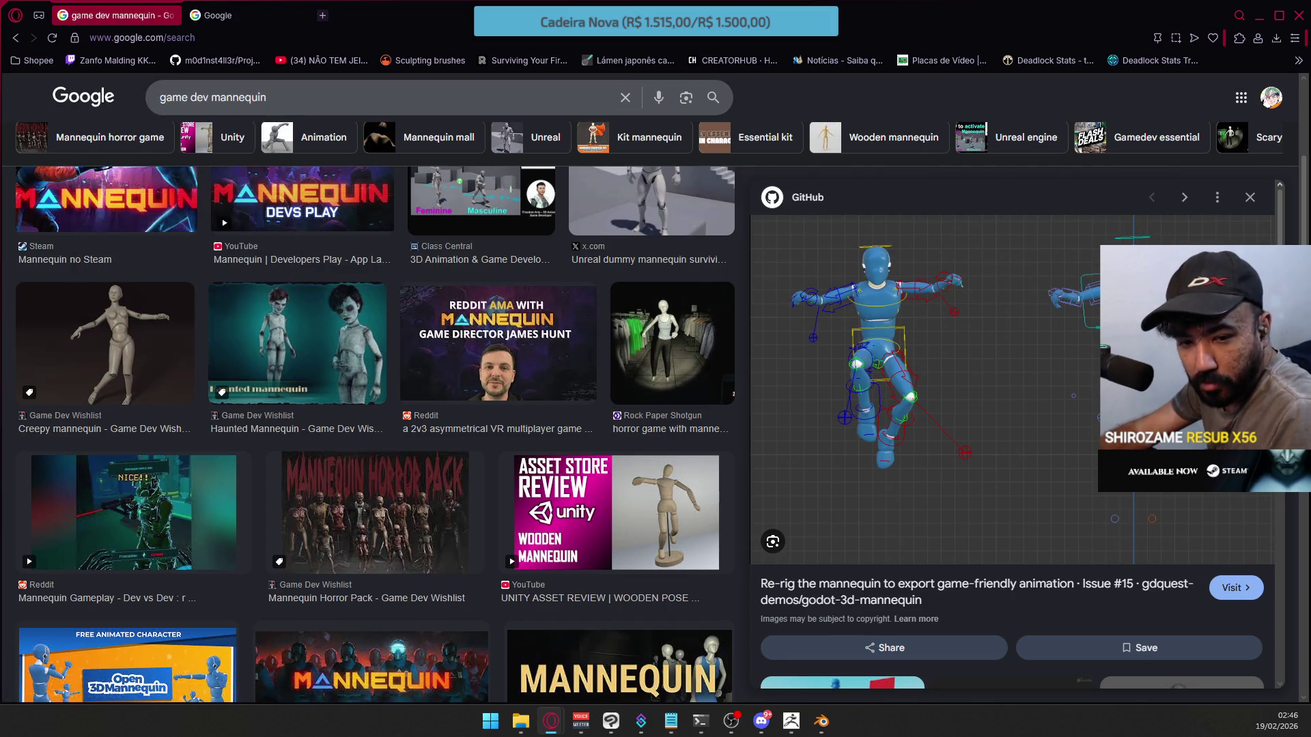
{"action": "key", "text": "alt+Tab"}
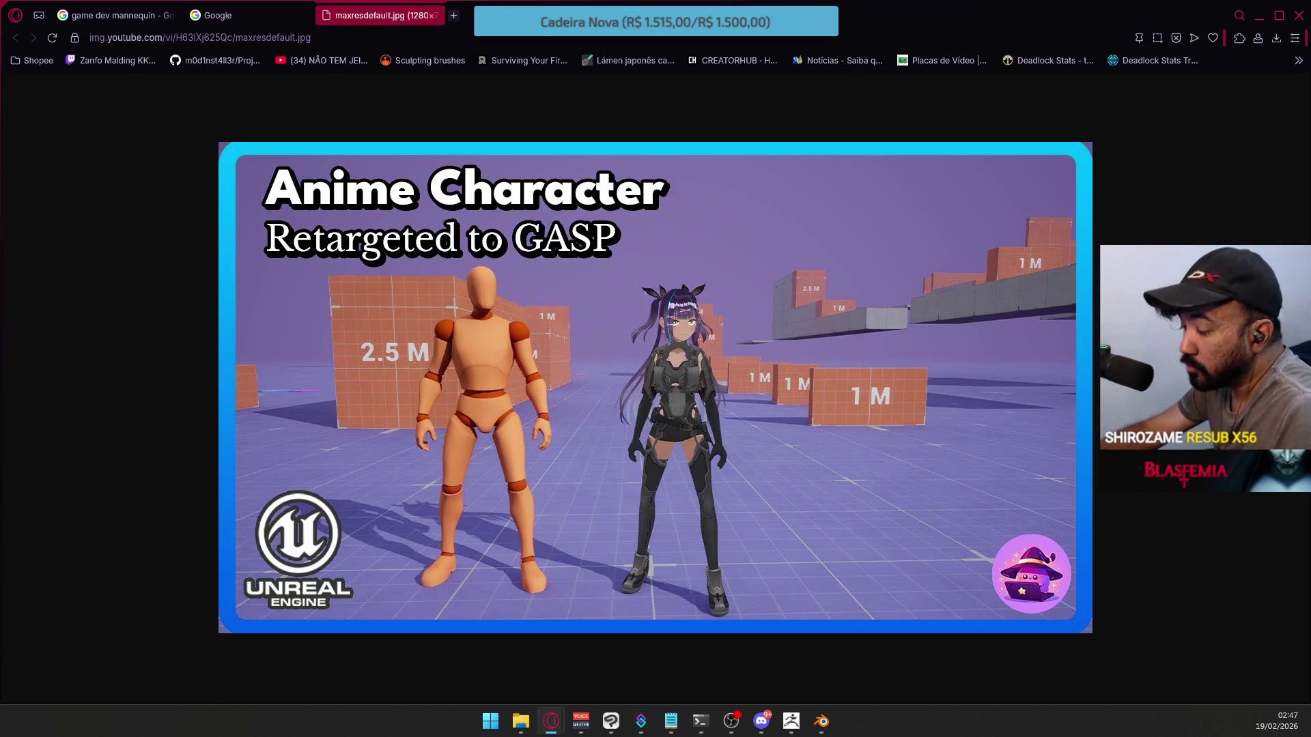
Select PM3D_Cube3D1 and Merge Down the bowl-shaped waist piece into the dome pelvis piece
{"action": "key", "text": "alt+Tab"}
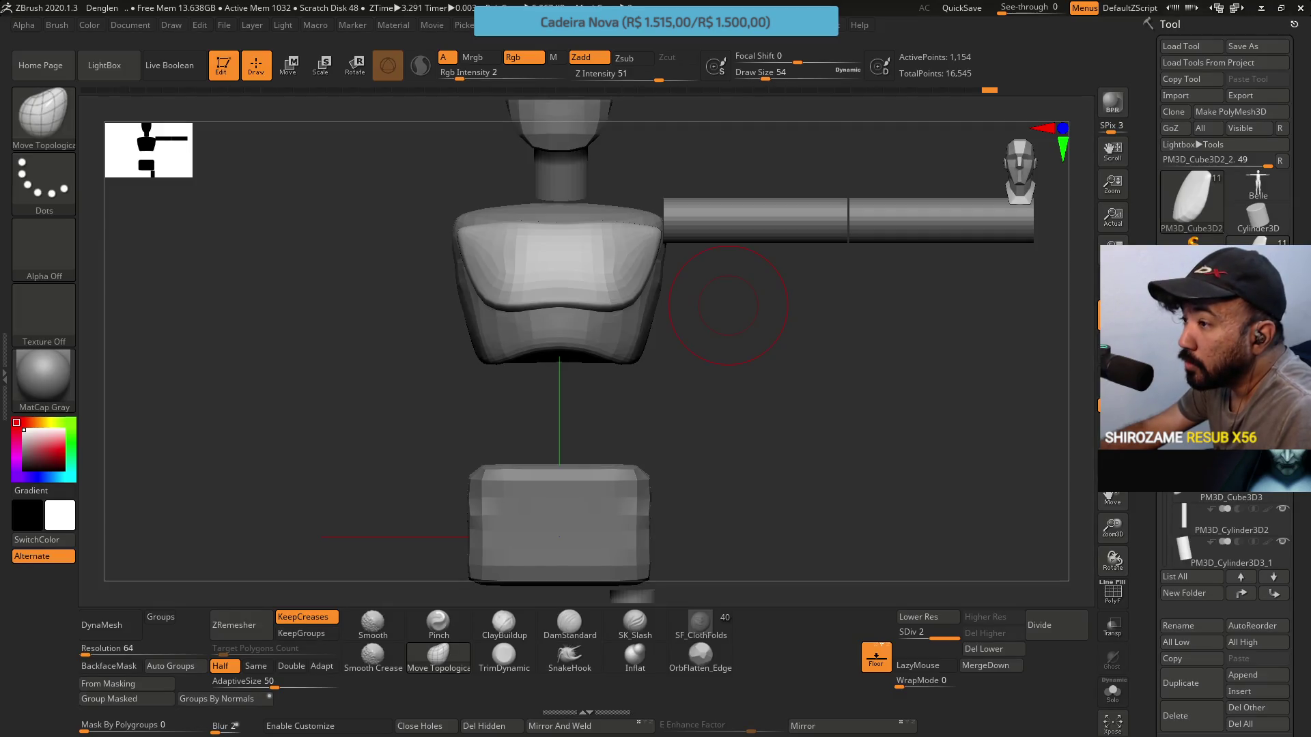
{"action": "mouse_move", "coordinate": [728, 306]}
{"action": "left_mouse_down"}
{"action": "mouse_move", "coordinate": [689, 321]}
{"action": "mouse_move", "coordinate": [744, 341]}
{"action": "mouse_move", "coordinate": [727, 360]}
{"action": "mouse_move", "coordinate": [702, 301]}
{"action": "mouse_move", "coordinate": [725, 348]}
{"action": "mouse_move", "coordinate": [686, 371]}
{"action": "mouse_move", "coordinate": [588, 357]}
{"action": "mouse_move", "coordinate": [714, 354]}
{"action": "mouse_move", "coordinate": [555, 371]}
{"action": "mouse_move", "coordinate": [723, 366]}
{"action": "mouse_move", "coordinate": [749, 379]}
{"action": "mouse_move", "coordinate": [641, 368]}
{"action": "mouse_move", "coordinate": [725, 362]}
{"action": "mouse_move", "coordinate": [630, 360]}
{"action": "mouse_move", "coordinate": [635, 375]}
{"action": "mouse_move", "coordinate": [600, 389]}
{"action": "mouse_move", "coordinate": [745, 368]}
{"action": "mouse_move", "coordinate": [680, 249]}
{"action": "left_mouse_up"}
{"action": "left_click", "coordinate": [679, 247], "text": "alt"}
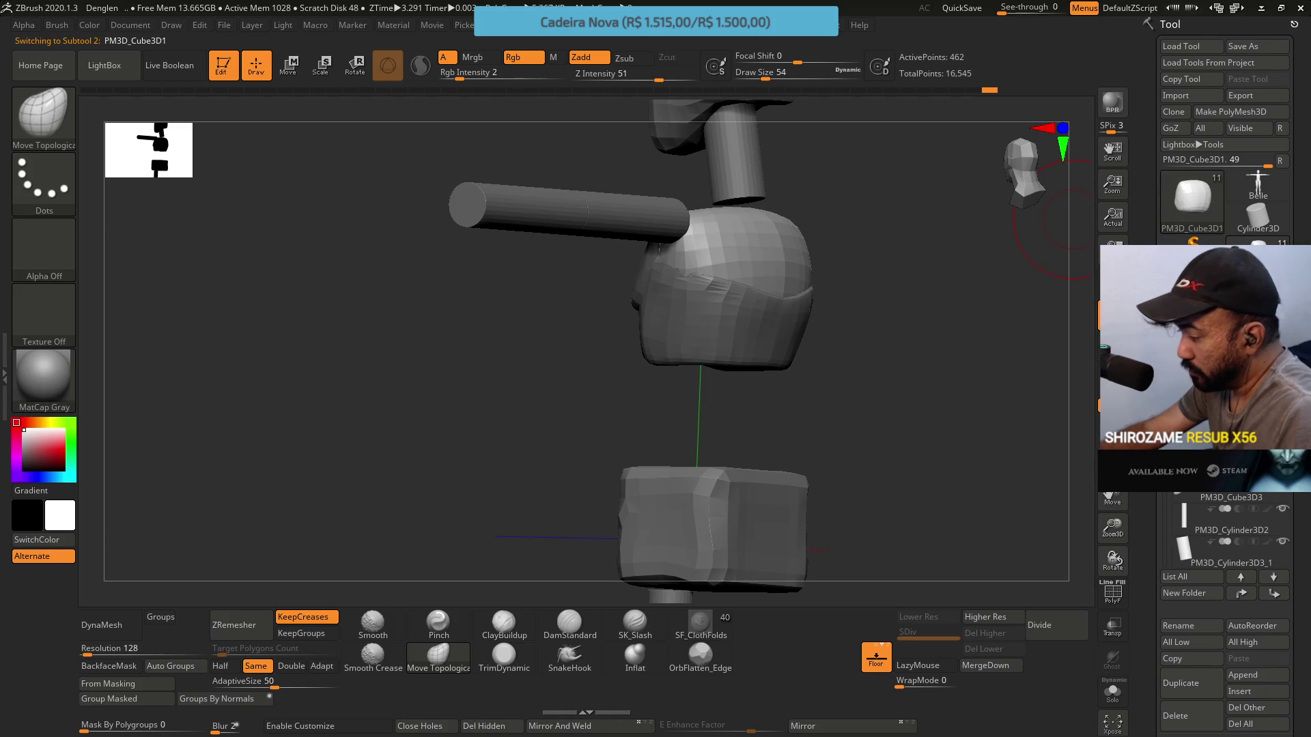
{"action": "left_click", "coordinate": [1222, 464]}
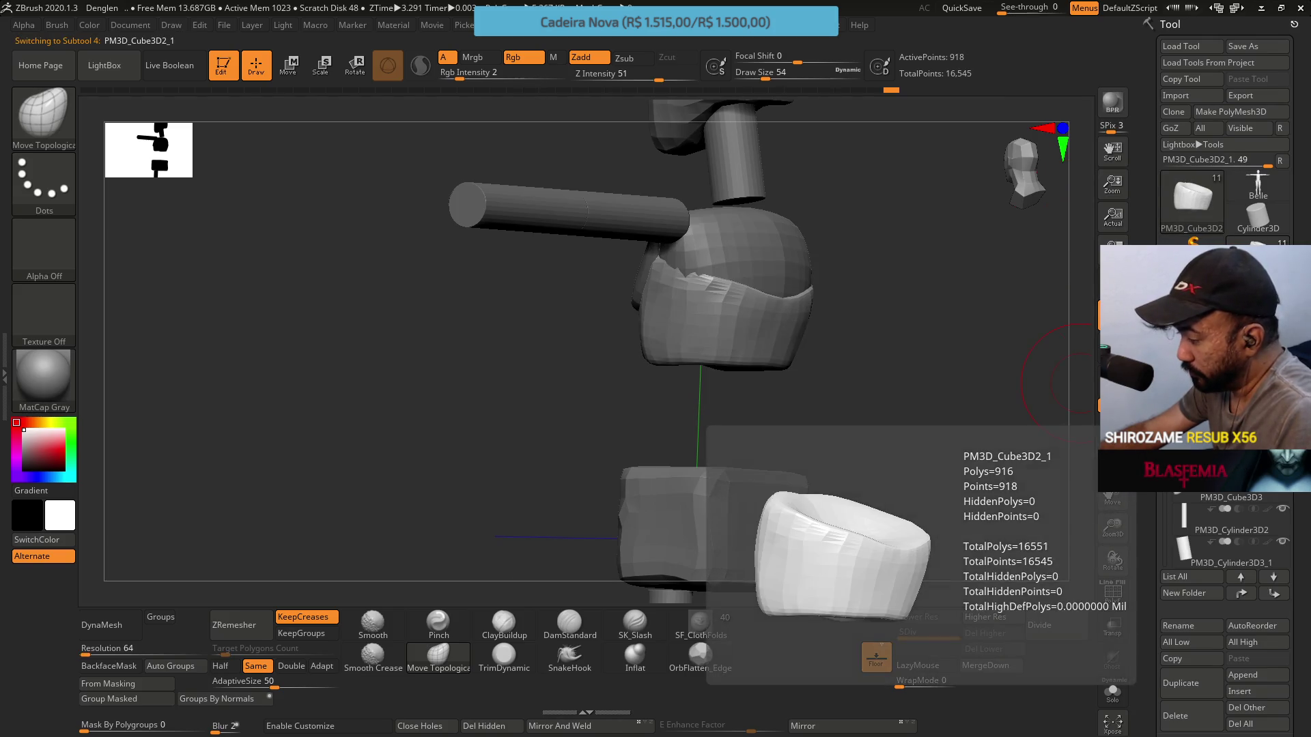
{"action": "key", "text": "Up"}
{"action": "key", "text": "Up"}
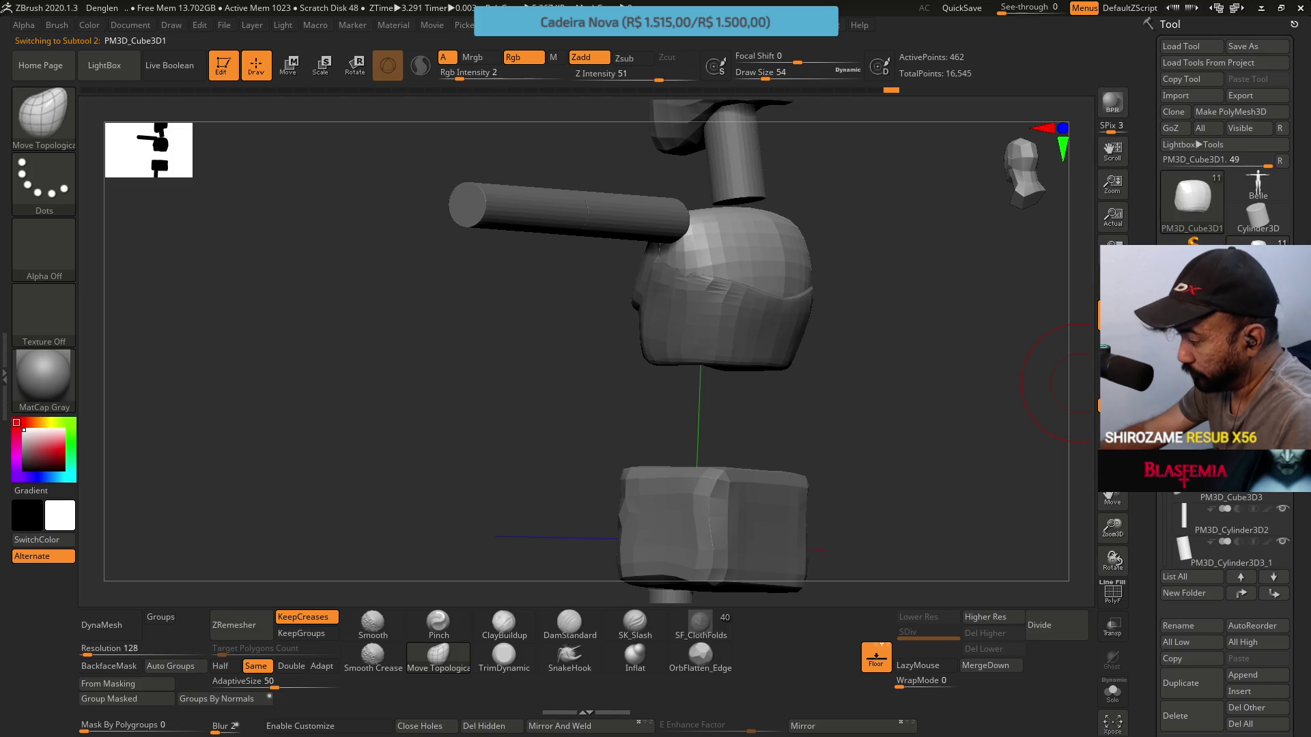
{"action": "key", "text": "Up"}
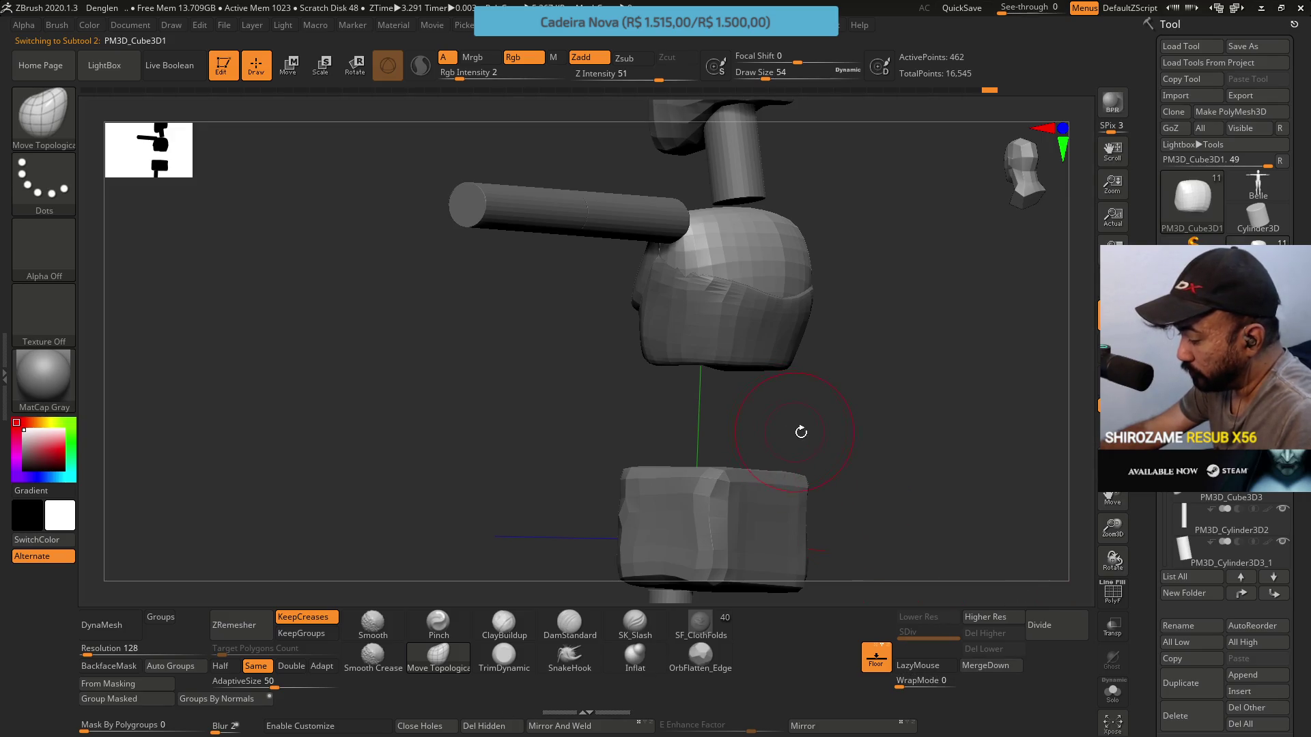
{"action": "left_click", "coordinate": [985, 665]}
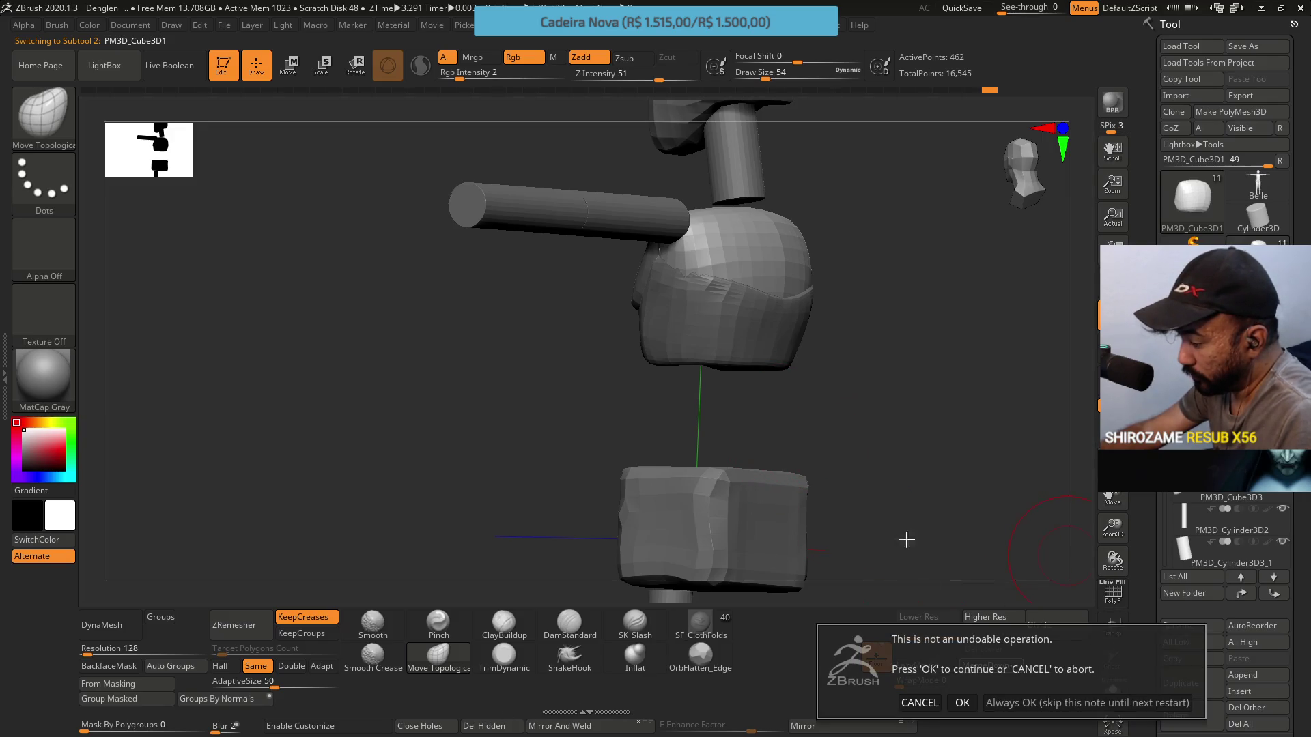
{"action": "left_click", "coordinate": [976, 692]}
DynaMesh the merged piece, raising it from 462 to 1,362 active points
{"action": "mouse_move", "coordinate": [748, 439]}
{"action": "left_mouse_down"}
{"action": "mouse_move", "coordinate": [863, 401]}
{"action": "mouse_move", "coordinate": [833, 417]}
{"action": "left_mouse_up"}
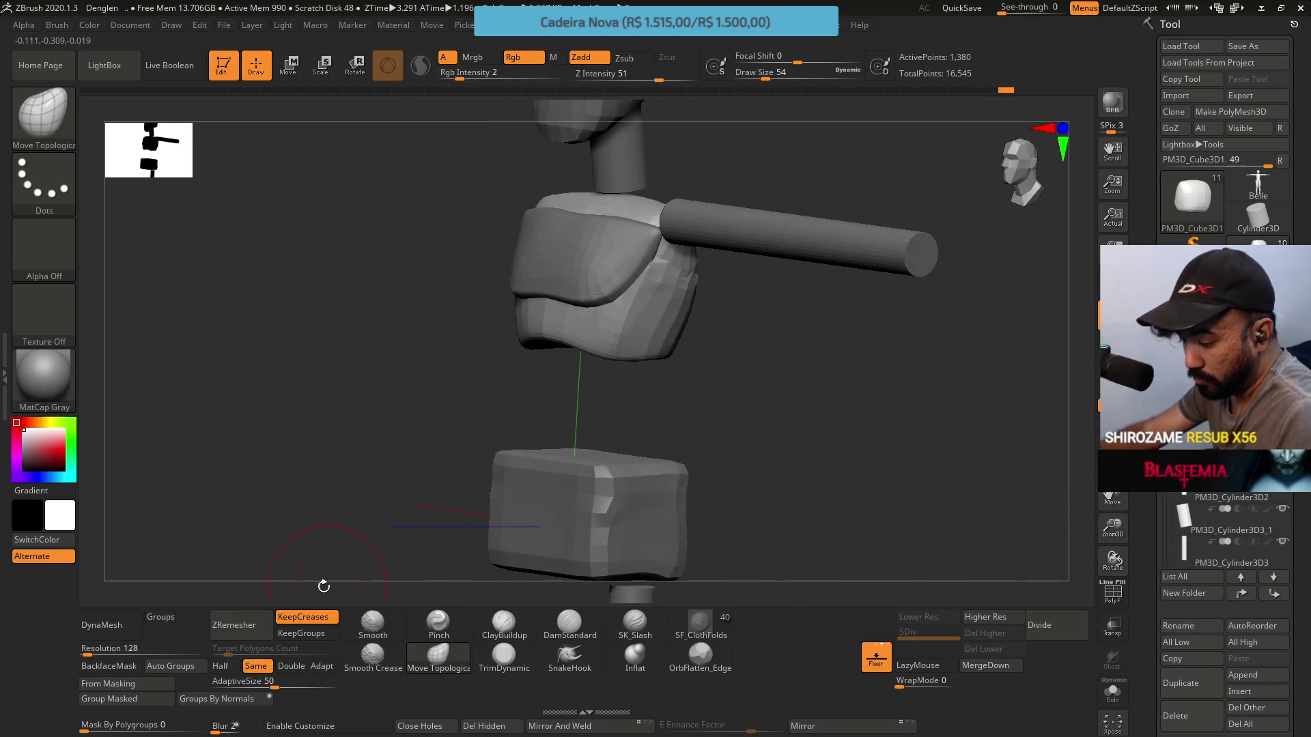
{"action": "left_click", "coordinate": [108, 626]}
{"action": "mouse_move", "coordinate": [729, 401]}
{"action": "left_mouse_down"}
{"action": "mouse_move", "coordinate": [768, 350]}
{"action": "mouse_move", "coordinate": [845, 330]}
{"action": "mouse_move", "coordinate": [690, 380]}
{"action": "left_mouse_up"}
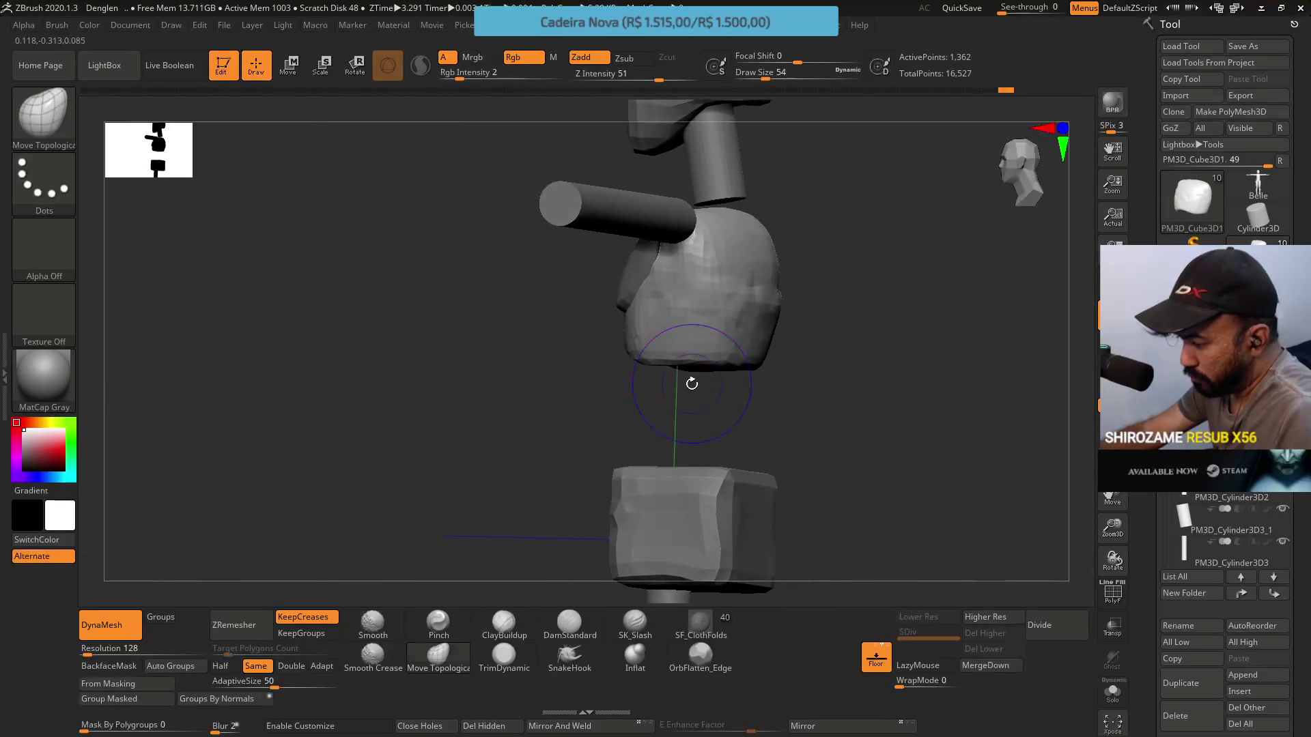
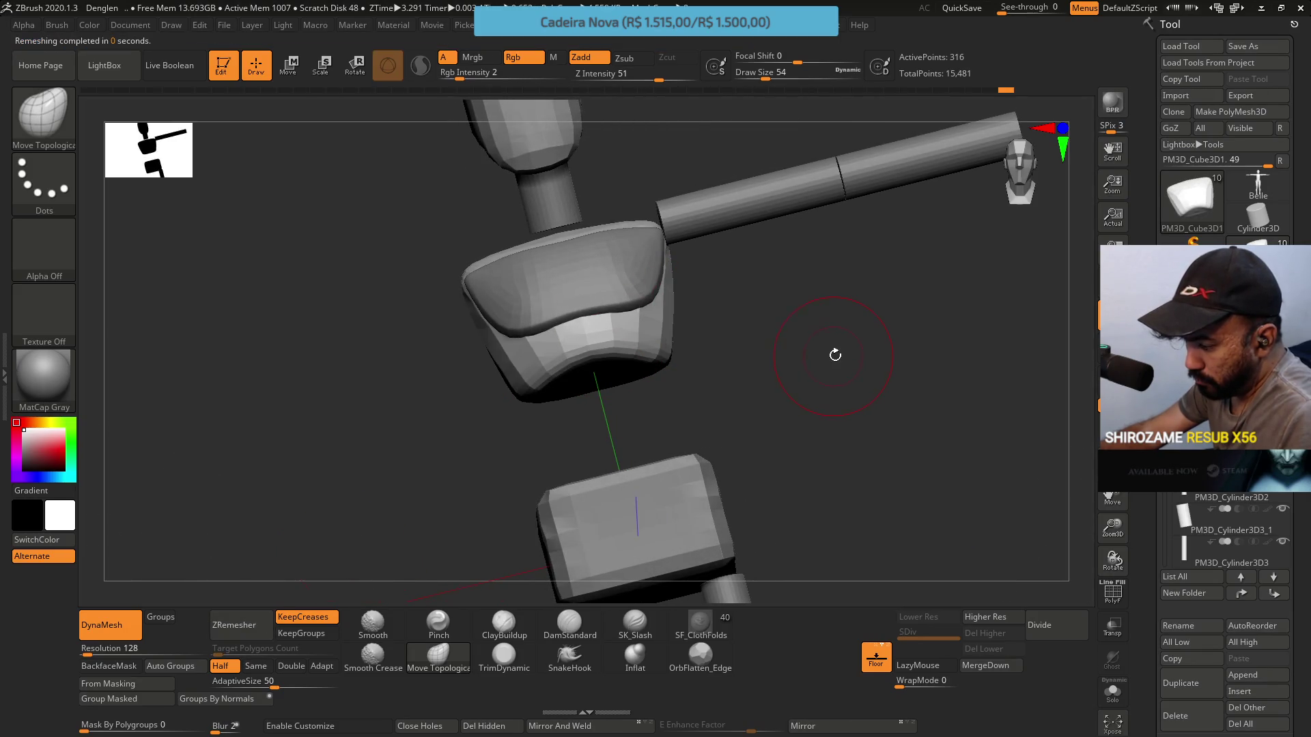
ZRemesh the abdomen block into low-poly quads, undoing and redoing the remesh
{"action": "left_click_drag", "start_coordinate": [834, 354], "coordinate": [756, 391]}
{"action": "key", "text": "ctrl+z"}
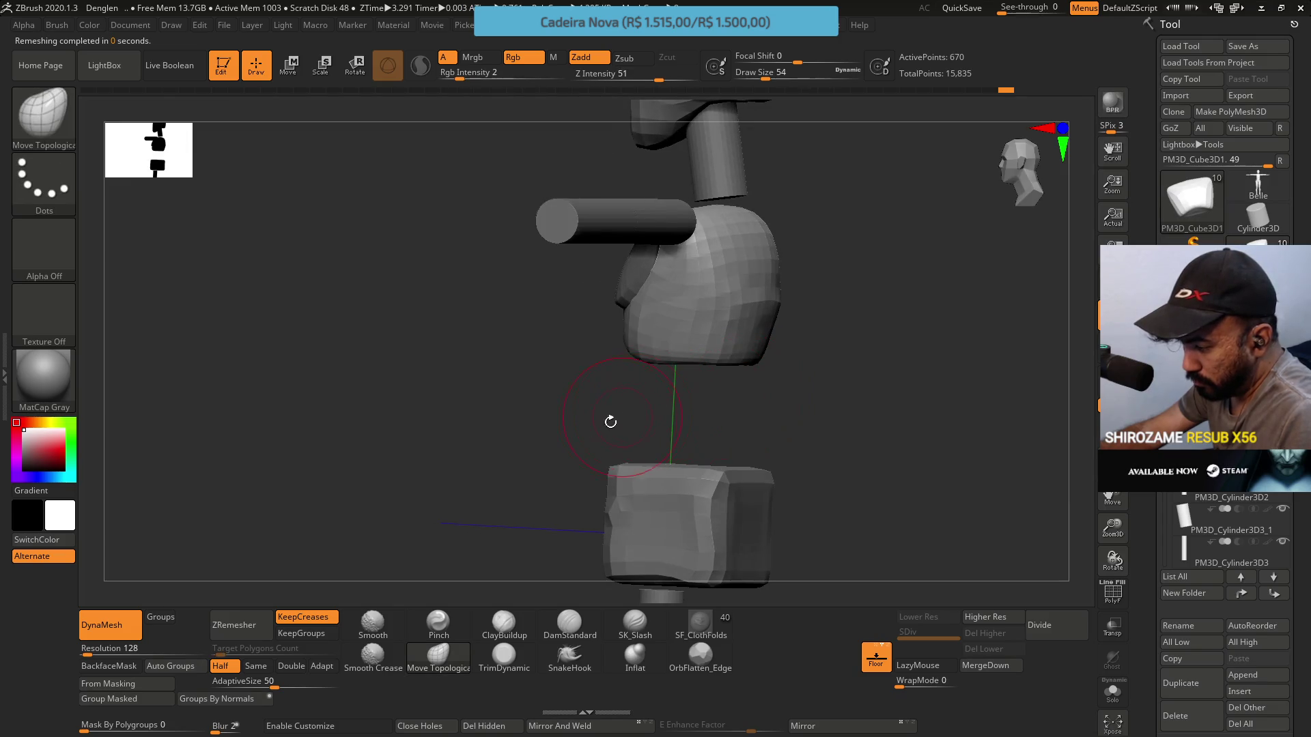
{"action": "left_click", "coordinate": [239, 624]}
{"action": "mouse_move", "coordinate": [798, 433]}
{"action": "left_mouse_down"}
{"action": "mouse_move", "coordinate": [863, 395]}
{"action": "mouse_move", "coordinate": [850, 478]}
{"action": "left_mouse_up"}
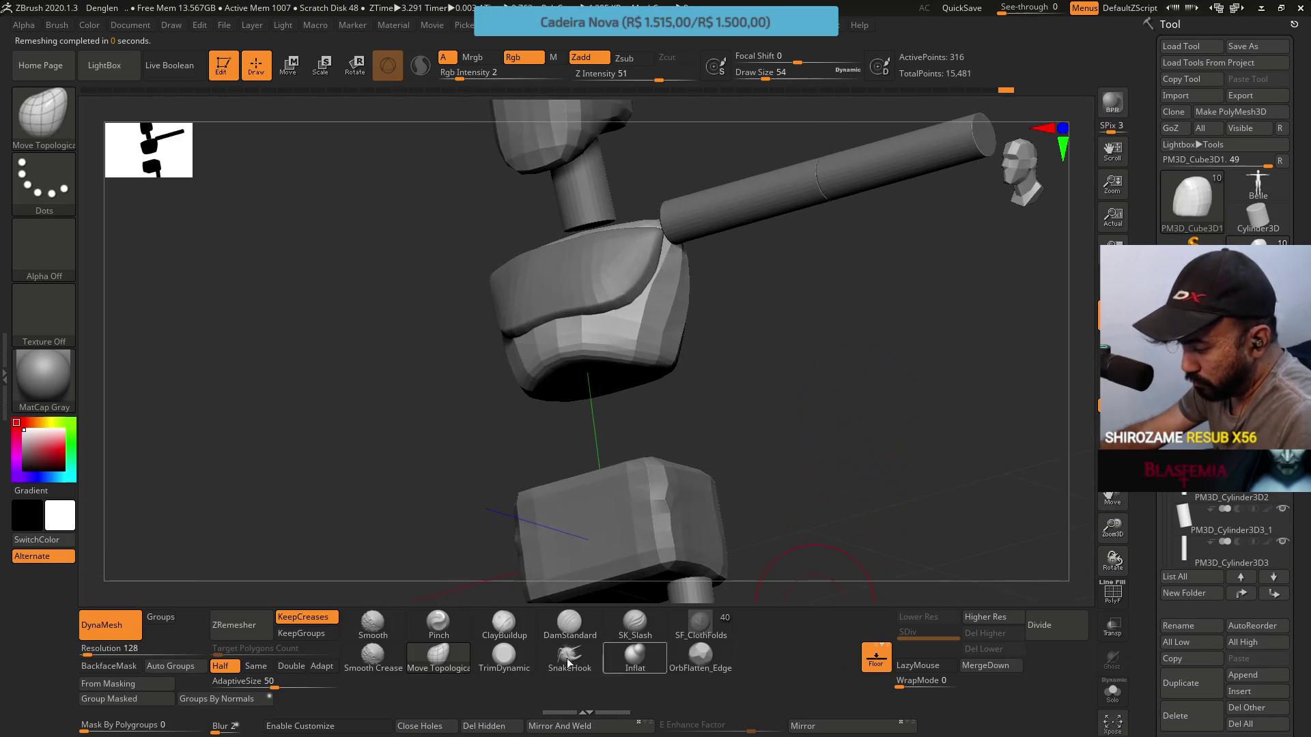
Subdivide the abdomen block once and switch to the reference image in Opera
{"action": "key", "text": "ctrl+d"}
{"action": "mouse_move", "coordinate": [813, 328]}
{"action": "left_mouse_down"}
{"action": "mouse_move", "coordinate": [742, 357]}
{"action": "mouse_move", "coordinate": [822, 337]}
{"action": "mouse_move", "coordinate": [831, 401]}
{"action": "mouse_move", "coordinate": [842, 377]}
{"action": "left_mouse_up"}
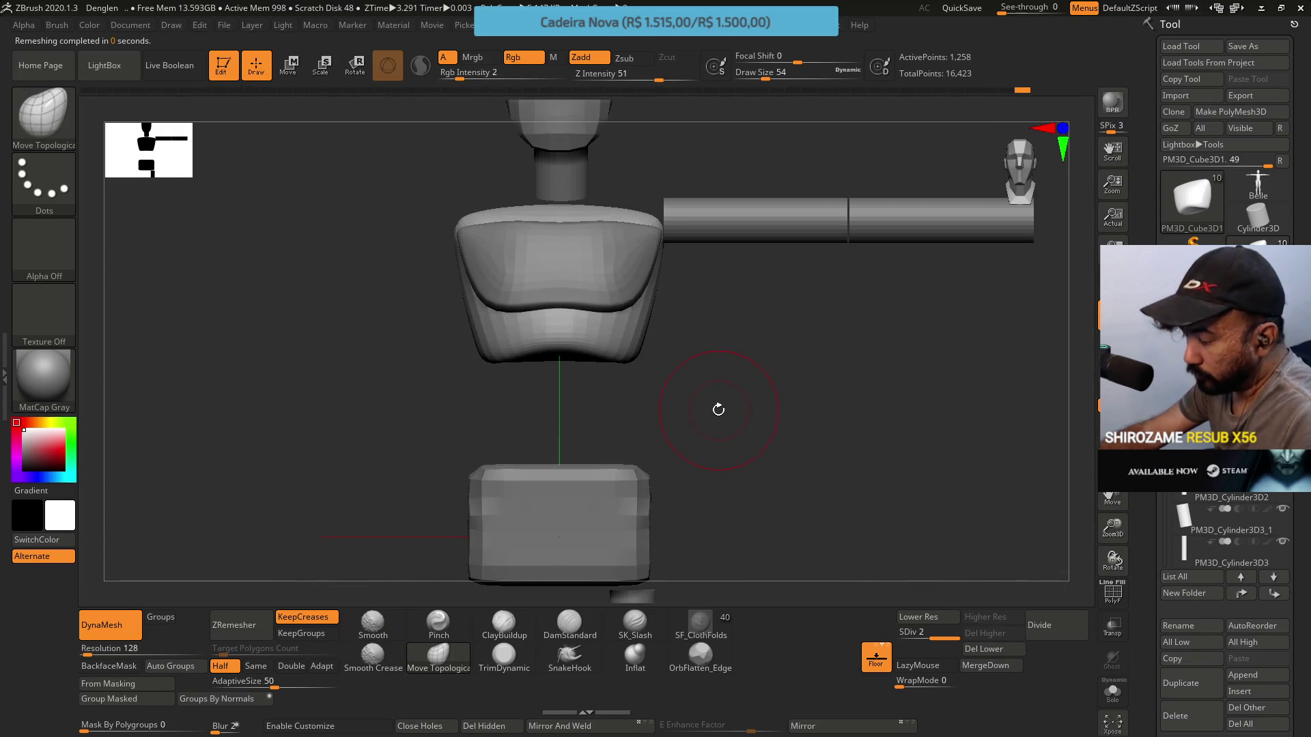
{"action": "key", "text": "alt+Tab"}
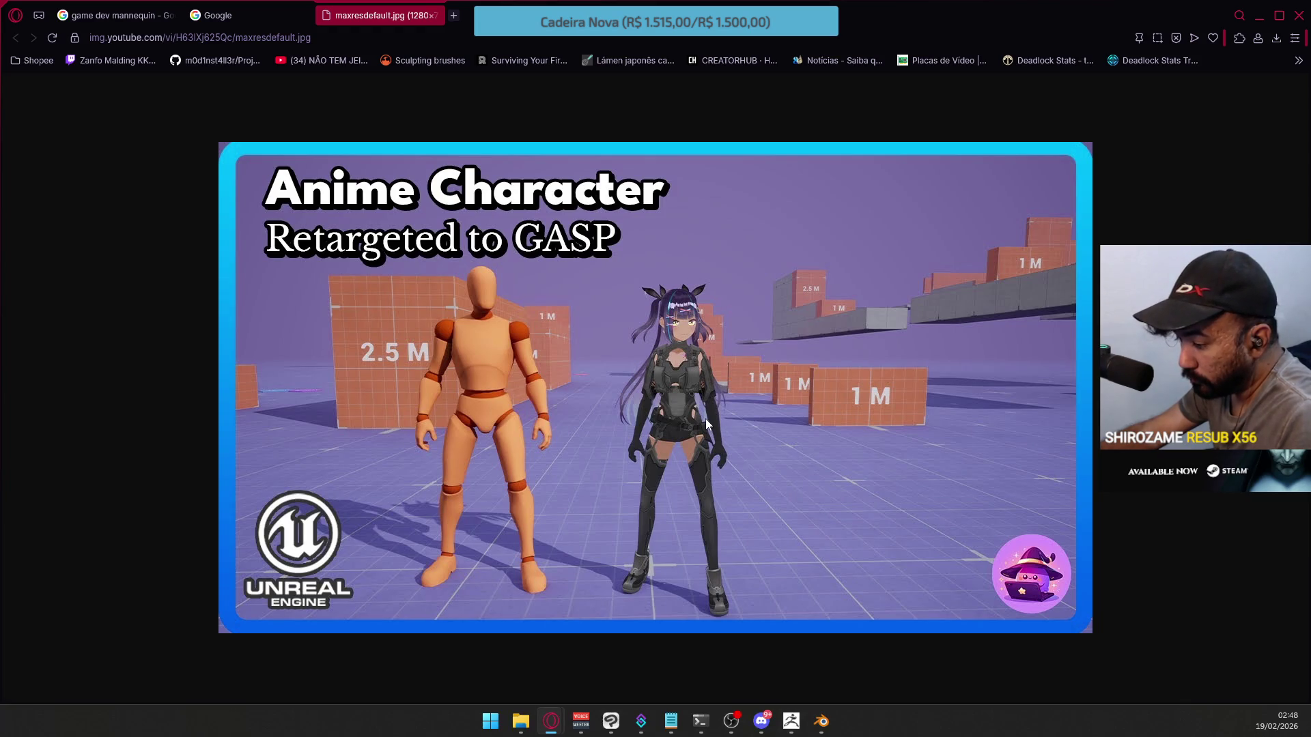
Review the Google image results for 'game dev mannequin', then return to ZBrush
{"action": "key", "text": "alt+Tab"}
{"action": "key", "text": "alt+Tab"}
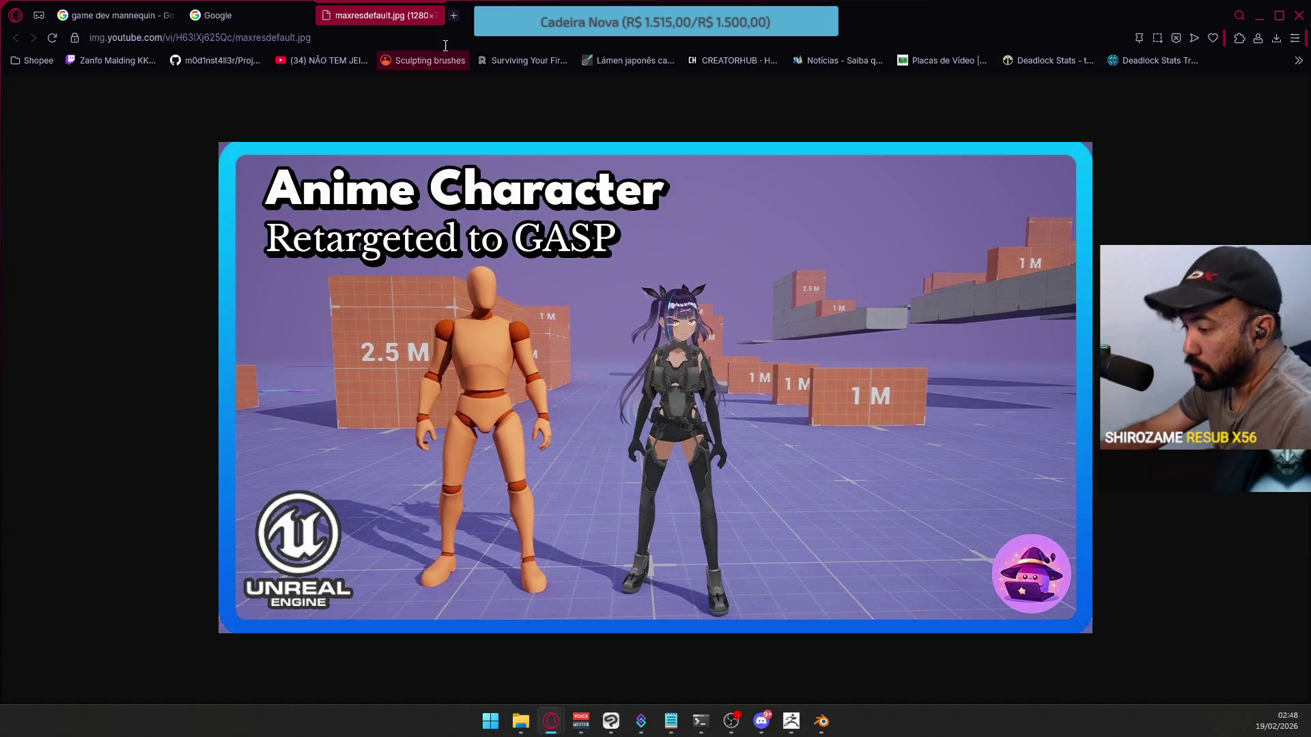
{"action": "left_click", "coordinate": [256, 18]}
{"action": "left_click", "coordinate": [103, 16]}
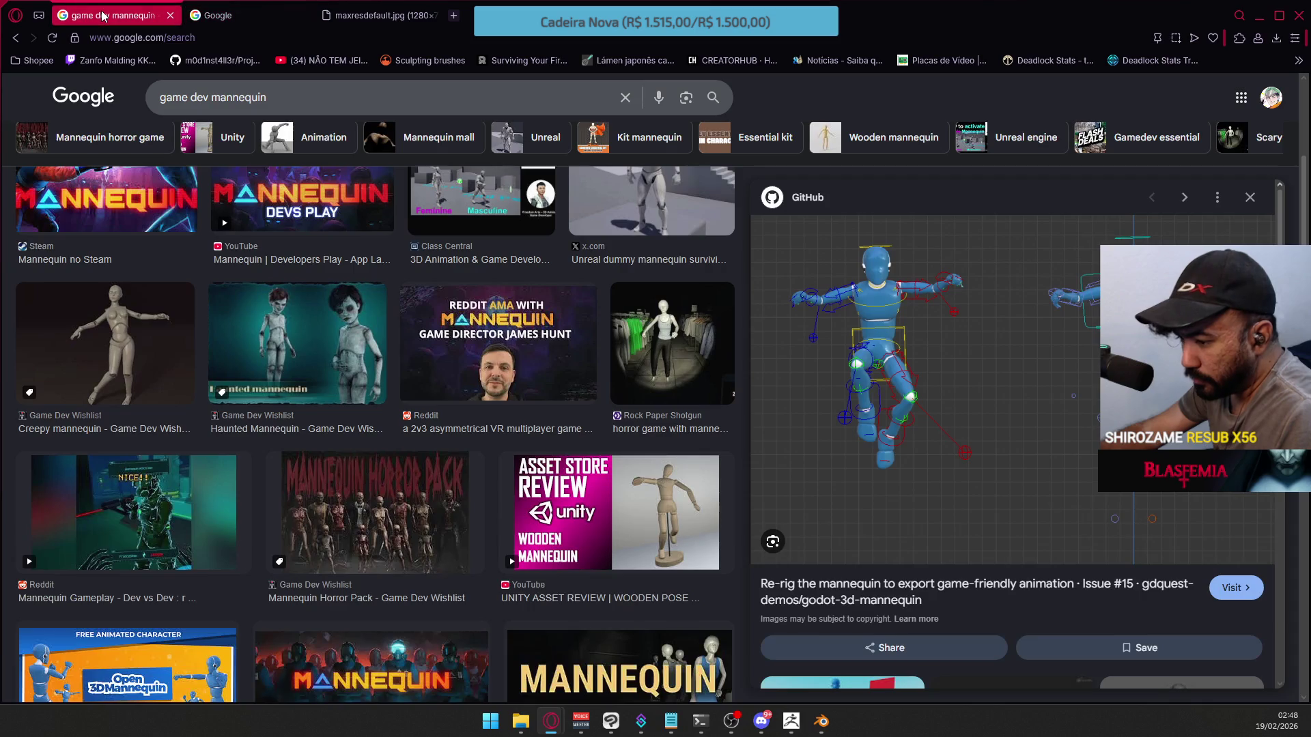
{"action": "key", "text": "alt+Tab"}
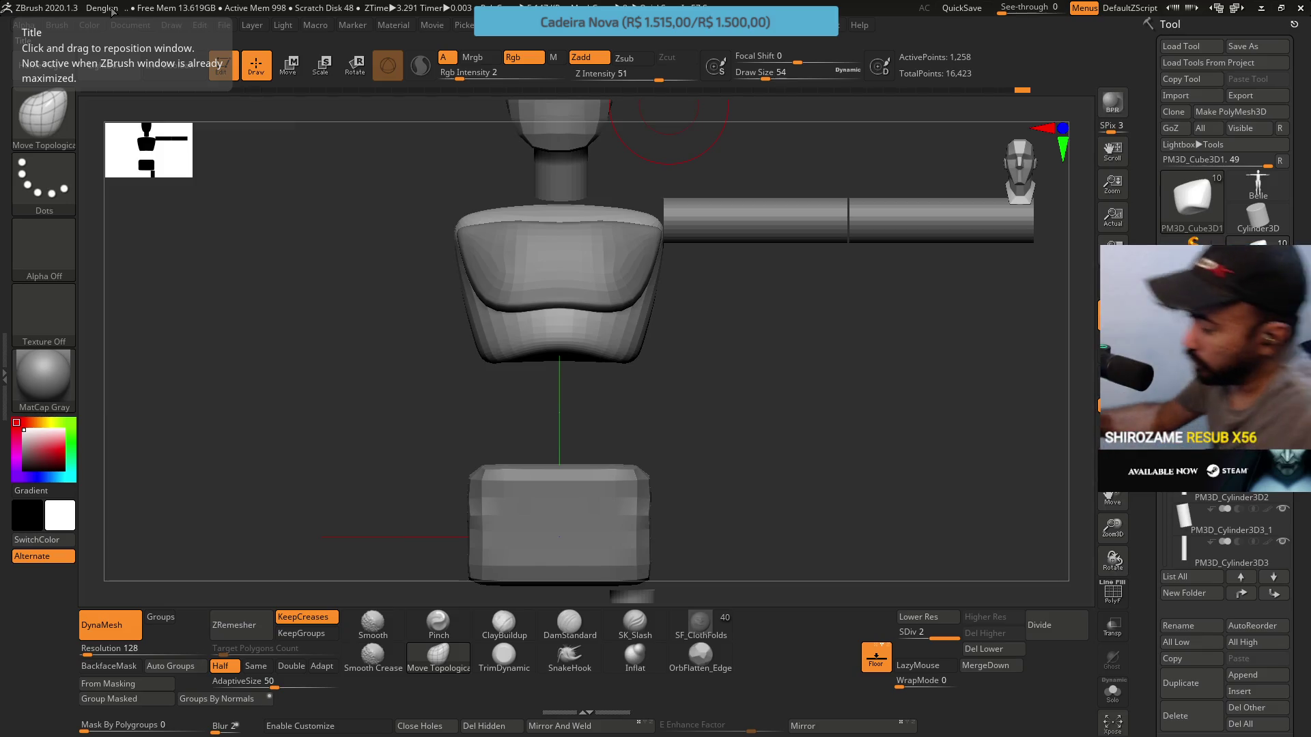
Look over the model and select the chest subtool PM3D_Cube3D2_2 in the viewport
{"action": "mouse_move", "coordinate": [718, 421]}
{"action": "left_mouse_down"}
{"action": "mouse_move", "coordinate": [749, 342]}
{"action": "mouse_move", "coordinate": [614, 266]}
{"action": "mouse_move", "coordinate": [668, 294]}
{"action": "left_mouse_up"}
{"action": "mouse_move", "coordinate": [780, 301]}
{"action": "left_mouse_down"}
{"action": "mouse_move", "coordinate": [772, 320]}
{"action": "mouse_move", "coordinate": [750, 290]}
{"action": "mouse_move", "coordinate": [798, 316]}
{"action": "mouse_move", "coordinate": [678, 234]}
{"action": "mouse_move", "coordinate": [690, 290]}
{"action": "mouse_move", "coordinate": [633, 301]}
{"action": "mouse_move", "coordinate": [679, 371]}
{"action": "mouse_move", "coordinate": [678, 345]}
{"action": "left_mouse_up"}
{"action": "left_click", "coordinate": [755, 398], "text": "alt"}
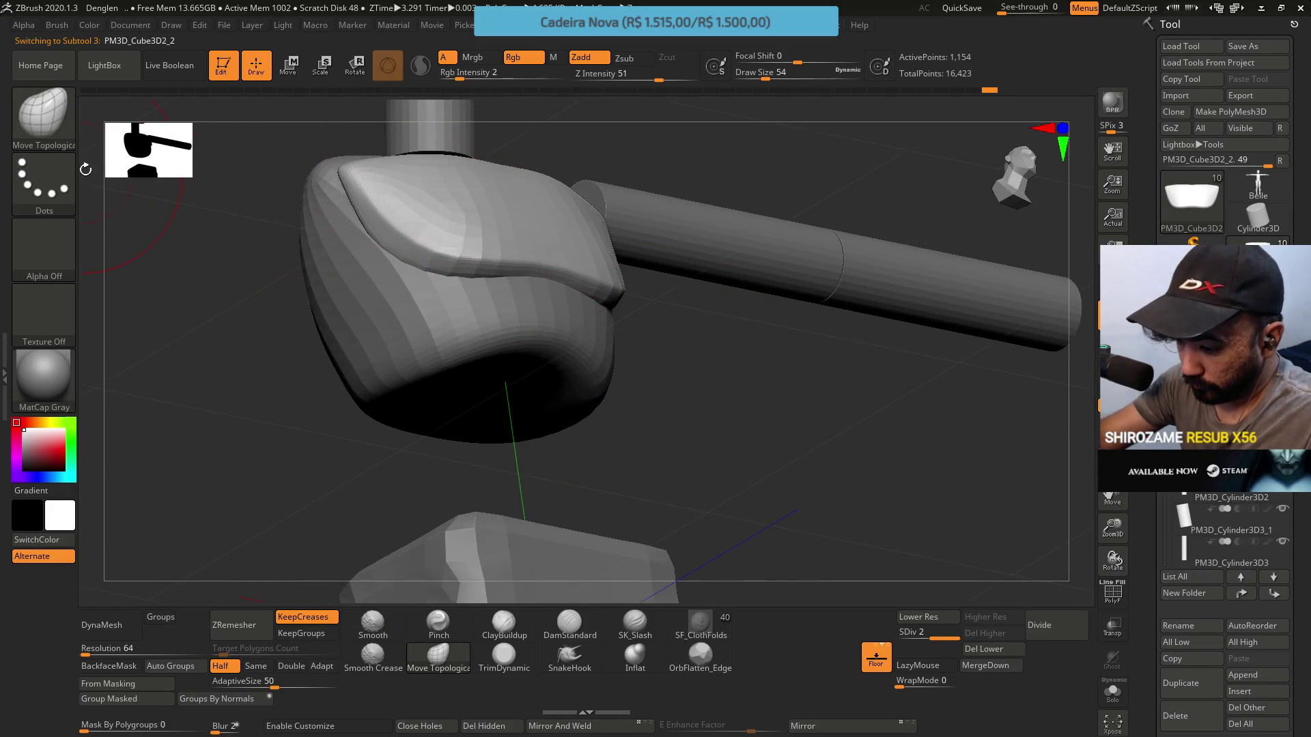
Set MaskLasso as the masking brush from the Quick Pick palette
{"action": "key", "text": "ctrl"}
{"action": "left_click", "coordinate": [56, 132]}
{"action": "left_click", "coordinate": [43, 116]}
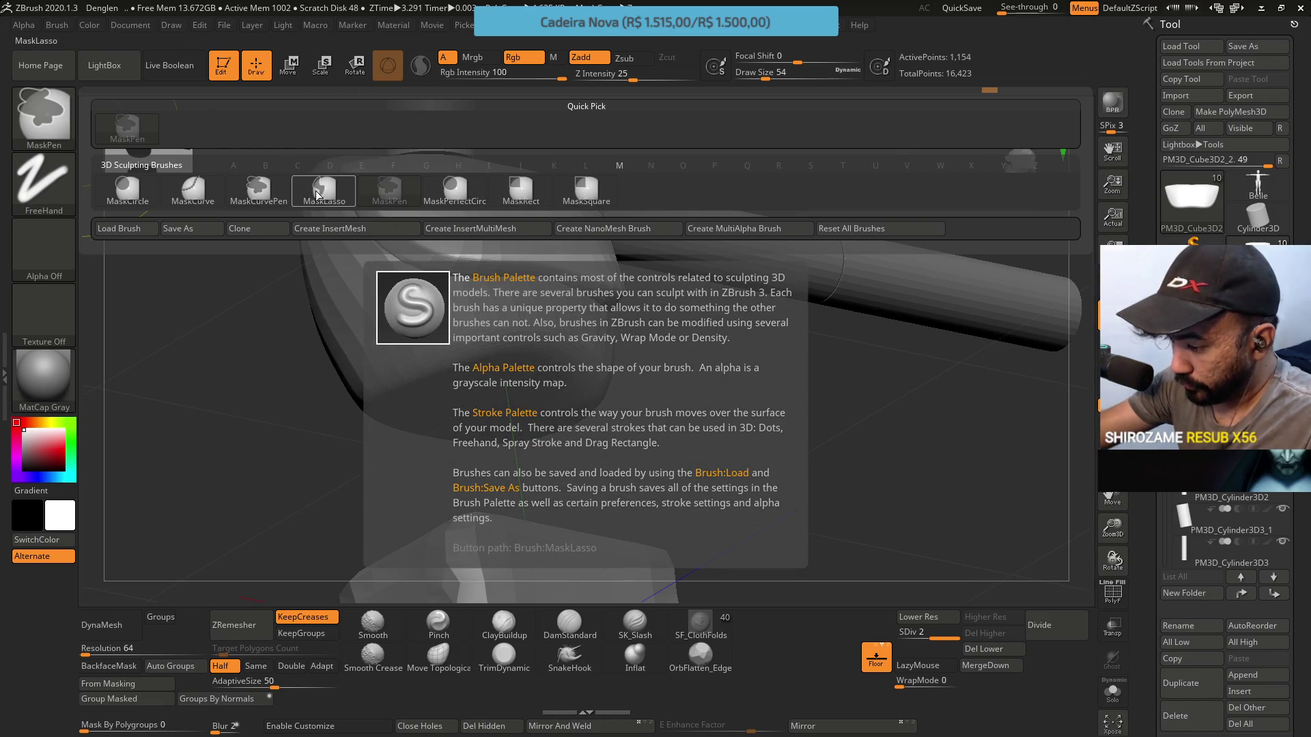
{"action": "key", "text": "t"}
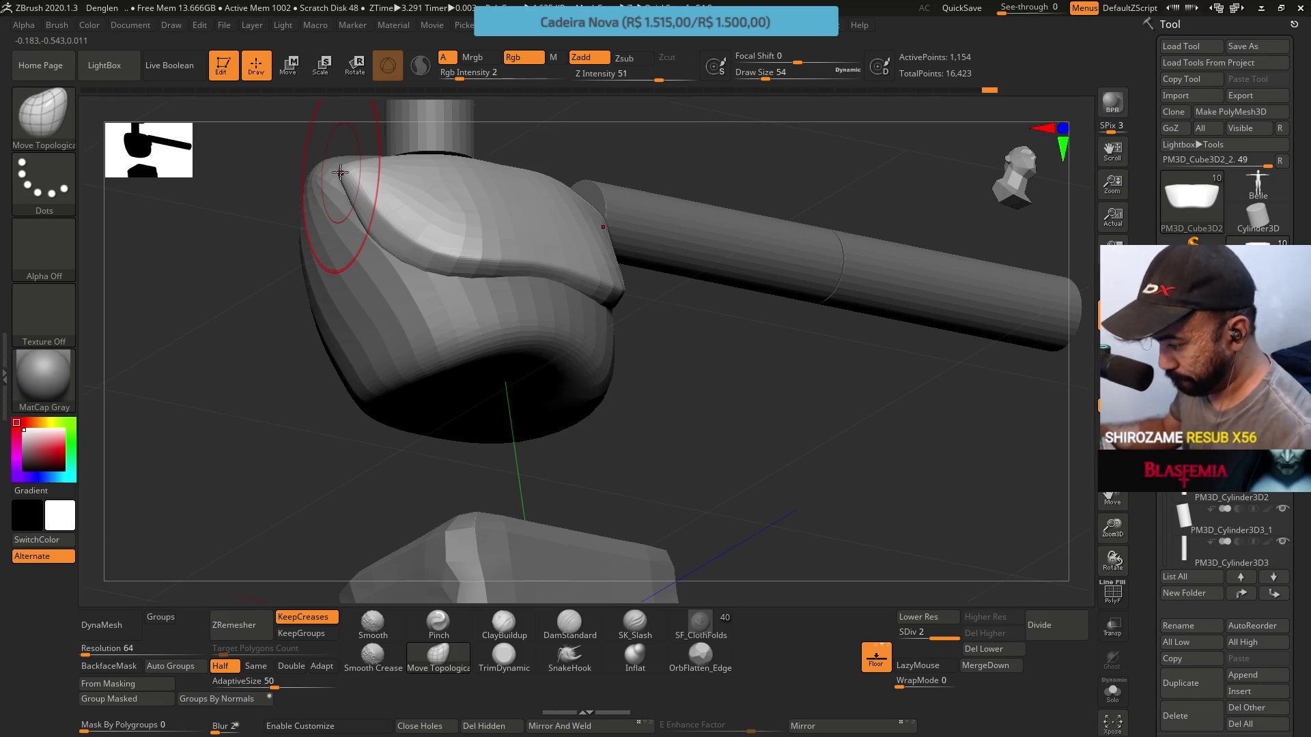
Lasso-mask a band along the chest crease, clear the mask, and smooth across the crease
{"action": "key", "text": "ctrl"}
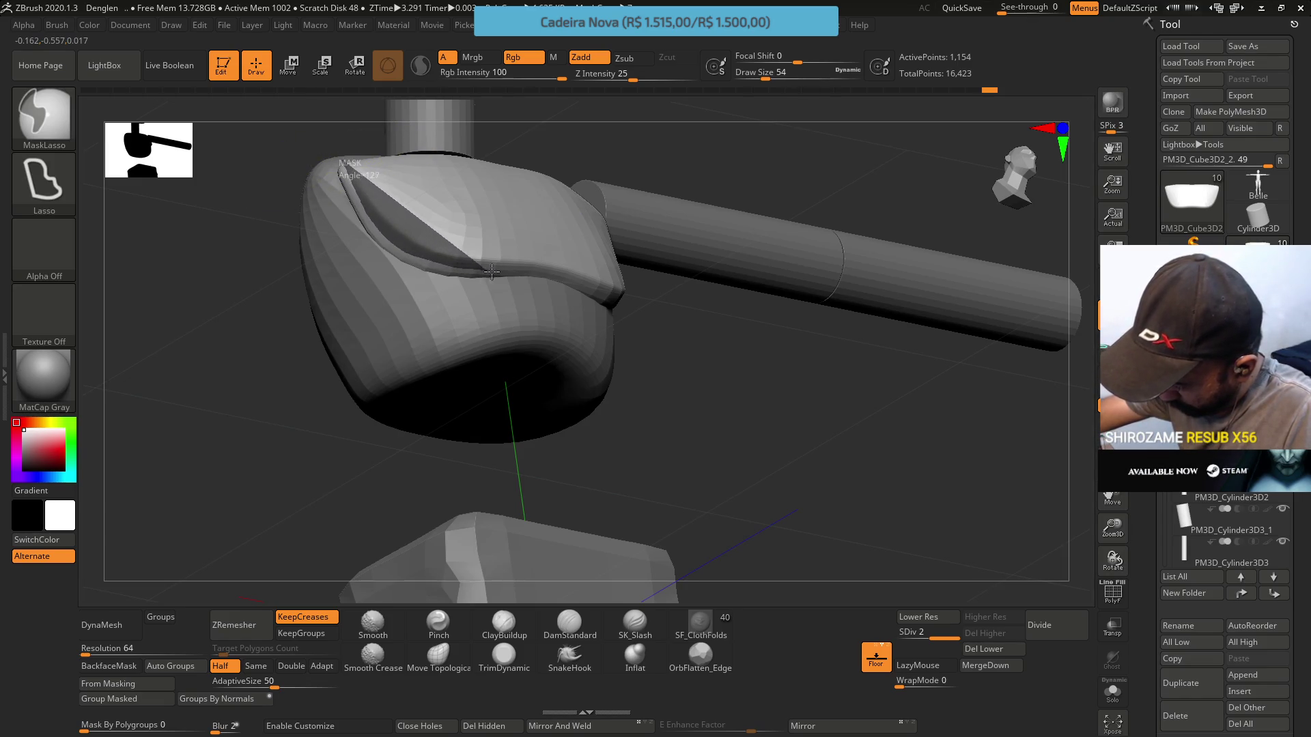
{"action": "mouse_move", "coordinate": [527, 278]}
{"action": "left_mouse_down", "text": "ctrl"}
{"action": "mouse_move", "coordinate": [287, 205]}
{"action": "mouse_move", "coordinate": [300, 171]}
{"action": "left_mouse_up", "text": "ctrl"}
{"action": "mouse_move", "coordinate": [519, 137]}
{"action": "left_mouse_down"}
{"action": "mouse_move", "coordinate": [540, 200]}
{"action": "mouse_move", "coordinate": [535, 170]}
{"action": "mouse_move", "coordinate": [512, 225]}
{"action": "mouse_move", "coordinate": [557, 133]}
{"action": "left_mouse_up"}
{"action": "key", "text": "ctrl"}
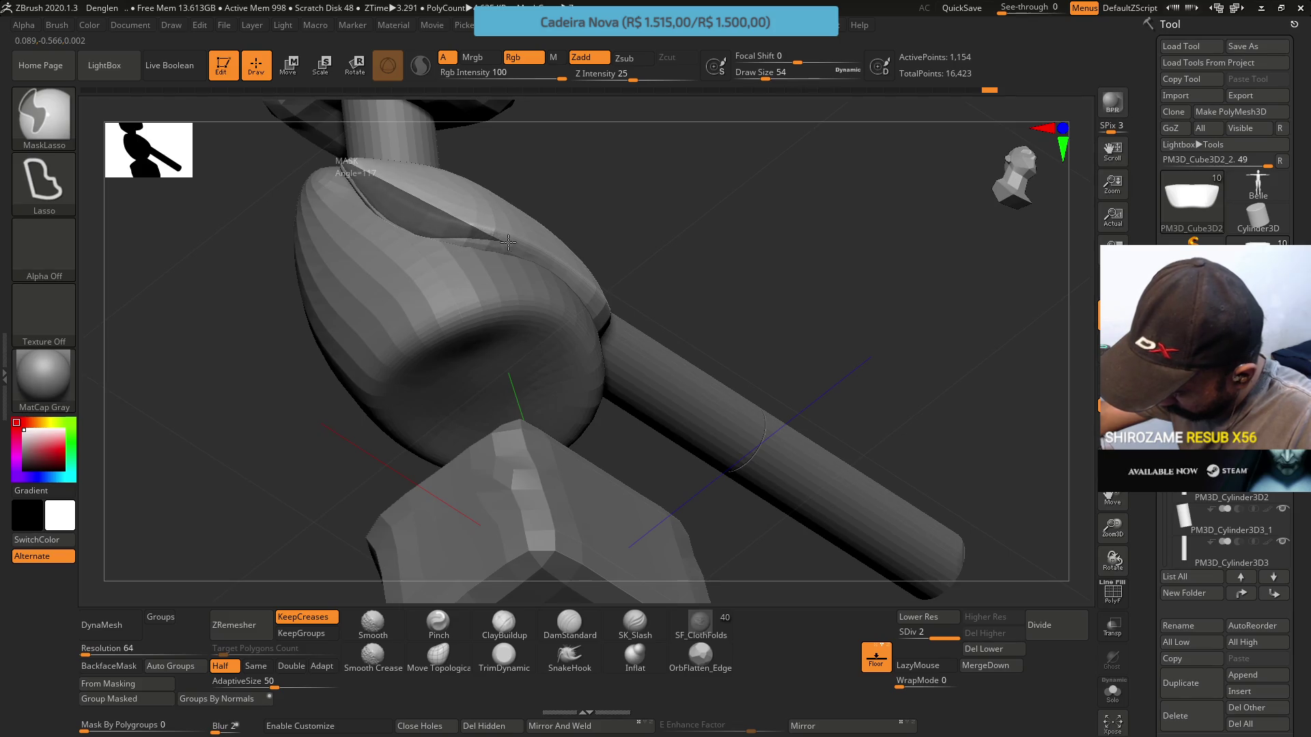
{"action": "left_click_drag", "start_coordinate": [539, 146], "coordinate": [406, 103], "text": "ctrl"}
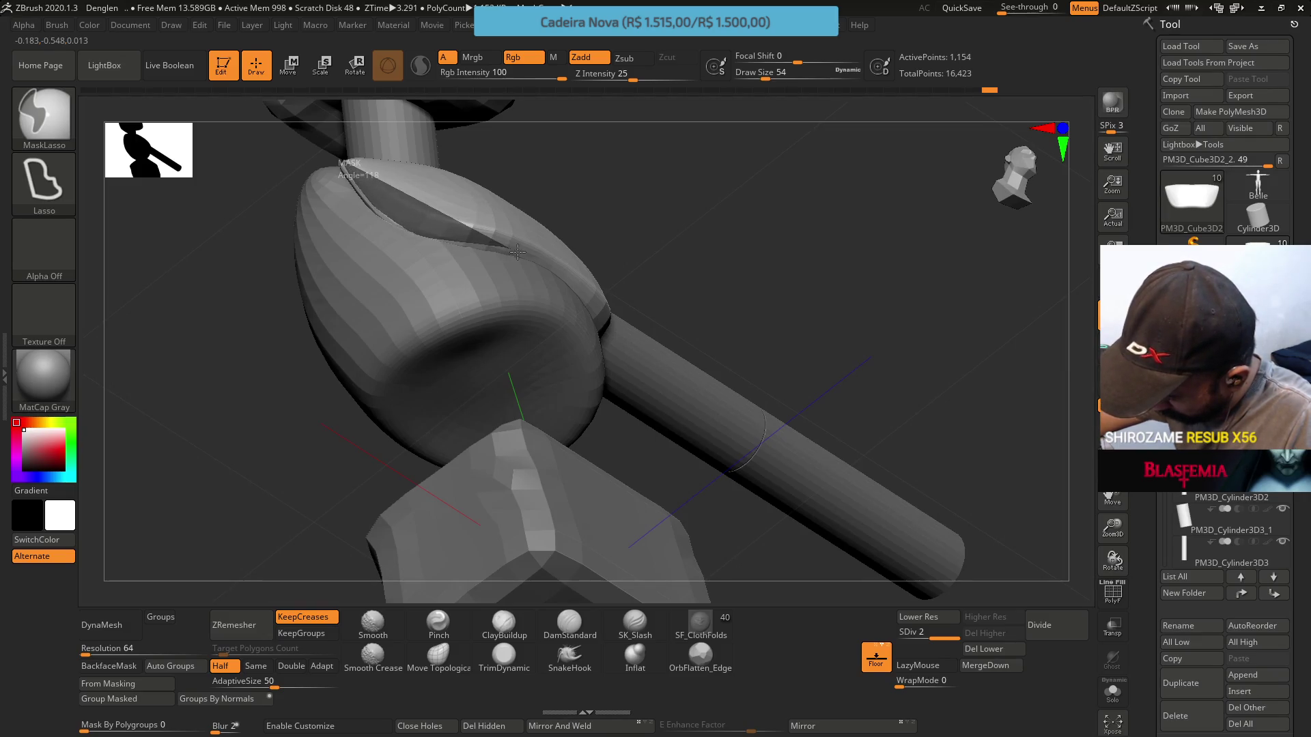
{"action": "mouse_move", "coordinate": [540, 277]}
{"action": "right_mouse_down"}
{"action": "mouse_move", "coordinate": [508, 229]}
{"action": "mouse_move", "coordinate": [459, 246]}
{"action": "mouse_move", "coordinate": [541, 292]}
{"action": "mouse_move", "coordinate": [589, 201]}
{"action": "mouse_move", "coordinate": [516, 253]}
{"action": "right_mouse_up"}
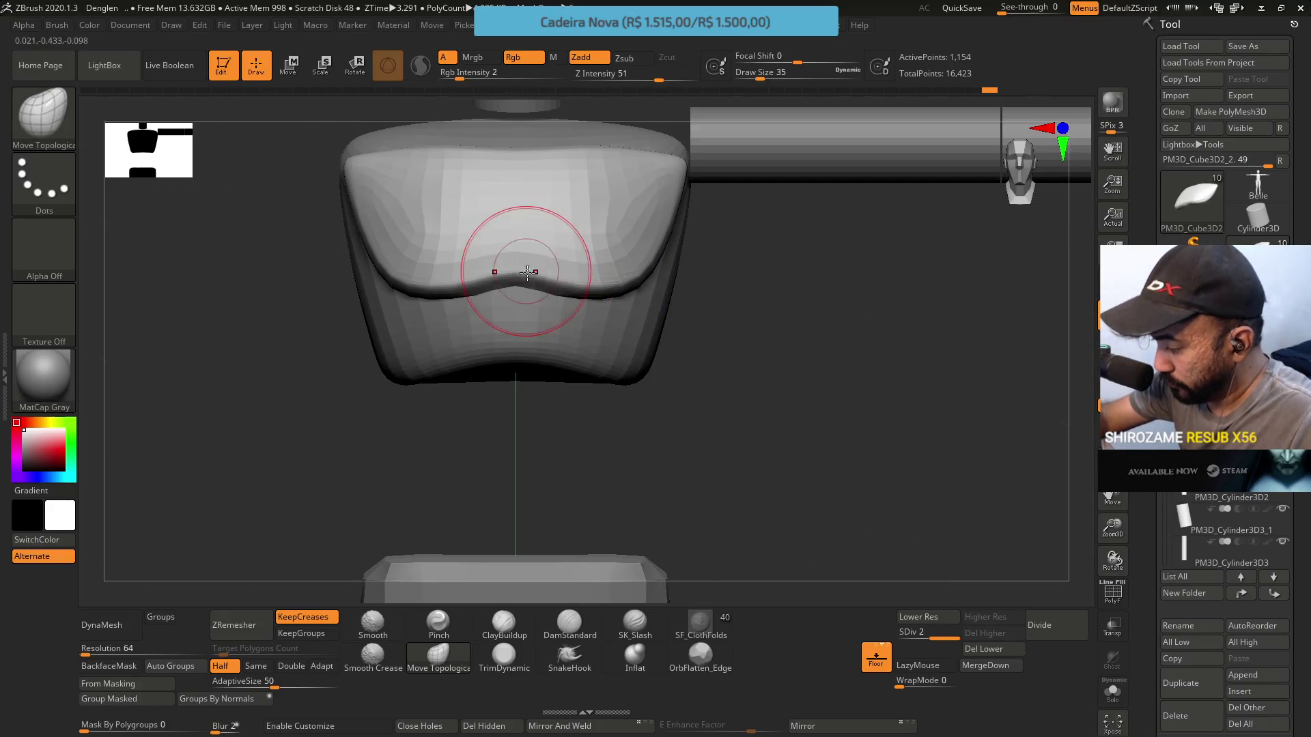
Inspect the chest from three-quarter and front views, then solo it with all other parts hidden
{"action": "right_click_drag", "start_coordinate": [541, 301], "coordinate": [556, 301]}
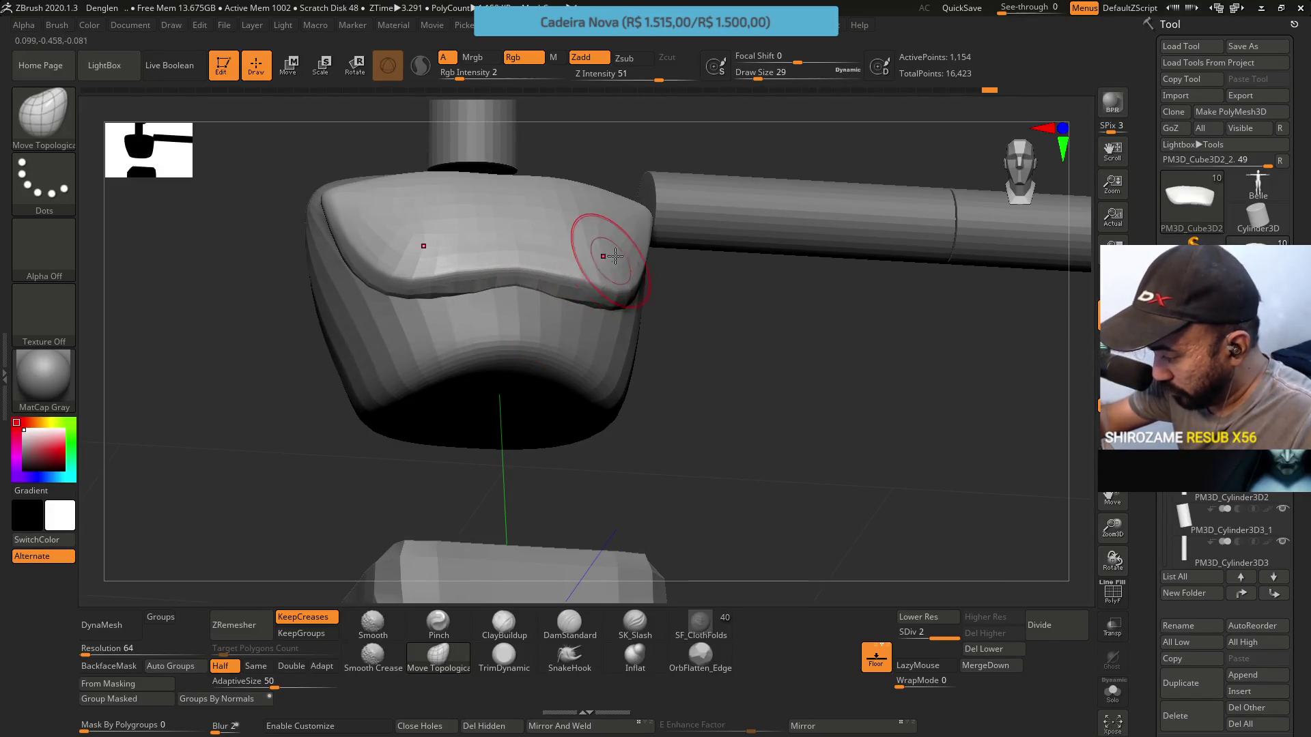
{"action": "right_click_drag", "start_coordinate": [615, 256], "coordinate": [594, 267], "text": "shift"}
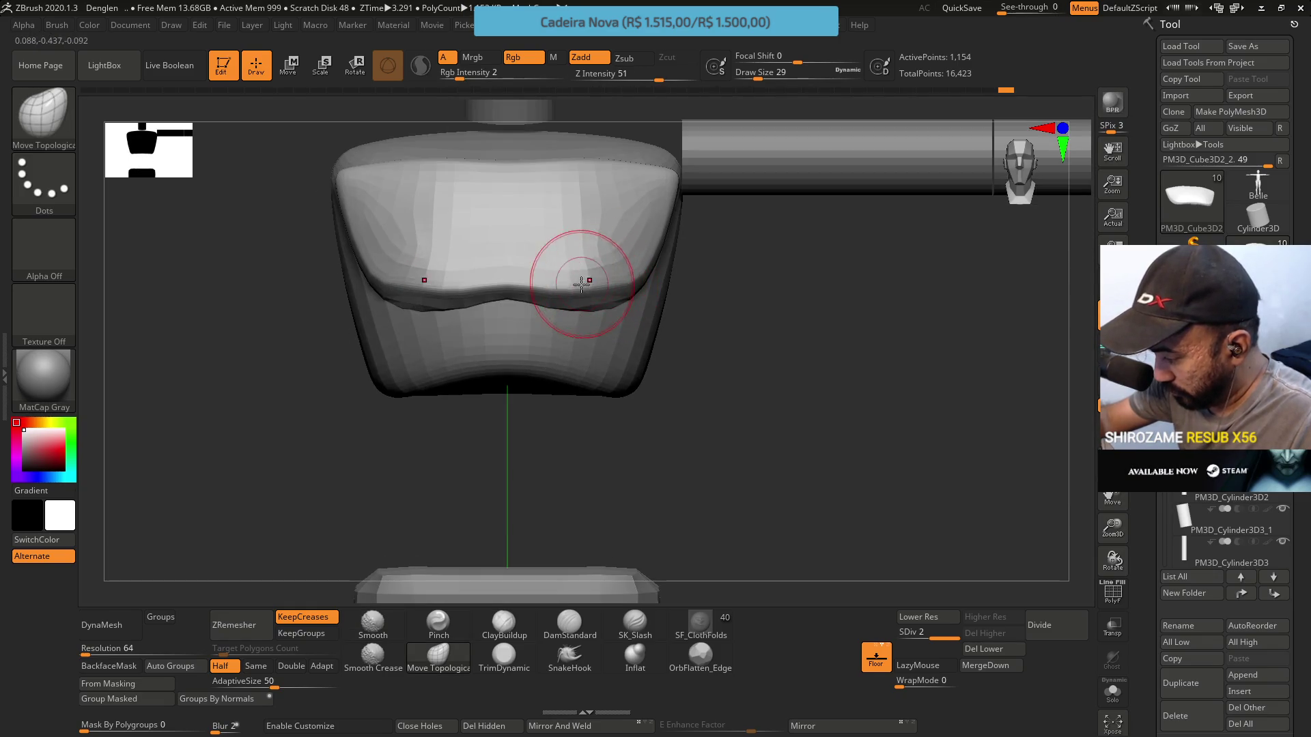
{"action": "mouse_move", "coordinate": [497, 293]}
{"action": "right_mouse_down", "text": "shift"}
{"action": "mouse_move", "coordinate": [635, 261]}
{"action": "mouse_move", "coordinate": [646, 199]}
{"action": "mouse_move", "coordinate": [623, 249]}
{"action": "right_mouse_up", "text": "shift"}
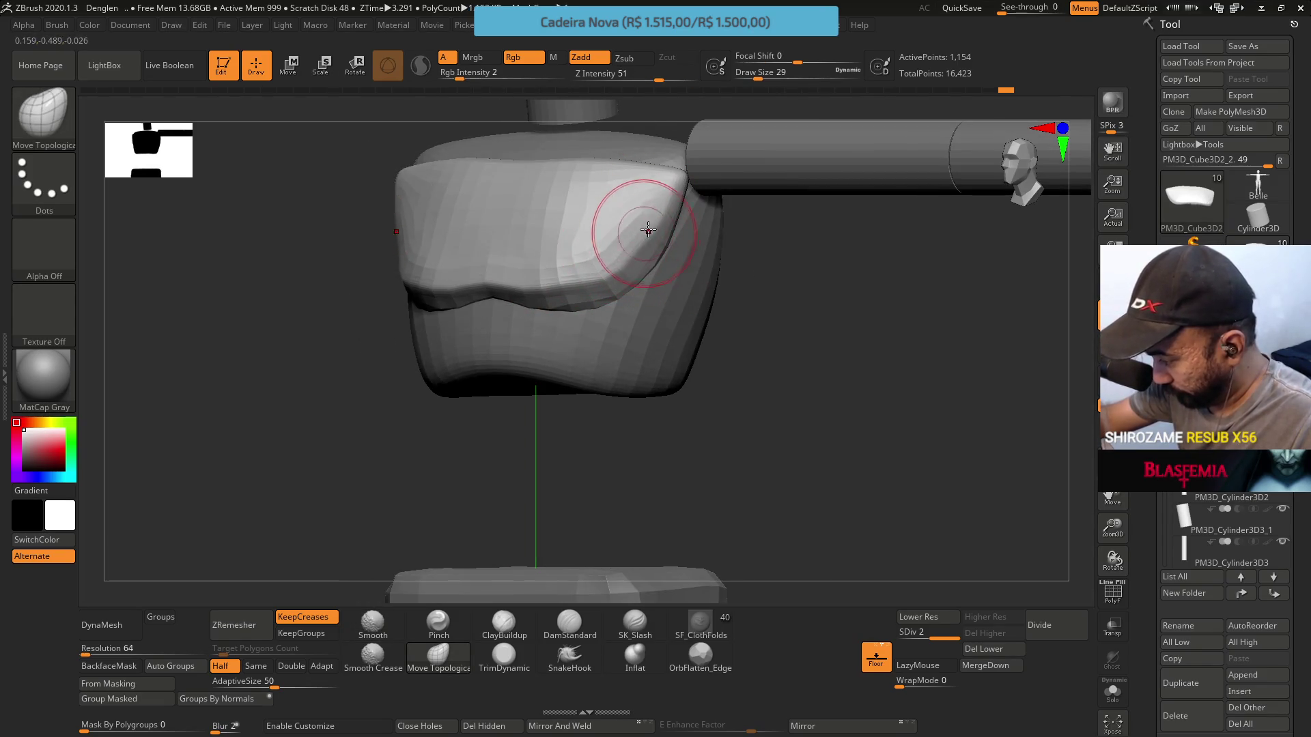
{"action": "right_click_drag", "start_coordinate": [649, 188], "coordinate": [608, 210], "text": "shift"}
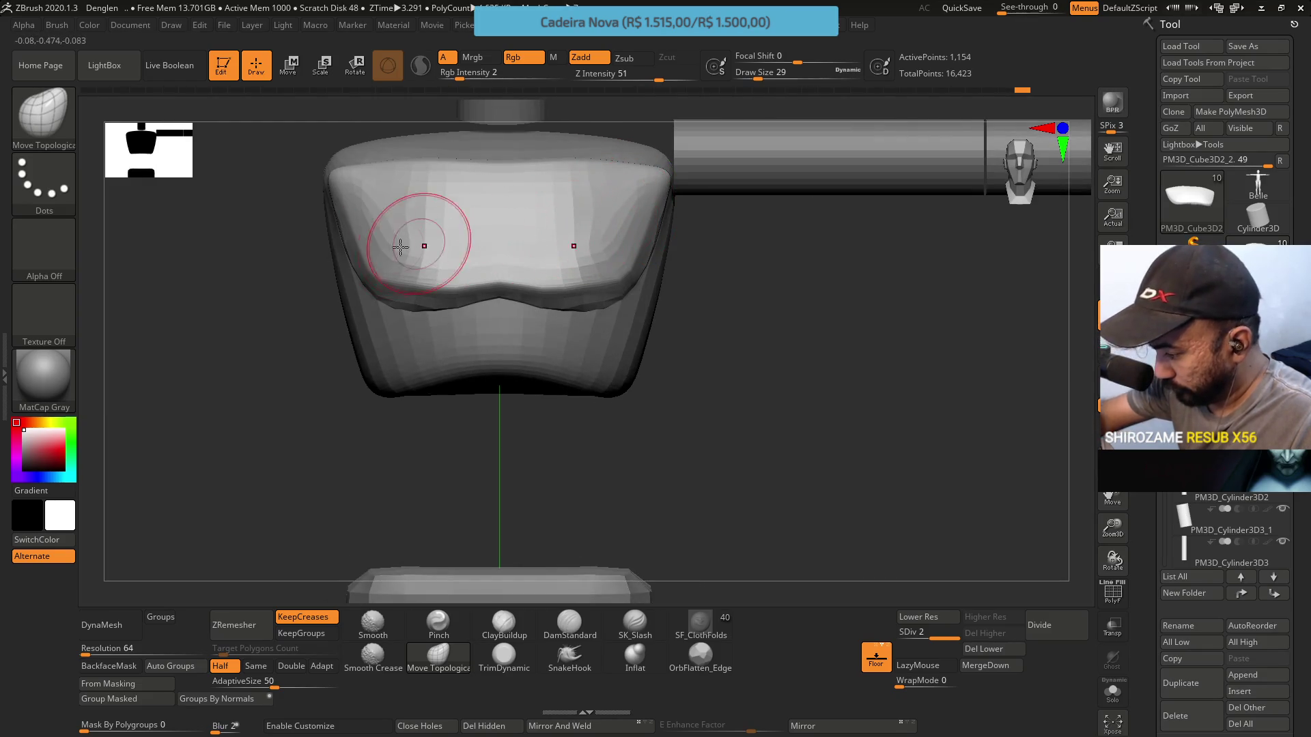
{"action": "mouse_move", "coordinate": [425, 298]}
{"action": "right_mouse_down"}
{"action": "mouse_move", "coordinate": [477, 259]}
{"action": "mouse_move", "coordinate": [427, 253]}
{"action": "right_mouse_up"}
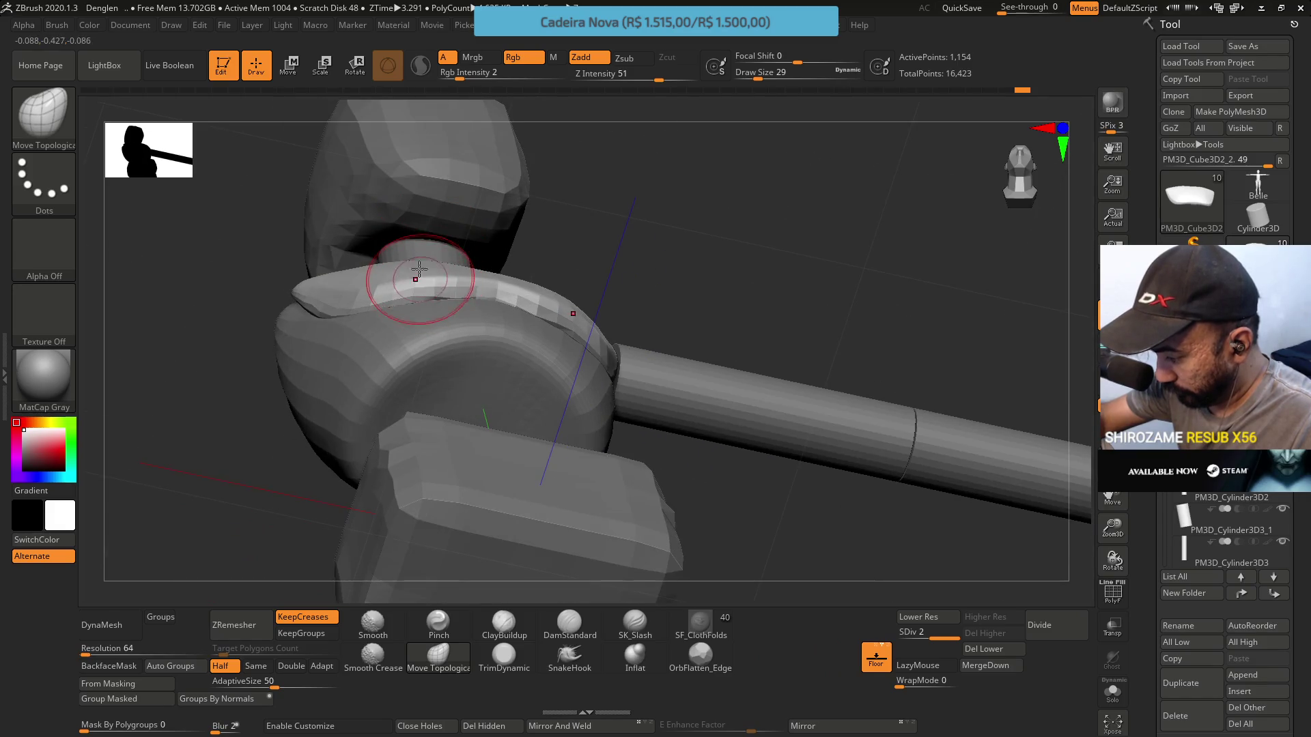
{"action": "mouse_move", "coordinate": [722, 278]}
{"action": "right_mouse_down"}
{"action": "mouse_move", "coordinate": [636, 261]}
{"action": "mouse_move", "coordinate": [556, 214]}
{"action": "mouse_move", "coordinate": [527, 255]}
{"action": "mouse_move", "coordinate": [569, 382]}
{"action": "mouse_move", "coordinate": [551, 392]}
{"action": "right_mouse_up"}
{"action": "left_click", "coordinate": [636, 261], "text": "ctrl+shift"}
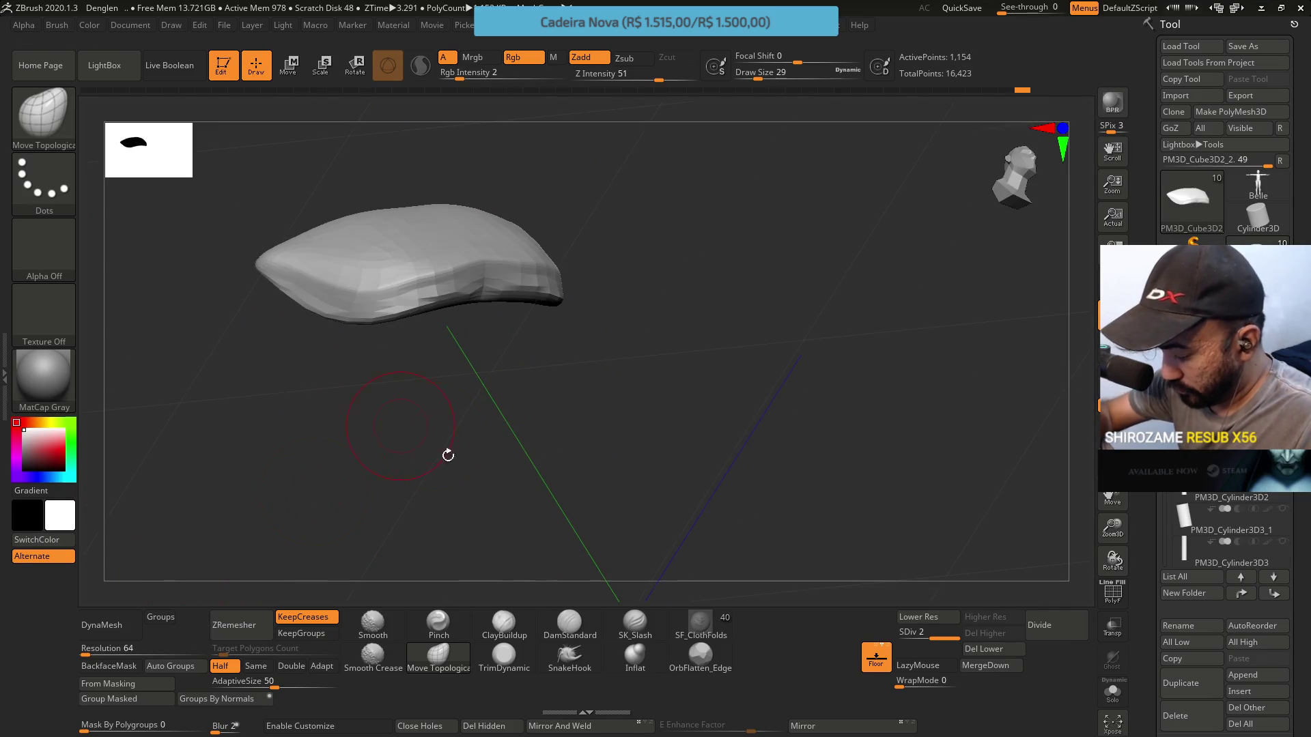
Select the TrimDynamic brush and orbit around the chest piece
{"action": "left_click", "coordinate": [504, 655]}
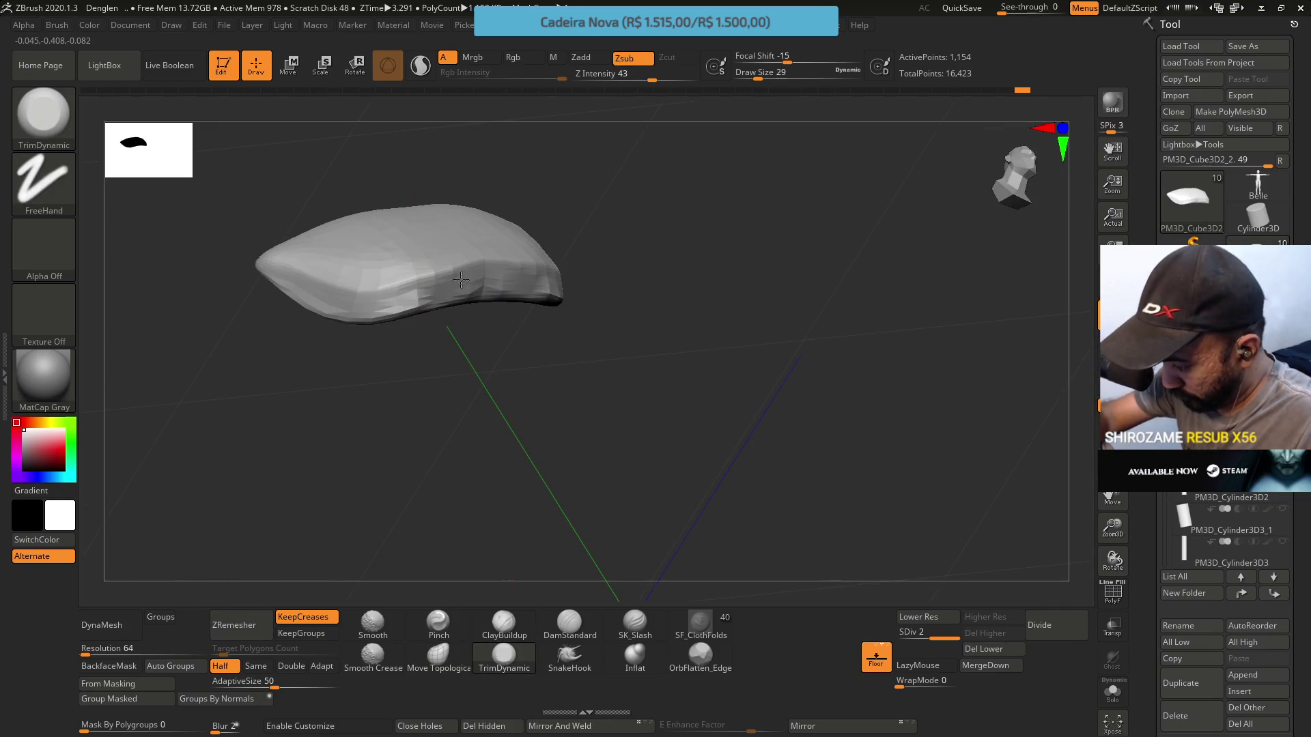
{"action": "right_click_drag", "start_coordinate": [454, 278], "coordinate": [463, 162]}
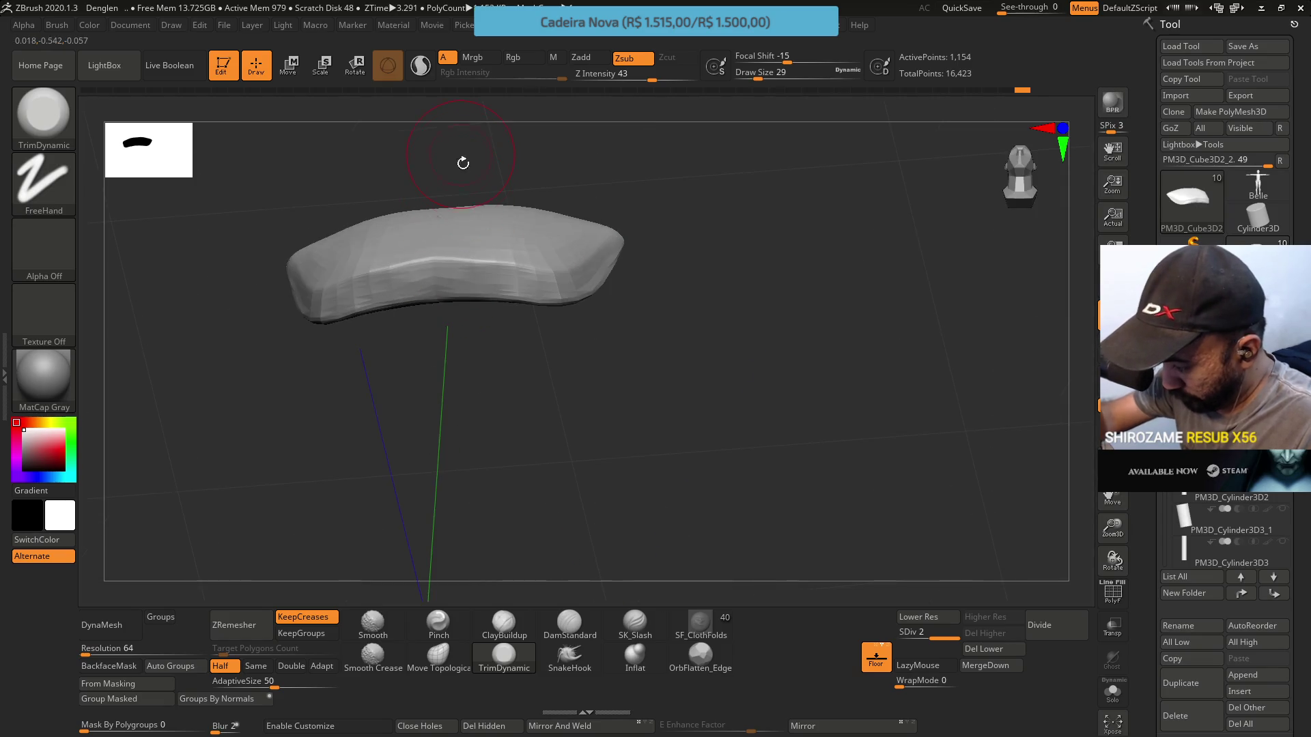
{"action": "right_click_drag", "start_coordinate": [512, 286], "coordinate": [572, 234]}
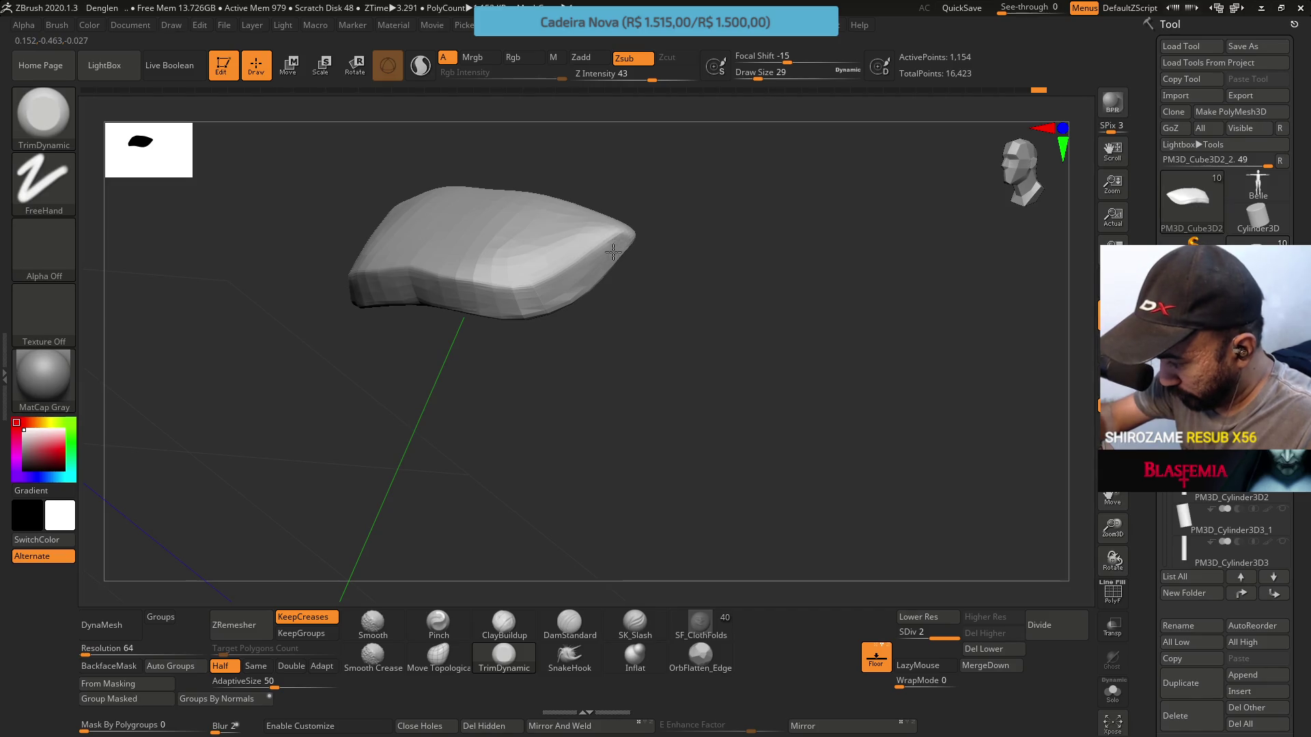
Drop the chest to SDiv 1, delete higher levels, and divide it once again
{"action": "left_click_drag", "start_coordinate": [948, 636], "coordinate": [840, 613]}
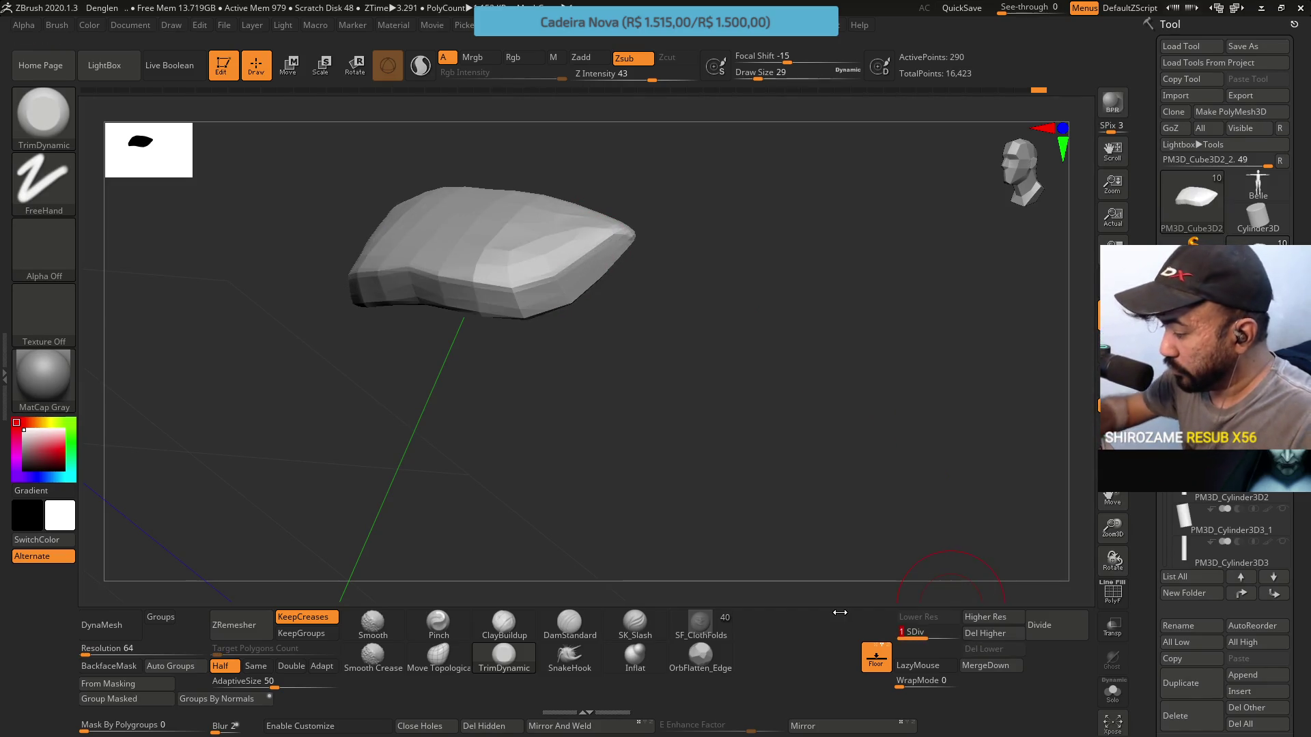
{"action": "right_click_drag", "start_coordinate": [698, 357], "coordinate": [701, 341]}
{"action": "left_click", "coordinate": [1005, 640]}
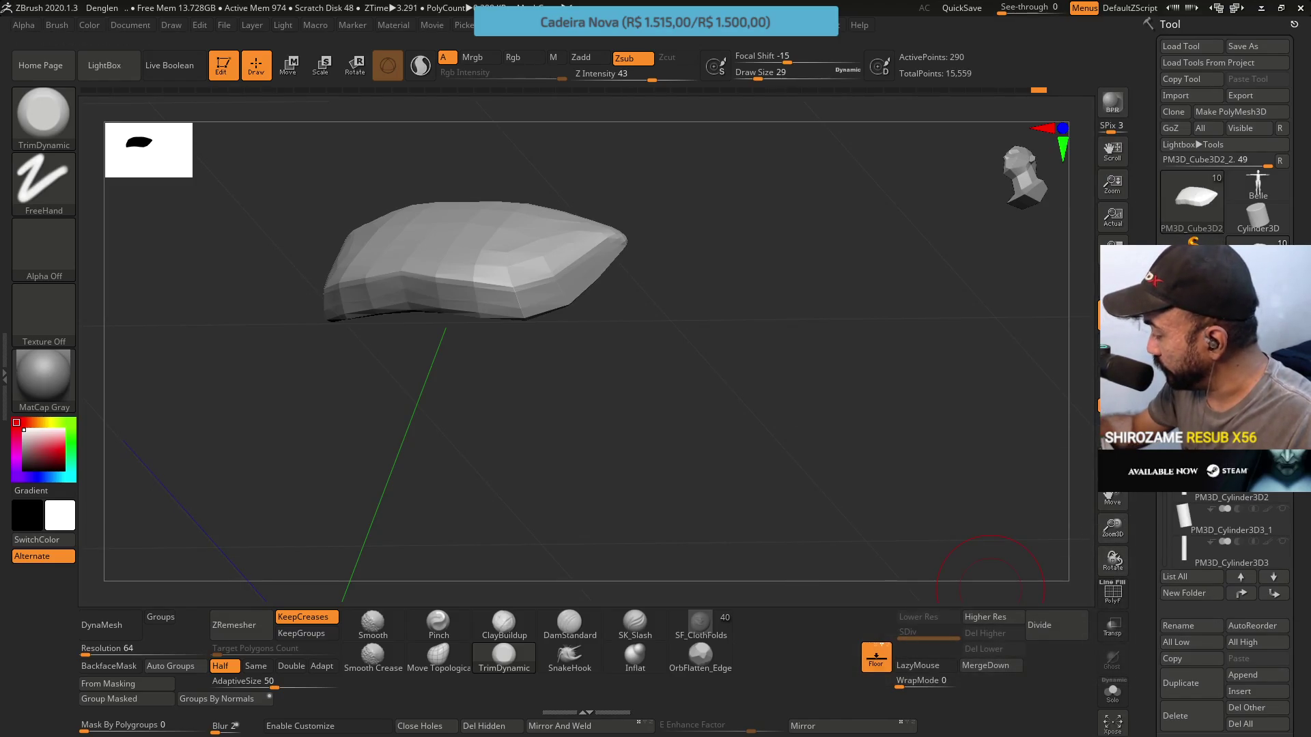
{"action": "scroll", "coordinate": [1304, 220], "scroll_direction": "down", "scroll_amount": 10}
{"action": "mouse_move", "coordinate": [666, 283]}
{"action": "right_mouse_down"}
{"action": "mouse_move", "coordinate": [684, 339]}
{"action": "mouse_move", "coordinate": [664, 389]}
{"action": "mouse_move", "coordinate": [671, 335]}
{"action": "mouse_move", "coordinate": [612, 275]}
{"action": "right_mouse_up"}
{"action": "left_click", "coordinate": [1034, 623]}
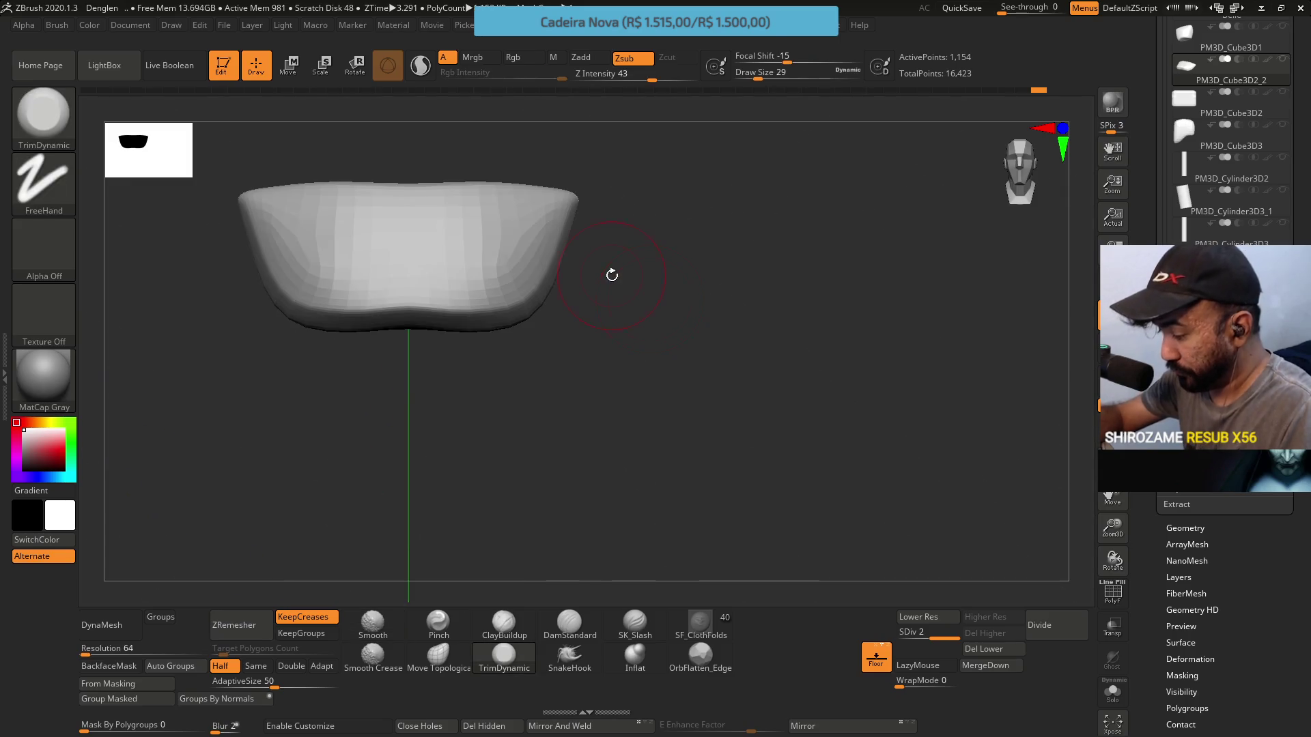
Switch to the Move Topological brush and set its draw size to 44
{"action": "left_click", "coordinate": [439, 657]}
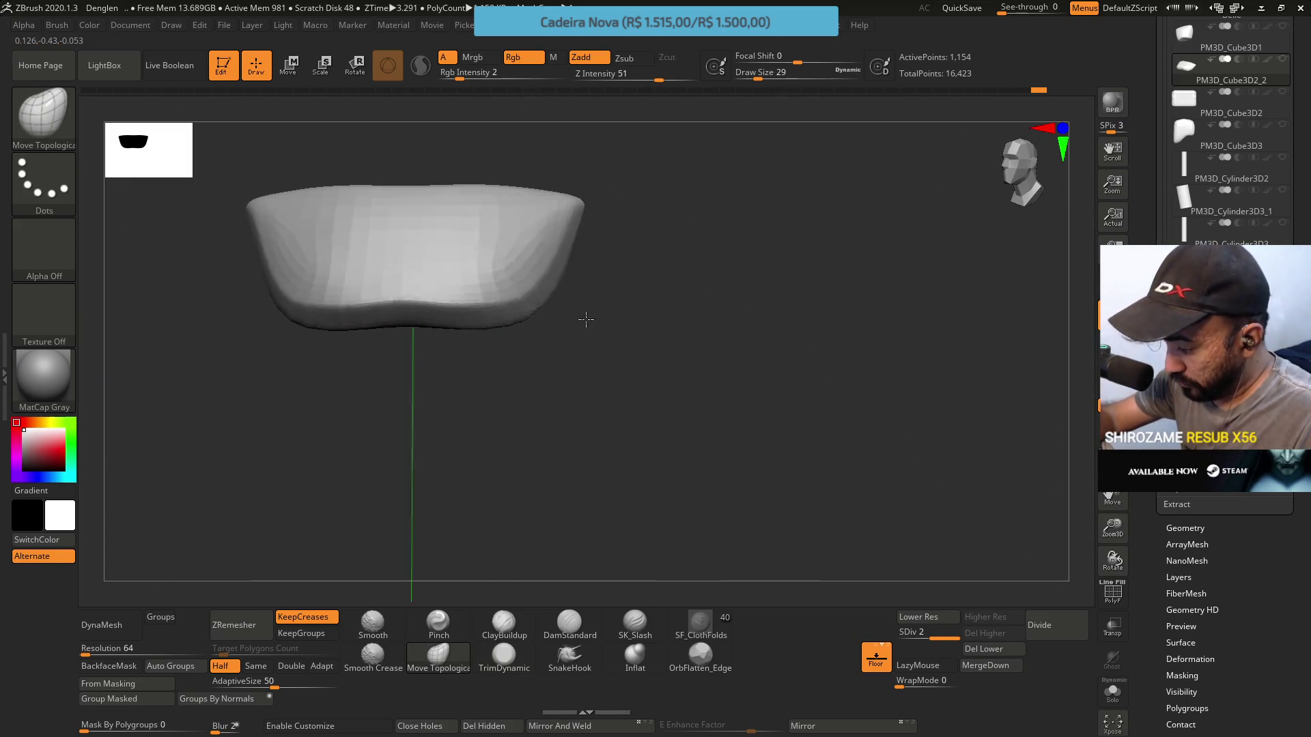
{"action": "key", "text": "s"}
{"action": "left_click_drag", "start_coordinate": [435, 358], "coordinate": [455, 351]}
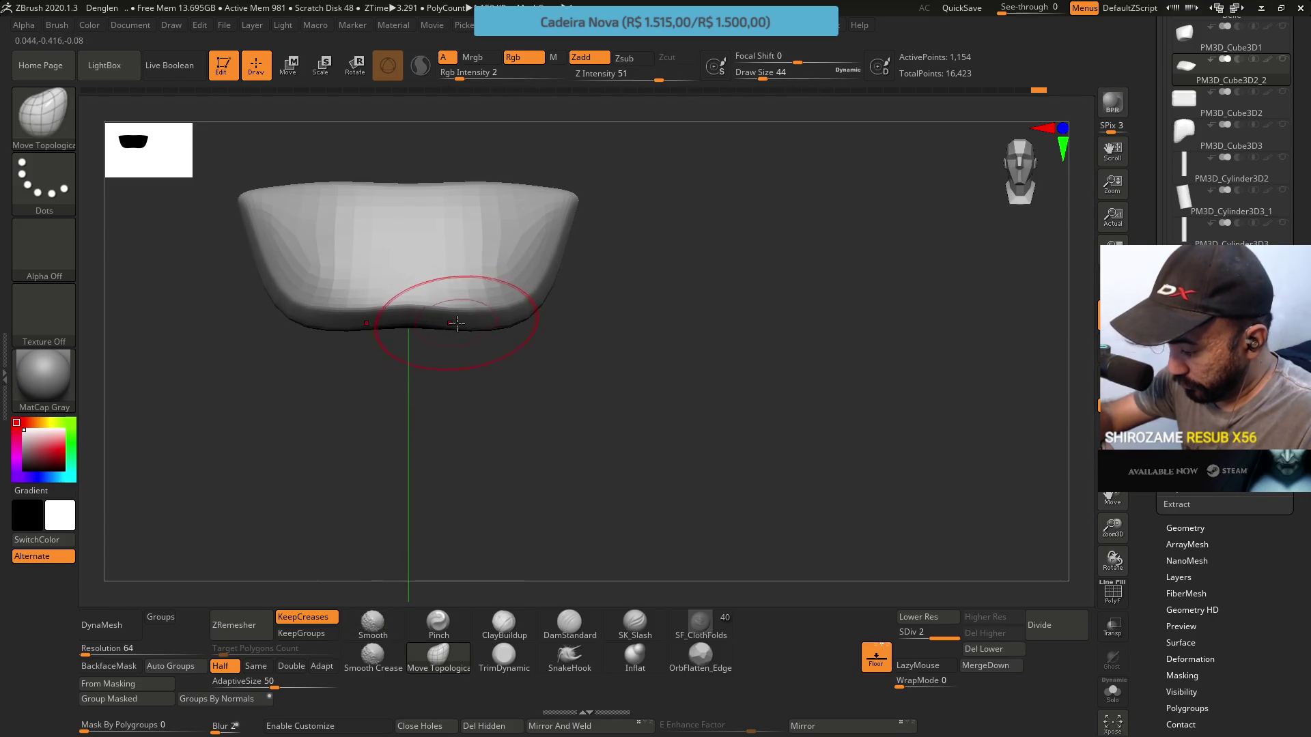
{"action": "mouse_move", "coordinate": [468, 307]}
{"action": "right_mouse_down"}
{"action": "mouse_move", "coordinate": [565, 333]}
{"action": "mouse_move", "coordinate": [535, 248]}
{"action": "right_mouse_up"}
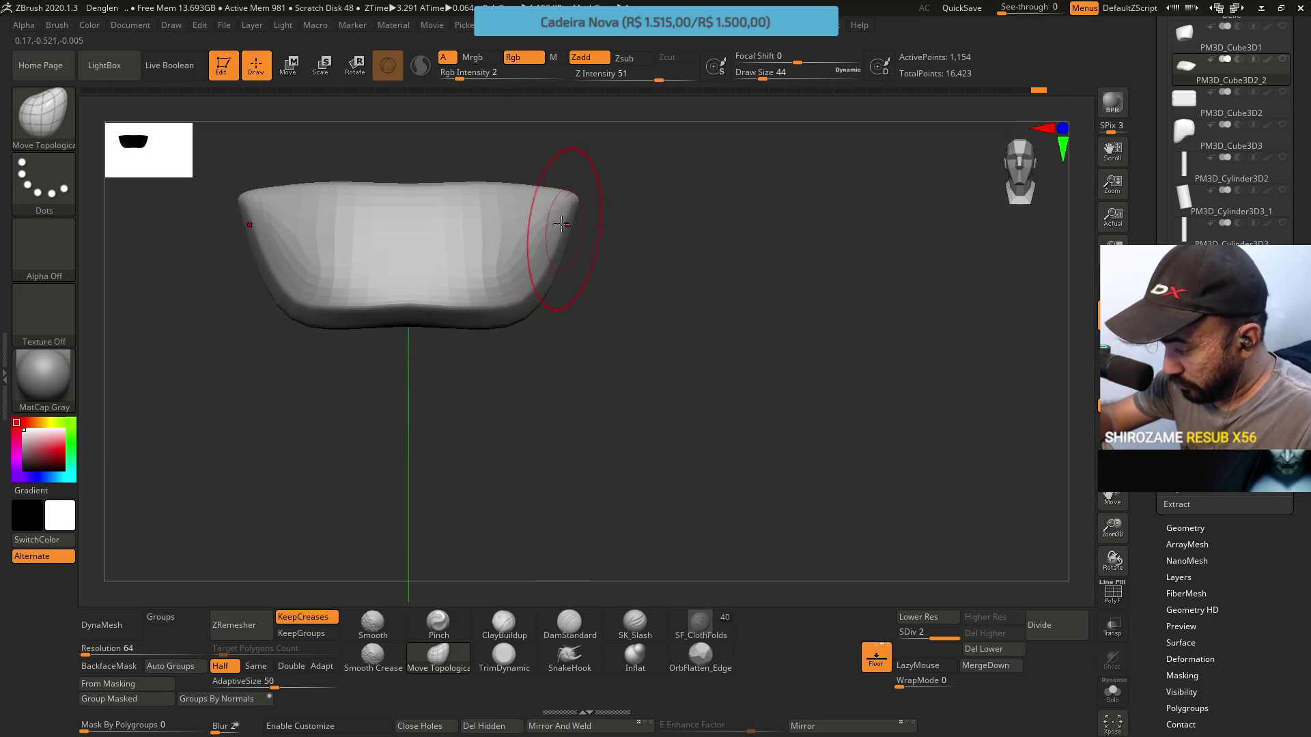
{"action": "mouse_move", "coordinate": [579, 298]}
{"action": "left_mouse_down"}
{"action": "mouse_move", "coordinate": [550, 252]}
{"action": "mouse_move", "coordinate": [594, 226]}
{"action": "mouse_move", "coordinate": [564, 281]}
{"action": "left_mouse_up"}
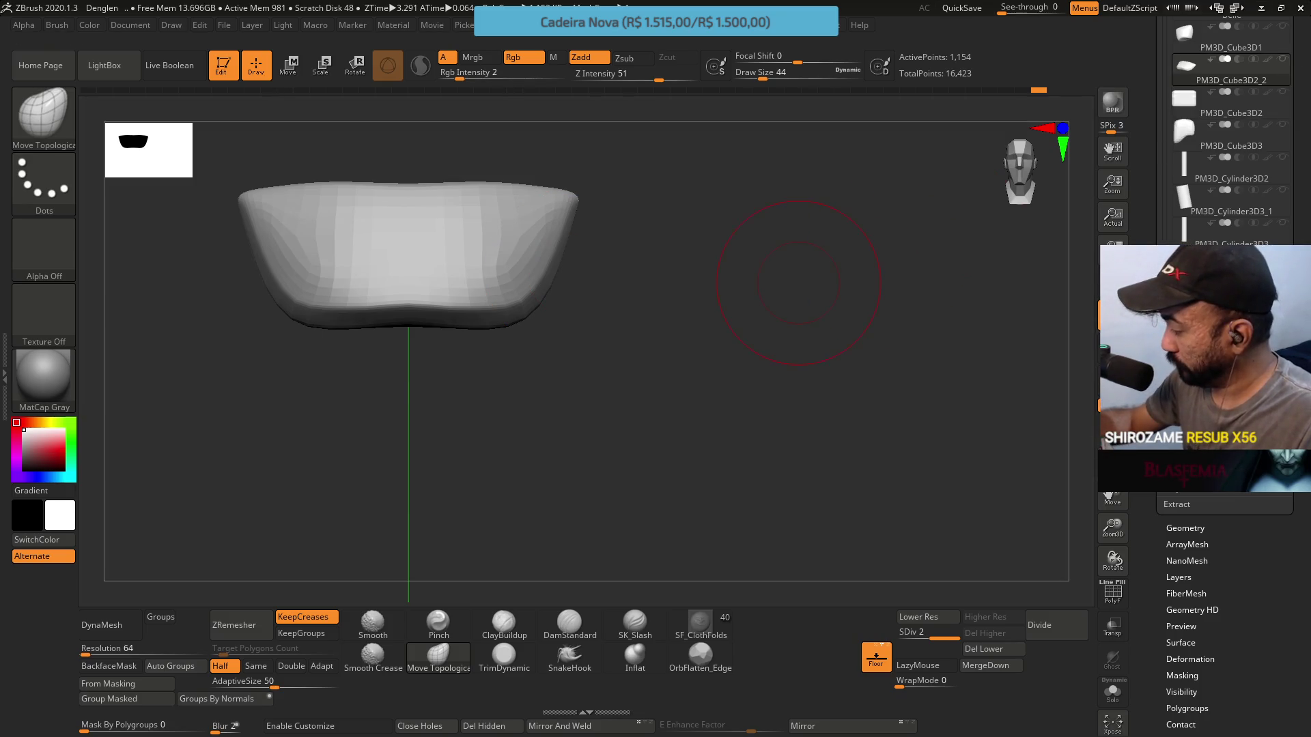
Turn off Solo in the Subtool list so all mannequin parts show again
{"action": "scroll", "coordinate": [1155, 189], "scroll_direction": "up", "scroll_amount": 2}
{"action": "scroll", "coordinate": [1155, 190], "scroll_direction": "up", "scroll_amount": 2}
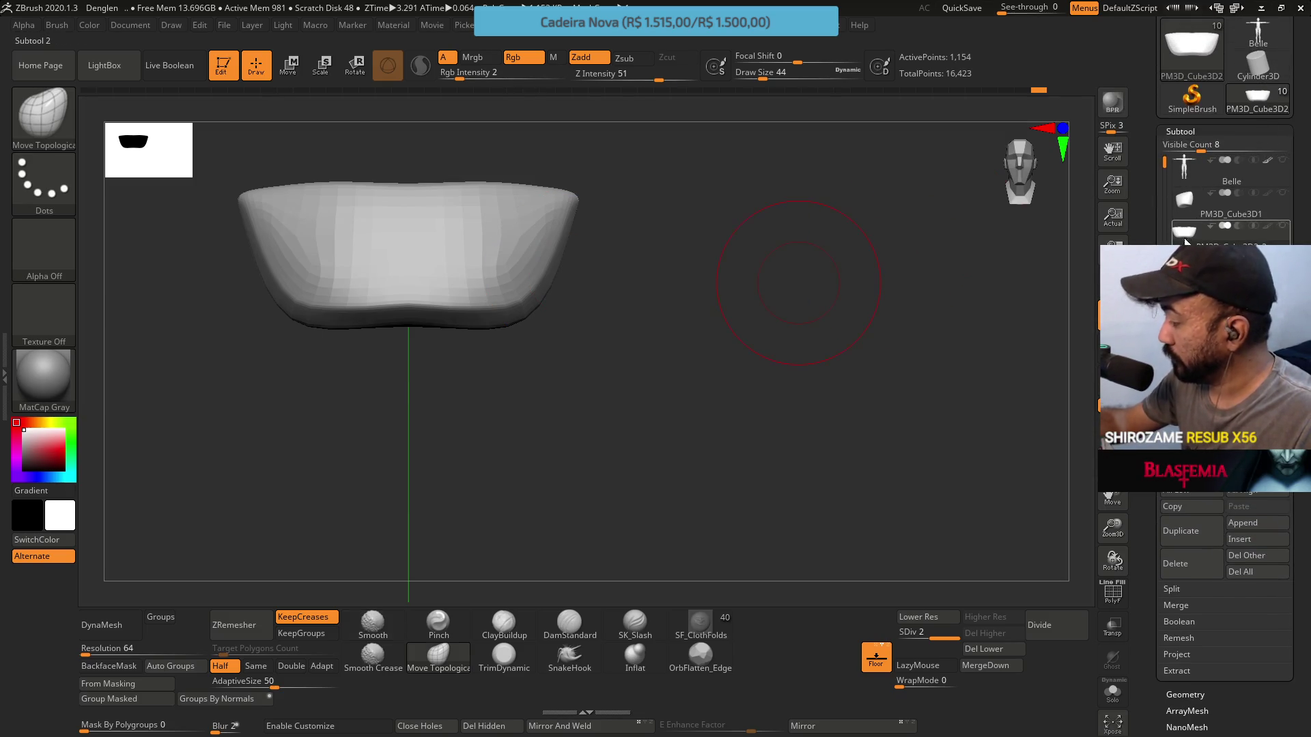
{"action": "left_click", "coordinate": [1282, 225], "text": "shift"}
{"action": "mouse_move", "coordinate": [698, 237]}
{"action": "left_mouse_down"}
{"action": "mouse_move", "coordinate": [679, 220]}
{"action": "mouse_move", "coordinate": [651, 299]}
{"action": "mouse_move", "coordinate": [655, 287]}
{"action": "mouse_move", "coordinate": [666, 318]}
{"action": "mouse_move", "coordinate": [645, 333]}
{"action": "mouse_move", "coordinate": [605, 231]}
{"action": "mouse_move", "coordinate": [576, 266]}
{"action": "mouse_move", "coordinate": [571, 236]}
{"action": "mouse_move", "coordinate": [529, 204]}
{"action": "mouse_move", "coordinate": [564, 237]}
{"action": "left_mouse_up"}
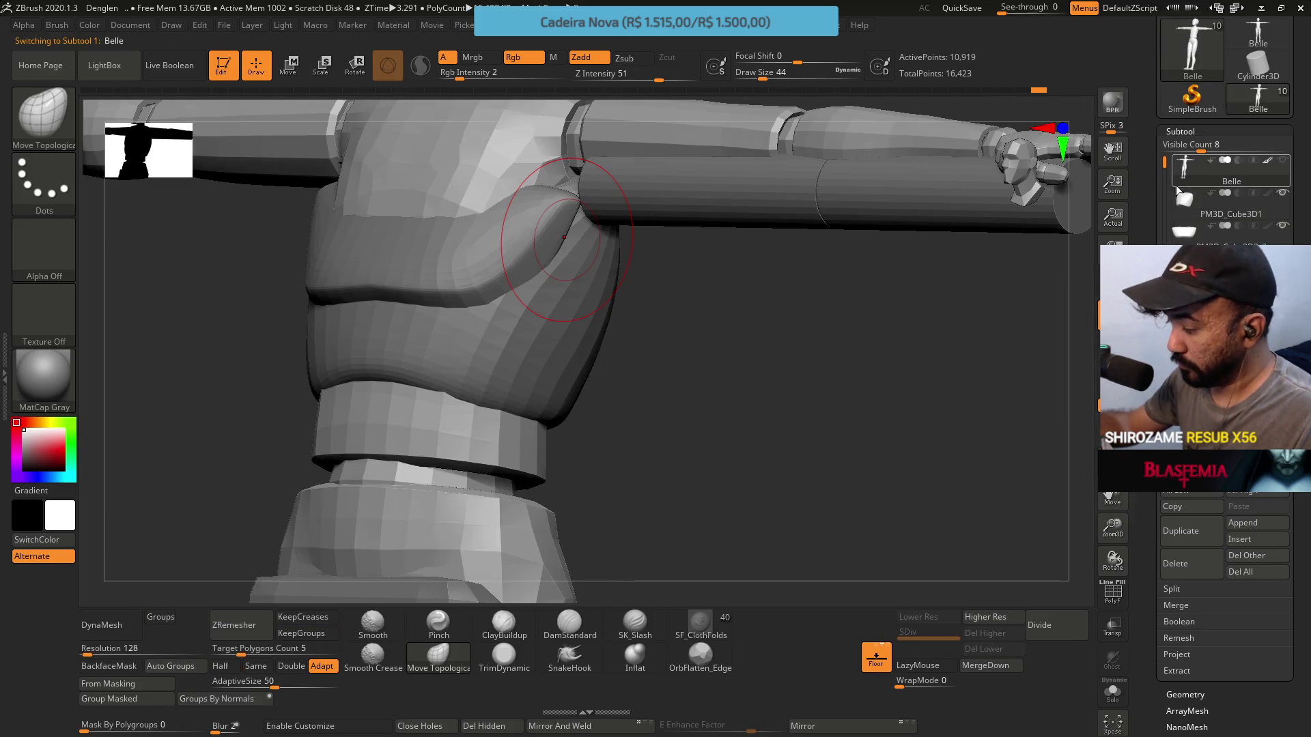
Make PM3D_Cube3D1 the active subtool in the Subtool list
{"action": "mouse_move", "coordinate": [1190, 228]}
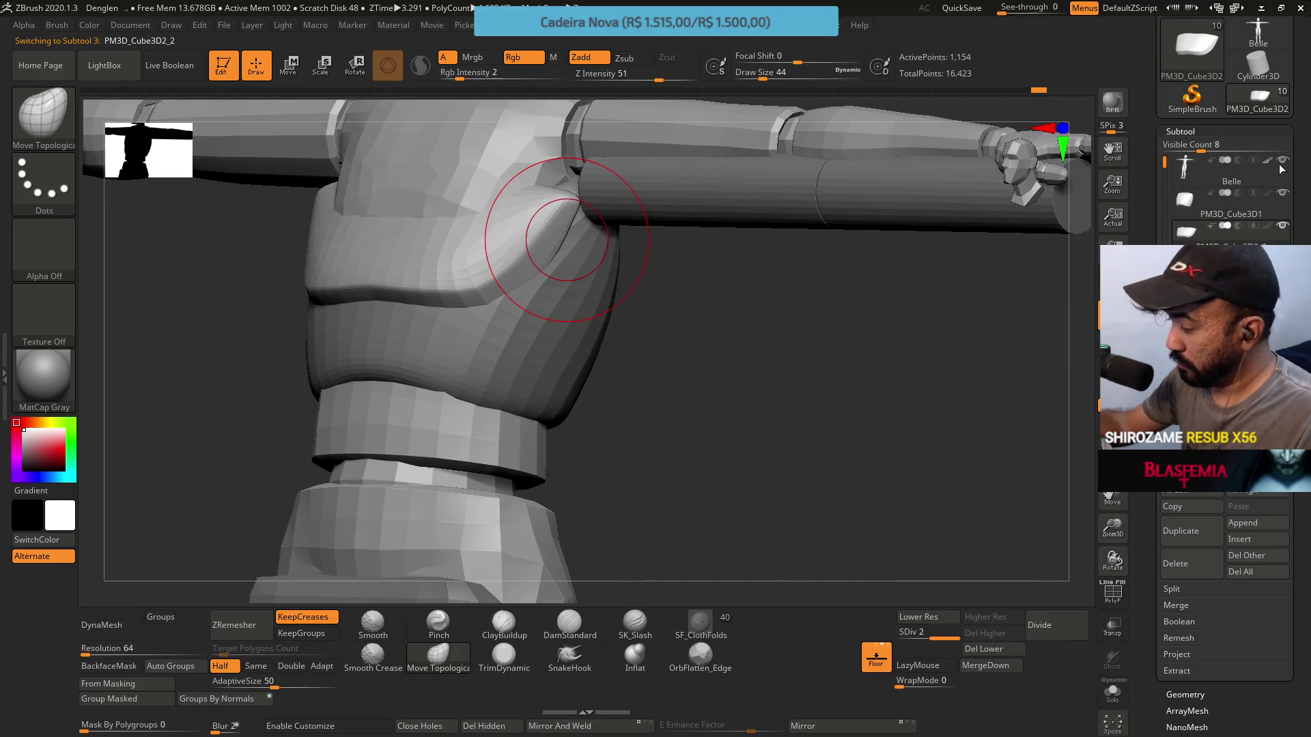
{"action": "left_click", "coordinate": [1185, 213]}
{"action": "mouse_move", "coordinate": [853, 376]}
{"action": "left_mouse_down"}
{"action": "mouse_move", "coordinate": [660, 246]}
{"action": "mouse_move", "coordinate": [399, 492]}
{"action": "left_mouse_up"}
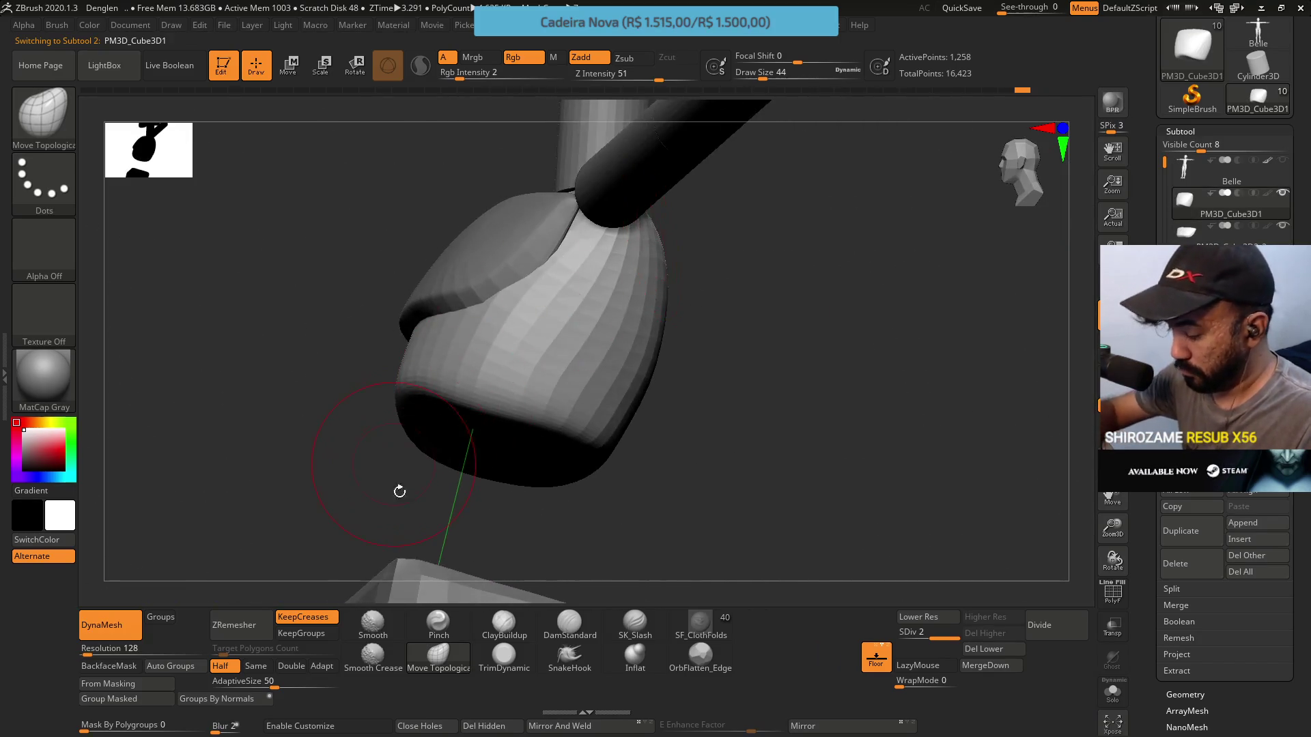
Select the Pinch brush and set its draw size to 31, then 35
{"action": "left_click", "coordinate": [438, 623]}
{"action": "key", "text": "s"}
{"action": "left_click", "coordinate": [608, 287]}
{"action": "mouse_move", "coordinate": [614, 355]}
{"action": "left_mouse_down"}
{"action": "mouse_move", "coordinate": [646, 276]}
{"action": "mouse_move", "coordinate": [628, 366]}
{"action": "mouse_move", "coordinate": [611, 240]}
{"action": "mouse_move", "coordinate": [549, 319]}
{"action": "left_mouse_up"}
{"action": "key", "text": "s"}
{"action": "left_click", "coordinate": [555, 318]}
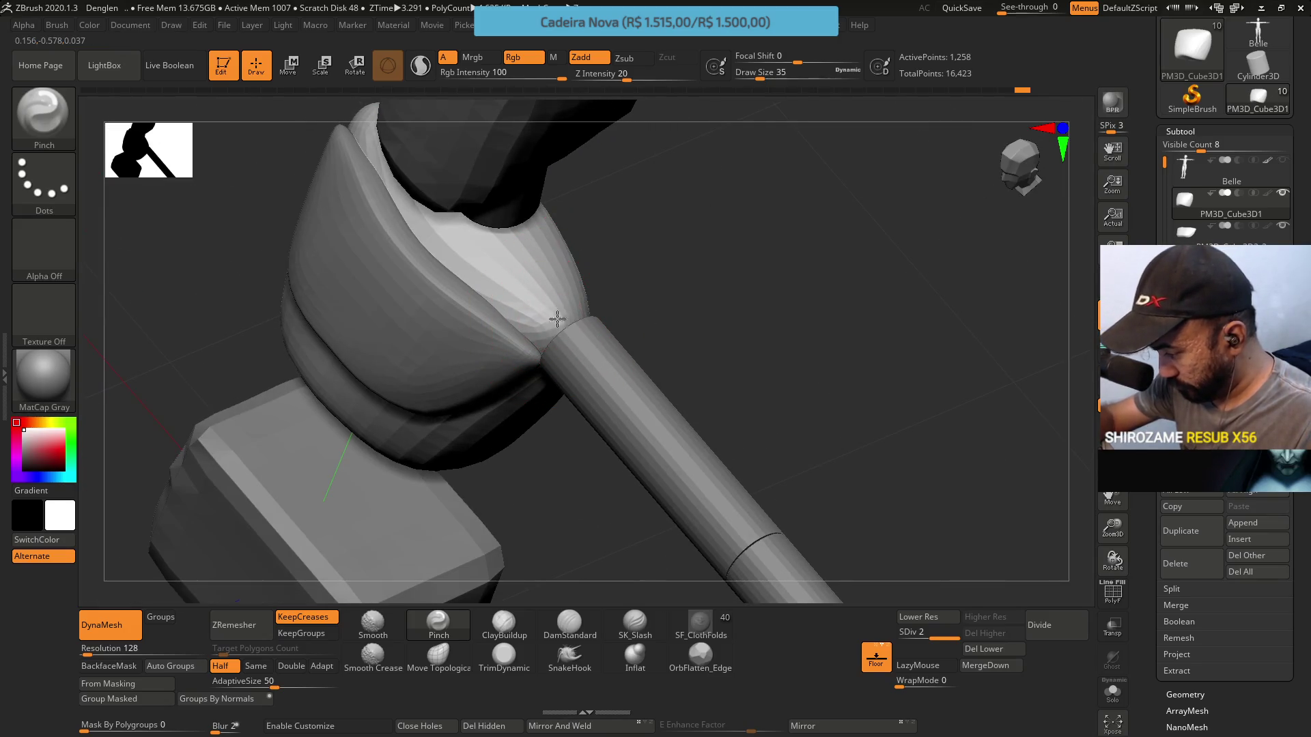
{"action": "mouse_move", "coordinate": [546, 328]}
{"action": "left_mouse_down"}
{"action": "mouse_move", "coordinate": [519, 382]}
{"action": "mouse_move", "coordinate": [471, 426]}
{"action": "left_mouse_up"}
Solo the chest block and pinch a sharp rim around the socket hollow at size 23
{"action": "key", "text": "shift"}
{"action": "left_click", "coordinate": [1193, 202], "text": "shift"}
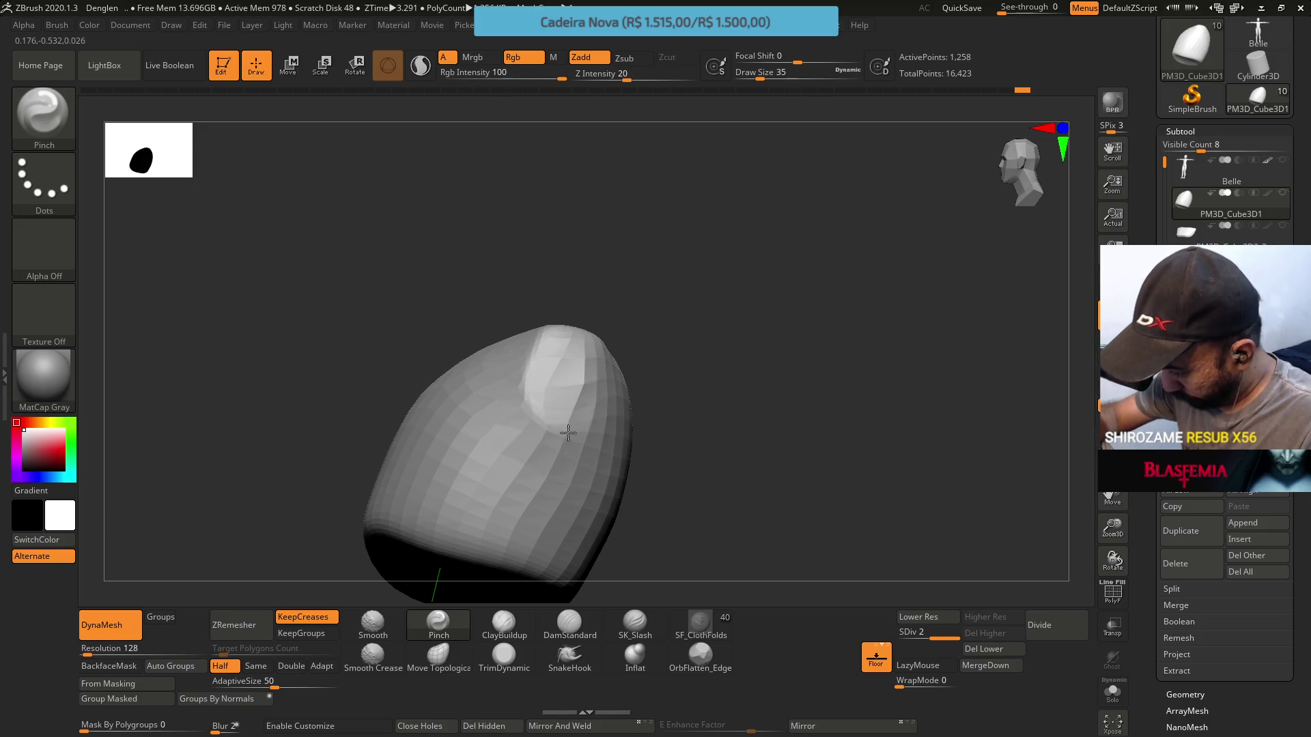
{"action": "mouse_move", "coordinate": [602, 416]}
{"action": "left_mouse_down"}
{"action": "mouse_move", "coordinate": [587, 382]}
{"action": "mouse_move", "coordinate": [594, 346]}
{"action": "left_mouse_up"}
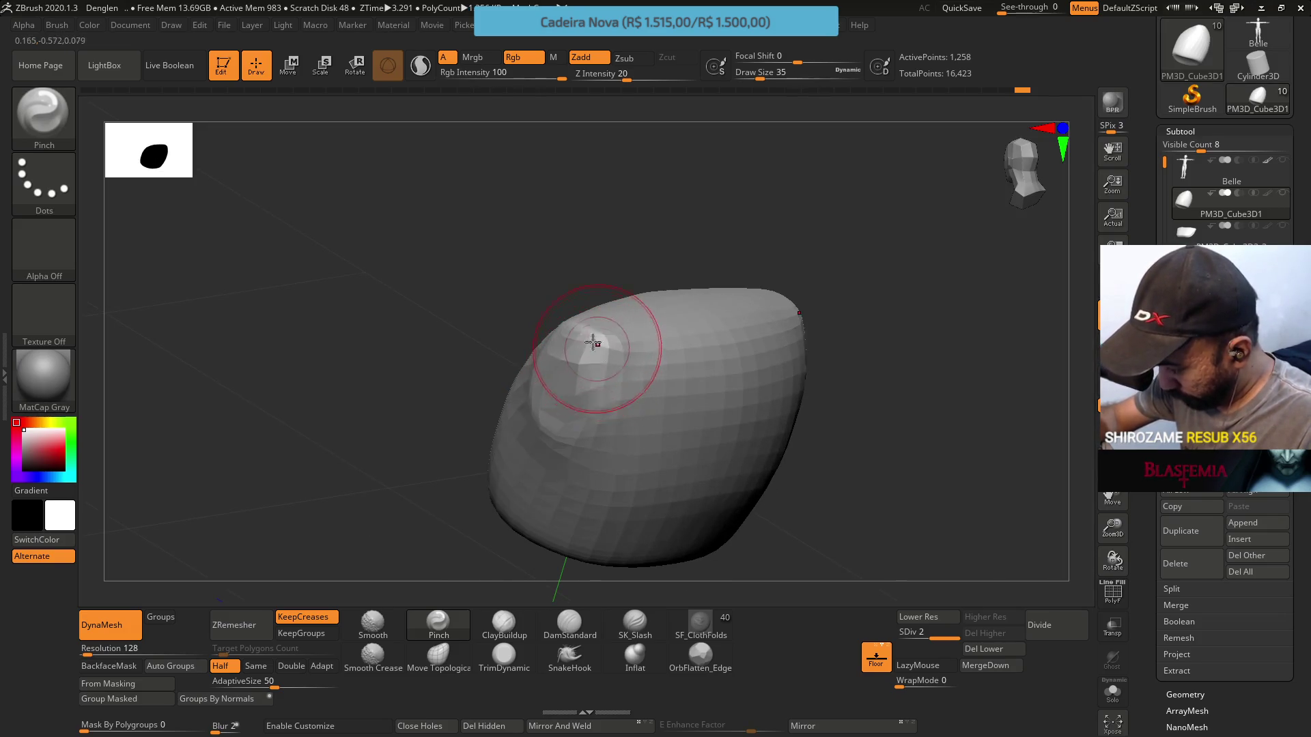
{"action": "key", "text": "bracketleft"}
{"action": "key", "text": "bracketleft"}
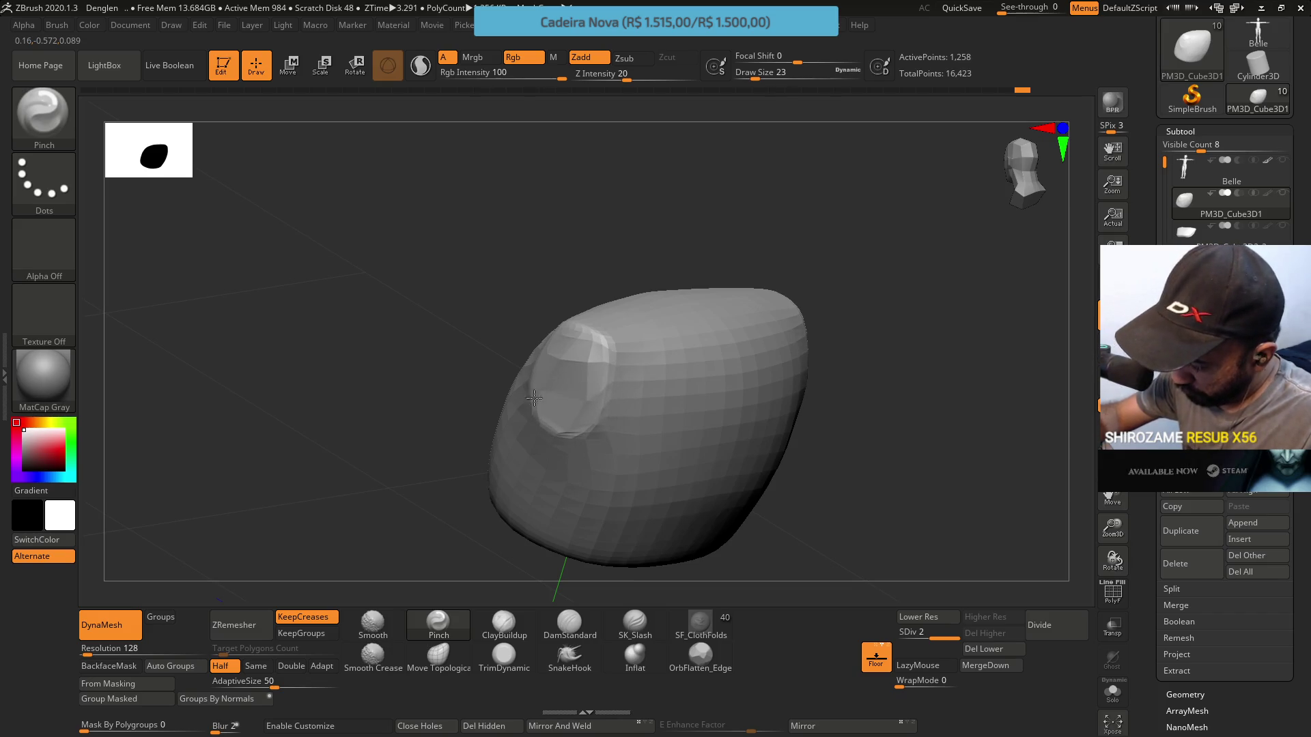
{"action": "mouse_move", "coordinate": [560, 331]}
{"action": "left_mouse_down"}
{"action": "mouse_move", "coordinate": [569, 322]}
{"action": "mouse_move", "coordinate": [600, 355]}
{"action": "left_mouse_up"}
{"action": "mouse_move", "coordinate": [594, 414]}
{"action": "left_mouse_down"}
{"action": "mouse_move", "coordinate": [571, 304]}
{"action": "mouse_move", "coordinate": [598, 350]}
{"action": "left_mouse_up"}
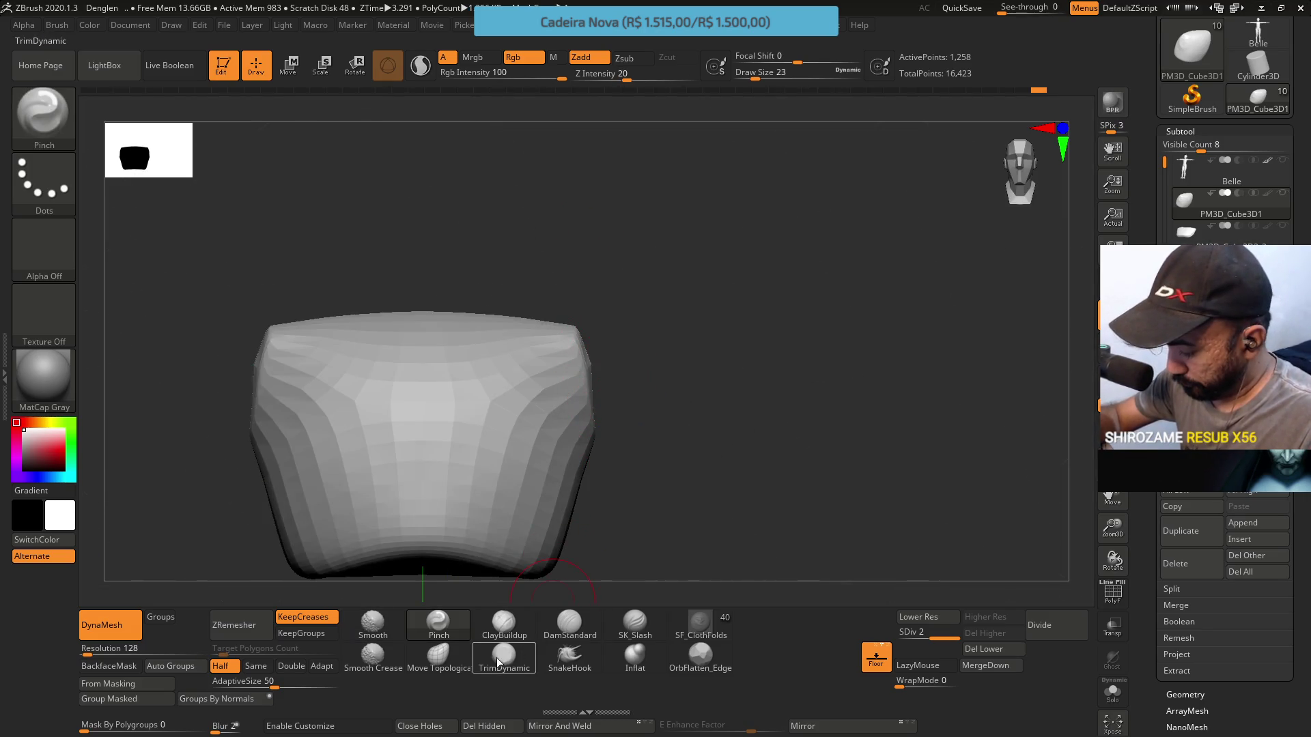
Reshape the chest outline with Move Topological, adjusting draw size to 59, 41 and 33
{"action": "left_click", "coordinate": [438, 655]}
{"action": "mouse_move", "coordinate": [535, 477]}
{"action": "left_mouse_down"}
{"action": "mouse_move", "coordinate": [620, 418]}
{"action": "mouse_move", "coordinate": [629, 430]}
{"action": "mouse_move", "coordinate": [552, 432]}
{"action": "mouse_move", "coordinate": [554, 418]}
{"action": "mouse_move", "coordinate": [655, 396]}
{"action": "mouse_move", "coordinate": [614, 394]}
{"action": "left_mouse_up"}
{"action": "key", "text": "bracketright"}
{"action": "key", "text": "bracketright"}
{"action": "key", "text": "s"}
{"action": "left_click", "coordinate": [615, 394]}
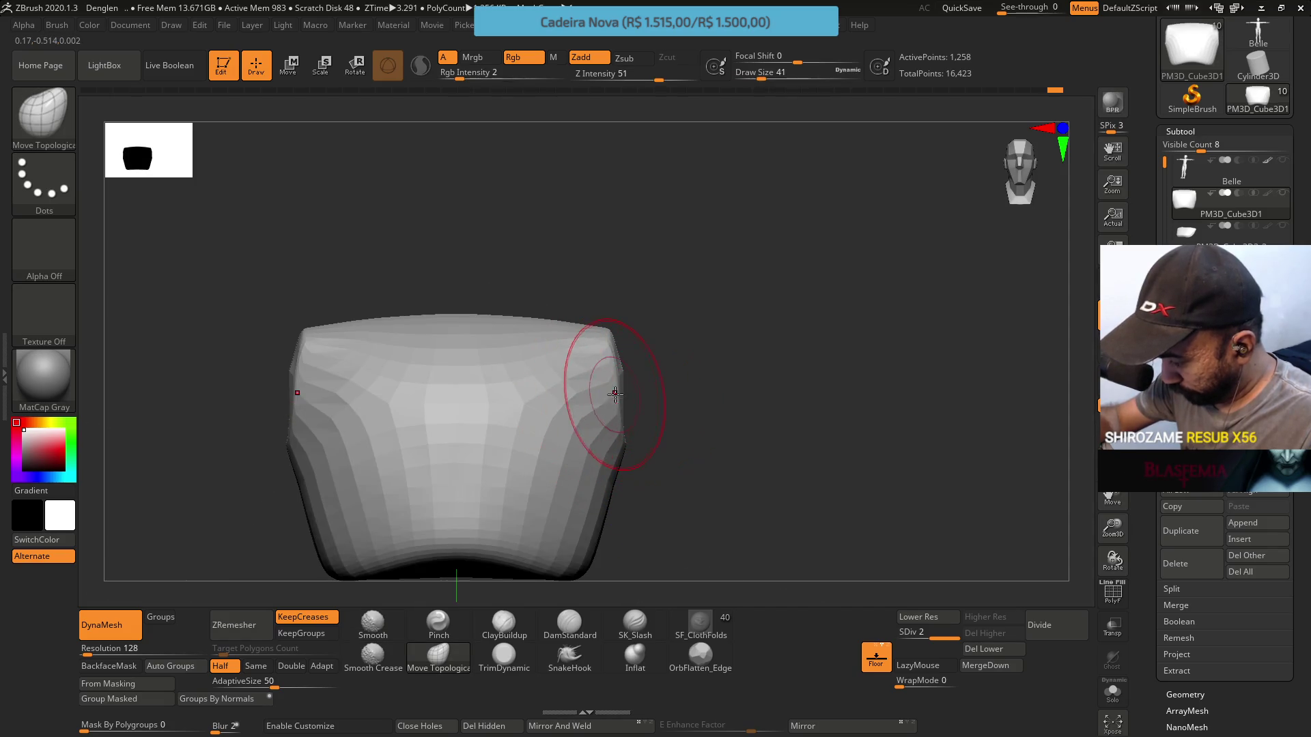
{"action": "left_click_drag", "start_coordinate": [640, 463], "coordinate": [626, 477]}
{"action": "key", "text": "space"}
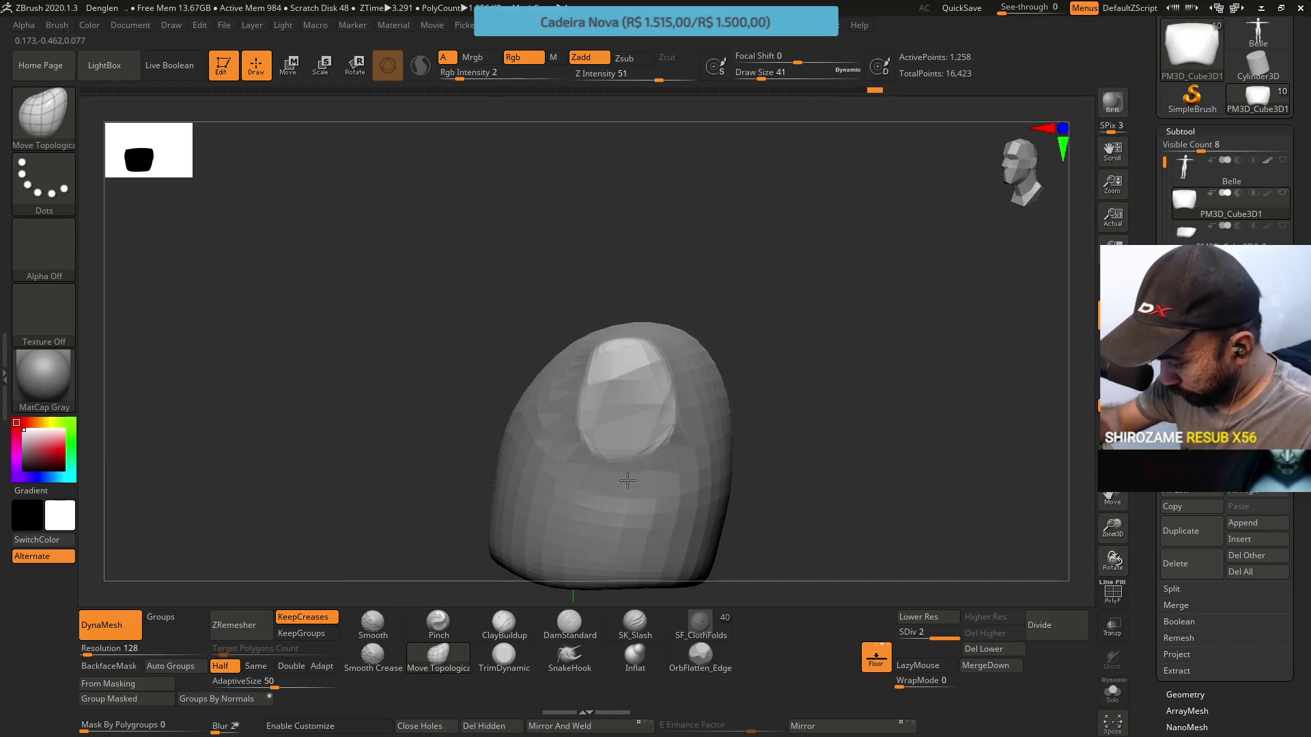
{"action": "key", "text": "s"}
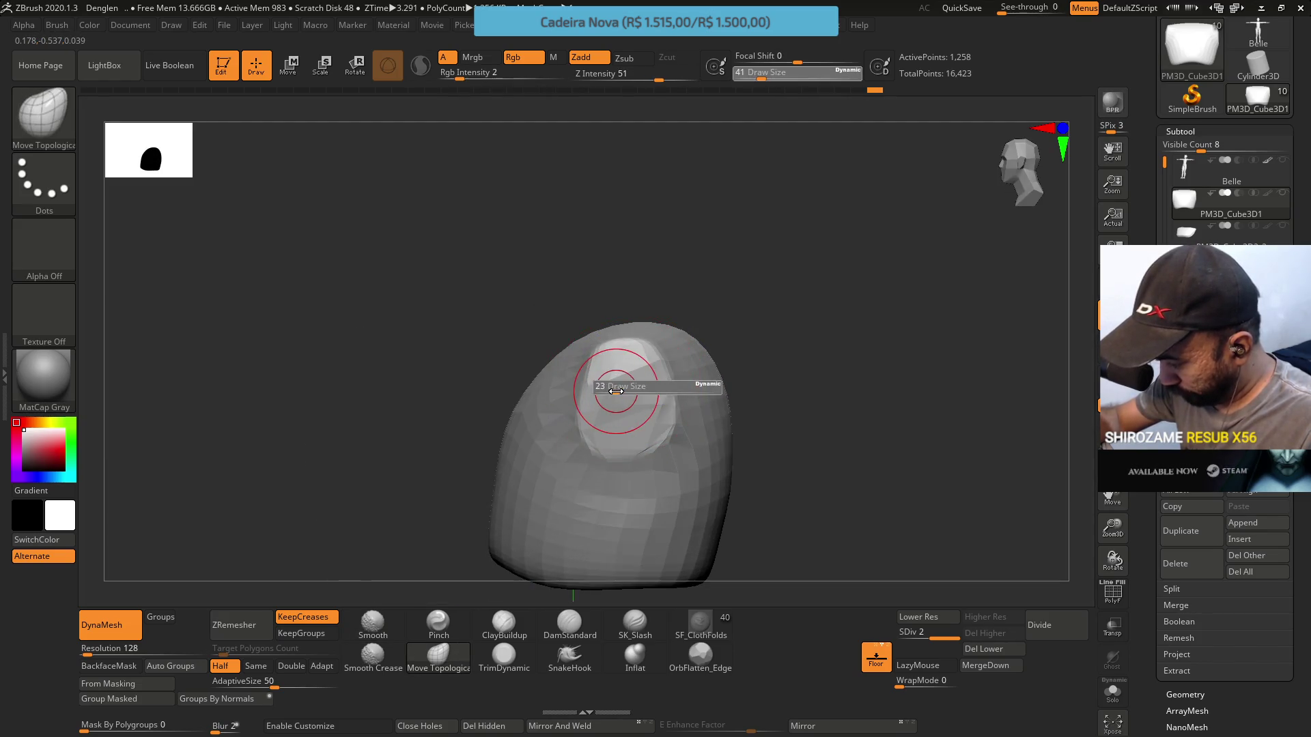
{"action": "left_click", "coordinate": [615, 388]}
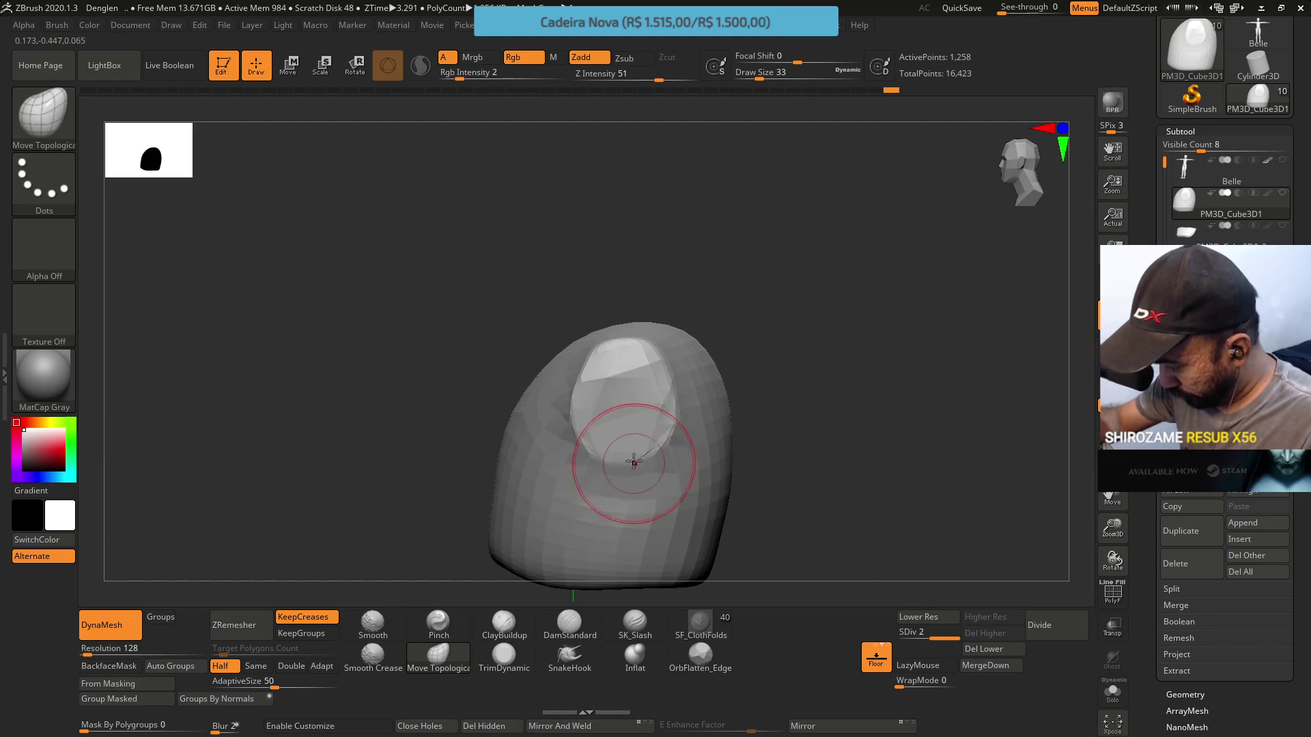
{"action": "mouse_move", "coordinate": [665, 375]}
{"action": "right_mouse_down"}
{"action": "mouse_move", "coordinate": [755, 357]}
{"action": "mouse_move", "coordinate": [667, 379]}
{"action": "mouse_move", "coordinate": [665, 365]}
{"action": "right_mouse_up"}
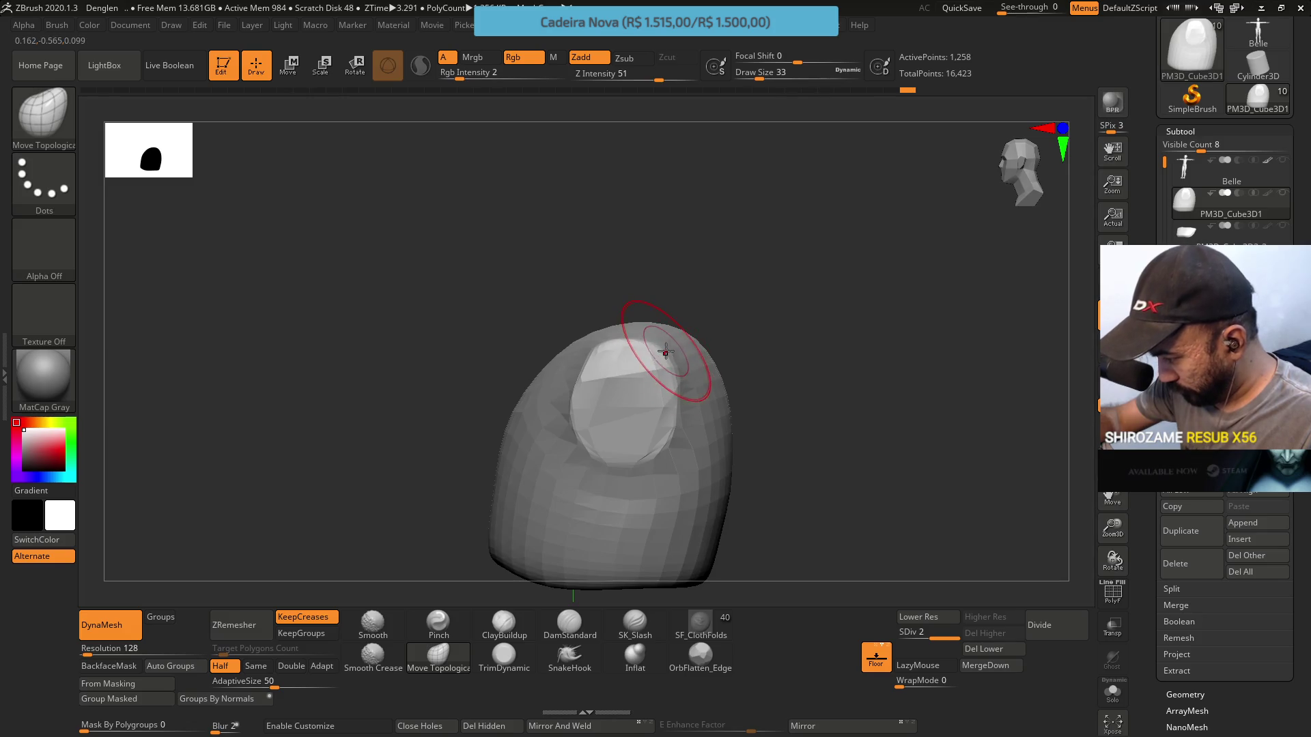
{"action": "right_click_drag", "start_coordinate": [714, 380], "coordinate": [741, 271], "text": "alt"}
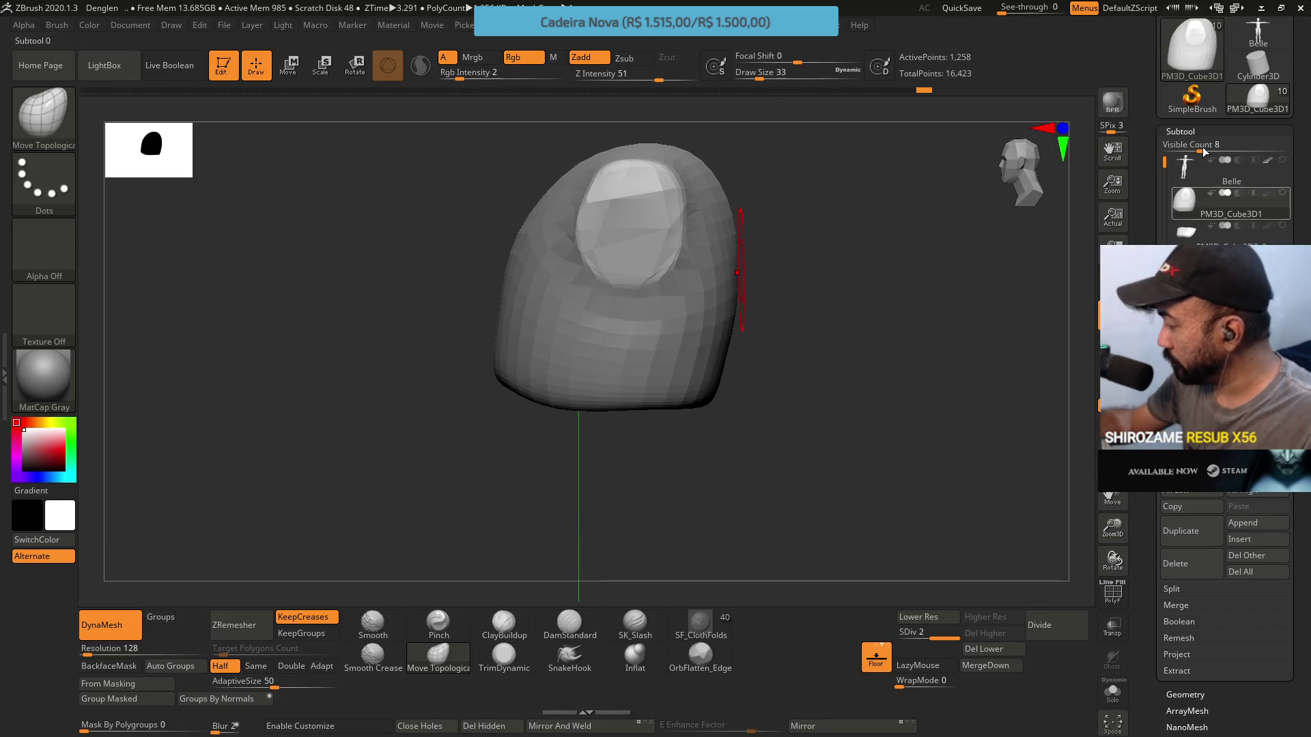
Briefly show the Belle body for reference, hide it, and raise the brush size to 68
{"action": "left_click", "coordinate": [1279, 162]}
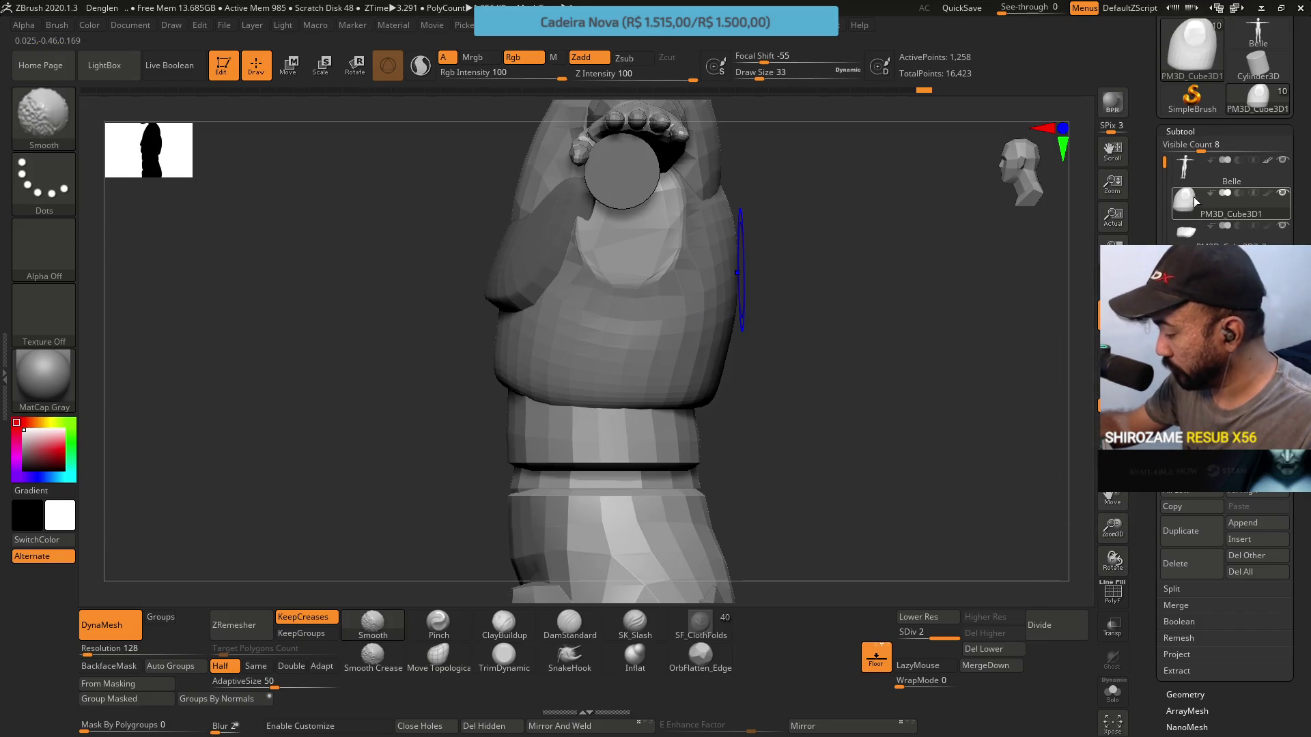
{"action": "left_click", "coordinate": [1281, 164]}
{"action": "mouse_move", "coordinate": [716, 415]}
{"action": "right_mouse_down"}
{"action": "mouse_move", "coordinate": [749, 252]}
{"action": "mouse_move", "coordinate": [746, 375]}
{"action": "right_mouse_up"}
{"action": "mouse_move", "coordinate": [709, 316]}
{"action": "right_mouse_down"}
{"action": "mouse_move", "coordinate": [768, 372]}
{"action": "mouse_move", "coordinate": [751, 386]}
{"action": "mouse_move", "coordinate": [678, 356]}
{"action": "right_mouse_up"}
{"action": "key", "text": "s"}
Flatten the chest block's sides with TrimDynamic while checking side views
{"action": "left_click", "coordinate": [504, 655]}
{"action": "right_click_drag", "start_coordinate": [709, 315], "coordinate": [703, 313]}
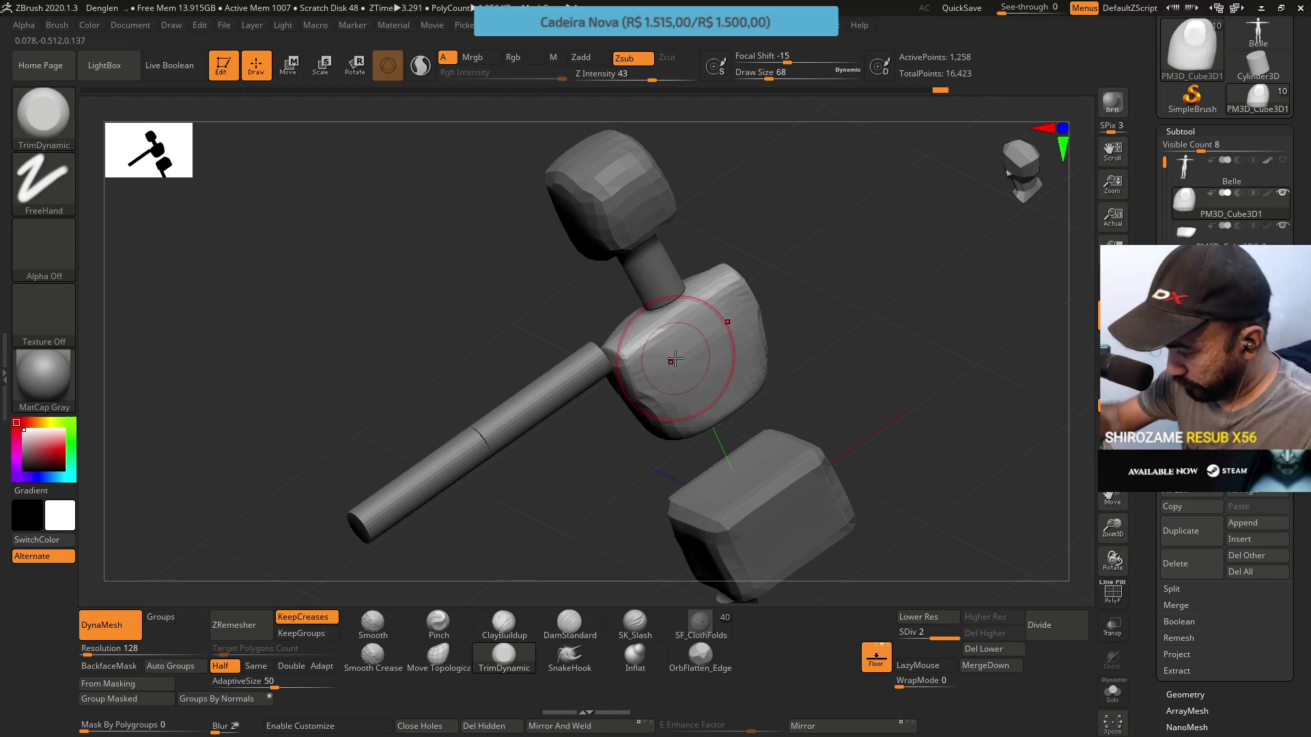
{"action": "right_click_drag", "start_coordinate": [675, 360], "coordinate": [792, 211], "text": "shift"}
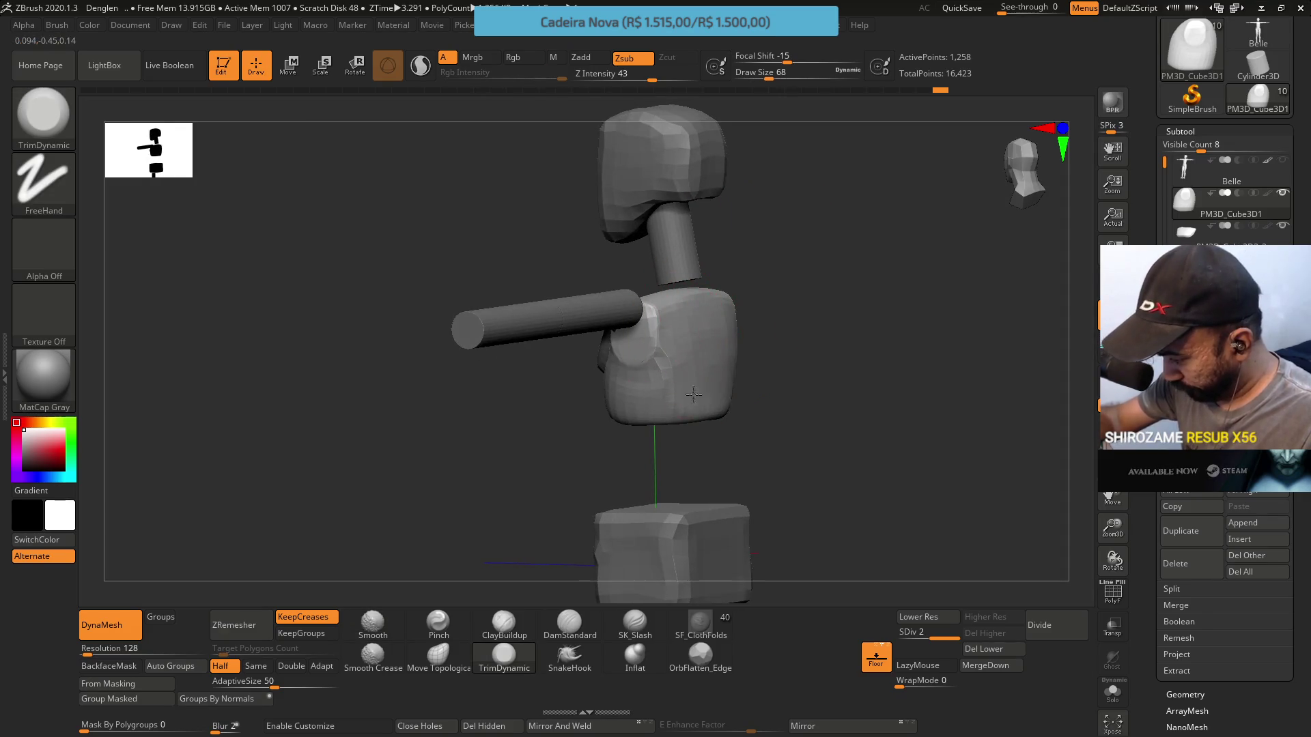
{"action": "mouse_move", "coordinate": [695, 358]}
{"action": "left_mouse_down"}
{"action": "mouse_move", "coordinate": [726, 266]}
{"action": "mouse_move", "coordinate": [726, 313]}
{"action": "mouse_move", "coordinate": [720, 296]}
{"action": "mouse_move", "coordinate": [701, 363]}
{"action": "left_mouse_up"}
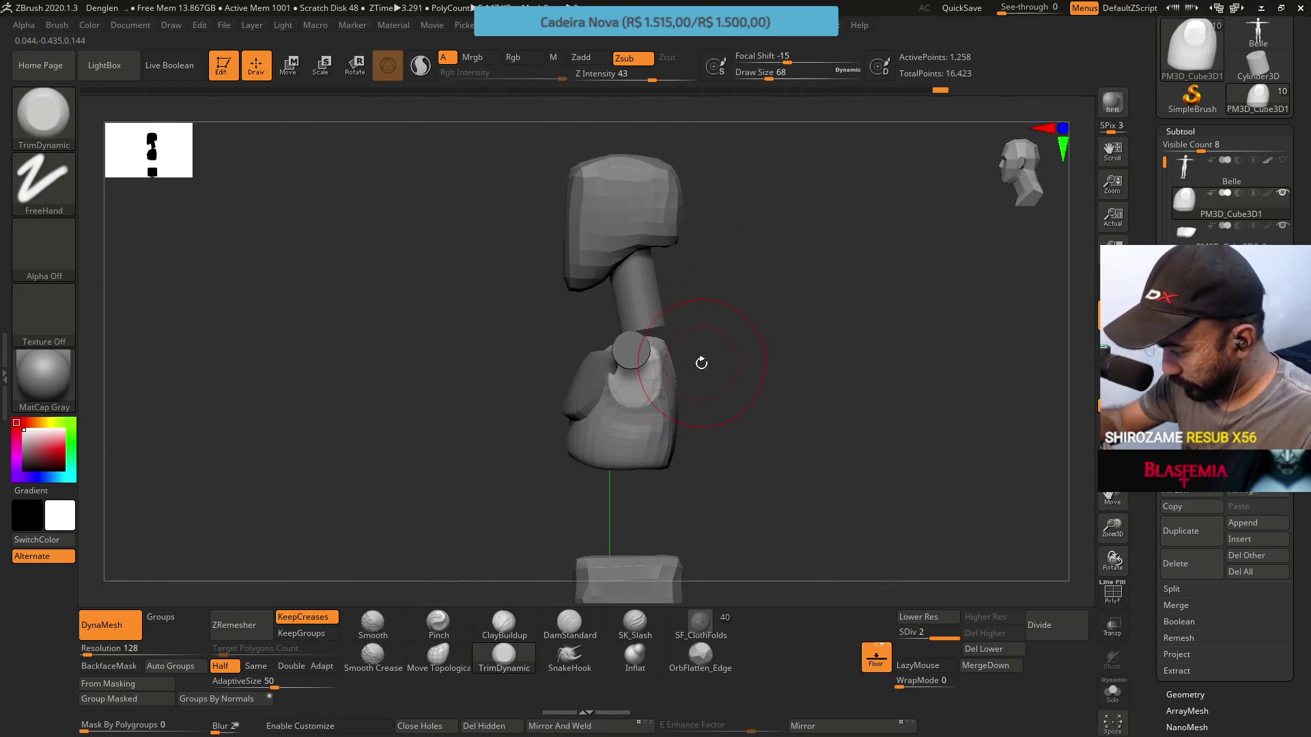
{"action": "left_click", "coordinate": [438, 655]}
{"action": "mouse_move", "coordinate": [758, 316]}
{"action": "left_mouse_down"}
{"action": "mouse_move", "coordinate": [751, 386]}
{"action": "mouse_move", "coordinate": [731, 301]}
{"action": "mouse_move", "coordinate": [677, 354]}
{"action": "mouse_move", "coordinate": [712, 393]}
{"action": "left_mouse_up"}
Push the chest side near the socket with Move Topological, resizing the brush to 77, 87, then 71
{"action": "key", "text": "s"}
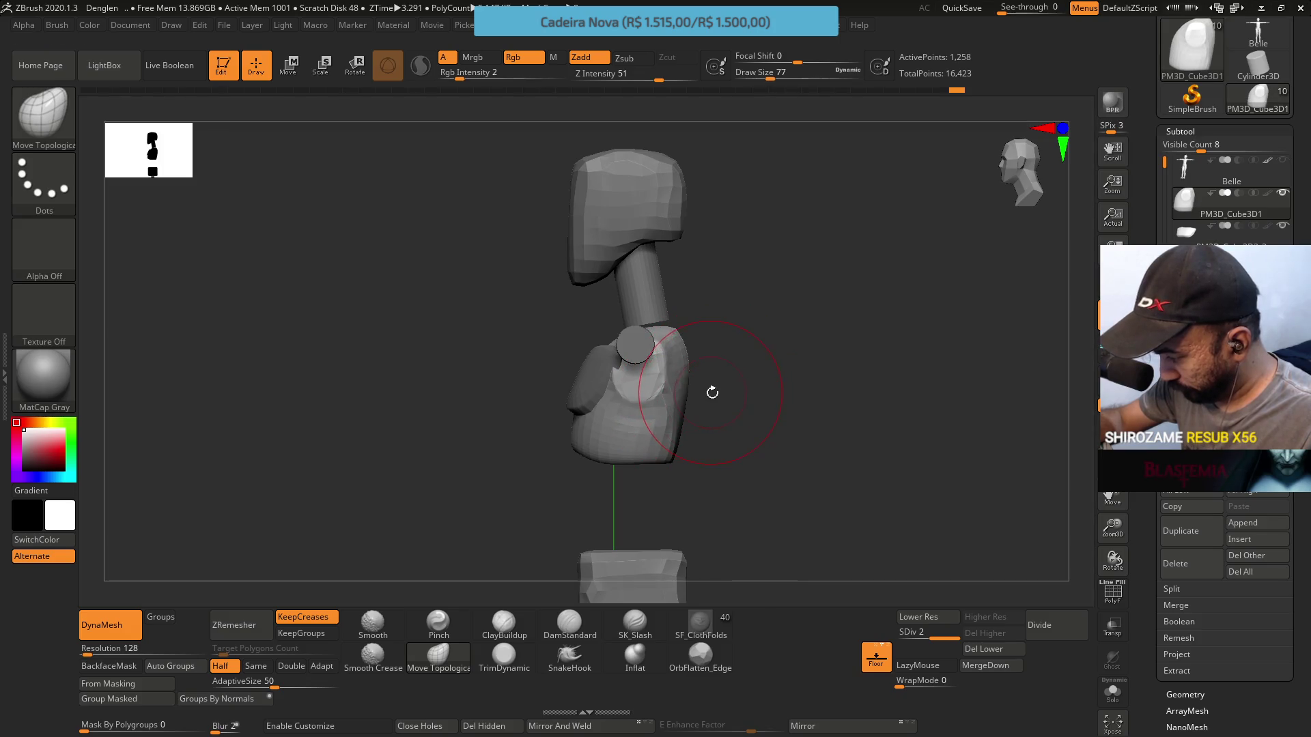
{"action": "key", "text": "ctrl"}
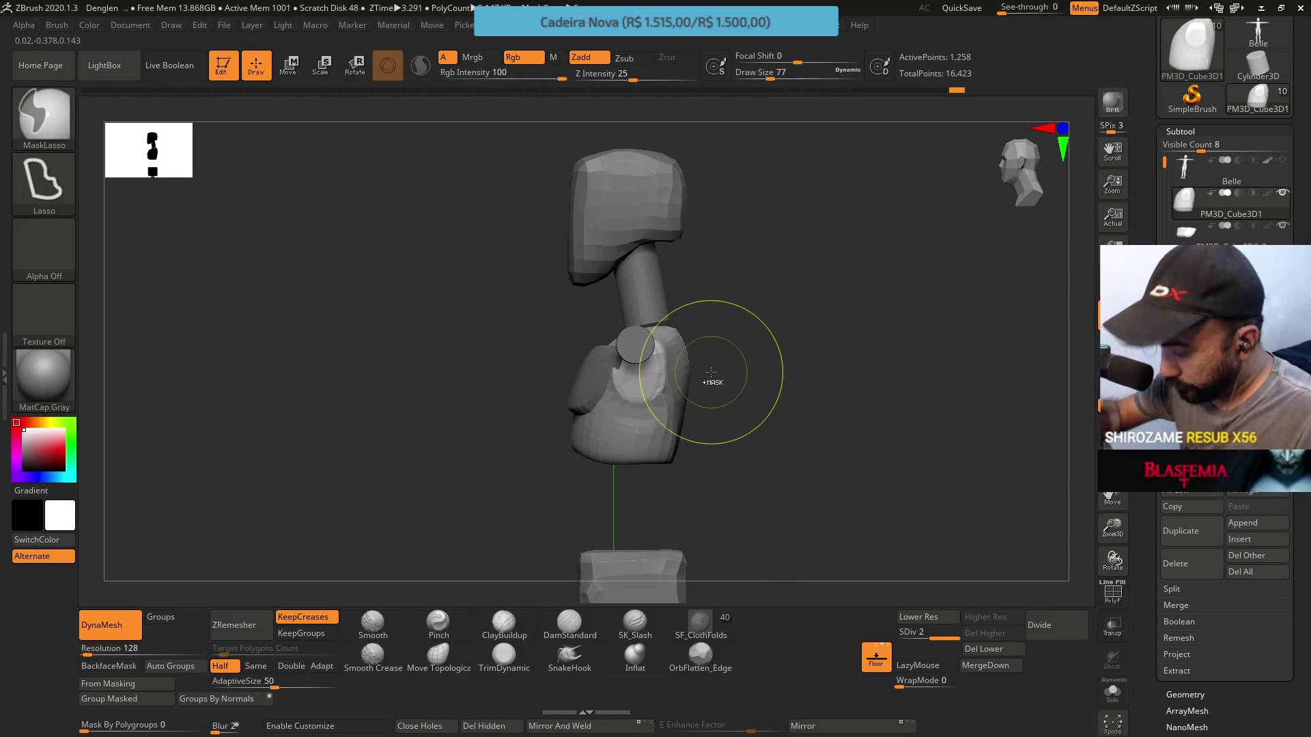
{"action": "mouse_move", "coordinate": [710, 374]}
{"action": "left_mouse_down"}
{"action": "mouse_move", "coordinate": [730, 375]}
{"action": "mouse_move", "coordinate": [666, 365]}
{"action": "mouse_move", "coordinate": [690, 380]}
{"action": "left_mouse_up"}
{"action": "right_click", "coordinate": [665, 365]}
{"action": "key", "text": "s"}
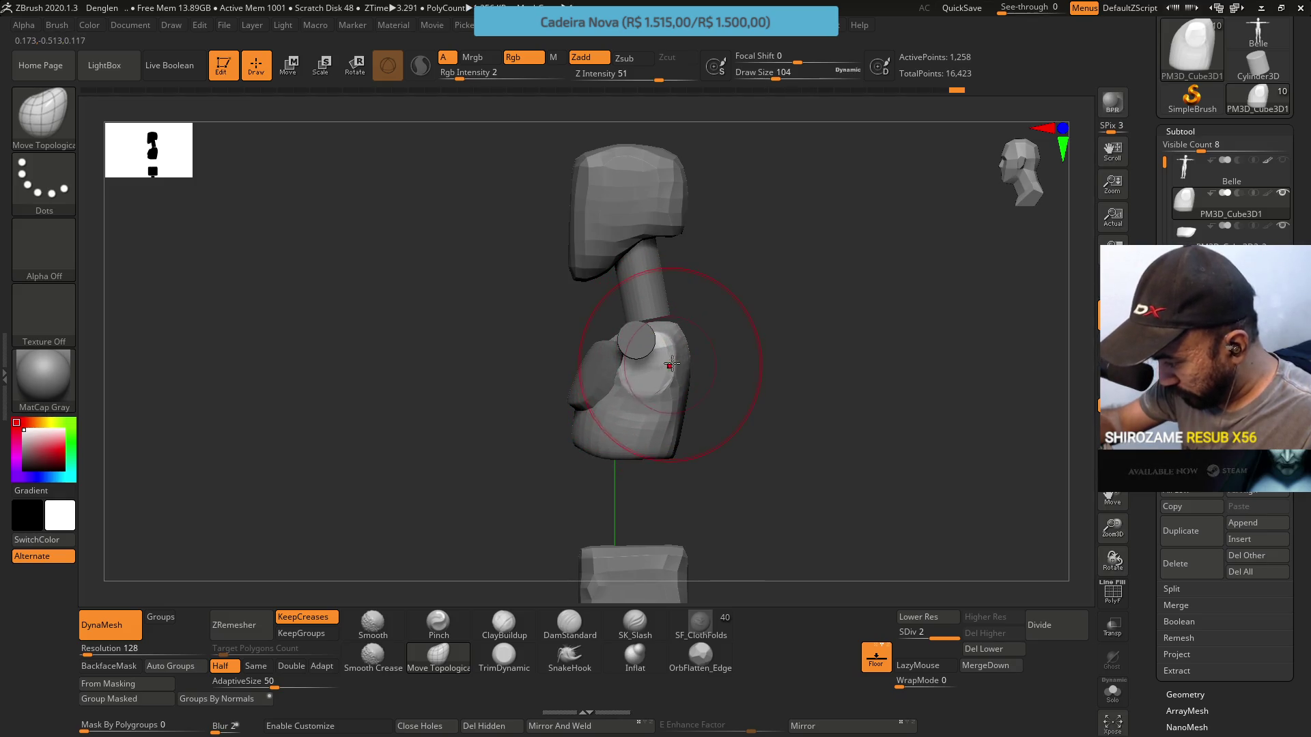
{"action": "key", "text": "s"}
{"action": "left_click_drag", "start_coordinate": [725, 342], "coordinate": [722, 342]}
{"action": "mouse_move", "coordinate": [723, 342]}
{"action": "right_mouse_down"}
{"action": "mouse_move", "coordinate": [726, 432]}
{"action": "mouse_move", "coordinate": [717, 321]}
{"action": "right_mouse_up"}
Orbit around the torso blocks to check the chest's side profile
{"action": "key", "text": "s"}
{"action": "left_click_drag", "start_coordinate": [710, 321], "coordinate": [706, 318]}
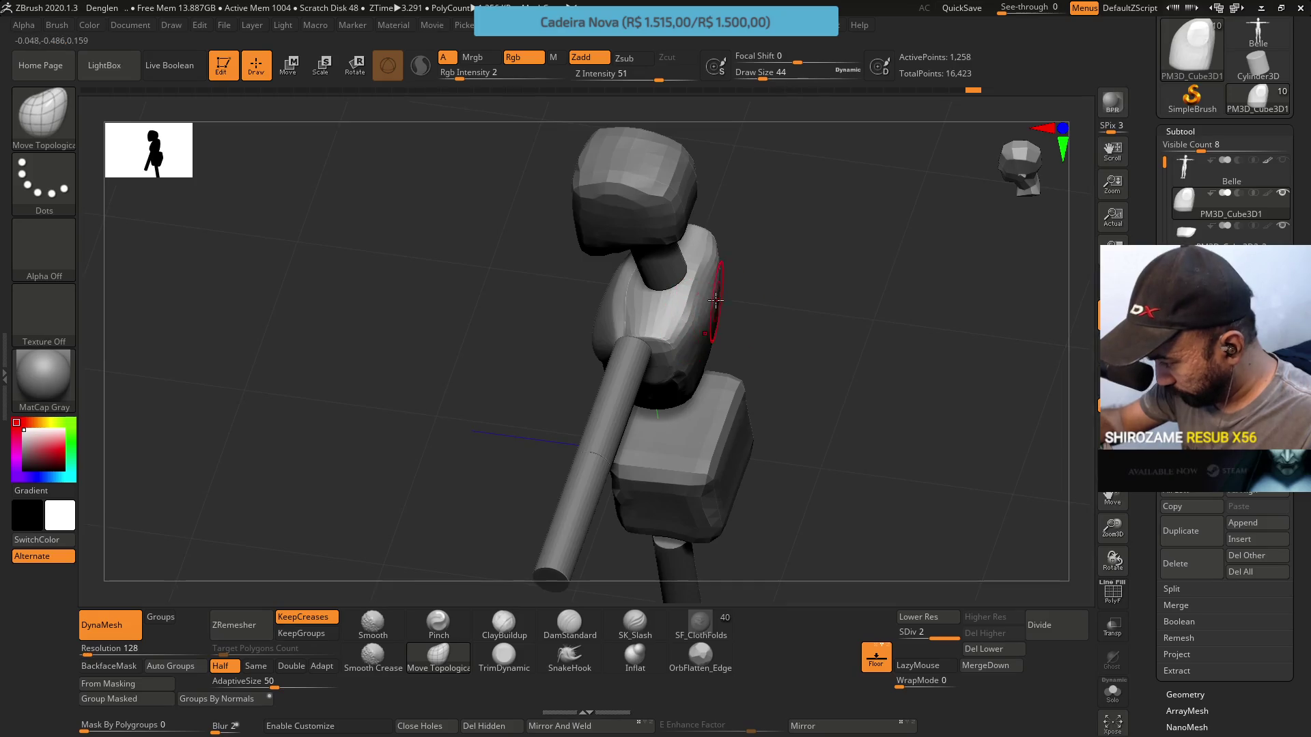
{"action": "mouse_move", "coordinate": [710, 305]}
{"action": "right_mouse_down"}
{"action": "mouse_move", "coordinate": [728, 234]}
{"action": "mouse_move", "coordinate": [682, 401]}
{"action": "mouse_move", "coordinate": [701, 322]}
{"action": "mouse_move", "coordinate": [690, 423]}
{"action": "mouse_move", "coordinate": [703, 357]}
{"action": "right_mouse_up"}
{"action": "mouse_move", "coordinate": [693, 439]}
{"action": "right_mouse_down"}
{"action": "mouse_move", "coordinate": [681, 441]}
{"action": "mouse_move", "coordinate": [678, 357]}
{"action": "right_mouse_up"}
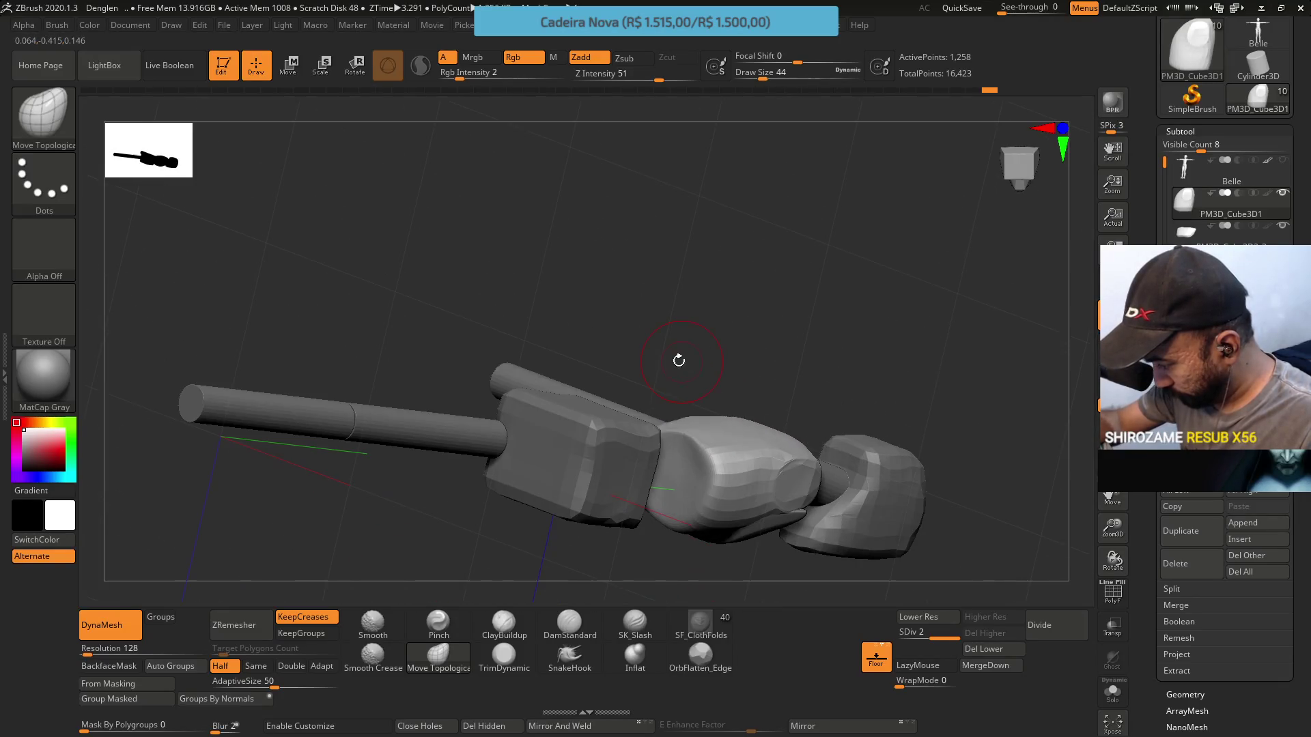
{"action": "mouse_move", "coordinate": [691, 445]}
{"action": "right_mouse_down"}
{"action": "mouse_move", "coordinate": [705, 510]}
{"action": "mouse_move", "coordinate": [714, 491]}
{"action": "mouse_move", "coordinate": [734, 530]}
{"action": "right_mouse_up"}
Flatten a streak across the chest block and carve a ridge into its face with TrimDynamic
{"action": "left_click", "coordinate": [504, 624]}
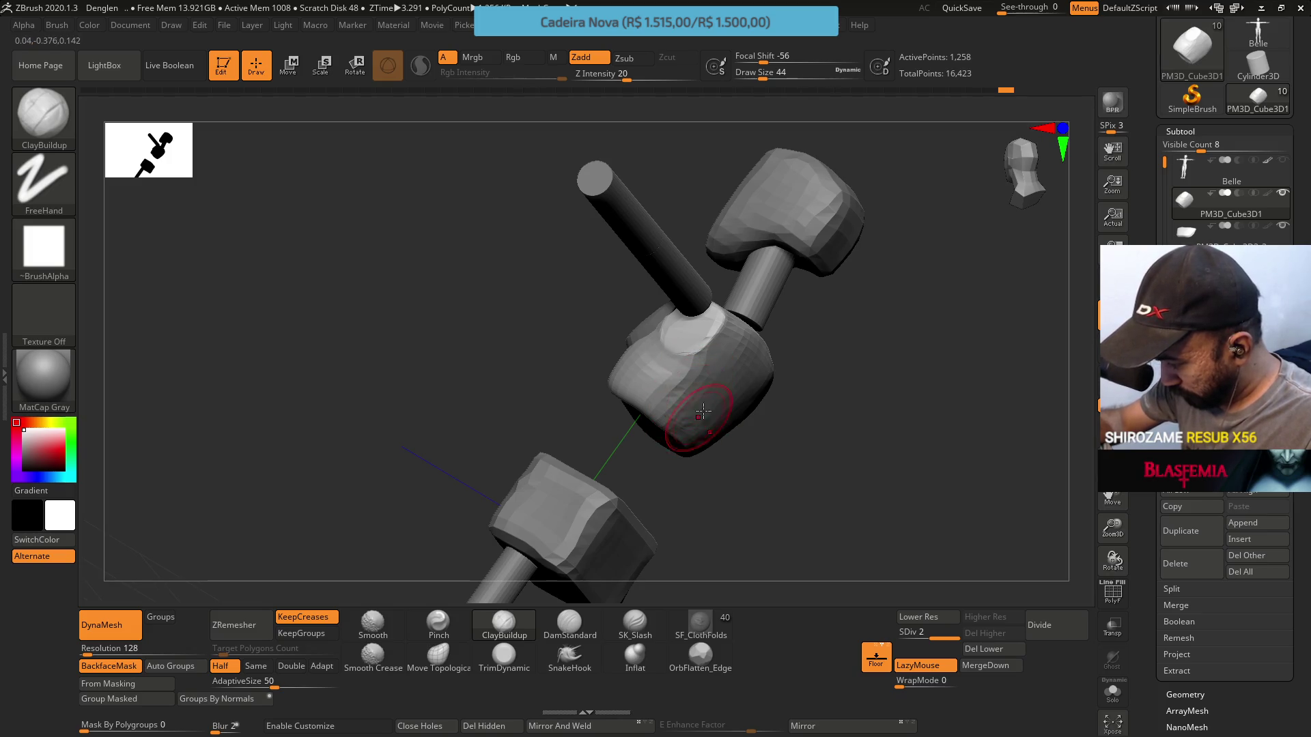
{"action": "right_click_drag", "start_coordinate": [702, 411], "coordinate": [667, 328]}
{"action": "left_click", "coordinate": [504, 656]}
{"action": "left_click_drag", "start_coordinate": [680, 389], "coordinate": [685, 375]}
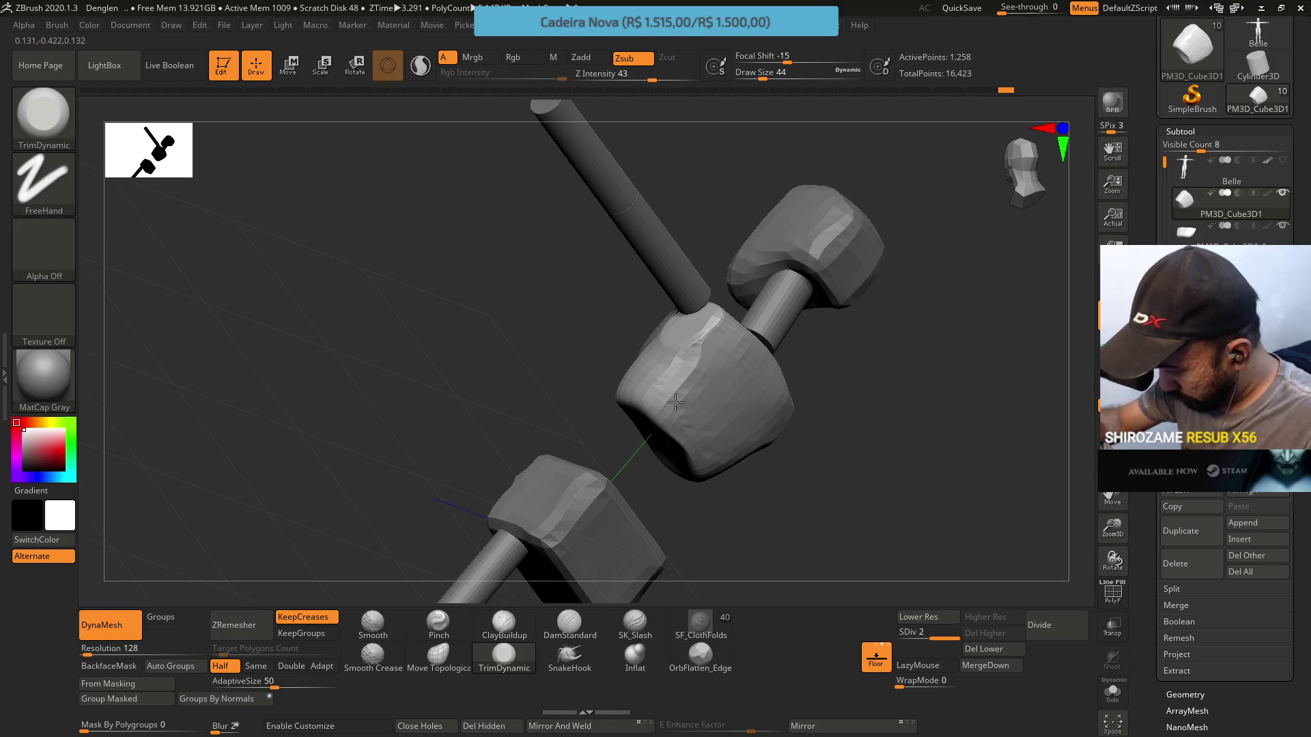
{"action": "right_click_drag", "start_coordinate": [722, 419], "coordinate": [762, 455]}
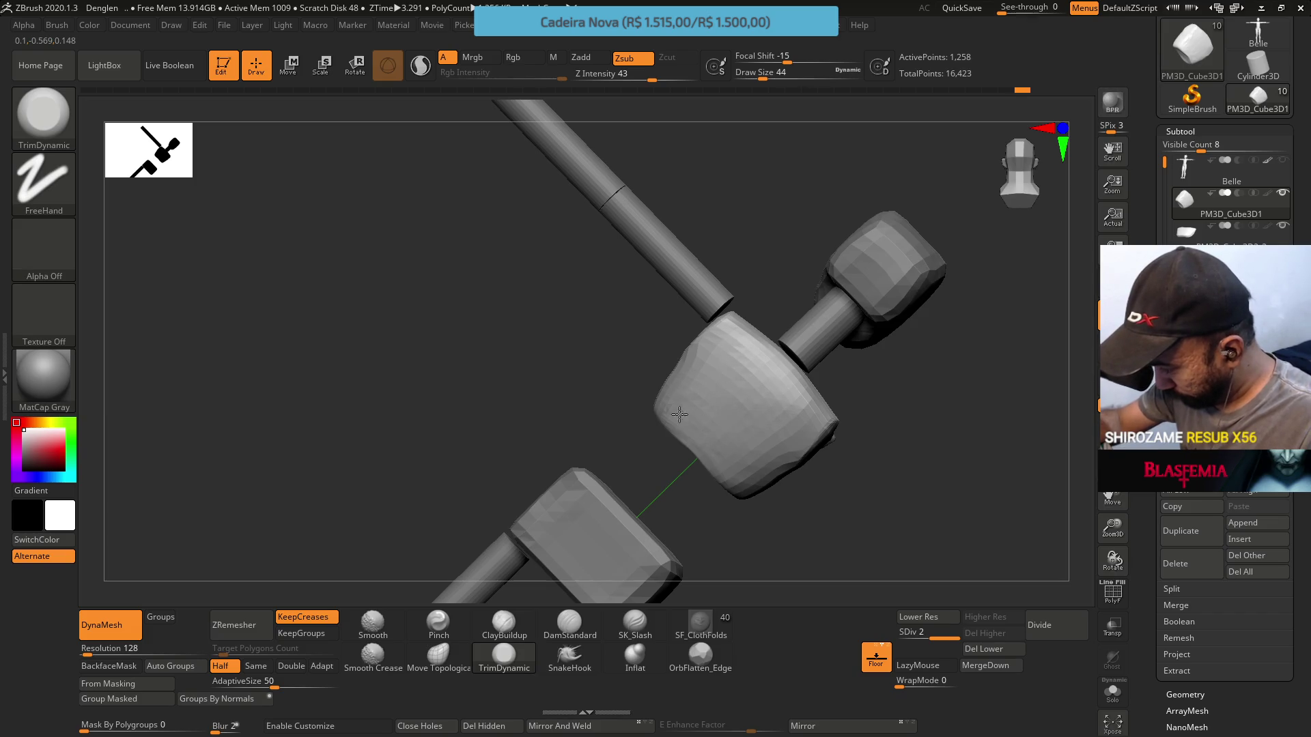
{"action": "right_click_drag", "start_coordinate": [697, 424], "coordinate": [722, 439]}
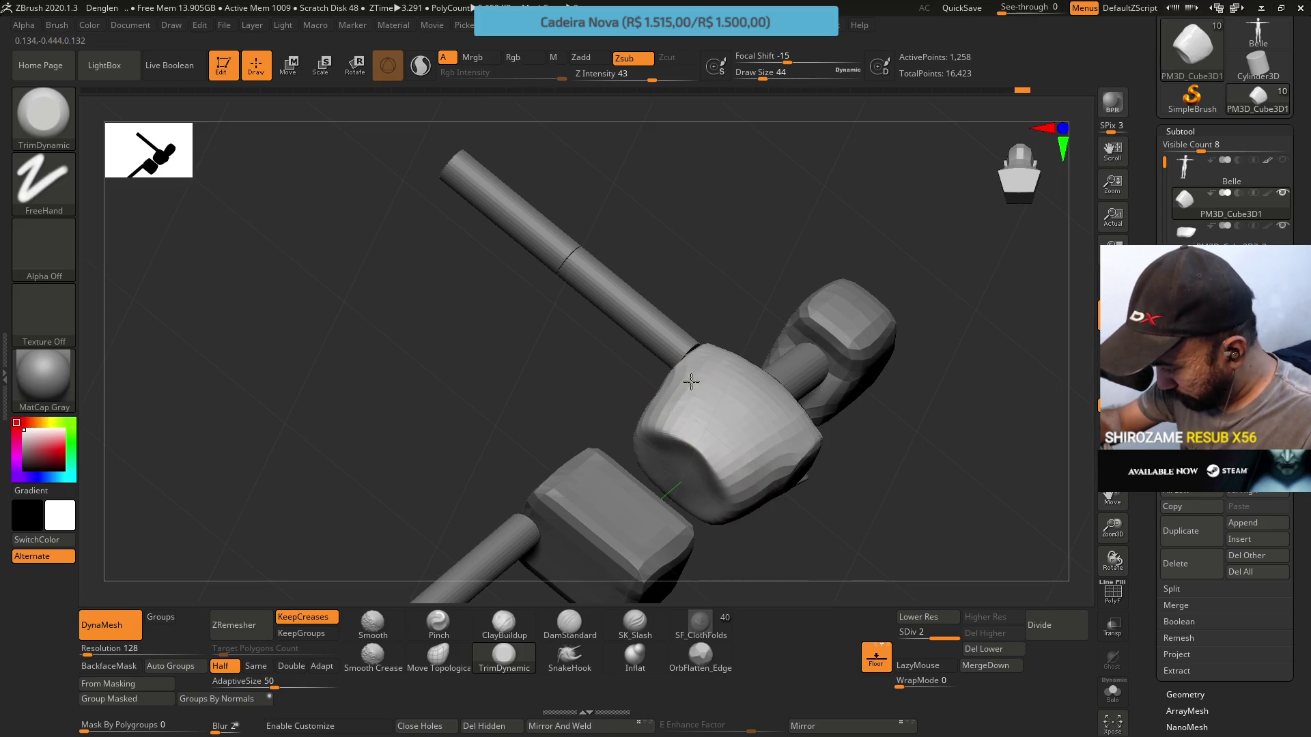
{"action": "right_click_drag", "start_coordinate": [676, 365], "coordinate": [711, 389]}
{"action": "left_click_drag", "start_coordinate": [711, 389], "coordinate": [685, 423]}
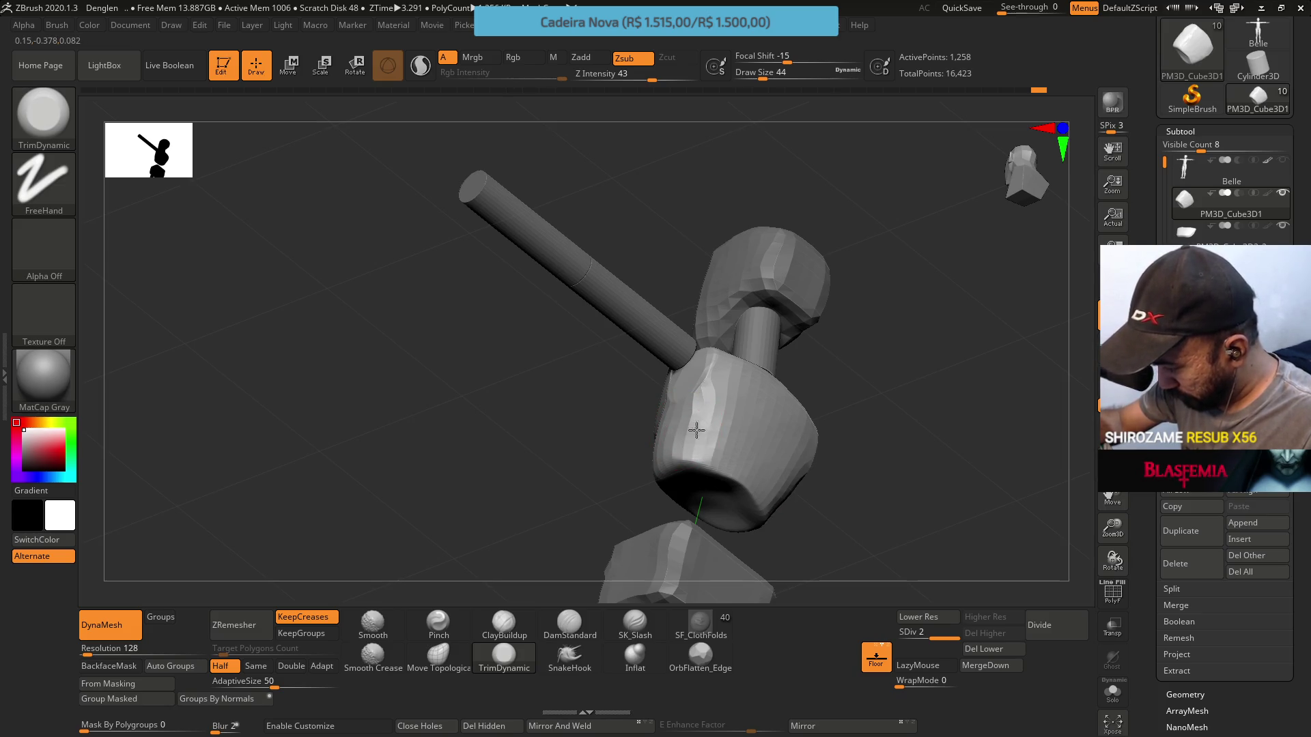
{"action": "mouse_move", "coordinate": [682, 430]}
{"action": "right_mouse_down"}
{"action": "mouse_move", "coordinate": [734, 389]}
{"action": "mouse_move", "coordinate": [668, 435]}
{"action": "mouse_move", "coordinate": [705, 427]}
{"action": "mouse_move", "coordinate": [728, 453]}
{"action": "mouse_move", "coordinate": [685, 357]}
{"action": "right_mouse_up"}
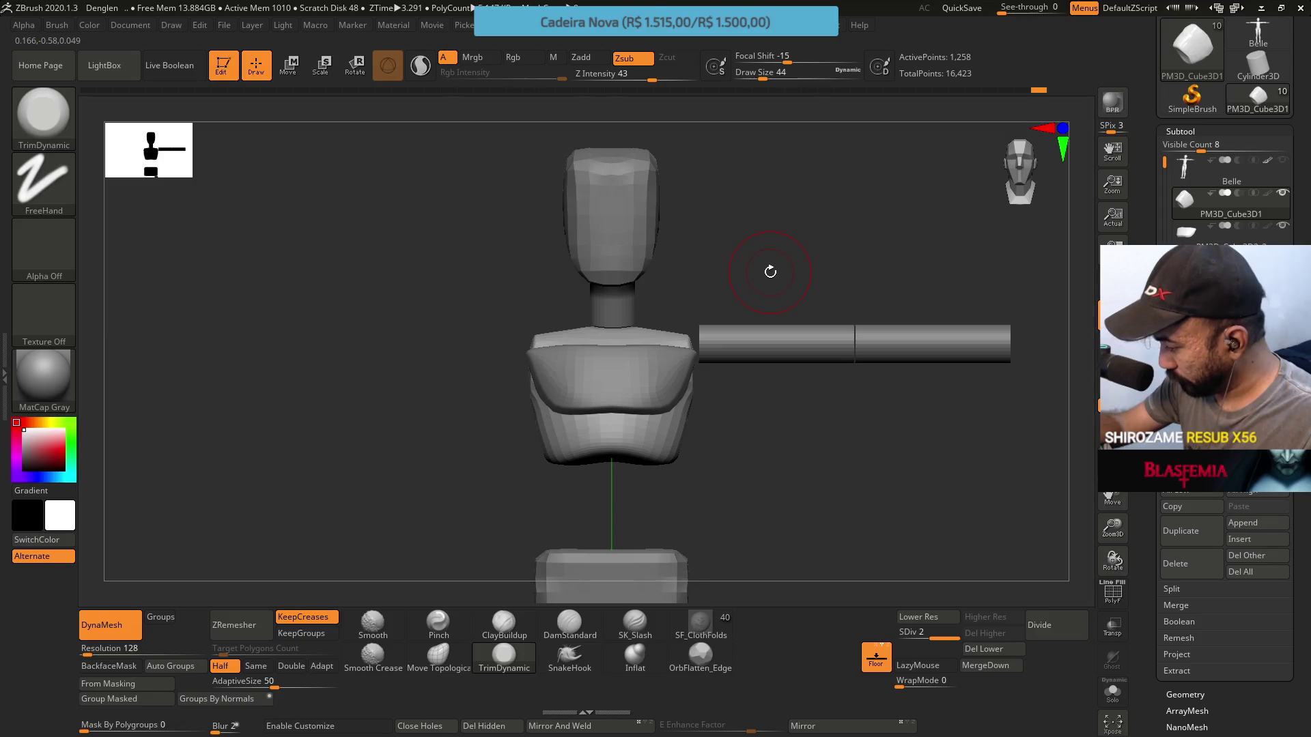
Step down the subtool list to the PM3D_Cube3D2 shoulder block and dismiss the folder-name prompt
{"action": "key", "text": "Down"}
{"action": "key", "text": "Down"}
{"action": "key", "text": "Down"}
{"action": "key", "text": "Down"}
{"action": "key", "text": "Down"}
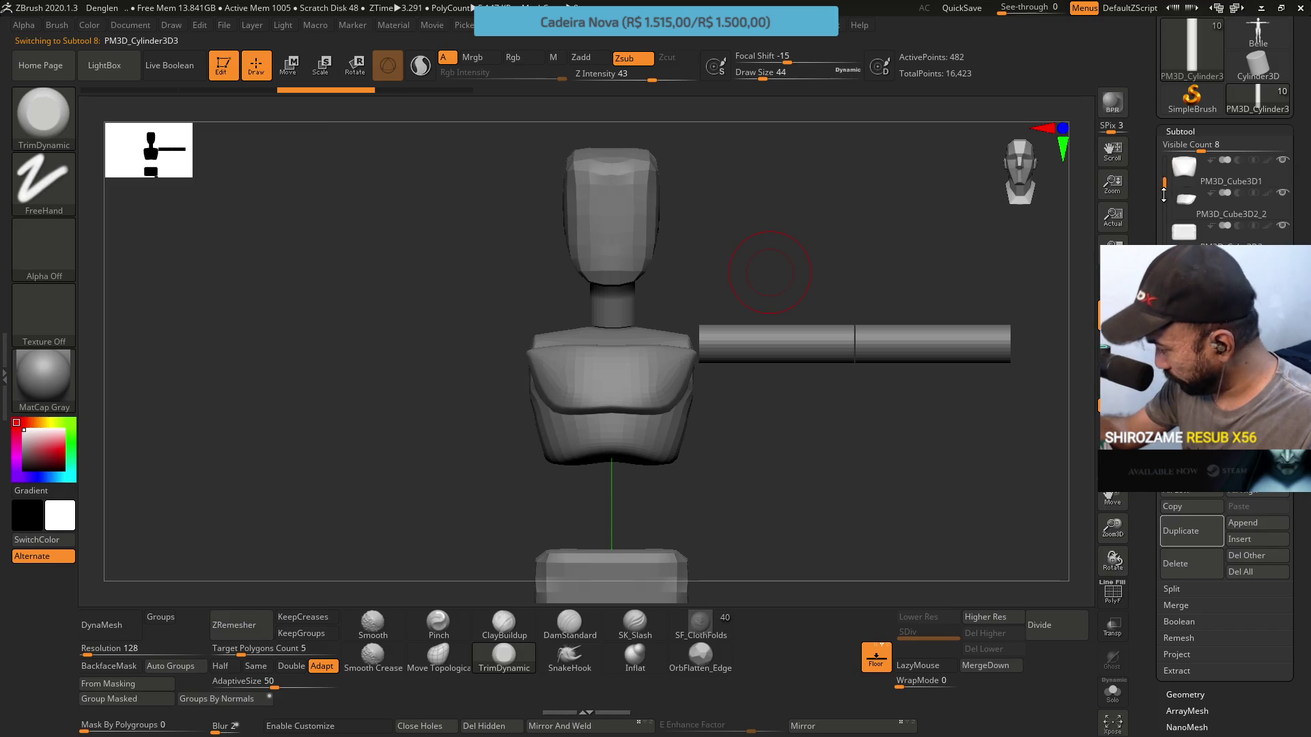
{"action": "key", "text": "Down"}
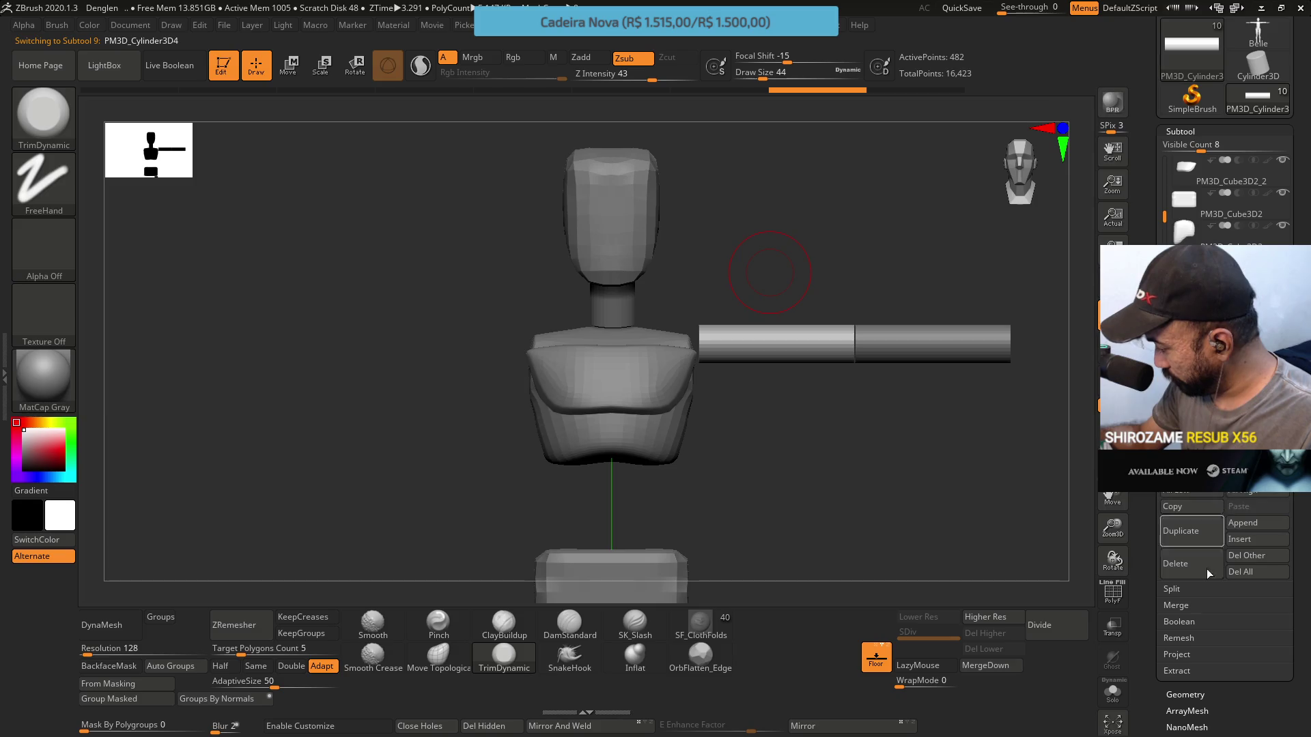
{"action": "left_click", "coordinate": [1037, 402]}
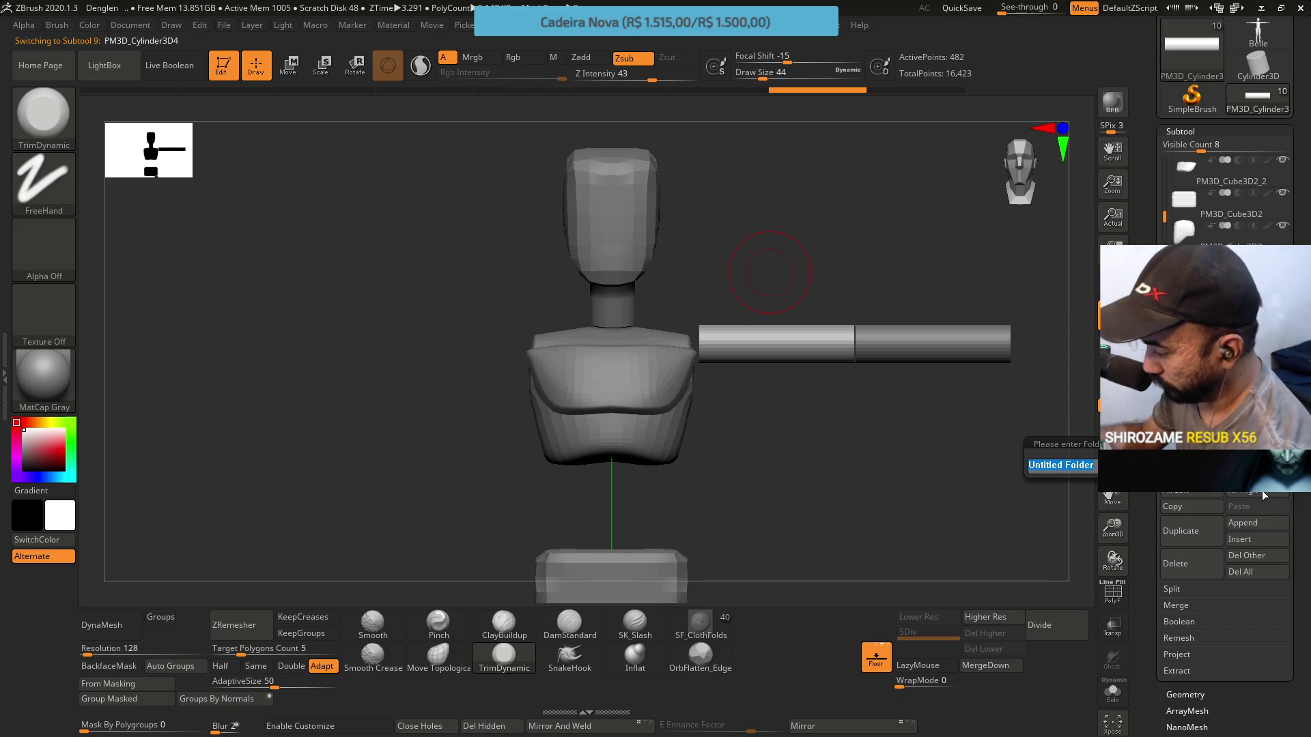
{"action": "key", "text": "Return"}
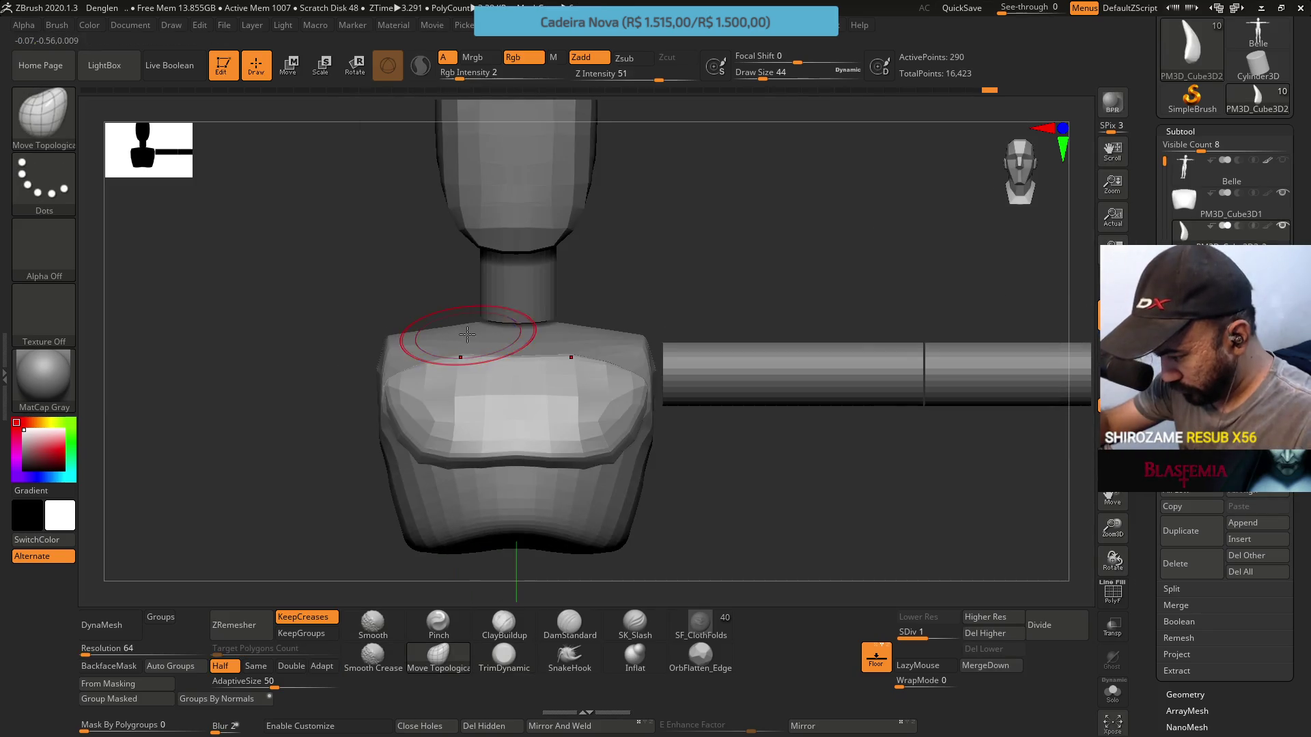
Flatten and fold the shoulder block around the arm cylinder with Move Topological, then Shift-smooth it
{"action": "mouse_move", "coordinate": [589, 411]}
{"action": "left_mouse_down"}
{"action": "mouse_move", "coordinate": [562, 383]}
{"action": "mouse_move", "coordinate": [584, 397]}
{"action": "left_mouse_up"}
{"action": "mouse_move", "coordinate": [717, 314]}
{"action": "left_mouse_down"}
{"action": "mouse_move", "coordinate": [571, 400]}
{"action": "mouse_move", "coordinate": [618, 402]}
{"action": "mouse_move", "coordinate": [523, 401]}
{"action": "left_mouse_up"}
{"action": "mouse_move", "coordinate": [522, 397]}
{"action": "right_mouse_down"}
{"action": "mouse_move", "coordinate": [638, 462]}
{"action": "mouse_move", "coordinate": [593, 453]}
{"action": "right_mouse_up"}
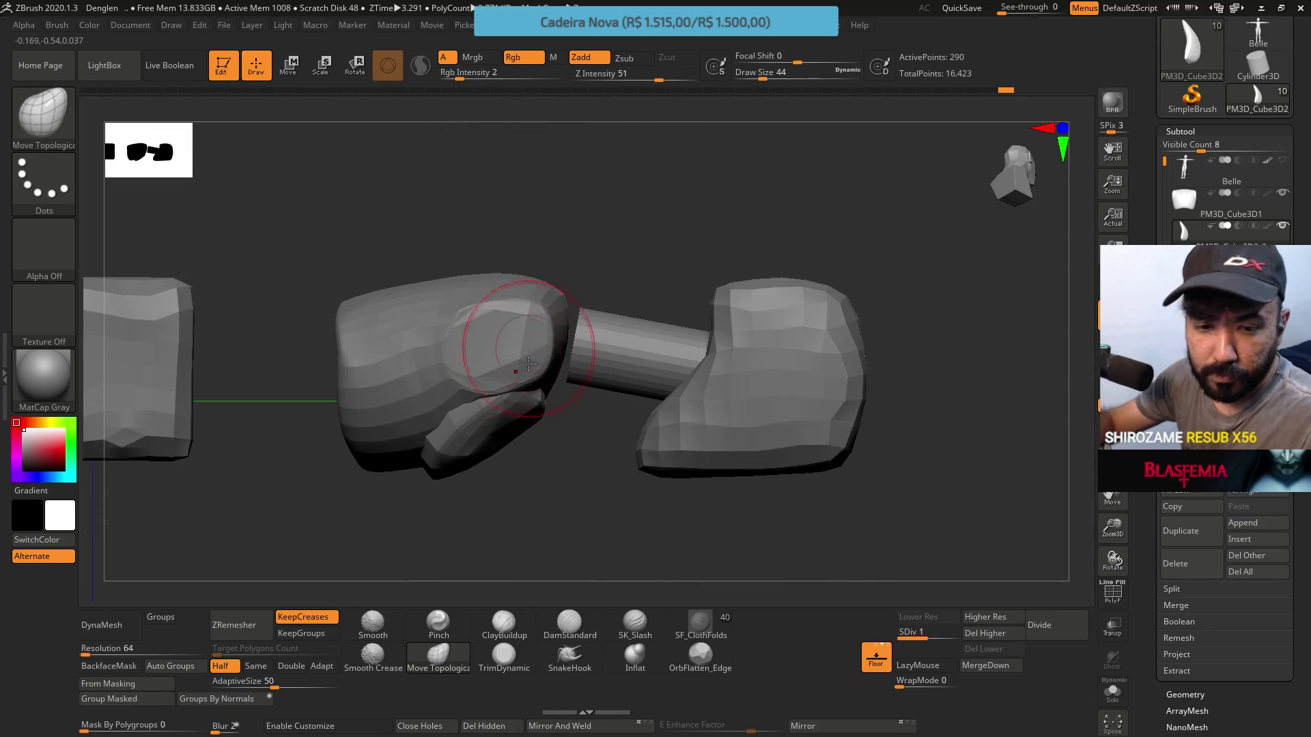
{"action": "mouse_move", "coordinate": [681, 371]}
{"action": "right_mouse_down"}
{"action": "mouse_move", "coordinate": [600, 468]}
{"action": "mouse_move", "coordinate": [579, 389]}
{"action": "mouse_move", "coordinate": [577, 445]}
{"action": "mouse_move", "coordinate": [616, 444]}
{"action": "mouse_move", "coordinate": [603, 453]}
{"action": "right_mouse_up"}
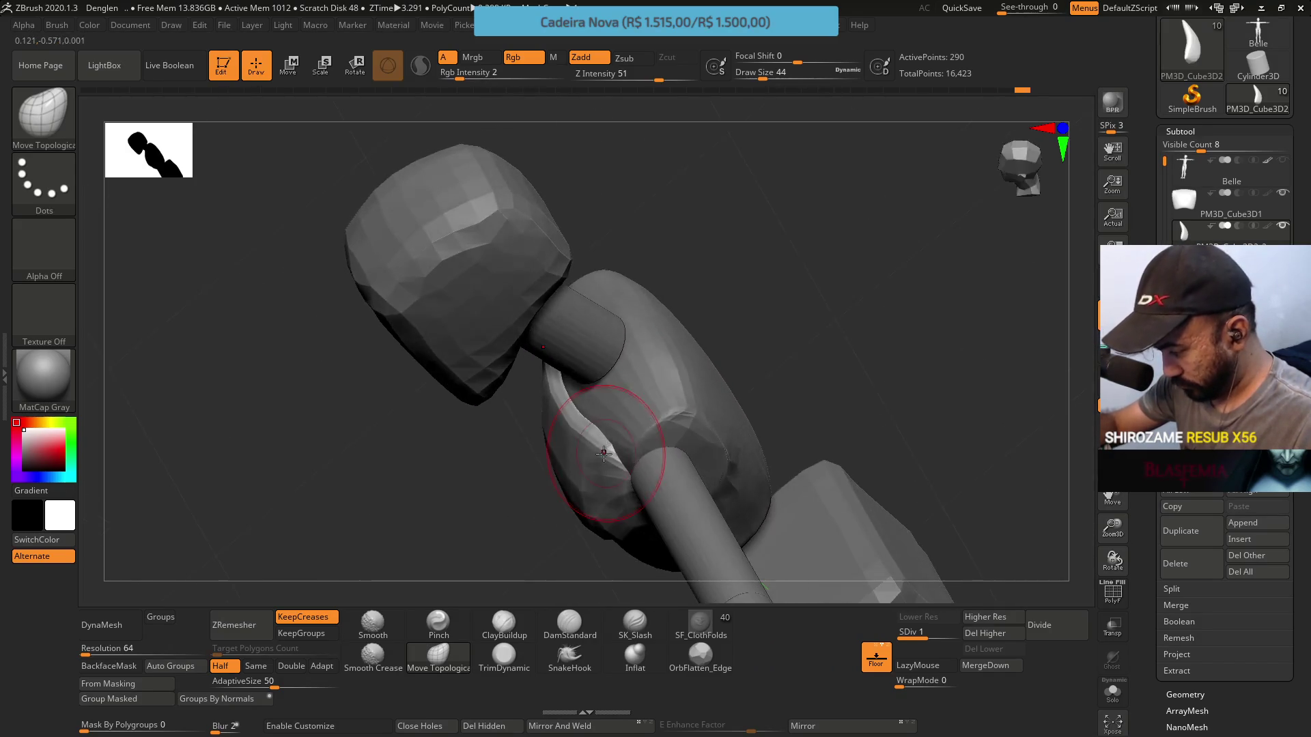
{"action": "key", "text": "shift"}
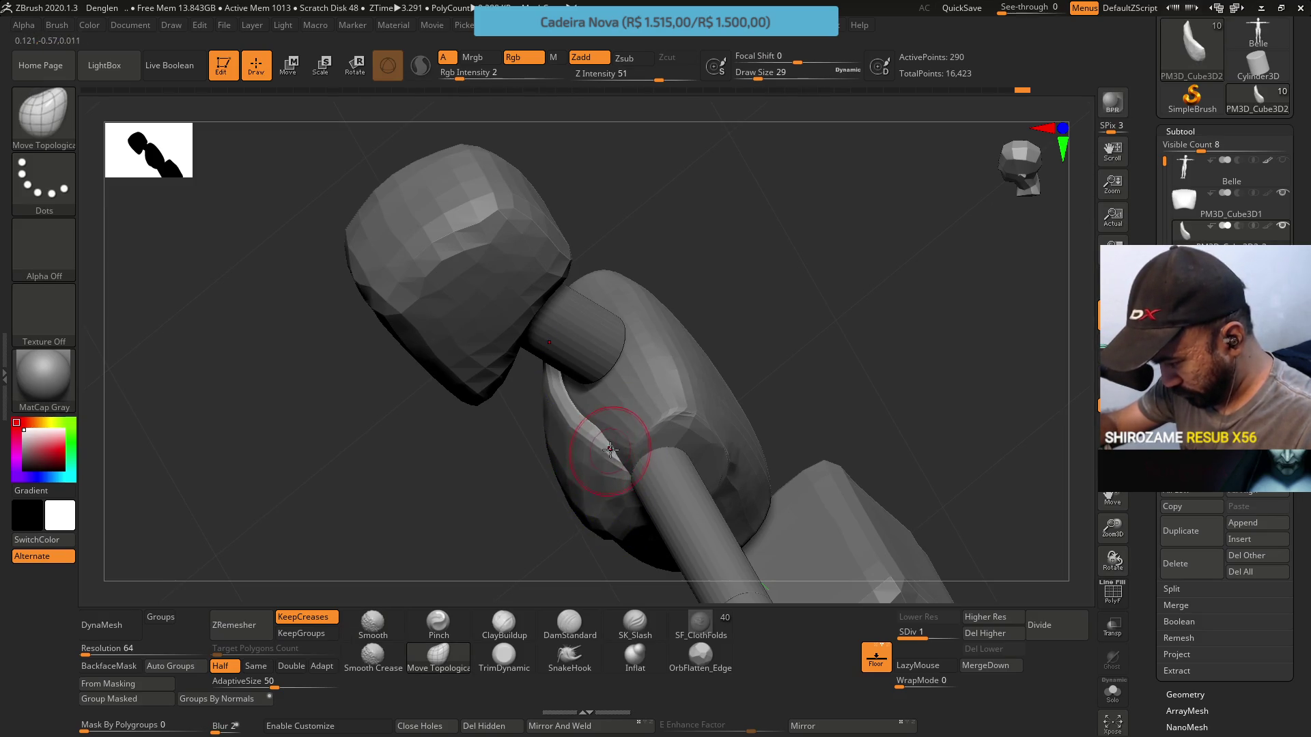
{"action": "mouse_move", "coordinate": [597, 435]}
{"action": "right_mouse_down"}
{"action": "mouse_move", "coordinate": [628, 376]}
{"action": "mouse_move", "coordinate": [649, 395]}
{"action": "mouse_move", "coordinate": [601, 429]}
{"action": "mouse_move", "coordinate": [618, 437]}
{"action": "mouse_move", "coordinate": [542, 439]}
{"action": "mouse_move", "coordinate": [634, 456]}
{"action": "mouse_move", "coordinate": [629, 392]}
{"action": "mouse_move", "coordinate": [624, 433]}
{"action": "mouse_move", "coordinate": [588, 408]}
{"action": "mouse_move", "coordinate": [644, 278]}
{"action": "mouse_move", "coordinate": [600, 410]}
{"action": "mouse_move", "coordinate": [645, 406]}
{"action": "mouse_move", "coordinate": [614, 409]}
{"action": "right_mouse_up"}
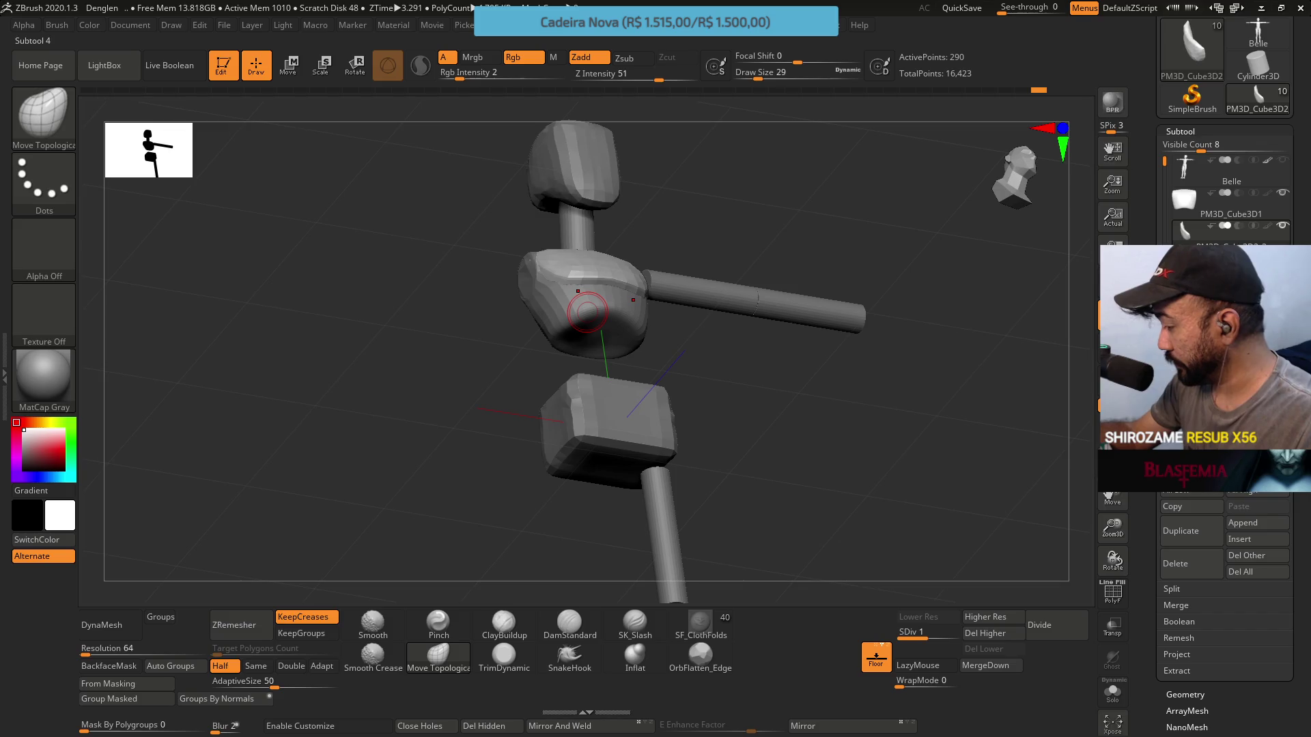
Select the PM3D_Cube3D1 chest subtool, orbit to its front, and load the ClayBuildup brush
{"action": "left_click", "coordinate": [1191, 262]}
{"action": "left_click", "coordinate": [1186, 202]}
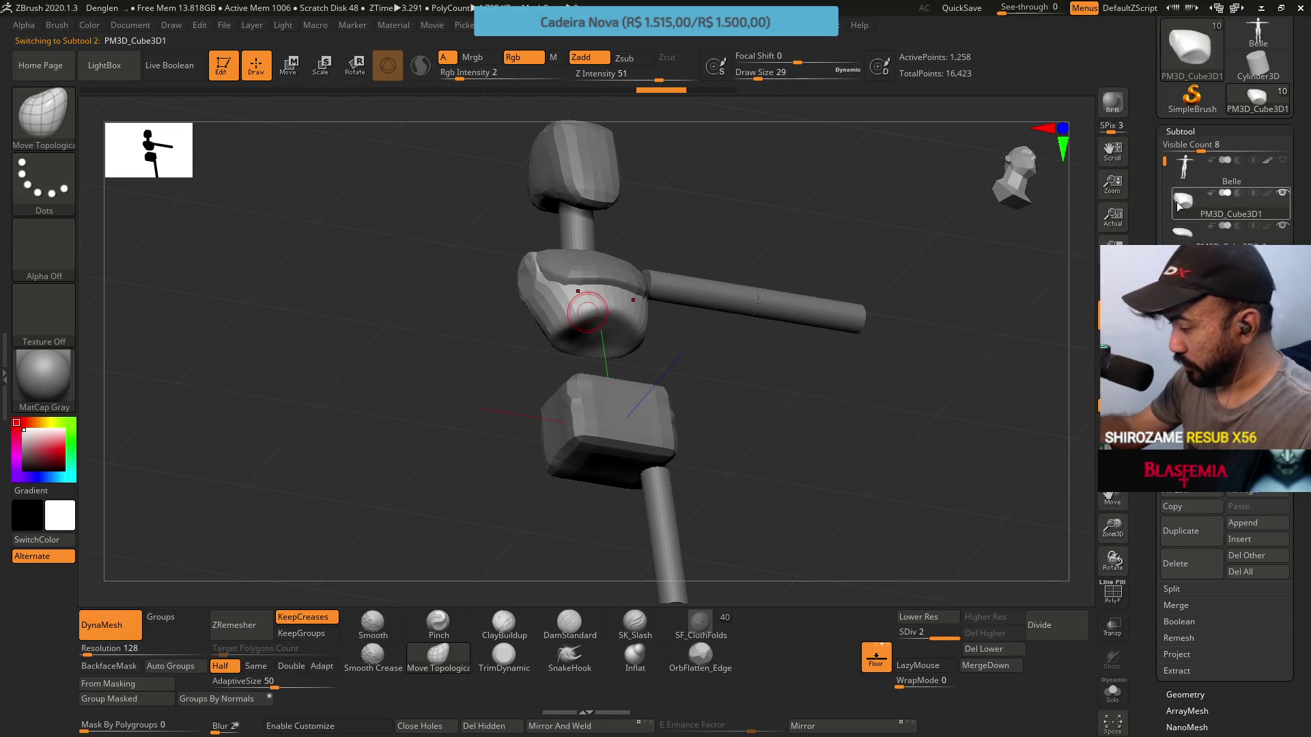
{"action": "left_click", "coordinate": [451, 618]}
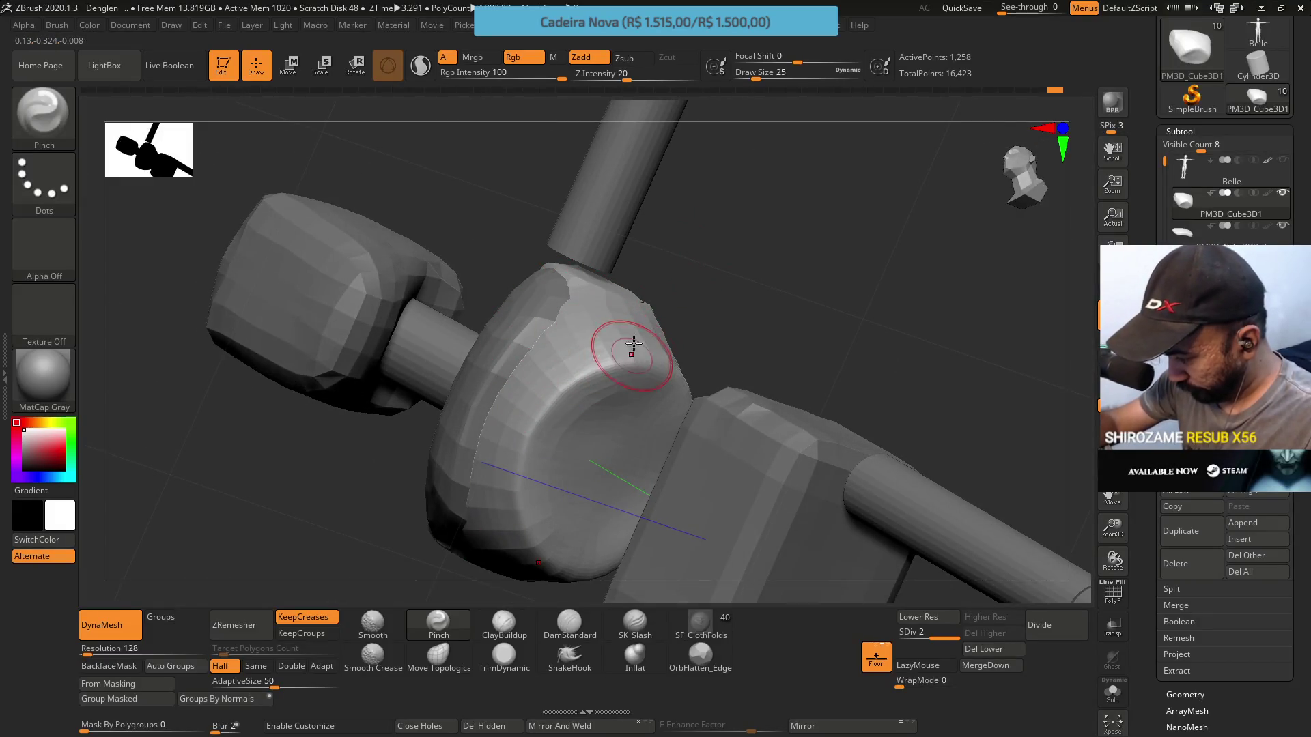
{"action": "right_click_drag", "start_coordinate": [635, 342], "coordinate": [667, 327]}
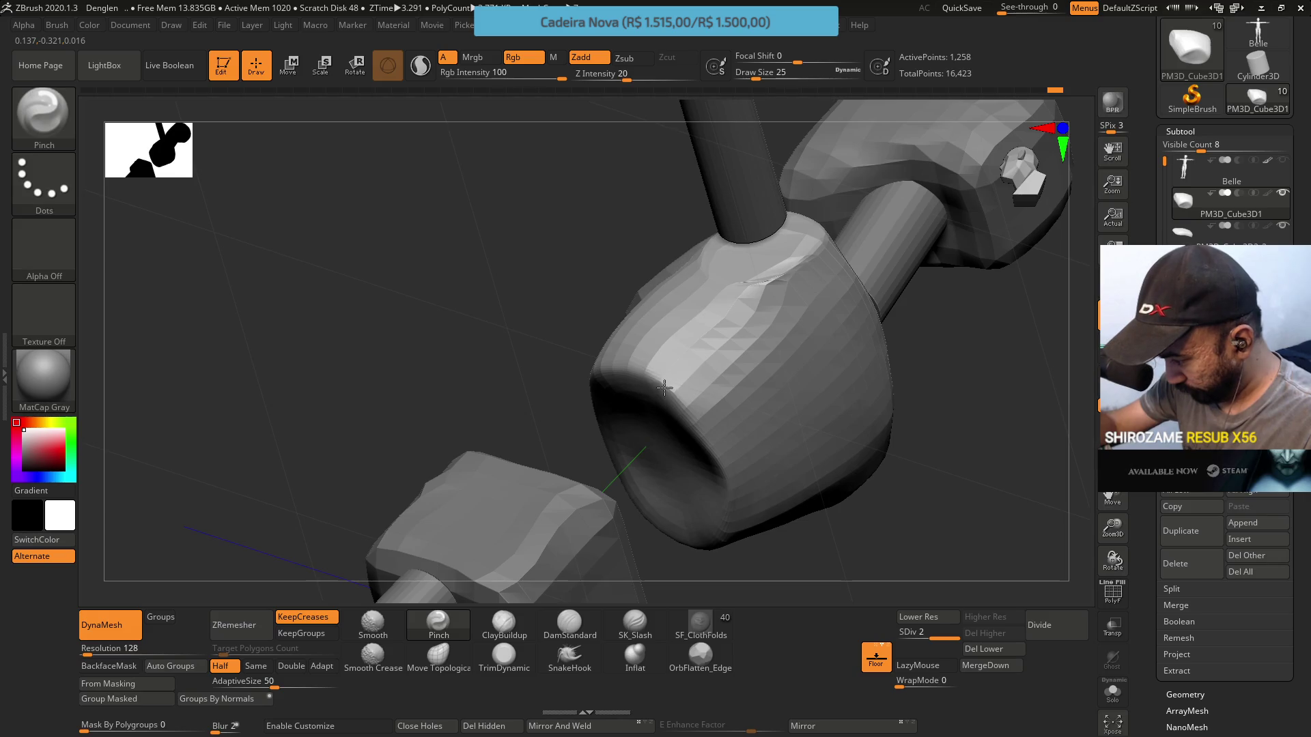
{"action": "mouse_move", "coordinate": [679, 401]}
{"action": "right_mouse_down"}
{"action": "mouse_move", "coordinate": [604, 289]}
{"action": "mouse_move", "coordinate": [614, 328]}
{"action": "right_mouse_up"}
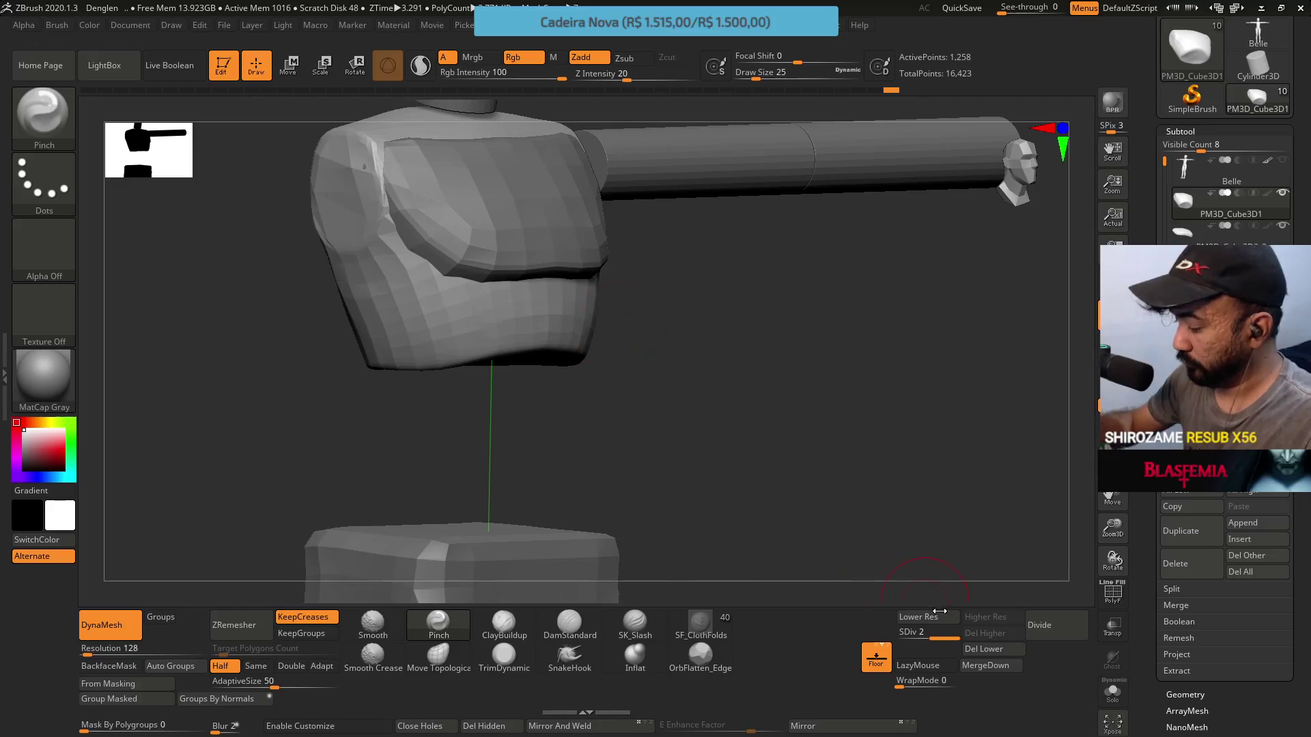
{"action": "mouse_move", "coordinate": [782, 502]}
{"action": "right_mouse_down"}
{"action": "mouse_move", "coordinate": [699, 342]}
{"action": "mouse_move", "coordinate": [707, 321]}
{"action": "mouse_move", "coordinate": [705, 368]}
{"action": "mouse_move", "coordinate": [675, 369]}
{"action": "mouse_move", "coordinate": [649, 331]}
{"action": "right_mouse_up"}
{"action": "left_click", "coordinate": [503, 625]}
{"action": "mouse_move", "coordinate": [519, 587]}
{"action": "right_mouse_down"}
{"action": "mouse_move", "coordinate": [504, 386]}
{"action": "mouse_move", "coordinate": [563, 351]}
{"action": "right_mouse_up"}
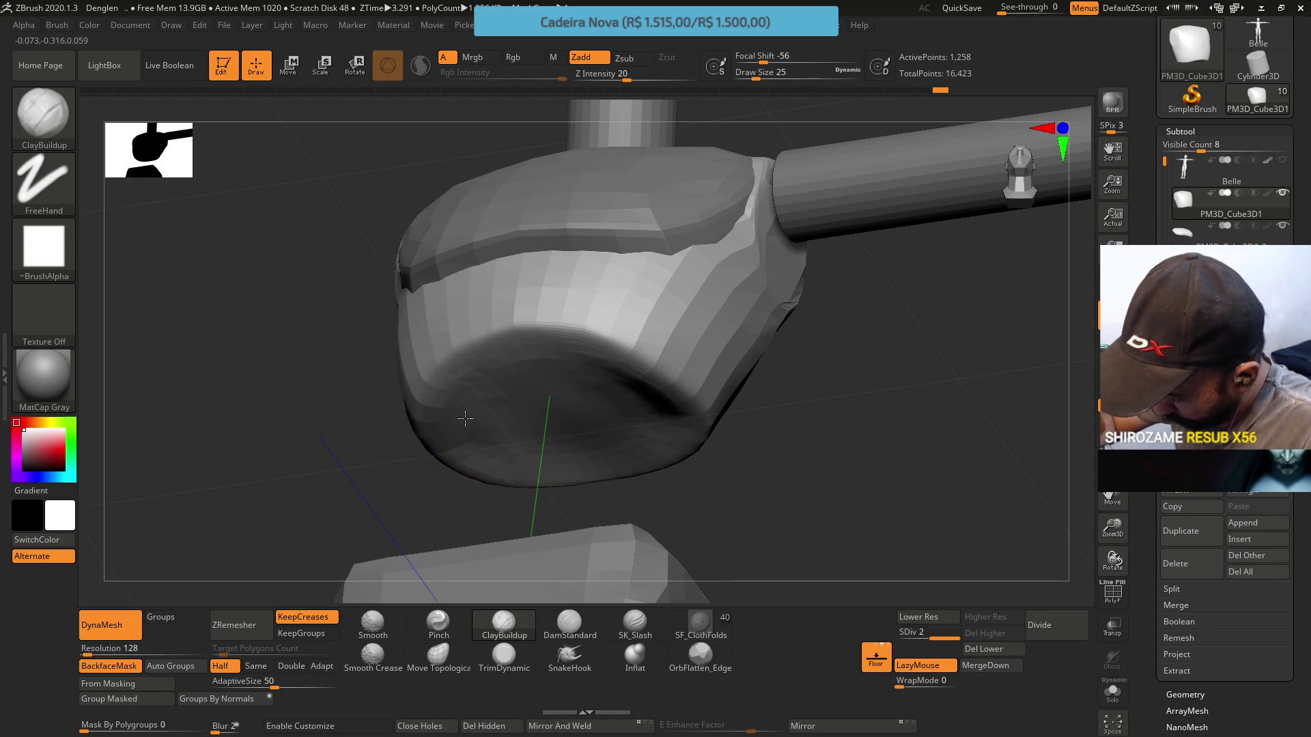
Add a small ClayBuildup stroke to the chest socket rim at draw size 17
{"action": "right_click_drag", "start_coordinate": [564, 407], "coordinate": [600, 383]}
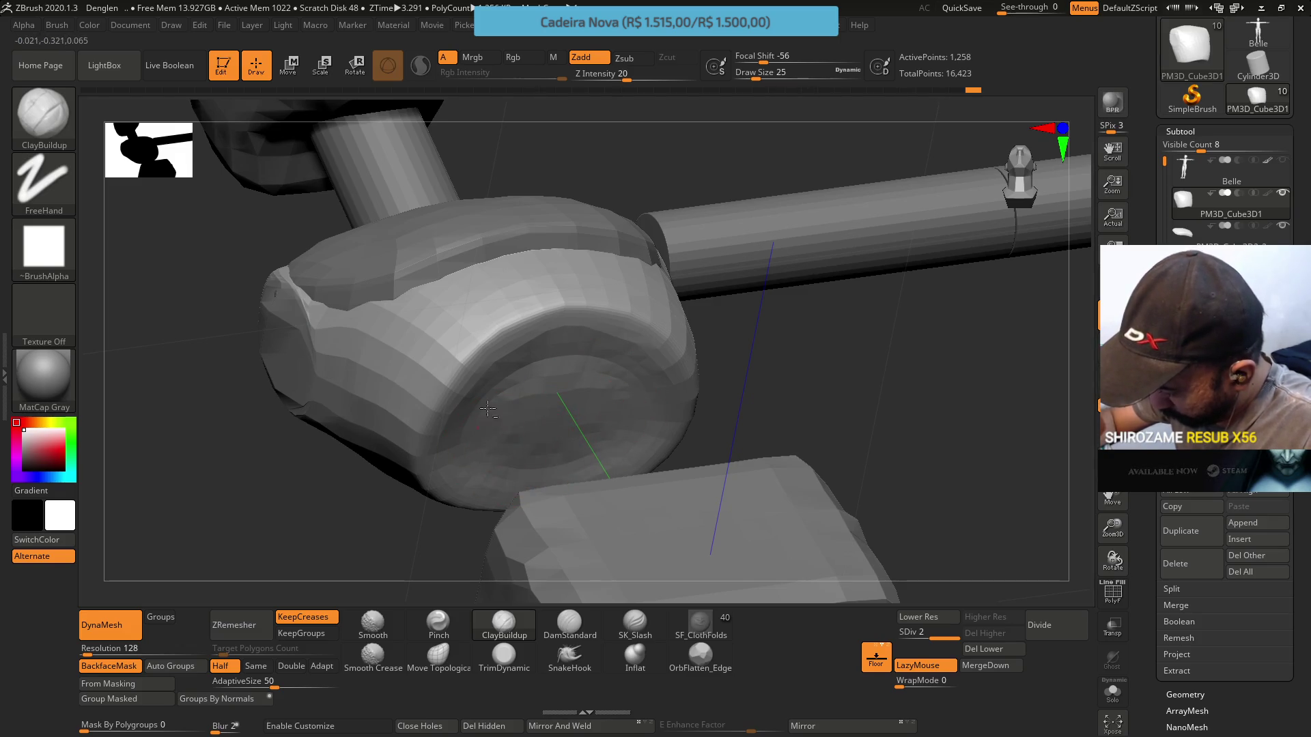
{"action": "right_click_drag", "start_coordinate": [534, 427], "coordinate": [564, 404]}
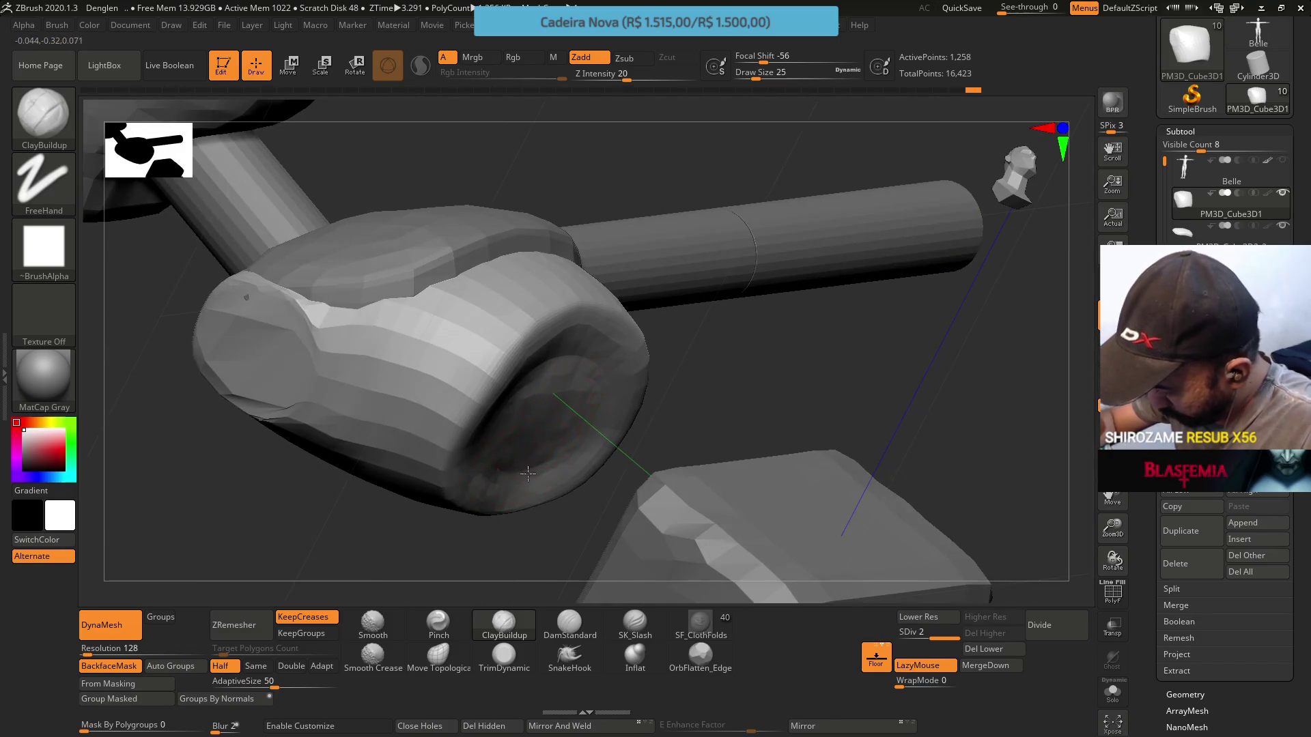
{"action": "key", "text": "s"}
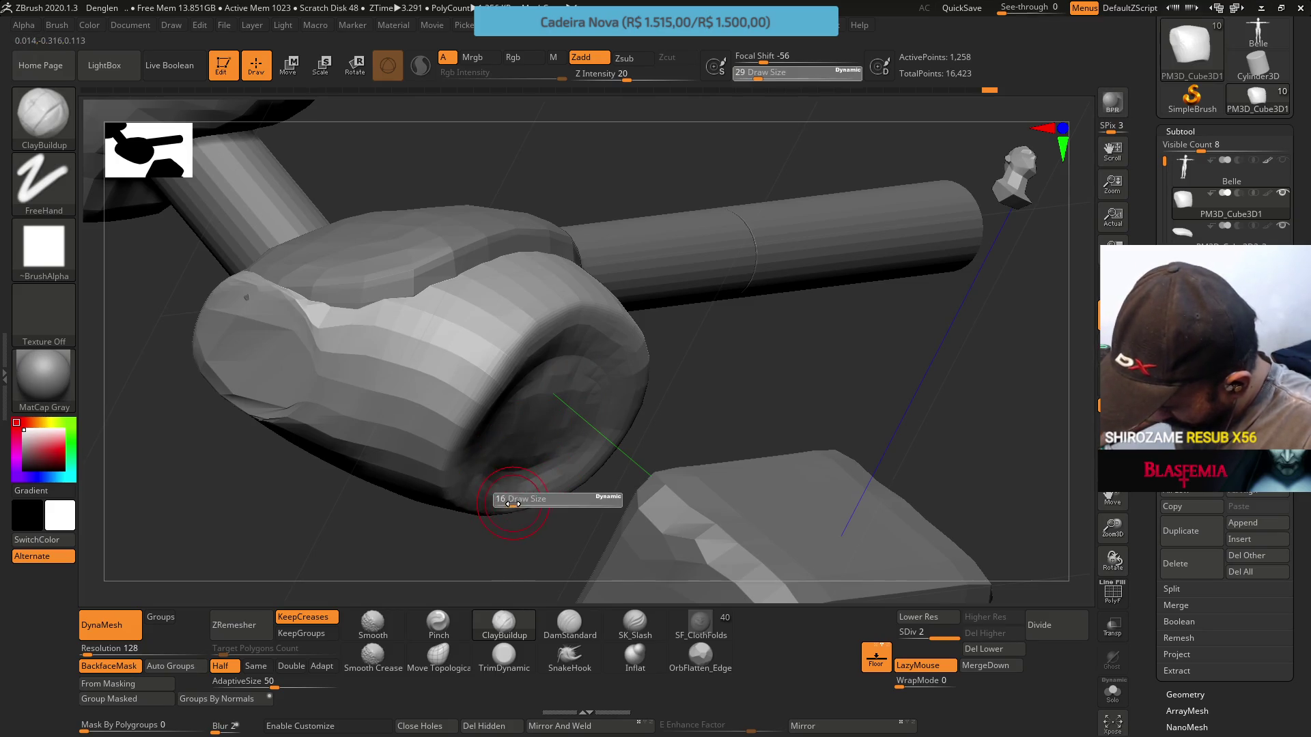
{"action": "left_click_drag", "start_coordinate": [513, 503], "coordinate": [528, 494]}
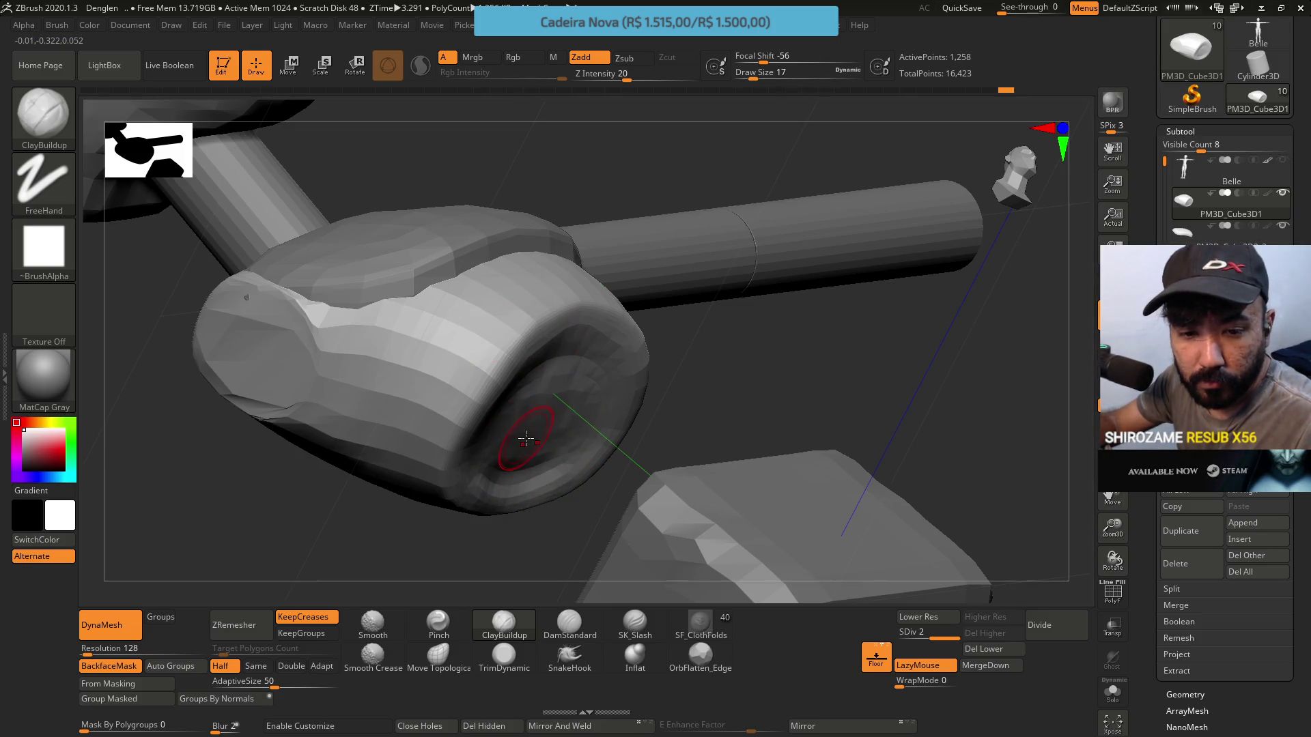
{"action": "right_click_drag", "start_coordinate": [612, 404], "coordinate": [571, 424]}
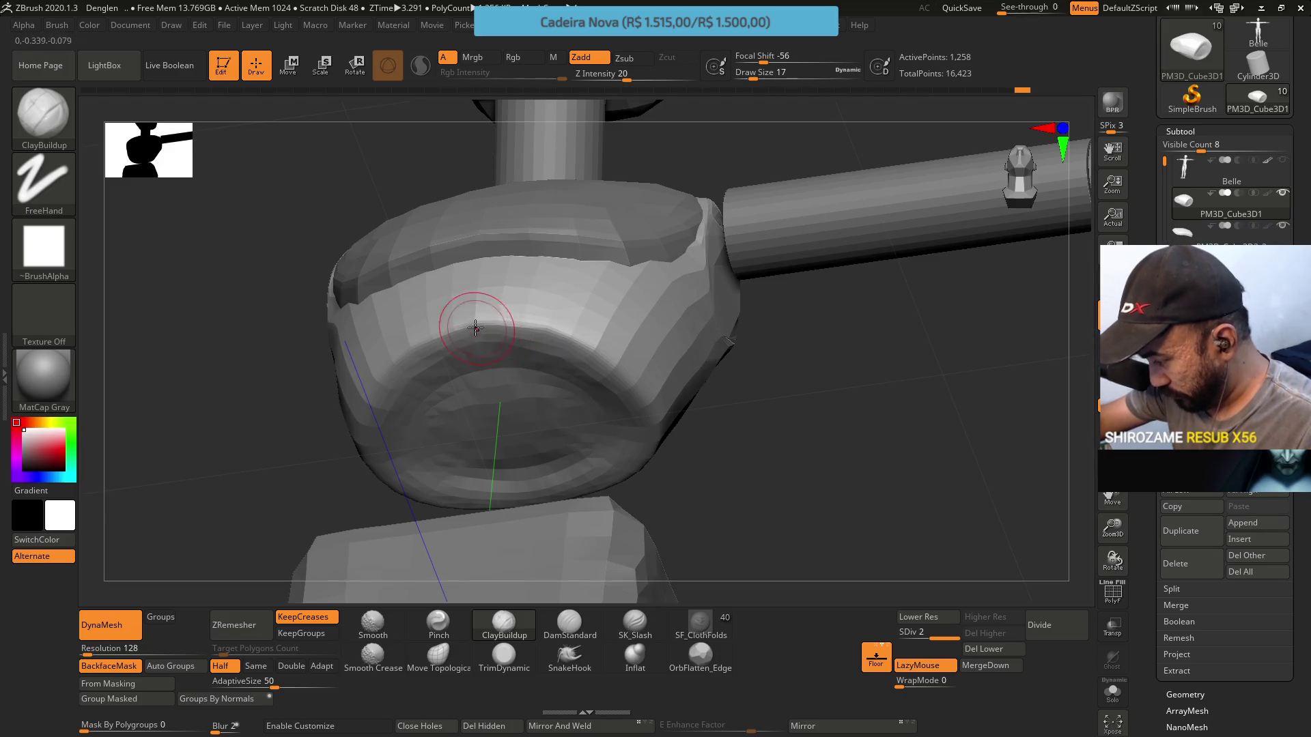
{"action": "left_click_drag", "start_coordinate": [615, 382], "coordinate": [629, 408]}
{"action": "mouse_move", "coordinate": [629, 408]}
{"action": "right_mouse_down"}
{"action": "mouse_move", "coordinate": [623, 377]}
{"action": "mouse_move", "coordinate": [628, 433]}
{"action": "right_mouse_up"}
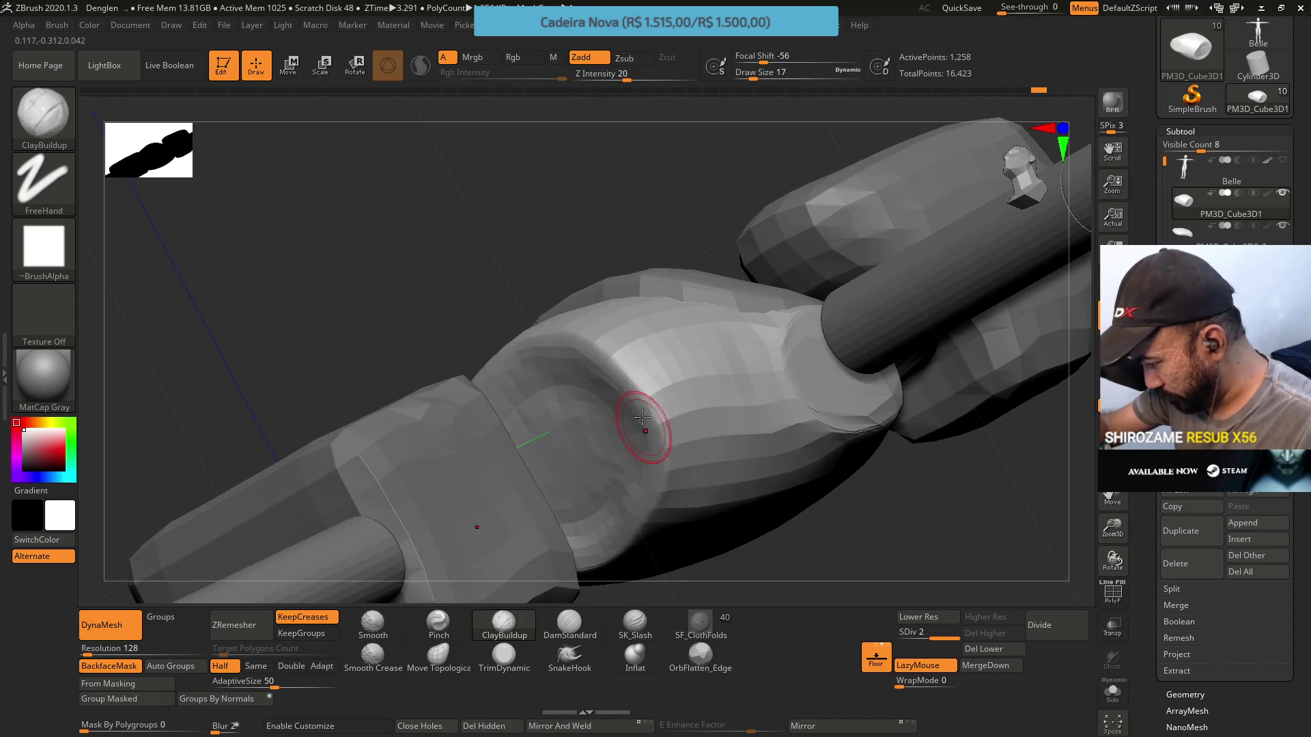
{"action": "right_click_drag", "start_coordinate": [631, 508], "coordinate": [658, 486]}
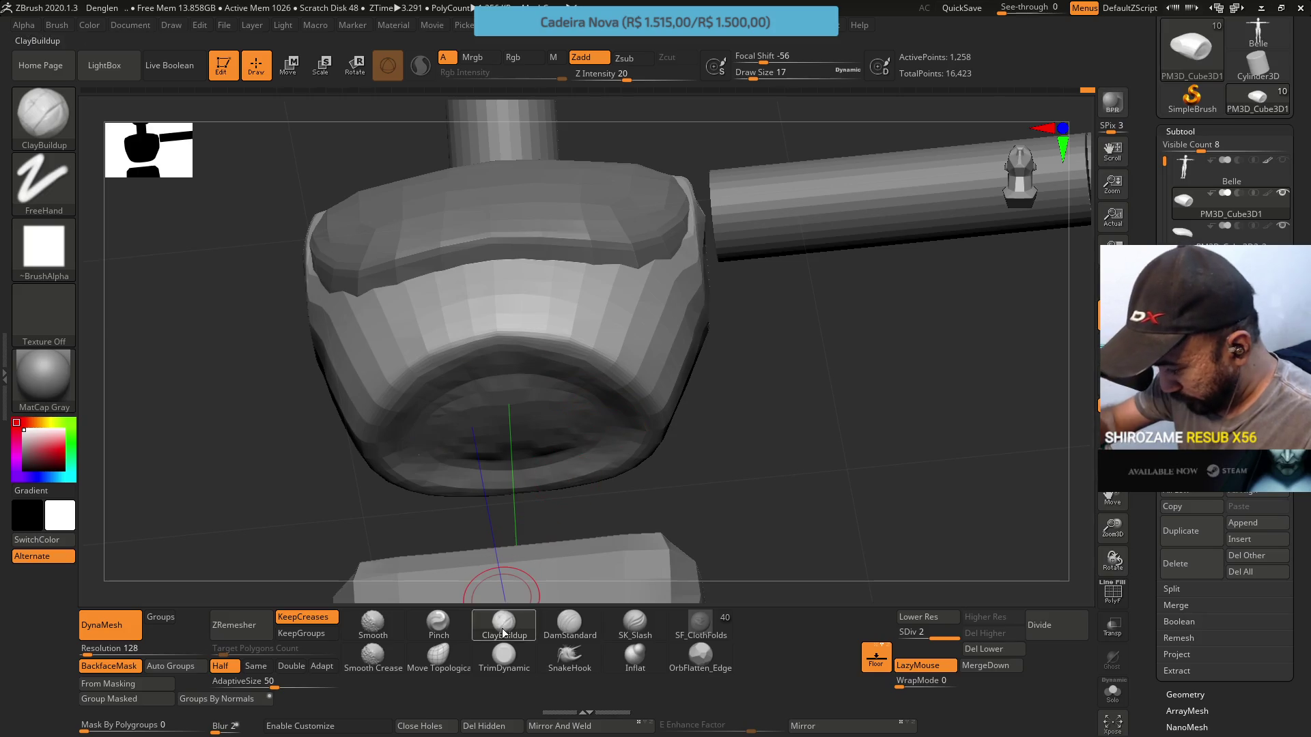
{"action": "left_click", "coordinate": [504, 654]}
{"action": "mouse_move", "coordinate": [483, 550]}
{"action": "right_mouse_down"}
{"action": "mouse_move", "coordinate": [527, 410]}
{"action": "mouse_move", "coordinate": [563, 412]}
{"action": "right_mouse_up"}
Enlarge TrimDynamic to draw size 31 to trim the socket rim flat
{"action": "key", "text": "s"}
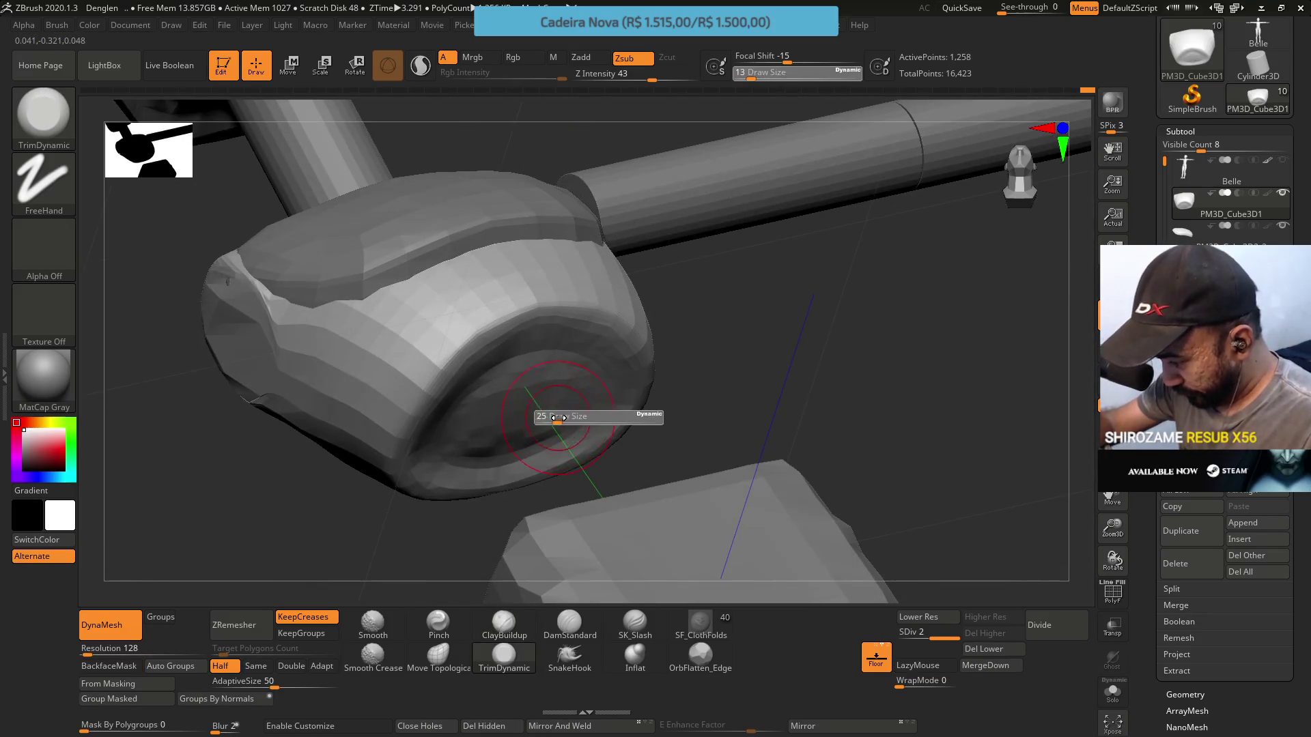
{"action": "left_click_drag", "start_coordinate": [560, 418], "coordinate": [562, 418]}
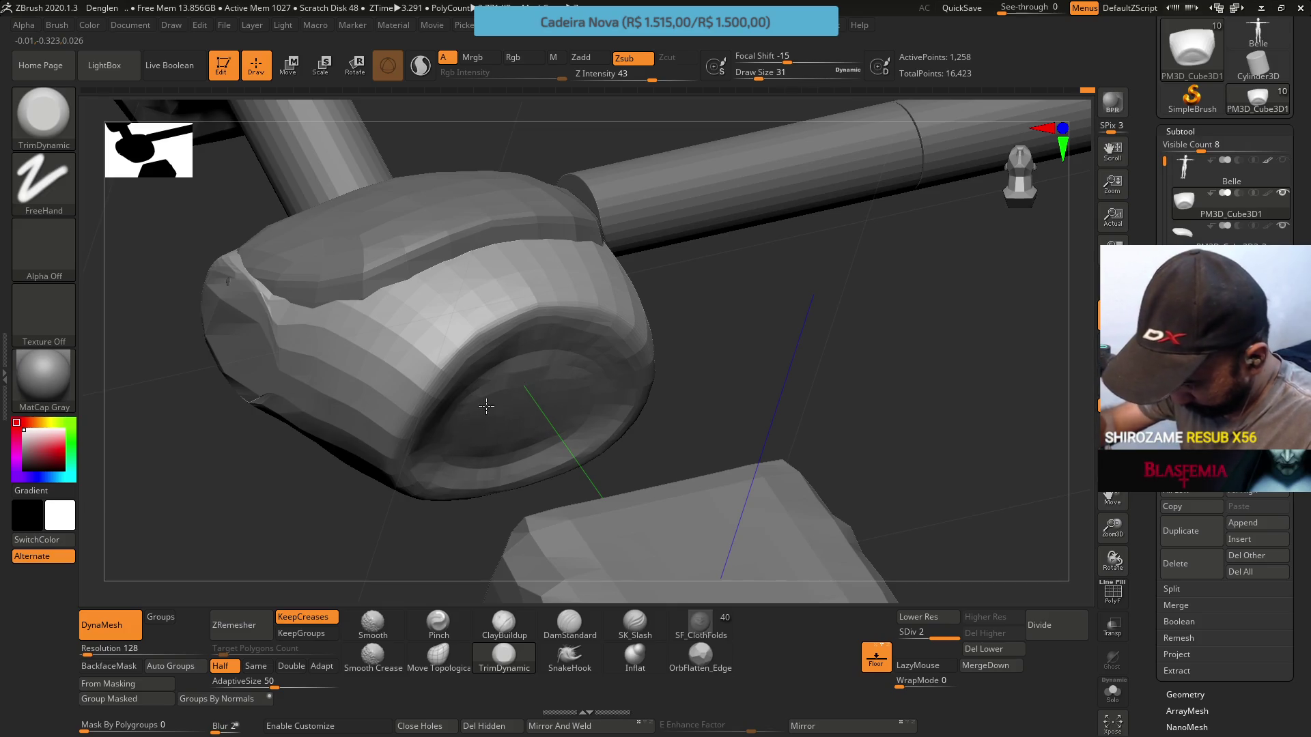
{"action": "mouse_move", "coordinate": [550, 394]}
{"action": "right_mouse_down"}
{"action": "mouse_move", "coordinate": [526, 382]}
{"action": "mouse_move", "coordinate": [541, 401]}
{"action": "right_mouse_up"}
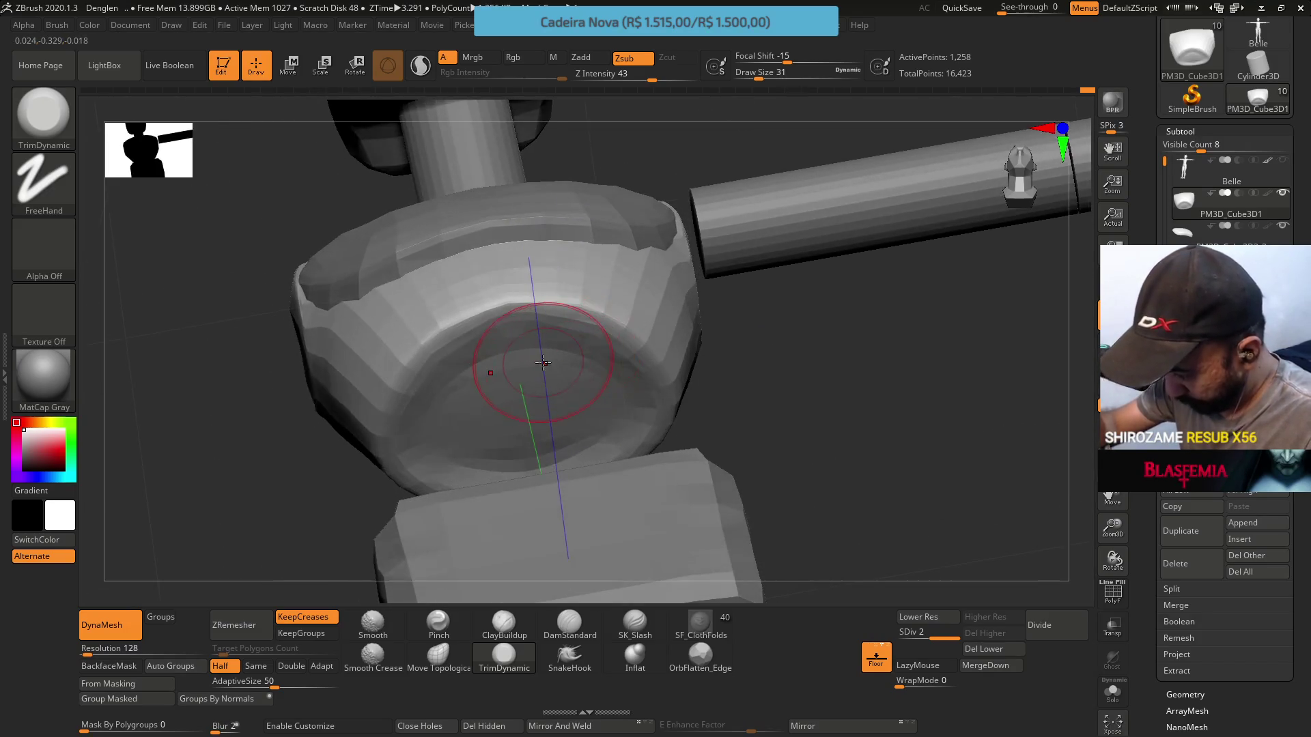
Use Pinch at draw size 14 to sharpen the chest socket's rim edge
{"action": "left_click", "coordinate": [439, 621]}
{"action": "key", "text": "s"}
{"action": "mouse_move", "coordinate": [468, 375]}
{"action": "left_mouse_down"}
{"action": "mouse_move", "coordinate": [477, 381]}
{"action": "mouse_move", "coordinate": [456, 386]}
{"action": "left_mouse_up"}
{"action": "key", "text": "s"}
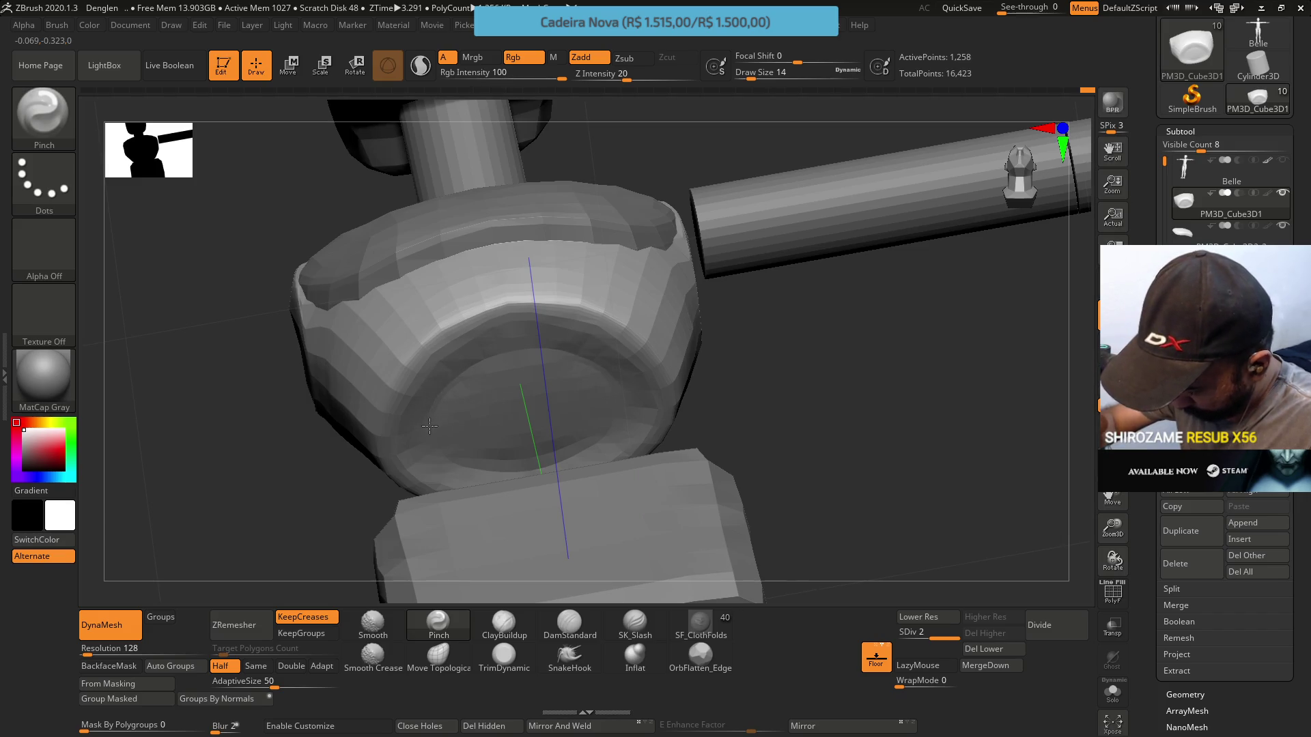
{"action": "mouse_move", "coordinate": [513, 463]}
{"action": "right_mouse_down"}
{"action": "mouse_move", "coordinate": [535, 410]}
{"action": "mouse_move", "coordinate": [472, 462]}
{"action": "right_mouse_up"}
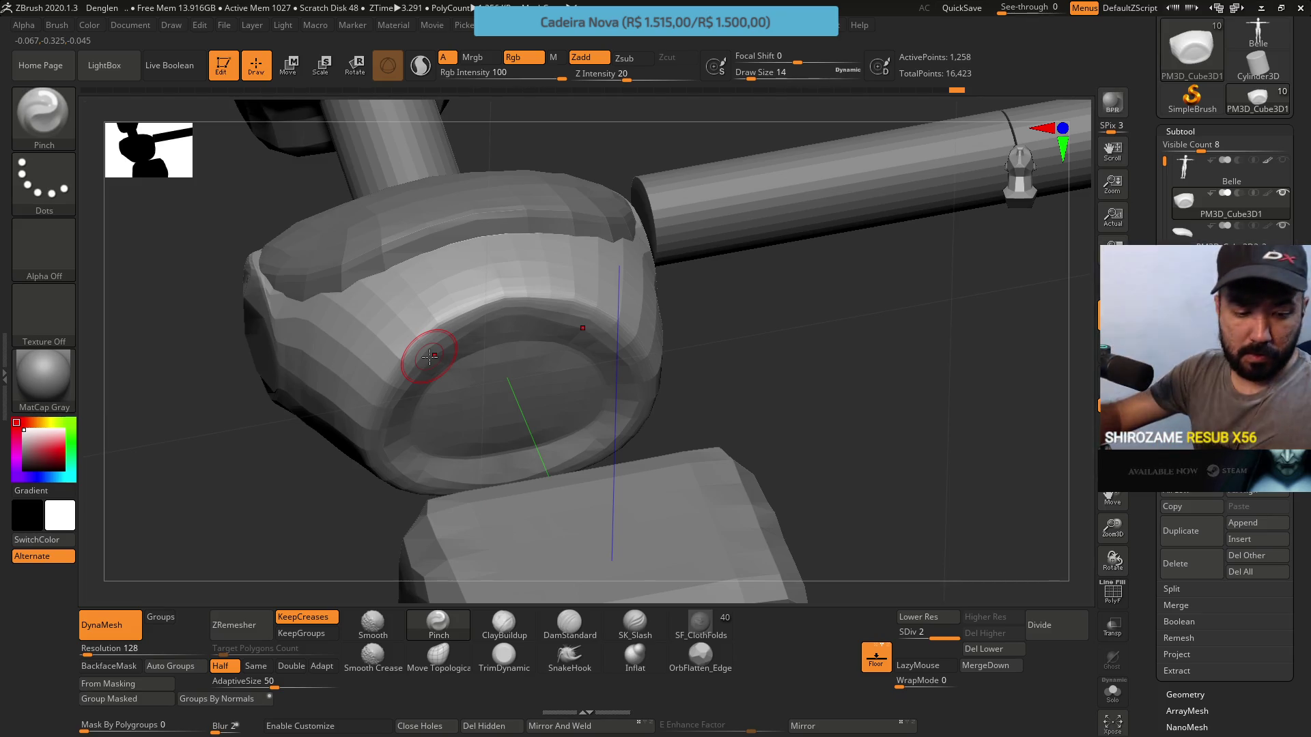
{"action": "left_click_drag", "start_coordinate": [577, 301], "coordinate": [613, 437]}
{"action": "right_click_drag", "start_coordinate": [600, 298], "coordinate": [605, 389]}
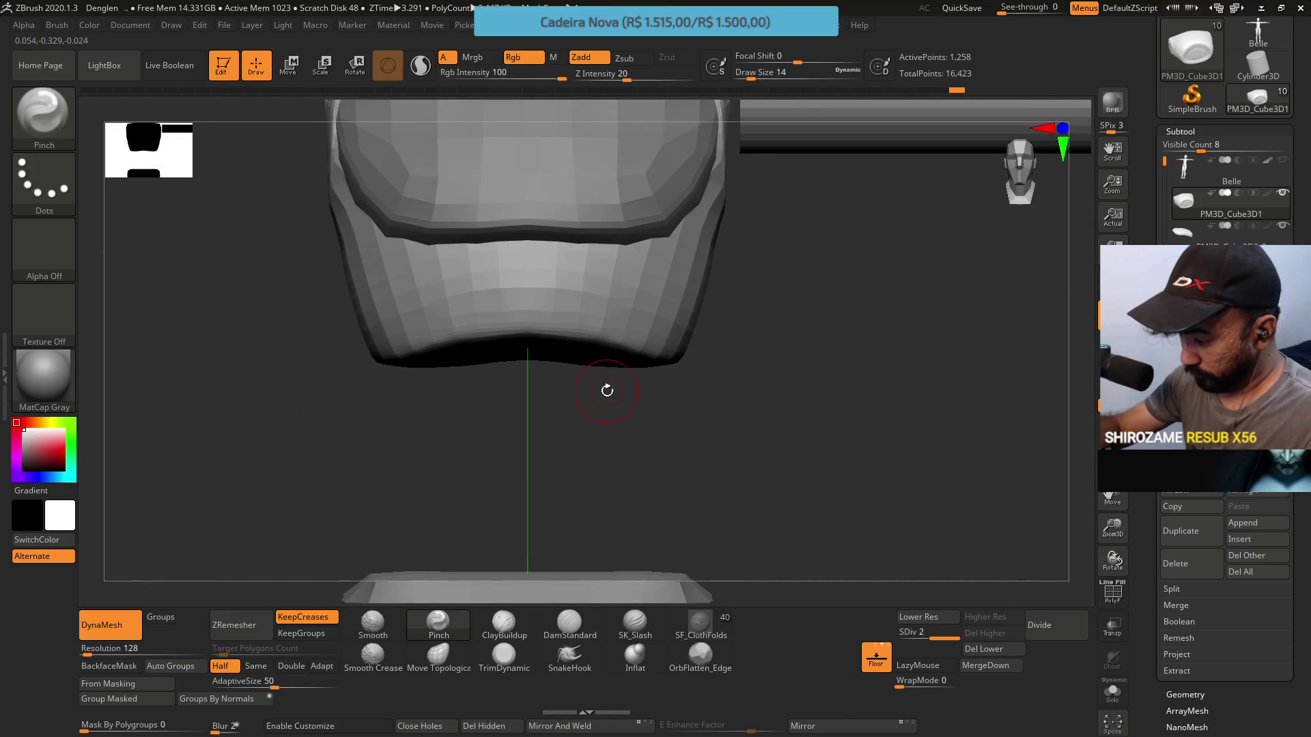
Compare the chest block's subdivision levels and delete the lower level with Del Lower
{"action": "left_click", "coordinate": [438, 655]}
{"action": "left_click", "coordinate": [915, 616]}
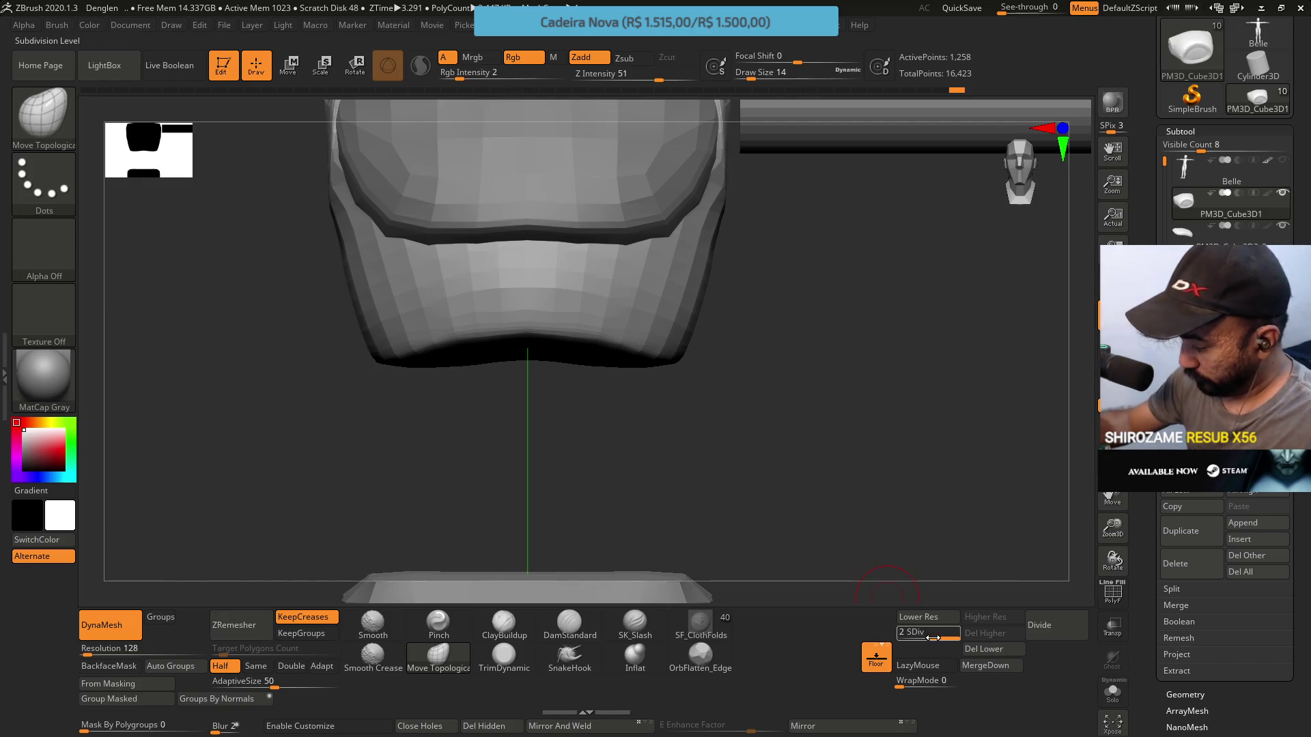
{"action": "mouse_move", "coordinate": [717, 448]}
{"action": "left_mouse_down"}
{"action": "mouse_move", "coordinate": [706, 398]}
{"action": "mouse_move", "coordinate": [533, 349]}
{"action": "mouse_move", "coordinate": [498, 357]}
{"action": "mouse_move", "coordinate": [542, 372]}
{"action": "mouse_move", "coordinate": [578, 257]}
{"action": "mouse_move", "coordinate": [594, 264]}
{"action": "mouse_move", "coordinate": [594, 331]}
{"action": "mouse_move", "coordinate": [567, 312]}
{"action": "left_mouse_up"}
{"action": "key", "text": "s"}
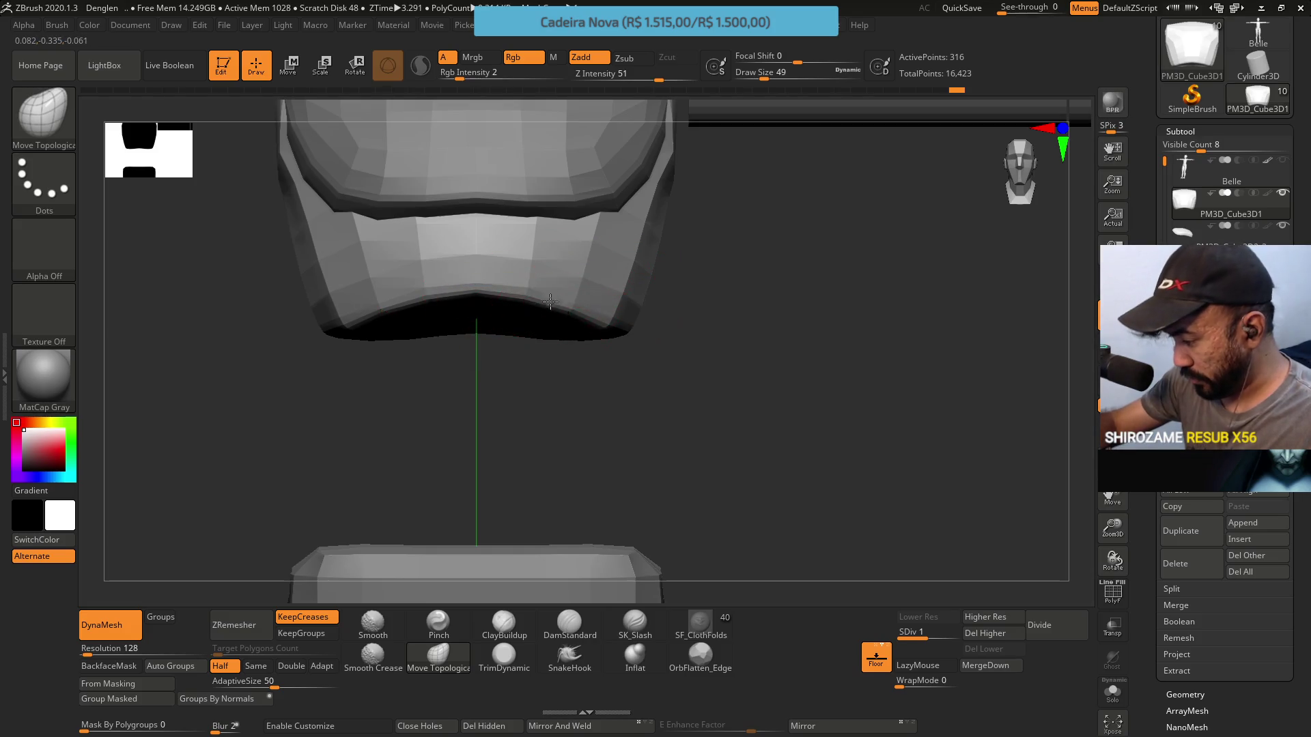
{"action": "left_click_drag", "start_coordinate": [918, 636], "coordinate": [956, 635]}
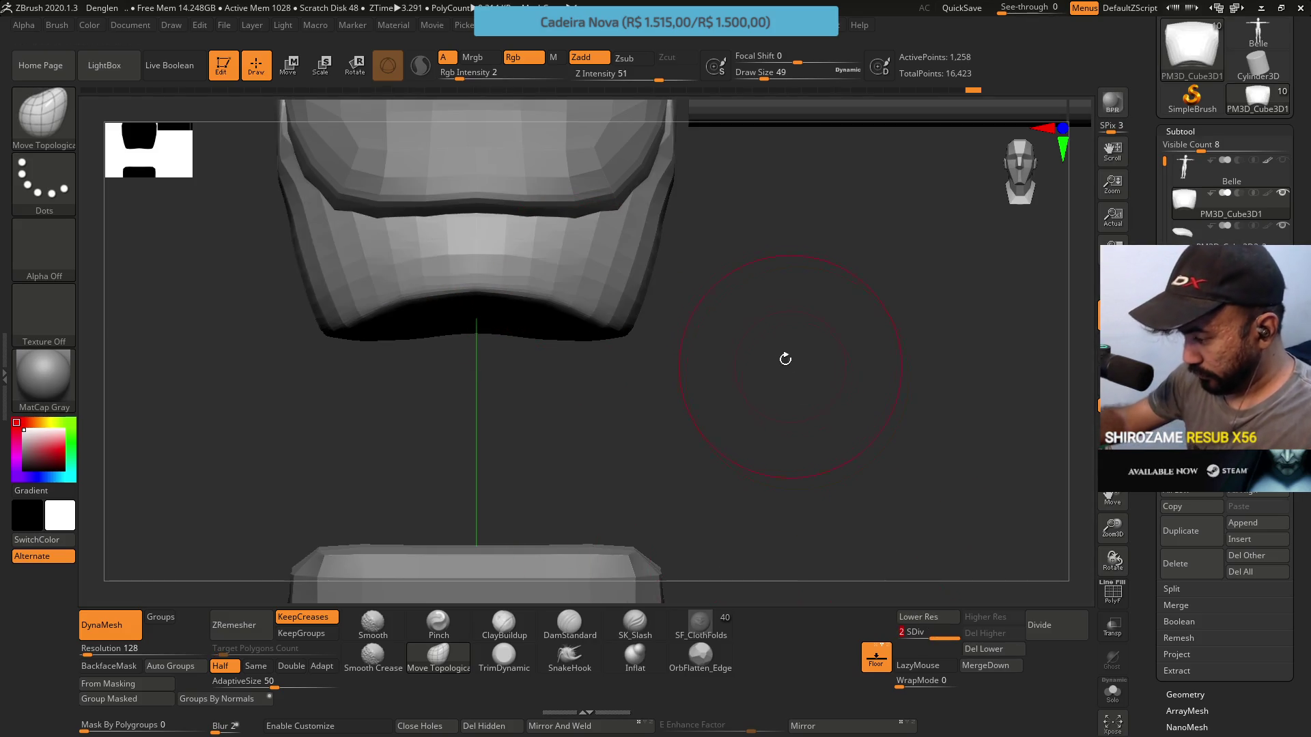
{"action": "mouse_move", "coordinate": [716, 334]}
{"action": "left_mouse_down"}
{"action": "mouse_move", "coordinate": [724, 379]}
{"action": "mouse_move", "coordinate": [746, 337]}
{"action": "mouse_move", "coordinate": [763, 365]}
{"action": "mouse_move", "coordinate": [768, 341]}
{"action": "left_mouse_up"}
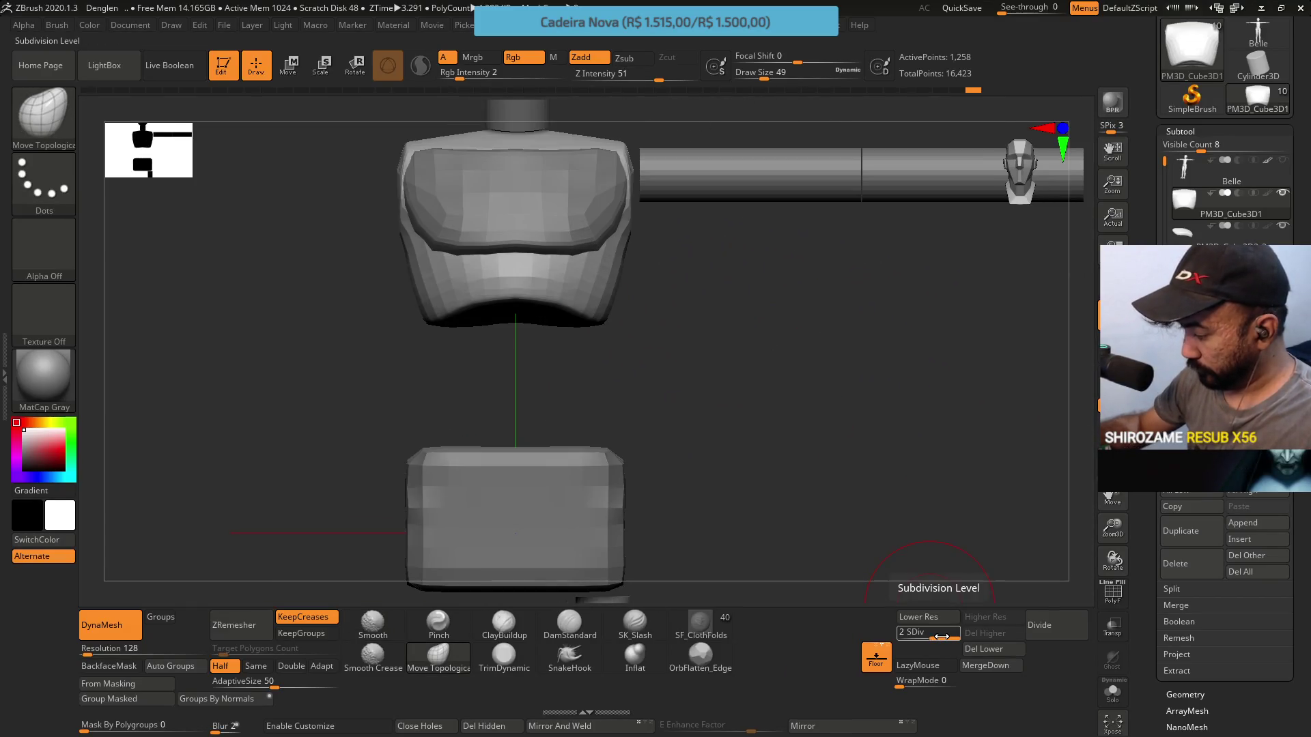
{"action": "key", "text": "shift+d"}
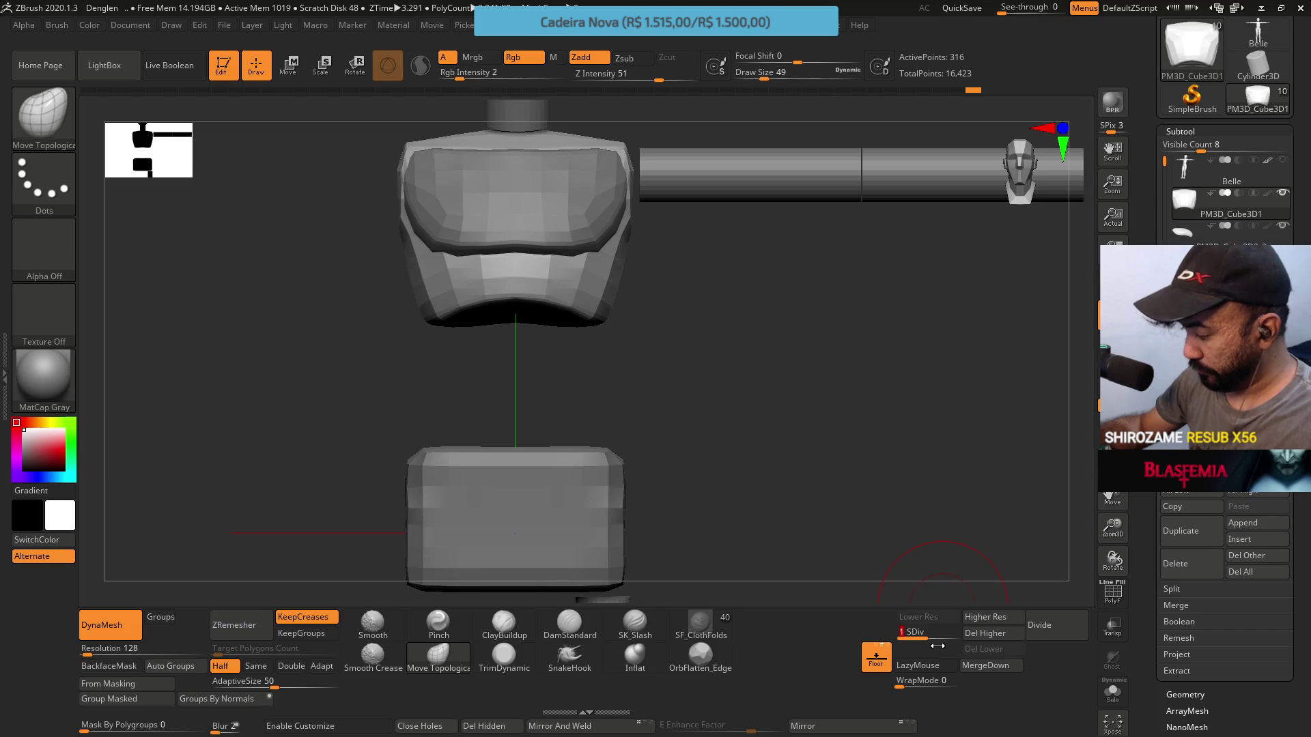
{"action": "key", "text": "d"}
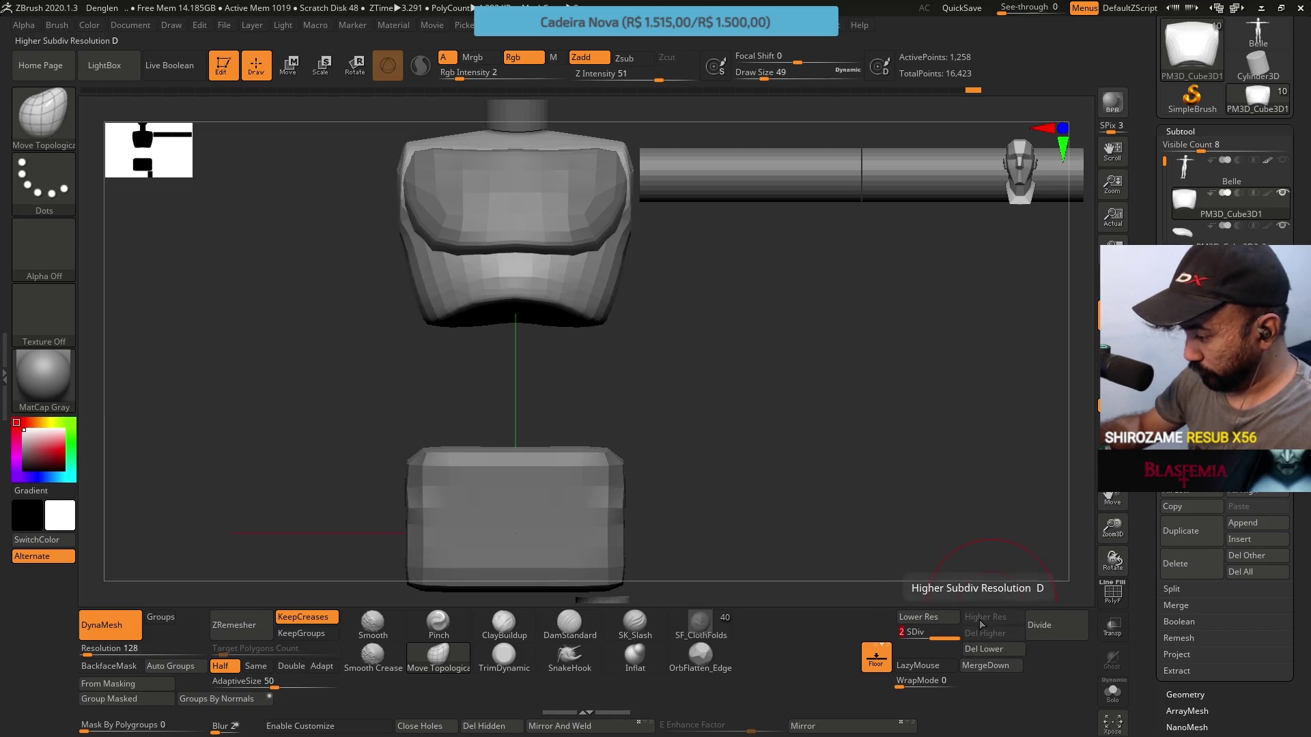
{"action": "left_click", "coordinate": [987, 649]}
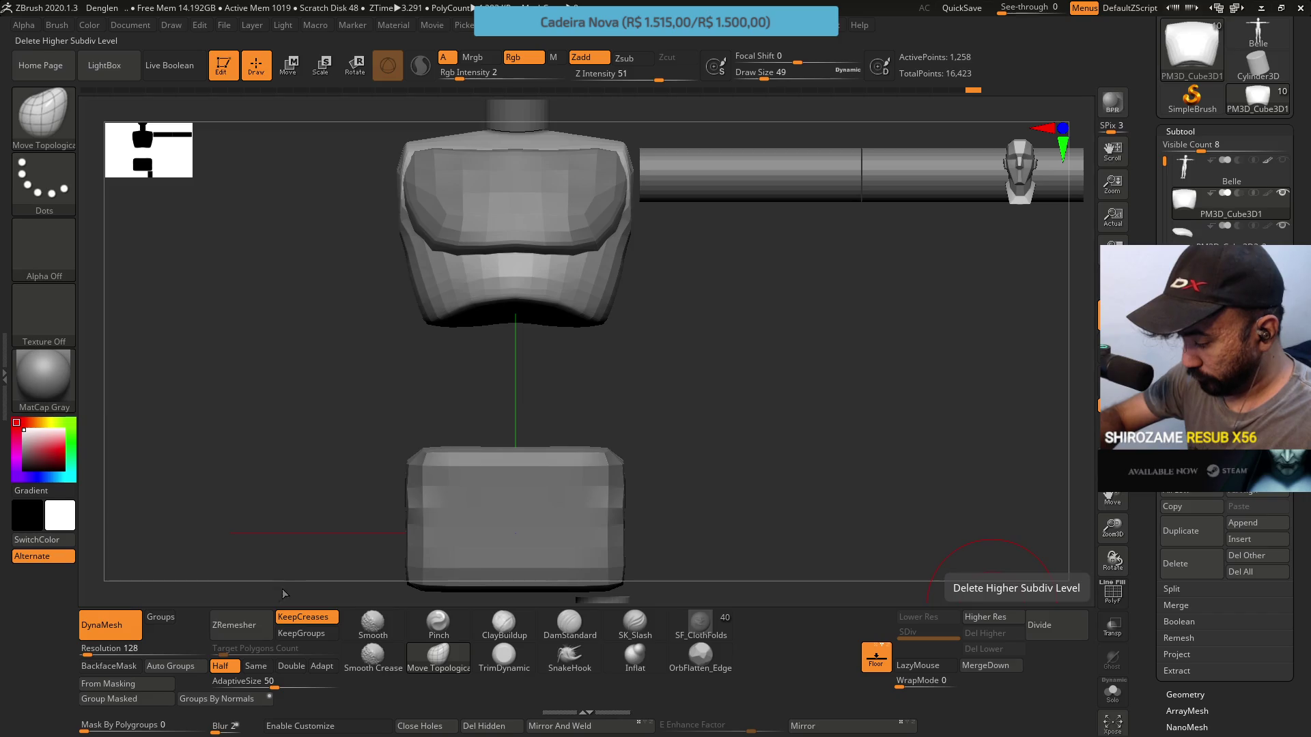
Run ZRemesher on the chest block, then undo it with Ctrl+Z
{"action": "left_click", "coordinate": [234, 625]}
{"action": "mouse_move", "coordinate": [627, 298]}
{"action": "left_mouse_down"}
{"action": "mouse_move", "coordinate": [621, 276]}
{"action": "mouse_move", "coordinate": [617, 305]}
{"action": "left_mouse_up"}
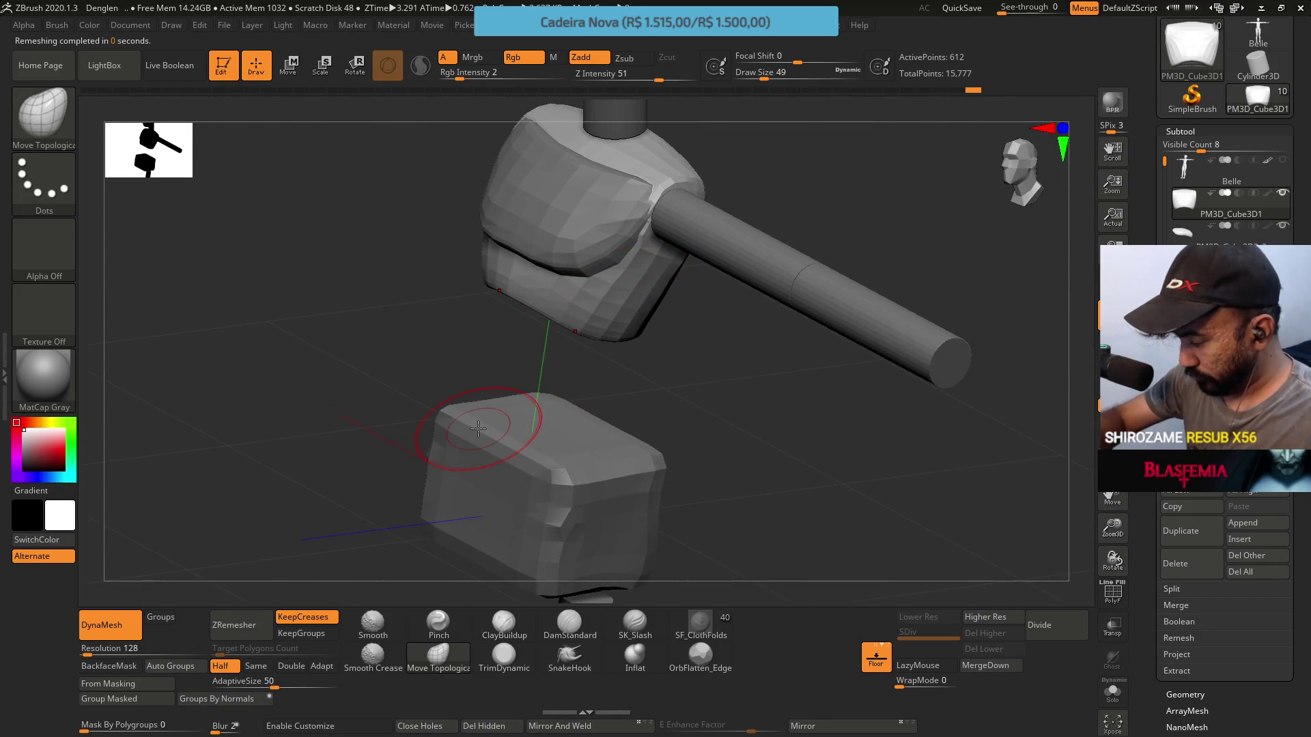
{"action": "key", "text": "ctrl+z"}
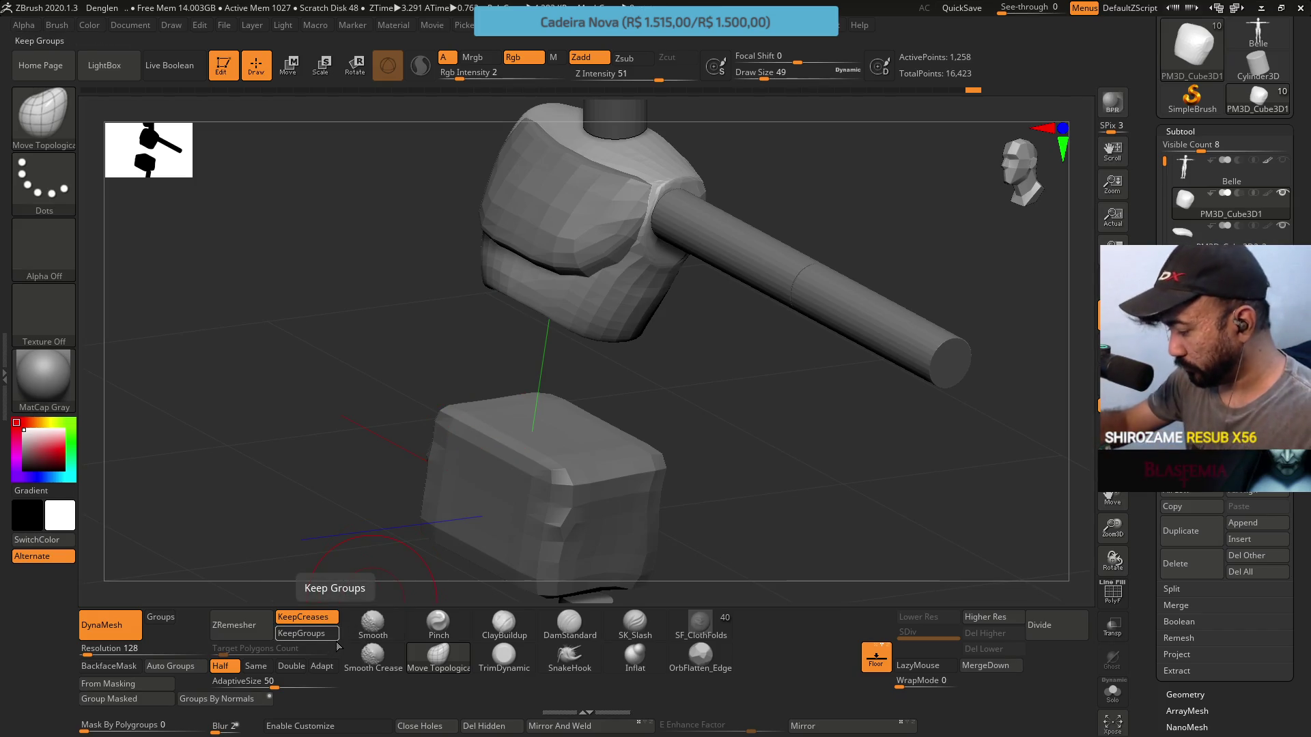
{"action": "left_click", "coordinate": [503, 623]}
Set ZRemesher's target polygon count to Same and remesh the chest block
{"action": "scroll", "coordinate": [646, 392], "scroll_direction": "up", "scroll_amount": 3}
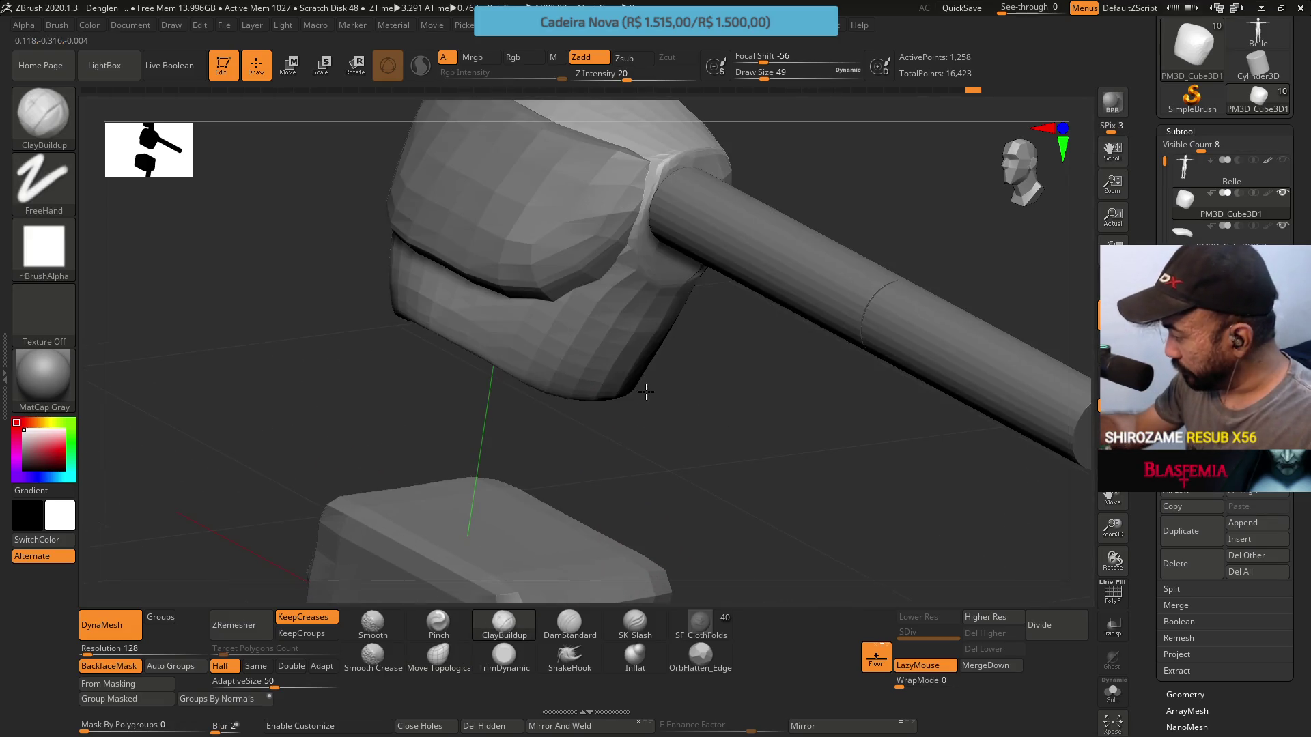
{"action": "mouse_move", "coordinate": [646, 392]}
{"action": "left_mouse_down"}
{"action": "mouse_move", "coordinate": [711, 258]}
{"action": "mouse_move", "coordinate": [688, 365]}
{"action": "mouse_move", "coordinate": [682, 312]}
{"action": "mouse_move", "coordinate": [690, 375]}
{"action": "left_mouse_up"}
{"action": "key", "text": "s"}
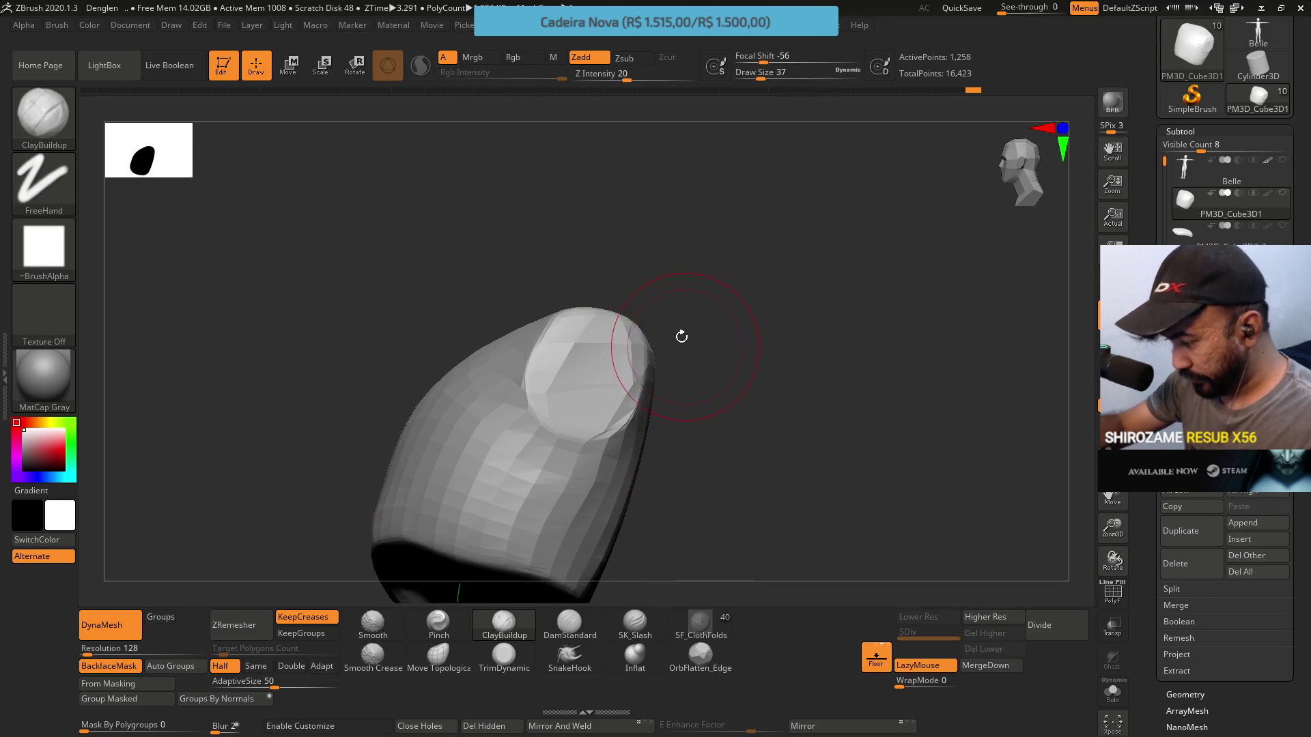
{"action": "left_click", "coordinate": [255, 666]}
{"action": "left_click", "coordinate": [238, 624]}
Switch to Pinch and resize it to draw size 20
{"action": "mouse_move", "coordinate": [655, 437]}
{"action": "left_mouse_down"}
{"action": "mouse_move", "coordinate": [667, 366]}
{"action": "mouse_move", "coordinate": [646, 411]}
{"action": "mouse_move", "coordinate": [590, 408]}
{"action": "mouse_move", "coordinate": [585, 375]}
{"action": "mouse_move", "coordinate": [592, 412]}
{"action": "left_mouse_up"}
{"action": "left_click", "coordinate": [436, 625]}
{"action": "key", "text": "s"}
{"action": "key", "text": "s"}
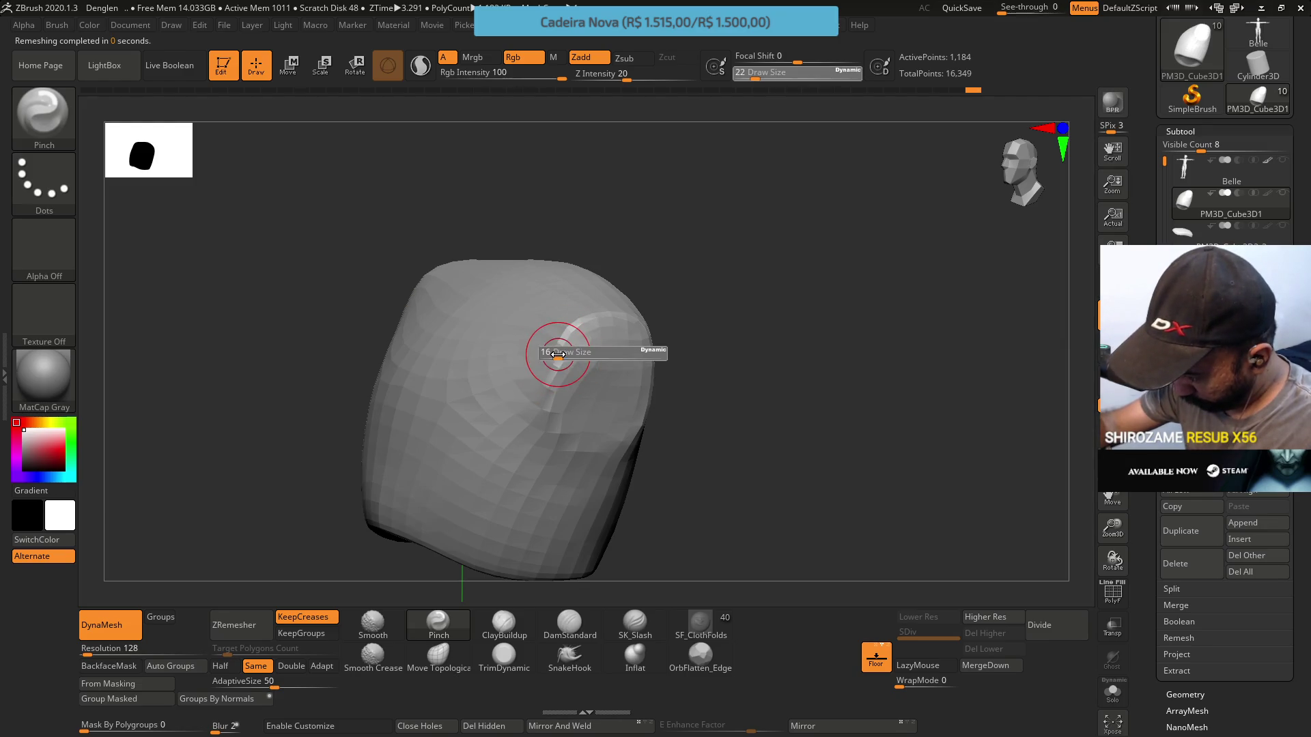
{"action": "key", "text": "s"}
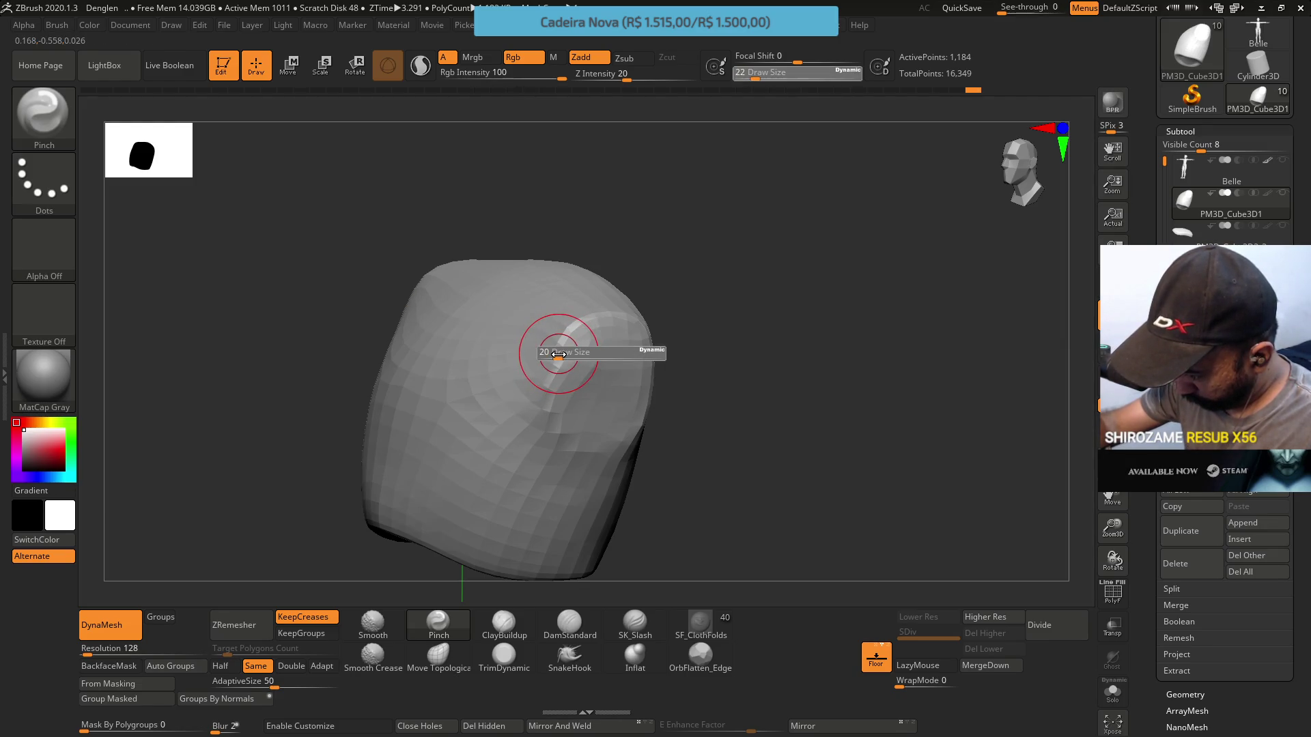
{"action": "key", "text": "s"}
{"action": "left_click_drag", "start_coordinate": [559, 359], "coordinate": [560, 359]}
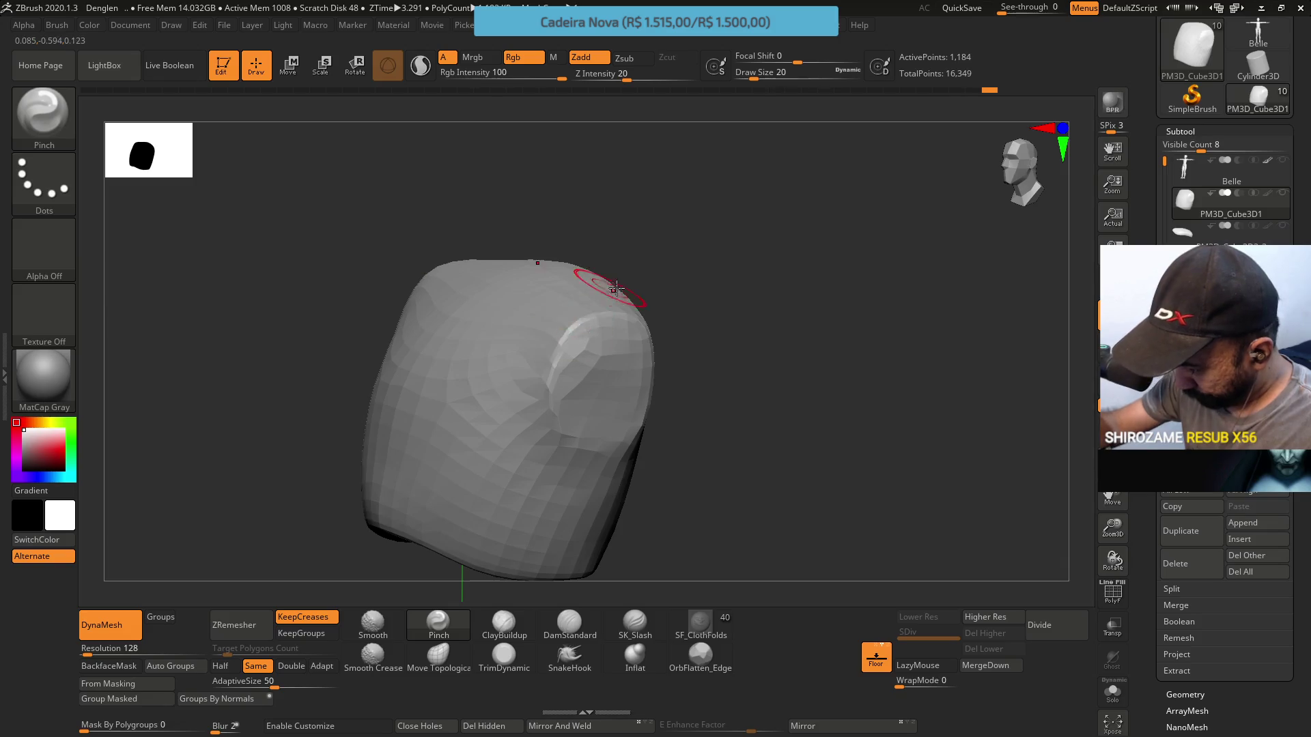
{"action": "right_click_drag", "start_coordinate": [616, 288], "coordinate": [582, 295]}
{"action": "right_click_drag", "start_coordinate": [637, 363], "coordinate": [602, 241]}
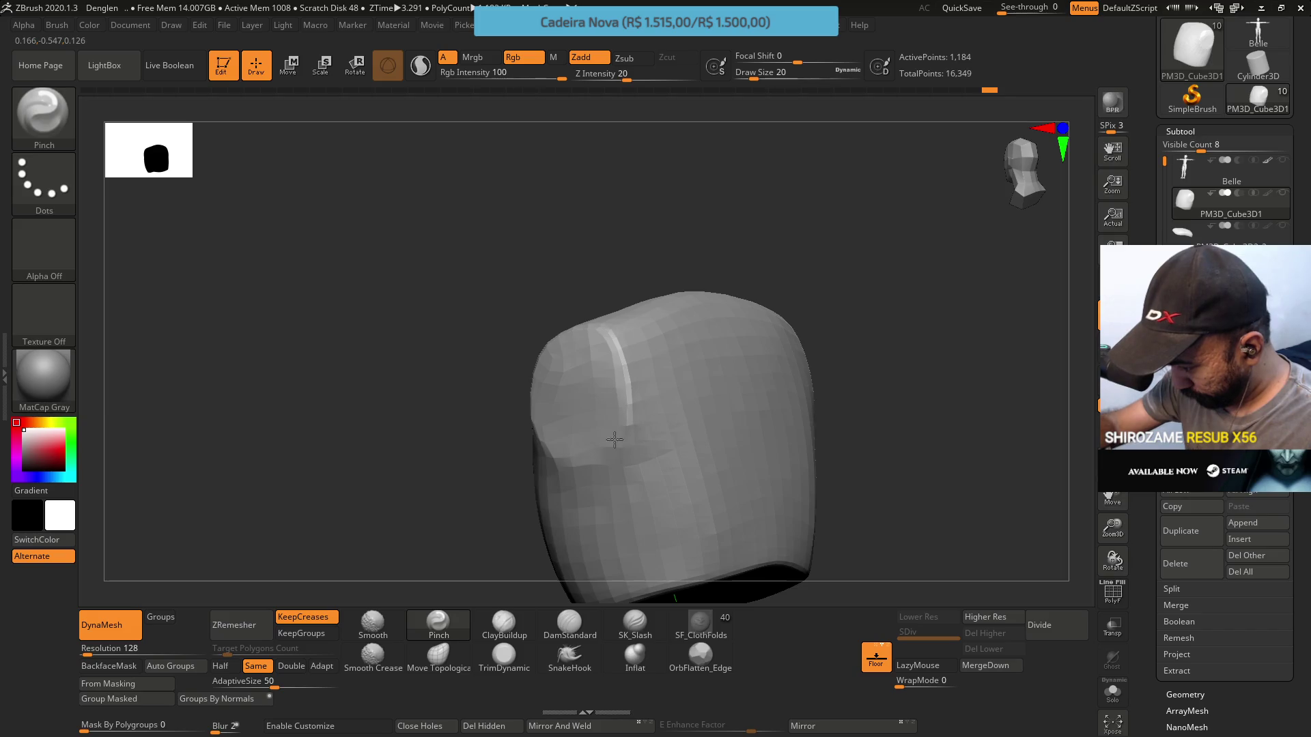
{"action": "mouse_move", "coordinate": [521, 424]}
{"action": "right_mouse_down"}
{"action": "mouse_move", "coordinate": [585, 390]}
{"action": "mouse_move", "coordinate": [648, 407]}
{"action": "mouse_move", "coordinate": [576, 395]}
{"action": "mouse_move", "coordinate": [588, 324]}
{"action": "right_mouse_up"}
DynaMesh the chest block twice with ClayBuildup active and turn on PolyFrame
{"action": "left_click", "coordinate": [504, 624]}
{"action": "key", "text": "shift+f"}
{"action": "key", "text": "shift+f"}
{"action": "left_click_drag", "start_coordinate": [410, 532], "coordinate": [430, 519], "text": "ctrl"}
{"action": "mouse_move", "coordinate": [618, 367]}
{"action": "right_mouse_down"}
{"action": "mouse_move", "coordinate": [641, 302]}
{"action": "mouse_move", "coordinate": [600, 380]}
{"action": "right_mouse_up"}
{"action": "left_click_drag", "start_coordinate": [656, 273], "coordinate": [670, 264], "text": "ctrl"}
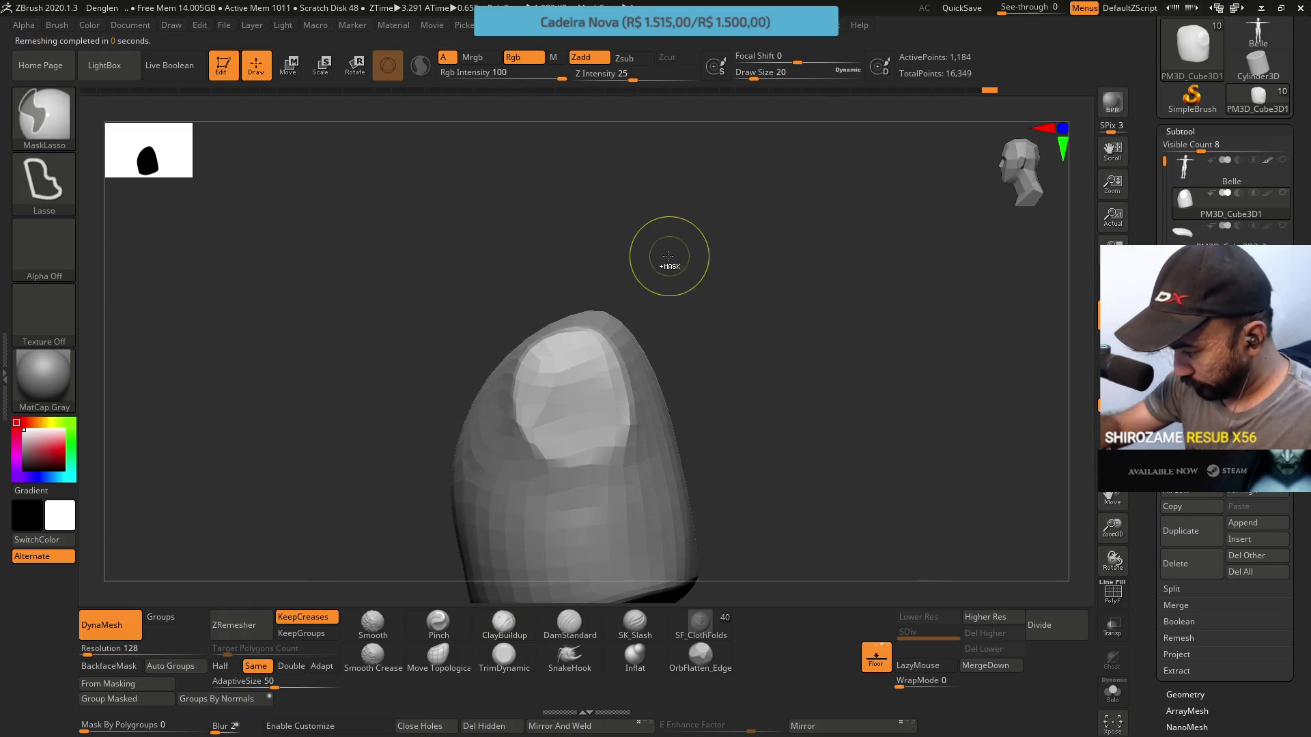
{"action": "mouse_move", "coordinate": [626, 292]}
{"action": "right_mouse_down"}
{"action": "mouse_move", "coordinate": [656, 403]}
{"action": "mouse_move", "coordinate": [622, 293]}
{"action": "right_mouse_up"}
{"action": "key", "text": "shift+f"}
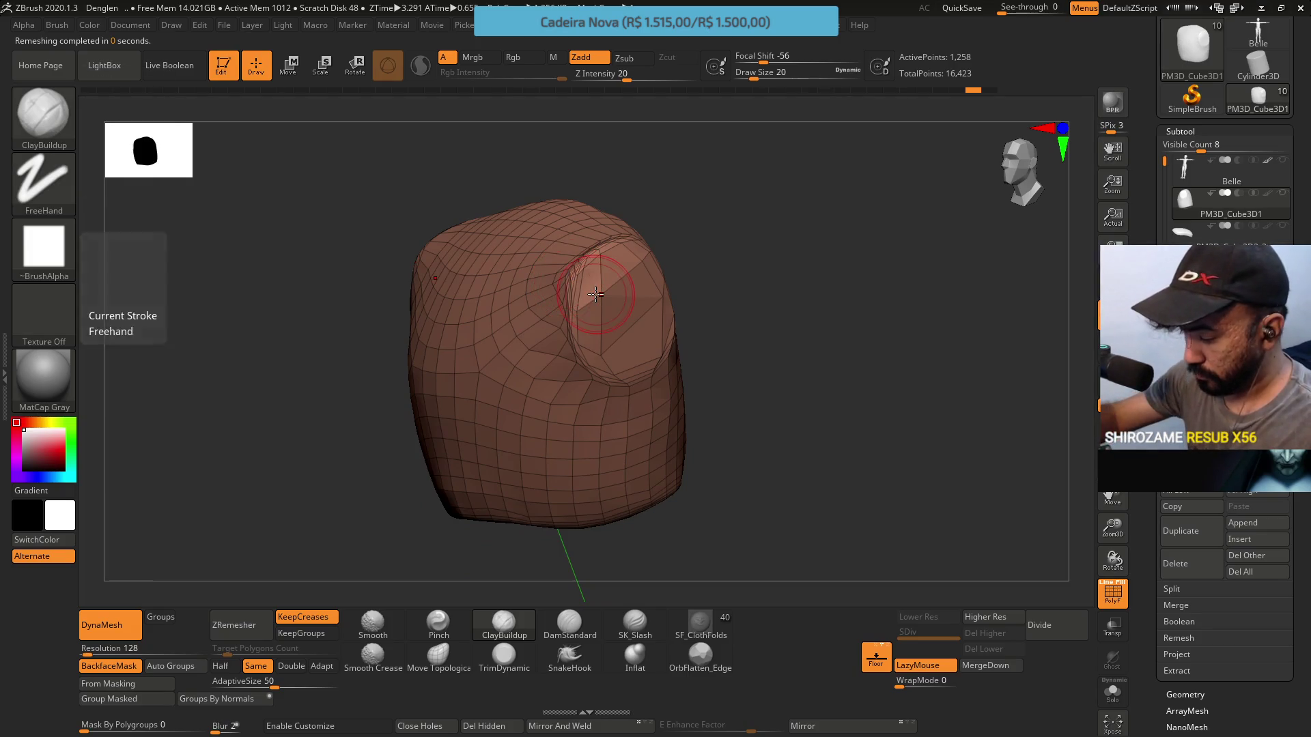
Swap colours, load ZRemesherGuide, and draw a guide curve from the socket rim down the chest side
{"action": "key", "text": "v"}
{"action": "key", "text": "v"}
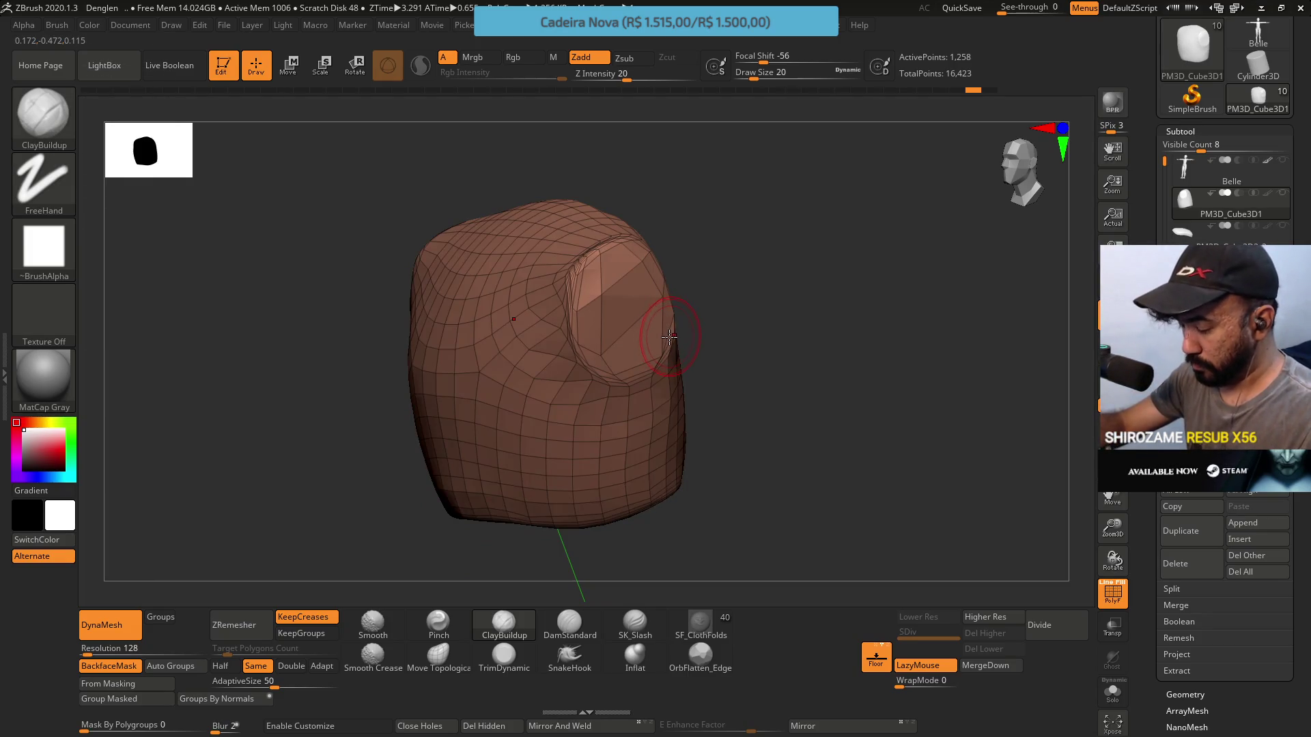
{"action": "key", "text": "b"}
{"action": "key", "text": "z"}
{"action": "key", "text": "g"}
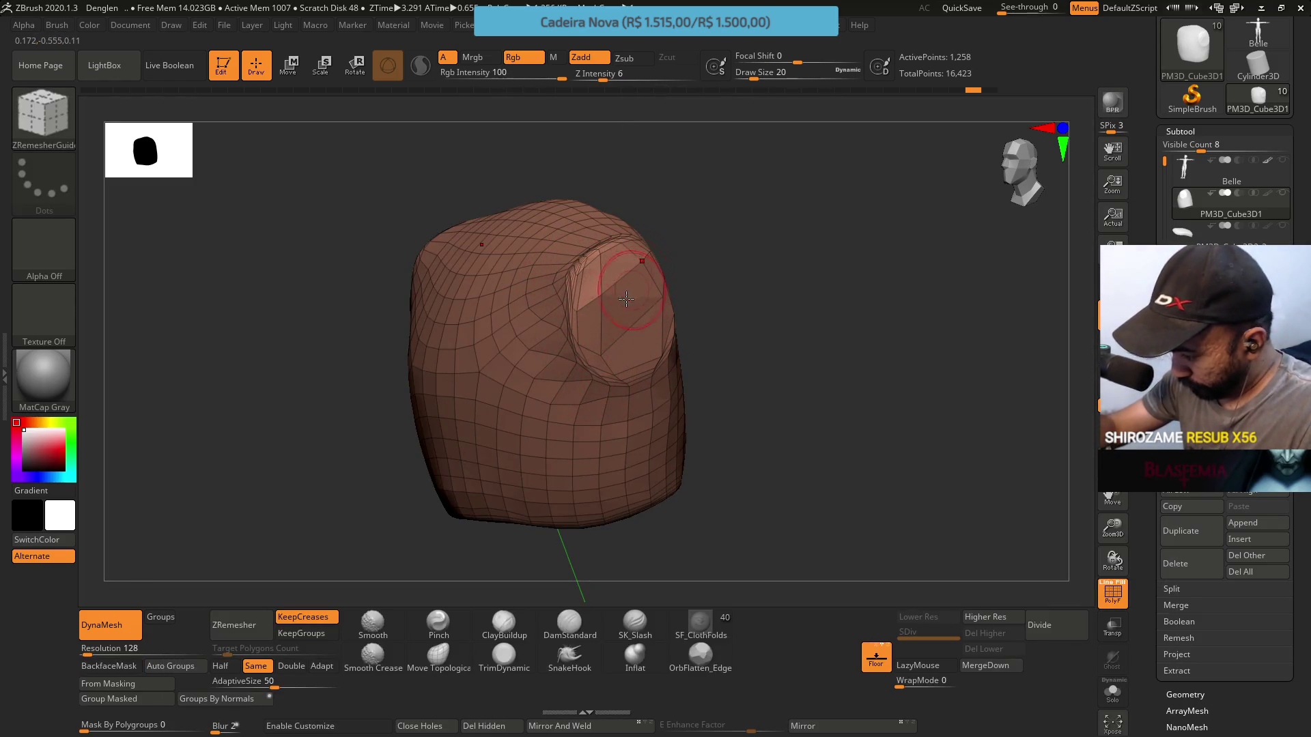
{"action": "right_click_drag", "start_coordinate": [626, 299], "coordinate": [596, 305]}
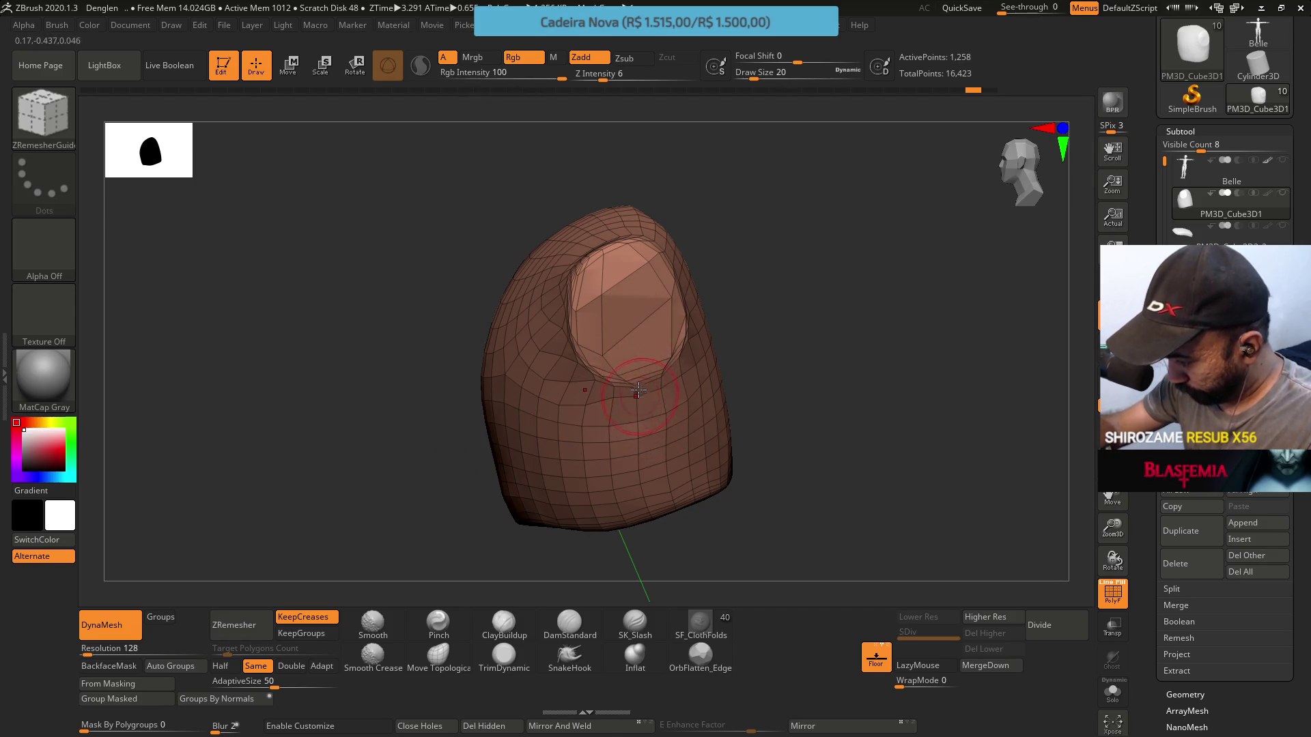
{"action": "left_click_drag", "start_coordinate": [639, 333], "coordinate": [637, 359]}
{"action": "left_click_drag", "start_coordinate": [633, 456], "coordinate": [625, 505]}
{"action": "mouse_move", "coordinate": [594, 321]}
{"action": "right_mouse_down"}
{"action": "mouse_move", "coordinate": [604, 324]}
{"action": "mouse_move", "coordinate": [593, 328]}
{"action": "right_mouse_up"}
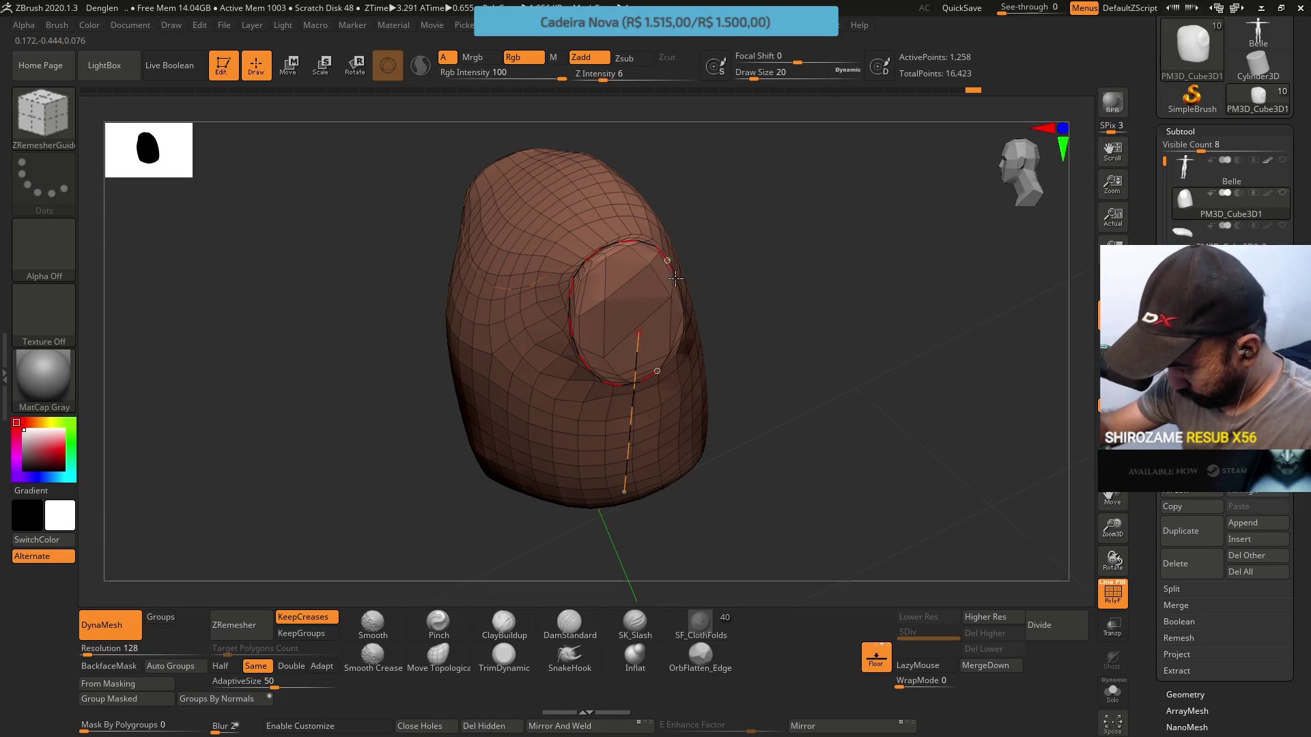
Commit the guide curve and run ZRemesher so quads follow it
{"action": "mouse_move", "coordinate": [644, 382]}
{"action": "right_mouse_down"}
{"action": "mouse_move", "coordinate": [672, 235]}
{"action": "mouse_move", "coordinate": [686, 263]}
{"action": "mouse_move", "coordinate": [599, 187]}
{"action": "right_mouse_up"}
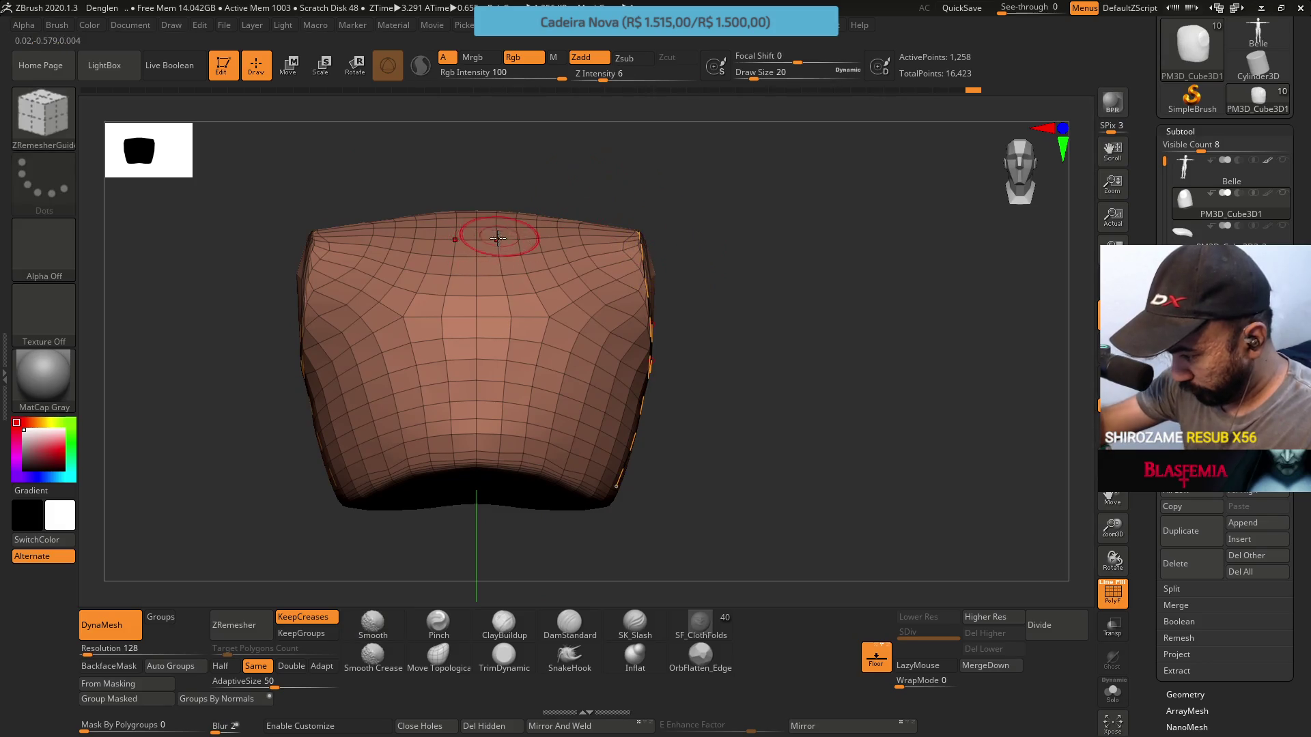
{"action": "mouse_move", "coordinate": [690, 196]}
{"action": "right_mouse_down"}
{"action": "mouse_move", "coordinate": [658, 205]}
{"action": "mouse_move", "coordinate": [666, 236]}
{"action": "mouse_move", "coordinate": [514, 282]}
{"action": "right_mouse_up"}
{"action": "right_click_drag", "start_coordinate": [556, 228], "coordinate": [516, 349]}
{"action": "left_click", "coordinate": [507, 349]}
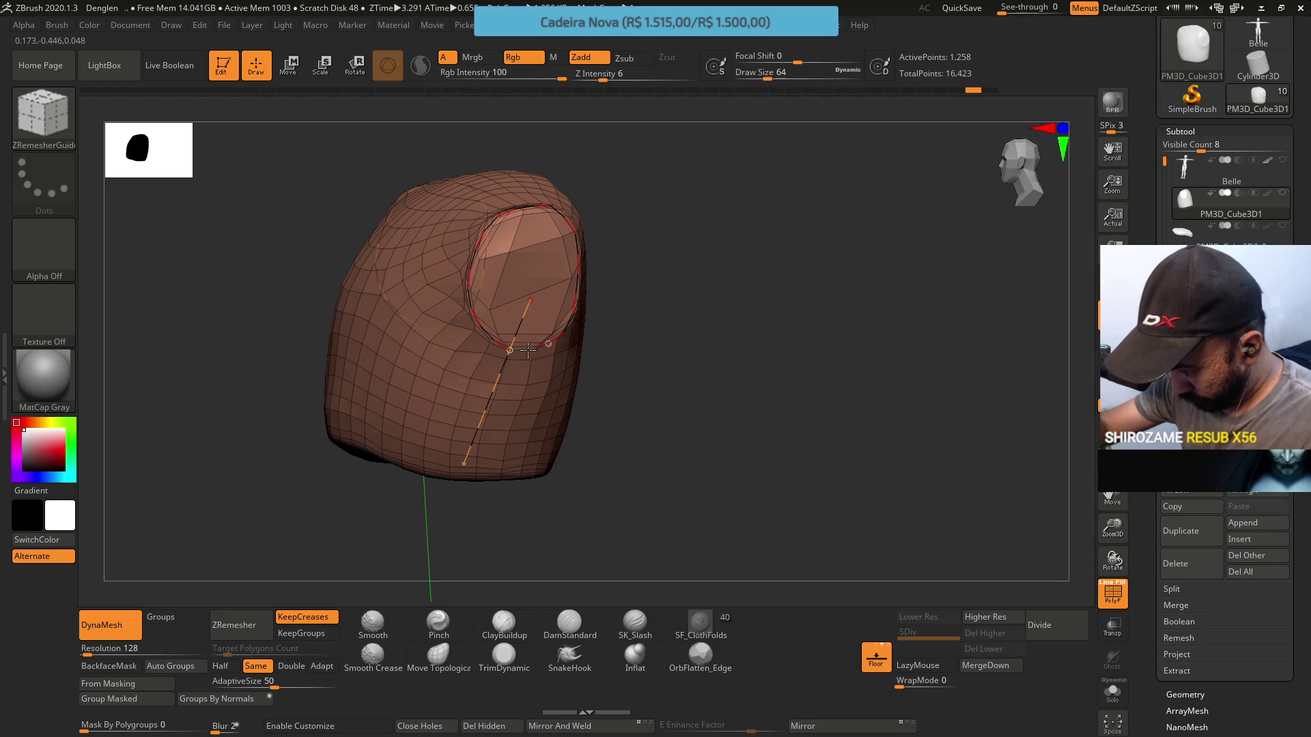
{"action": "right_click_drag", "start_coordinate": [580, 371], "coordinate": [556, 354]}
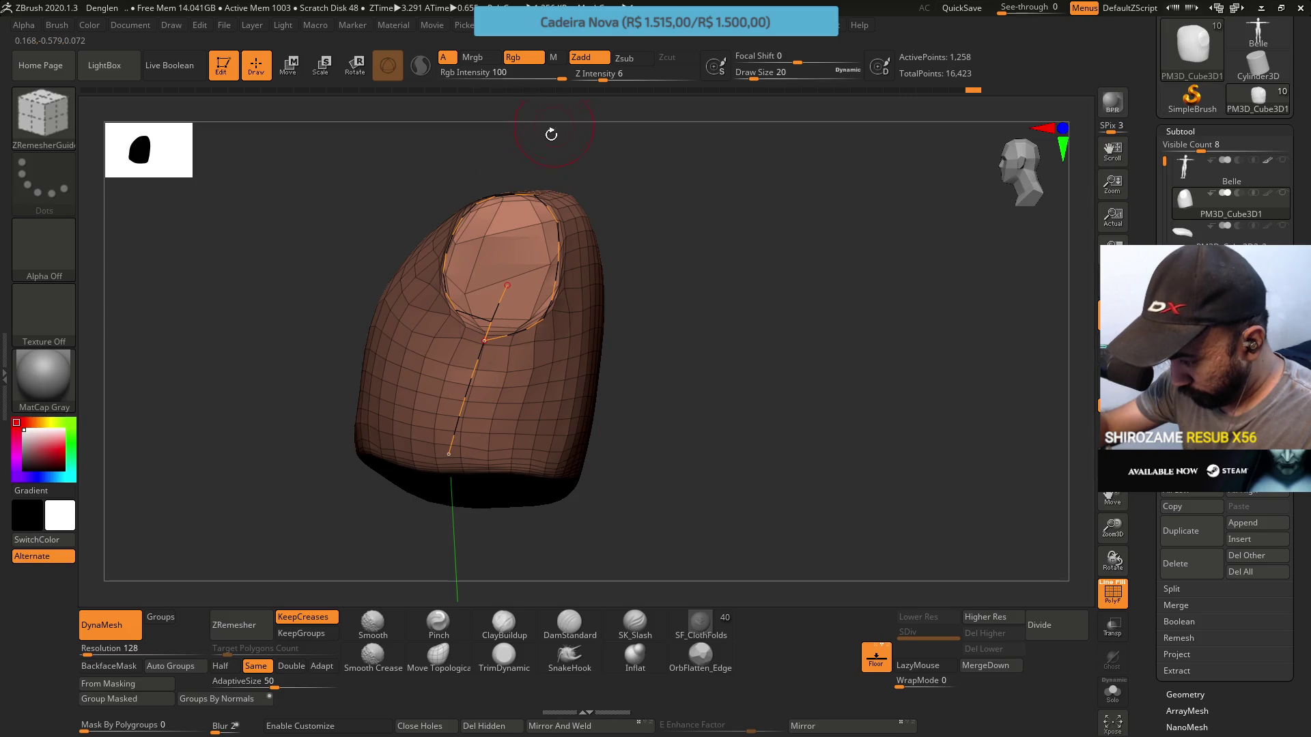
{"action": "left_click", "coordinate": [234, 625]}
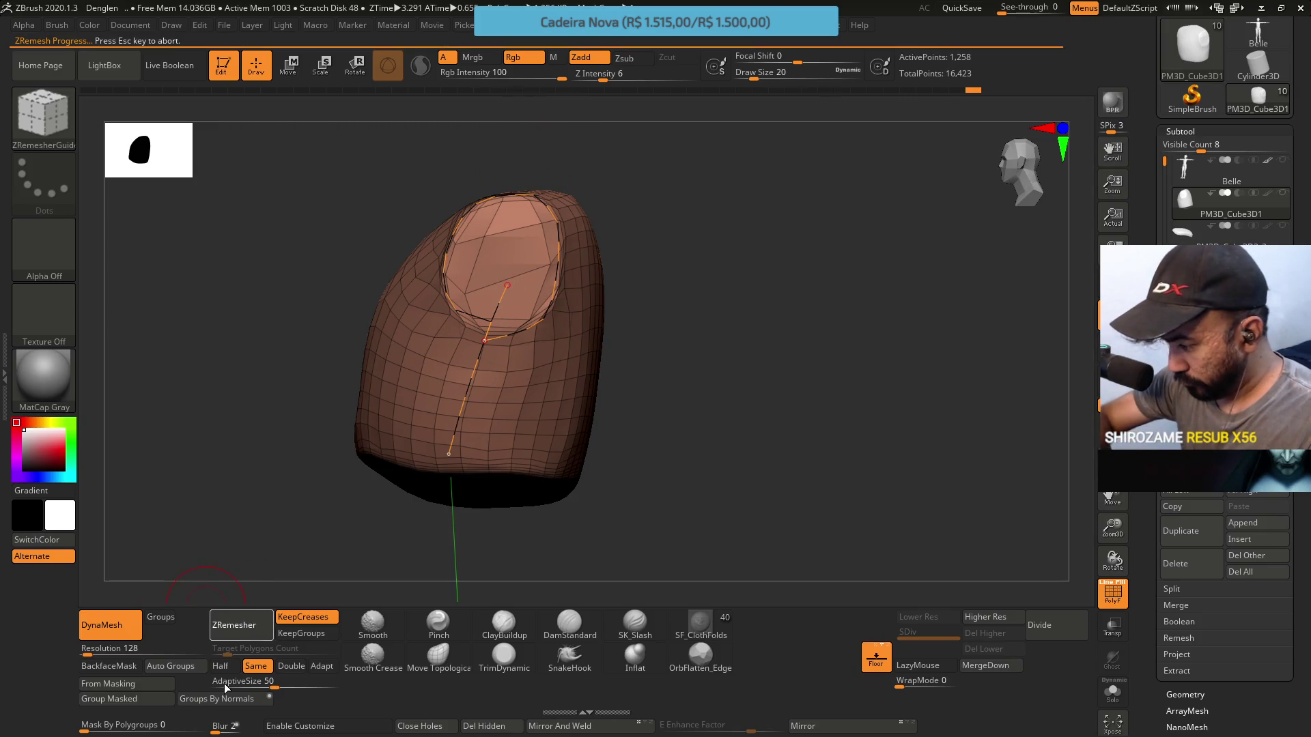
{"action": "mouse_move", "coordinate": [565, 295]}
{"action": "right_mouse_down"}
{"action": "mouse_move", "coordinate": [600, 301]}
{"action": "mouse_move", "coordinate": [628, 328]}
{"action": "mouse_move", "coordinate": [623, 277]}
{"action": "mouse_move", "coordinate": [565, 313]}
{"action": "mouse_move", "coordinate": [544, 258]}
{"action": "right_mouse_up"}
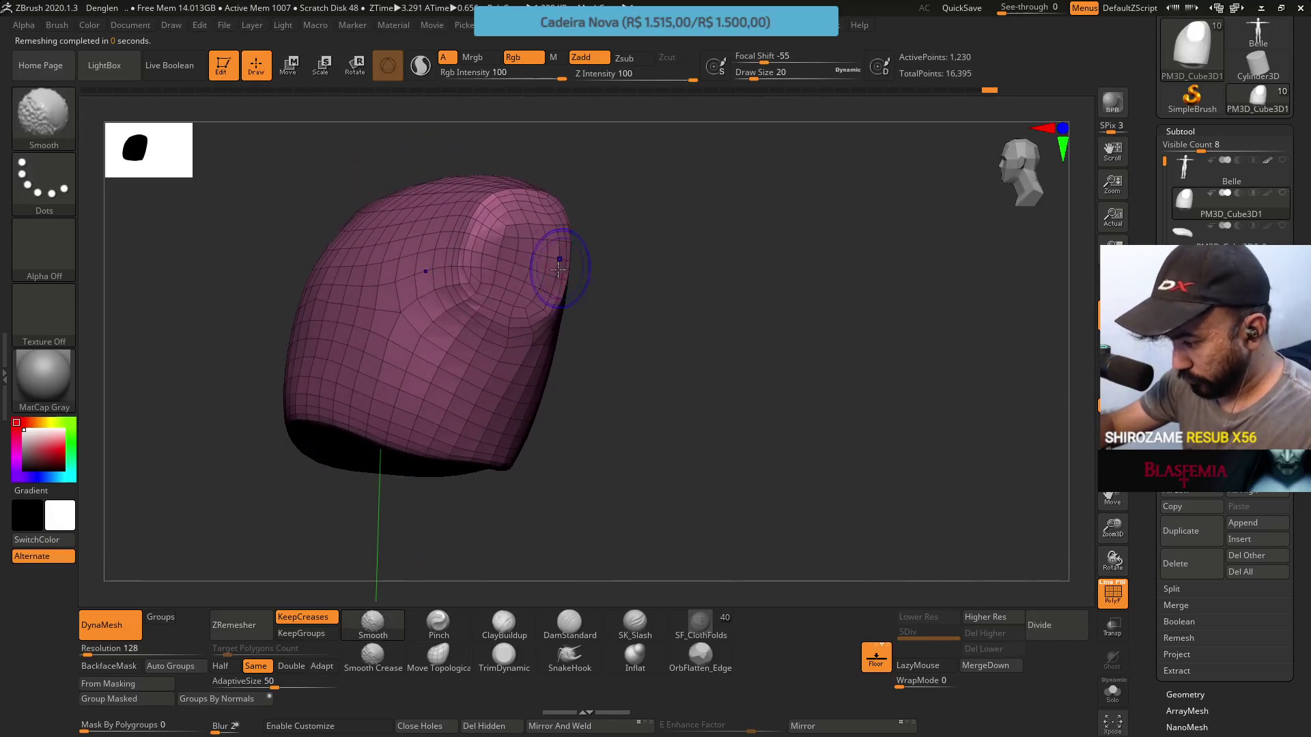
Hide the PolyFrame wireframe, frame the model, and switch to ClayBuildup
{"action": "key", "text": "shift+f"}
{"action": "left_click", "coordinate": [438, 625]}
{"action": "mouse_move", "coordinate": [478, 314]}
{"action": "right_mouse_down"}
{"action": "mouse_move", "coordinate": [498, 278]}
{"action": "mouse_move", "coordinate": [498, 292]}
{"action": "right_mouse_up"}
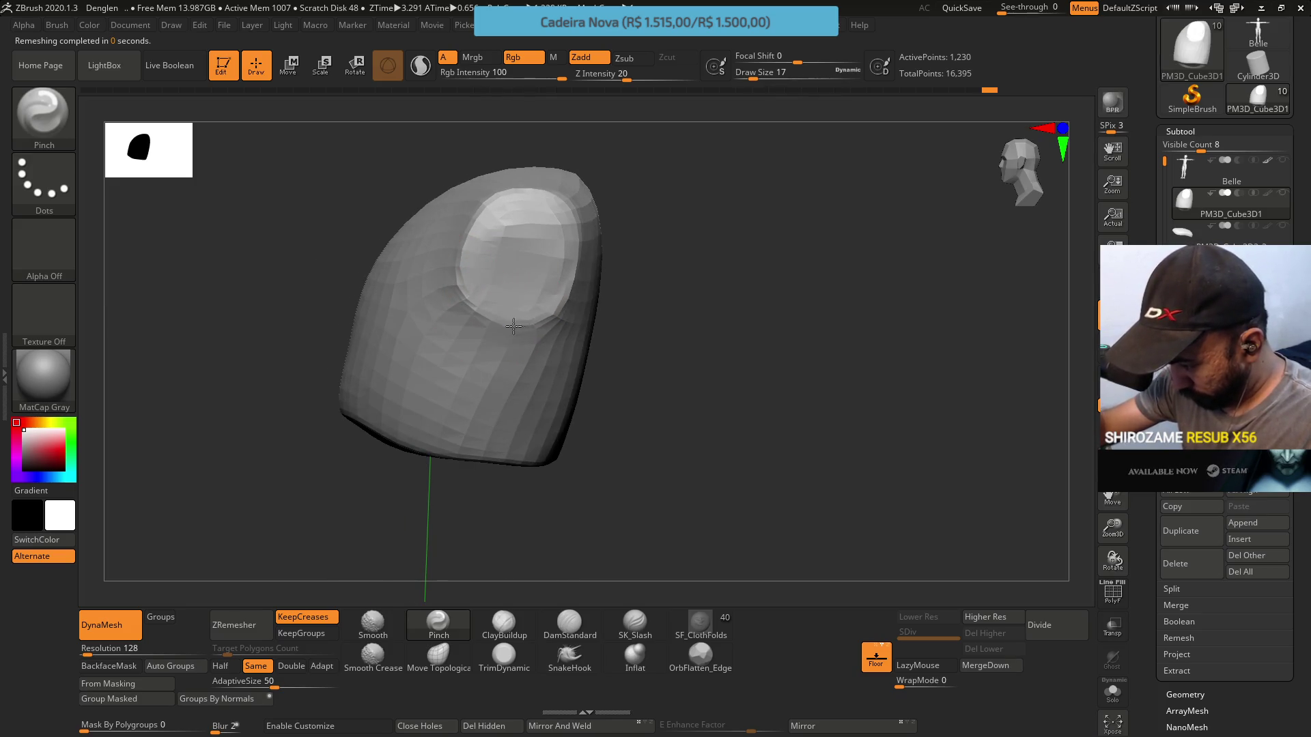
{"action": "right_click_drag", "start_coordinate": [502, 171], "coordinate": [477, 222]}
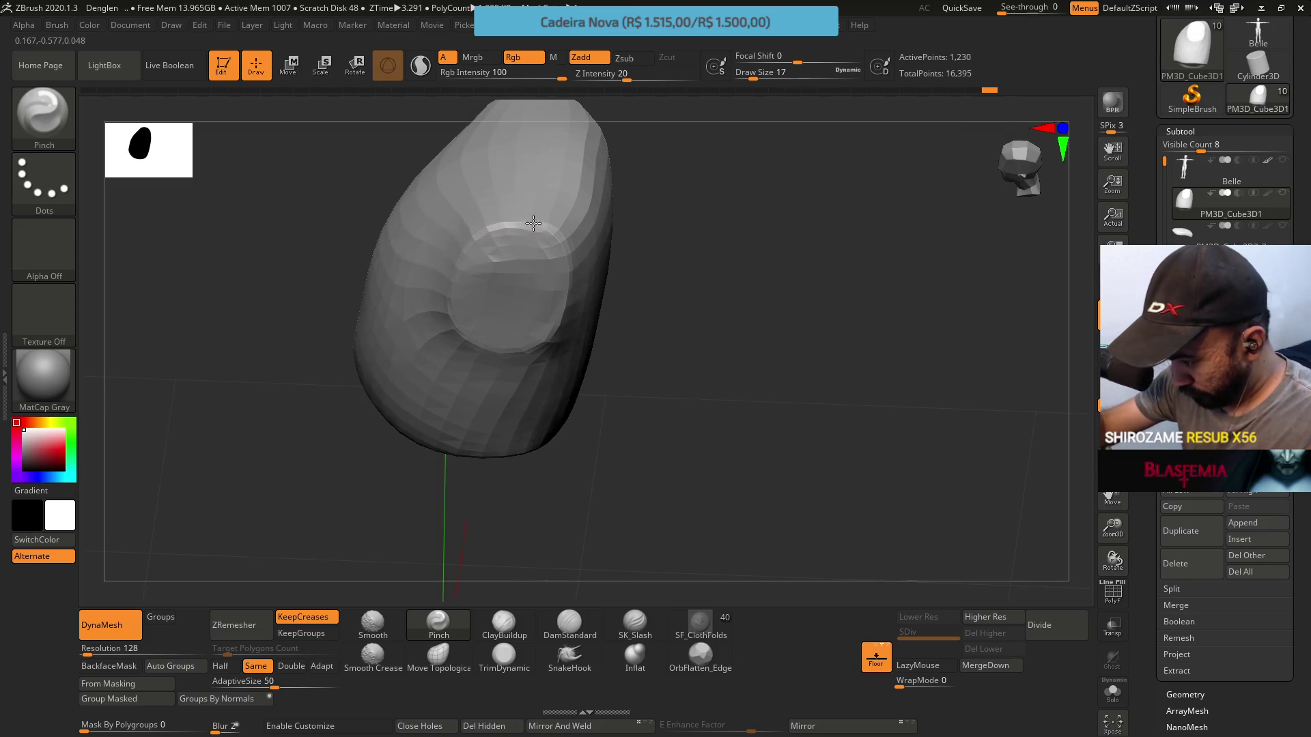
{"action": "right_click_drag", "start_coordinate": [533, 334], "coordinate": [498, 410]}
{"action": "left_click", "coordinate": [503, 623]}
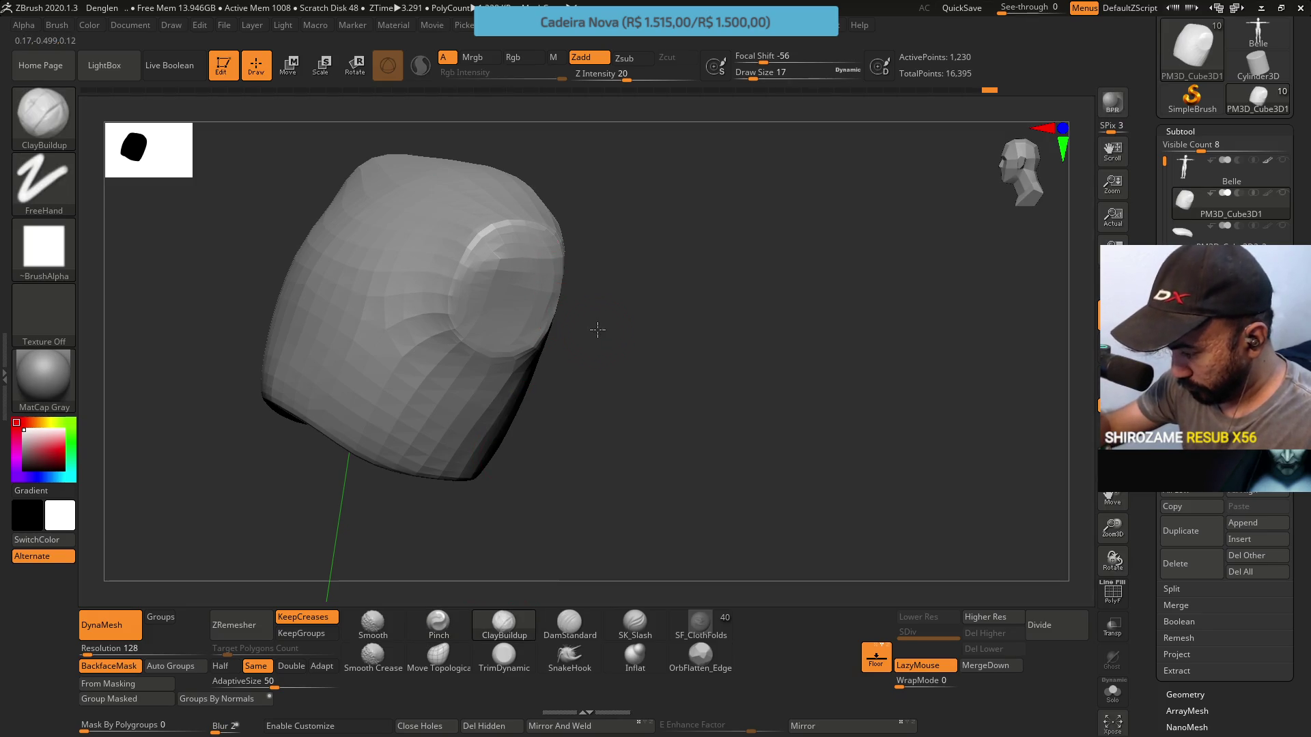
{"action": "key", "text": "f"}
{"action": "mouse_move", "coordinate": [615, 294]}
{"action": "right_mouse_down"}
{"action": "mouse_move", "coordinate": [775, 240]}
{"action": "mouse_move", "coordinate": [713, 350]}
{"action": "right_mouse_up"}
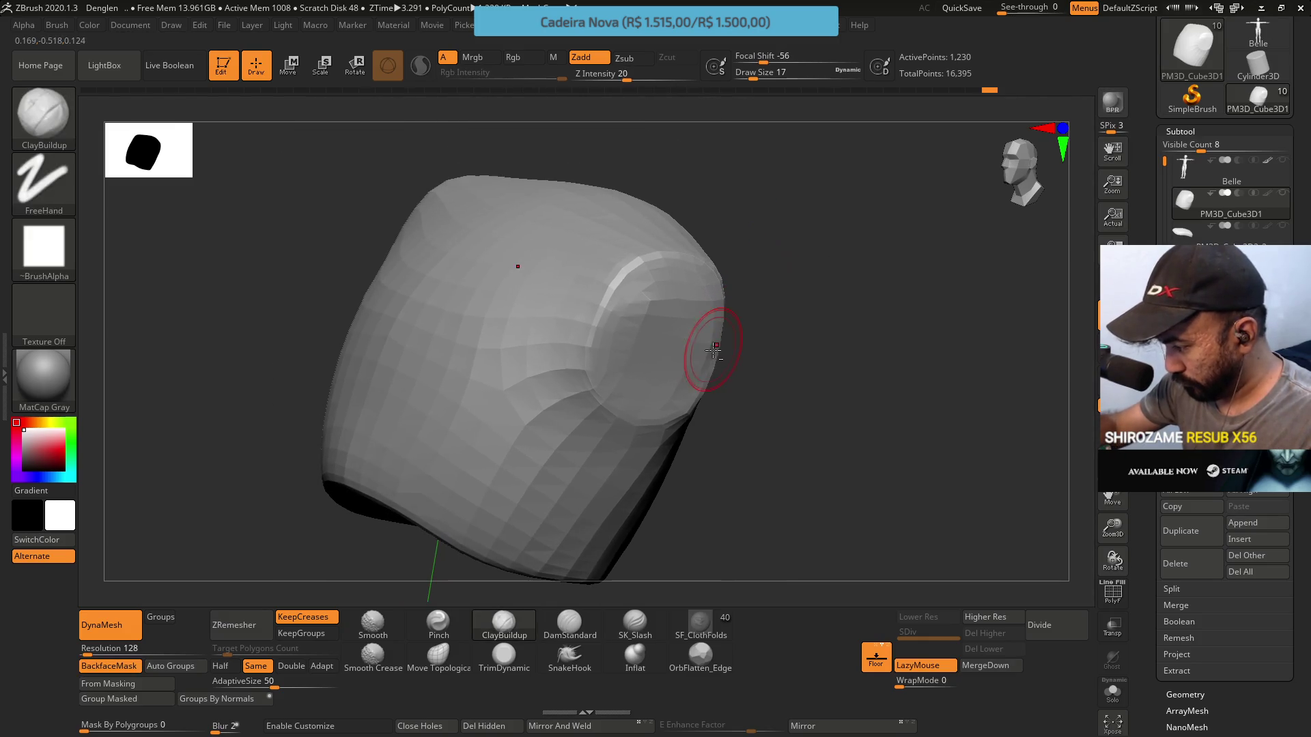
Deepen the shoulder hollow with ClayBuildup at draw size 27 and smooth its inside
{"action": "key", "text": "s"}
{"action": "left_click_drag", "start_coordinate": [737, 364], "coordinate": [742, 365]}
{"action": "mouse_move", "coordinate": [642, 294]}
{"action": "left_mouse_down", "text": "alt"}
{"action": "mouse_move", "coordinate": [645, 348]}
{"action": "mouse_move", "coordinate": [635, 320]}
{"action": "left_mouse_up", "text": "alt"}
{"action": "left_click_drag", "start_coordinate": [652, 376], "coordinate": [655, 381], "text": "alt"}
{"action": "mouse_move", "coordinate": [647, 356]}
{"action": "right_mouse_down"}
{"action": "mouse_move", "coordinate": [643, 278]}
{"action": "mouse_move", "coordinate": [691, 273]}
{"action": "right_mouse_up"}
{"action": "left_click_drag", "start_coordinate": [673, 307], "coordinate": [673, 309], "text": "shift"}
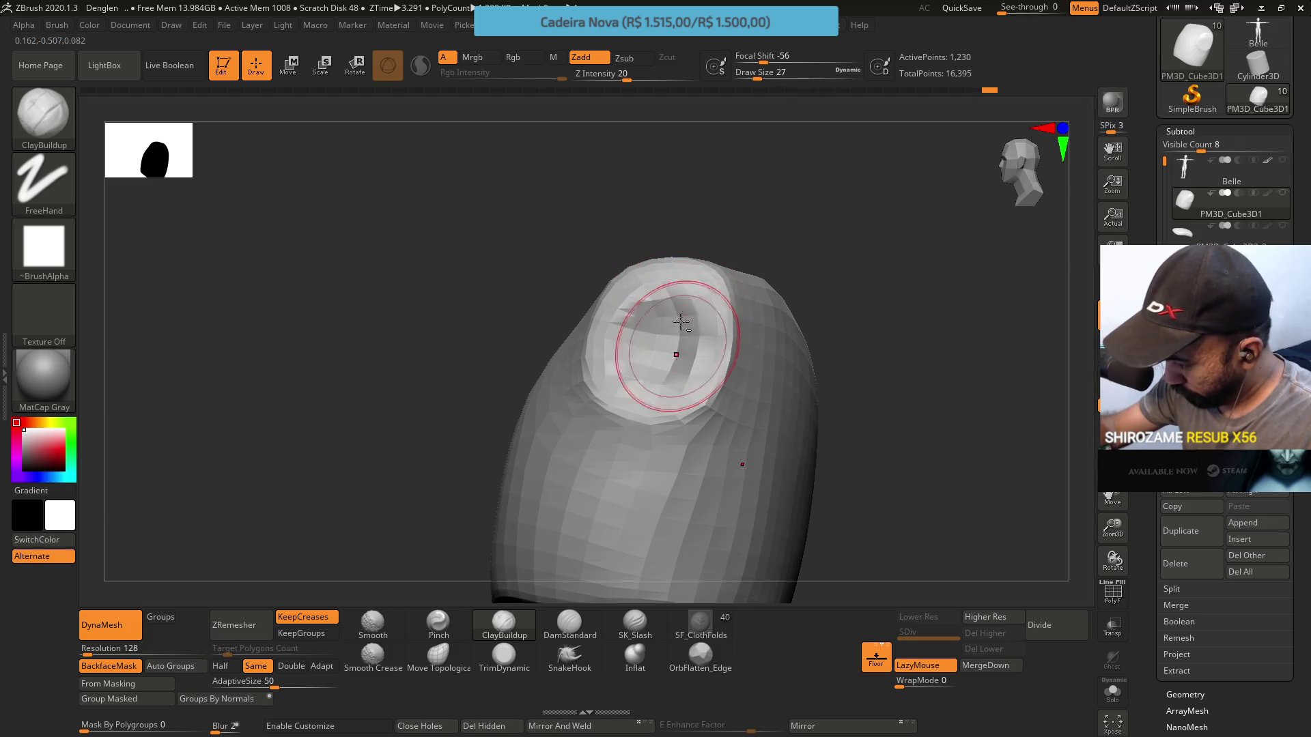
{"action": "mouse_move", "coordinate": [683, 301]}
{"action": "right_mouse_down"}
{"action": "mouse_move", "coordinate": [642, 382]}
{"action": "mouse_move", "coordinate": [659, 366]}
{"action": "mouse_move", "coordinate": [663, 320]}
{"action": "right_mouse_up"}
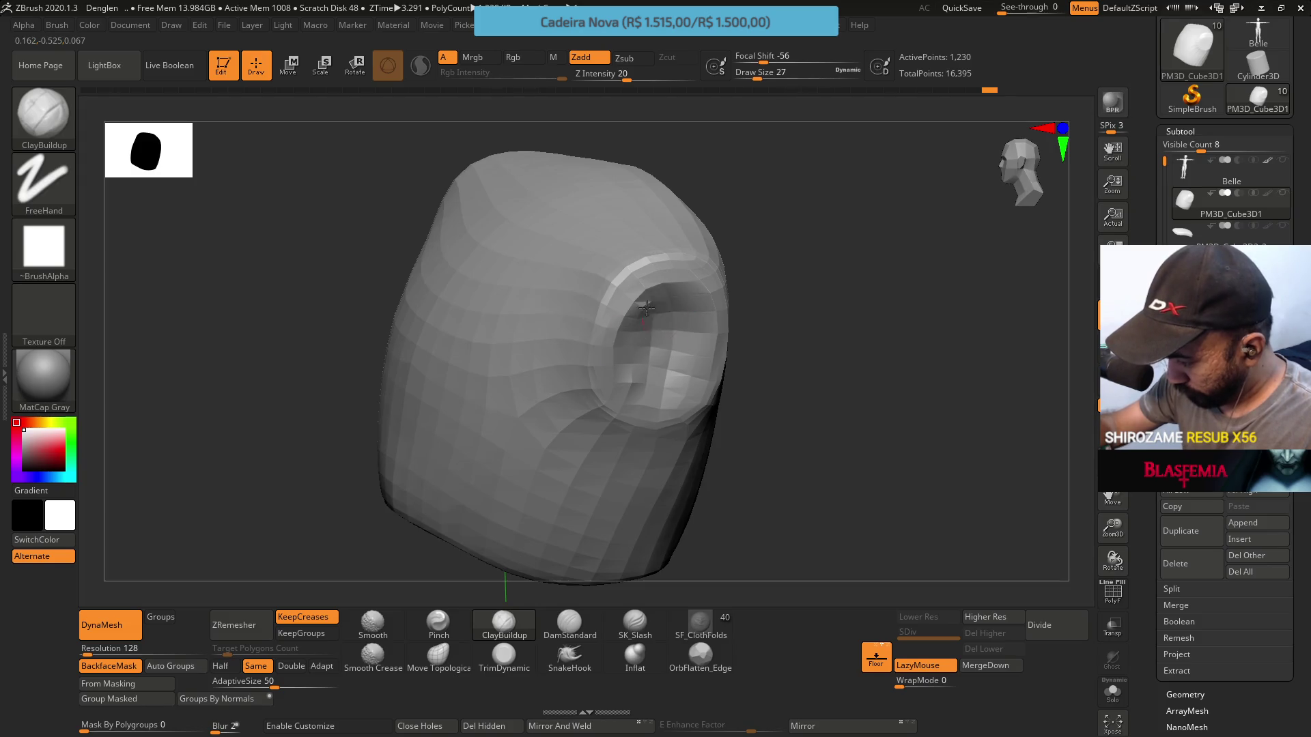
{"action": "left_click", "coordinate": [504, 655]}
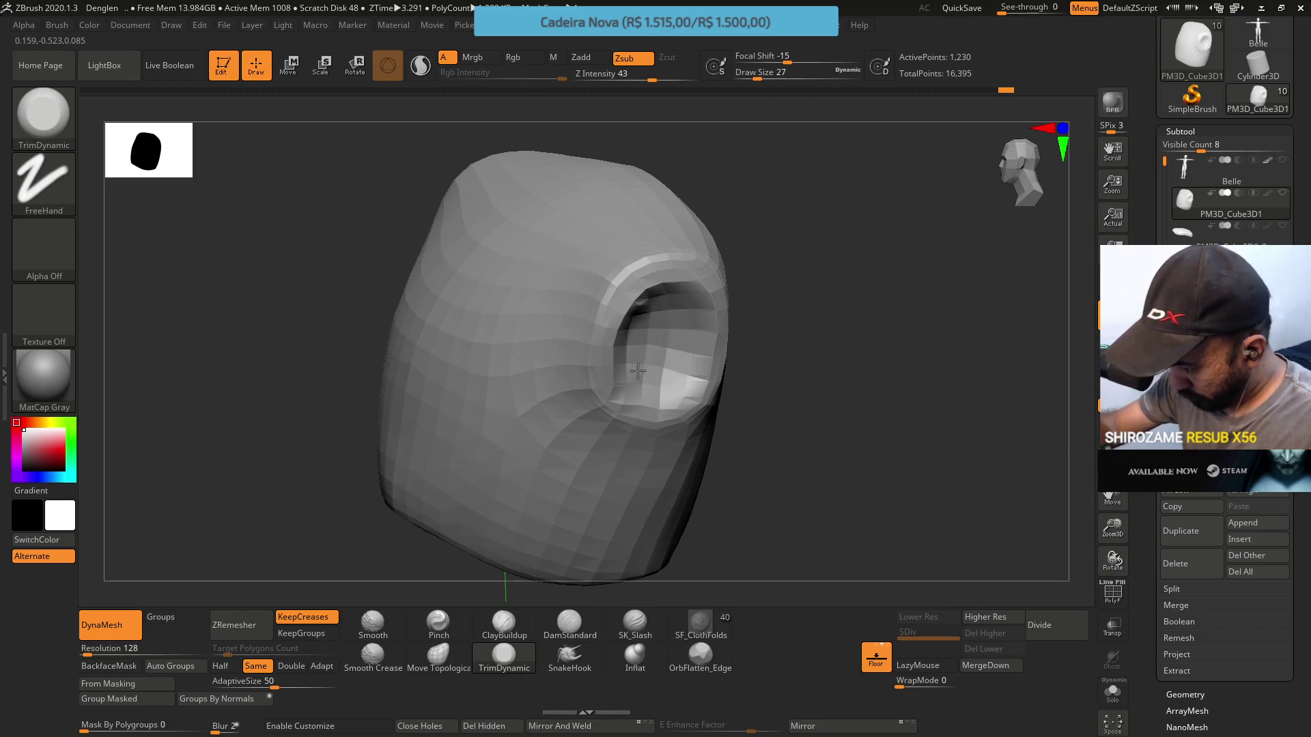
Pinch the socket's left rim and inner top edge sharper, using a smaller Pinch brush
{"action": "mouse_move", "coordinate": [653, 326]}
{"action": "right_mouse_down"}
{"action": "mouse_move", "coordinate": [649, 301]}
{"action": "mouse_move", "coordinate": [717, 211]}
{"action": "mouse_move", "coordinate": [726, 295]}
{"action": "mouse_move", "coordinate": [560, 327]}
{"action": "right_mouse_up"}
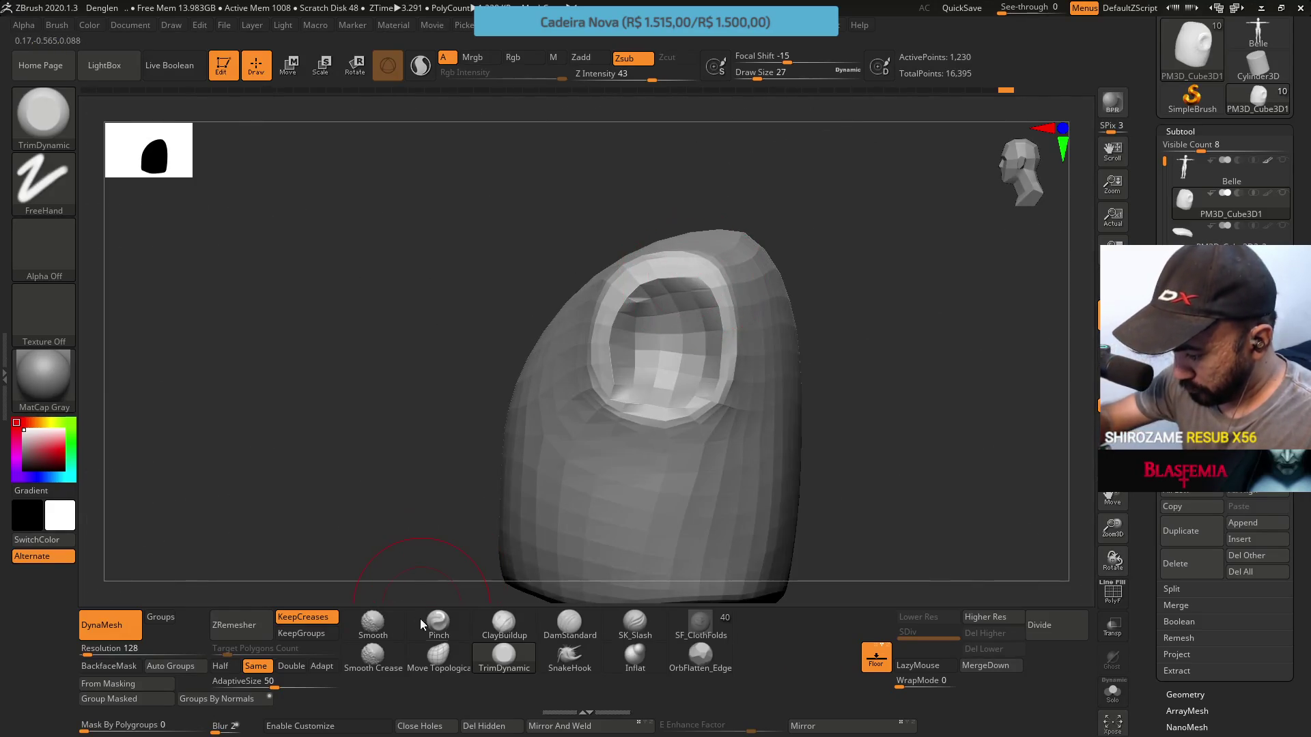
{"action": "left_click", "coordinate": [438, 624]}
{"action": "left_click_drag", "start_coordinate": [564, 354], "coordinate": [591, 365]}
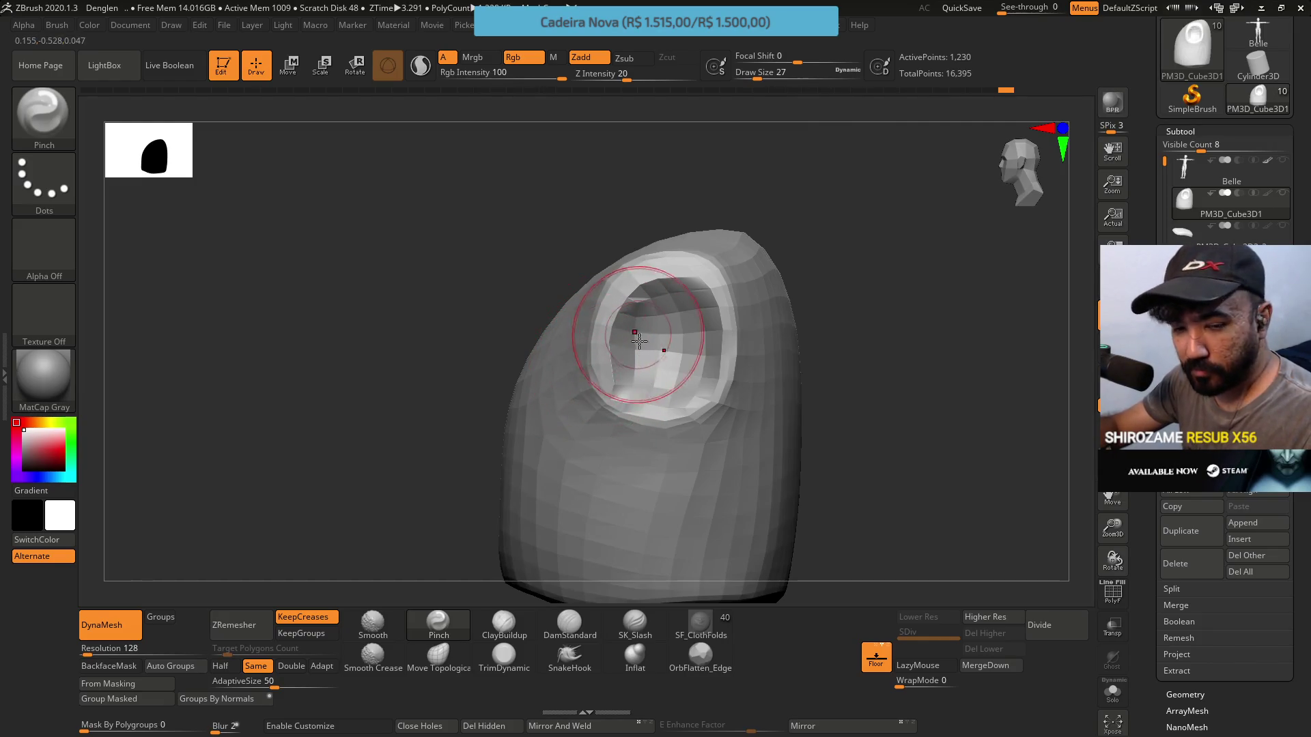
{"action": "key", "text": "s"}
{"action": "left_click_drag", "start_coordinate": [665, 352], "coordinate": [653, 352]}
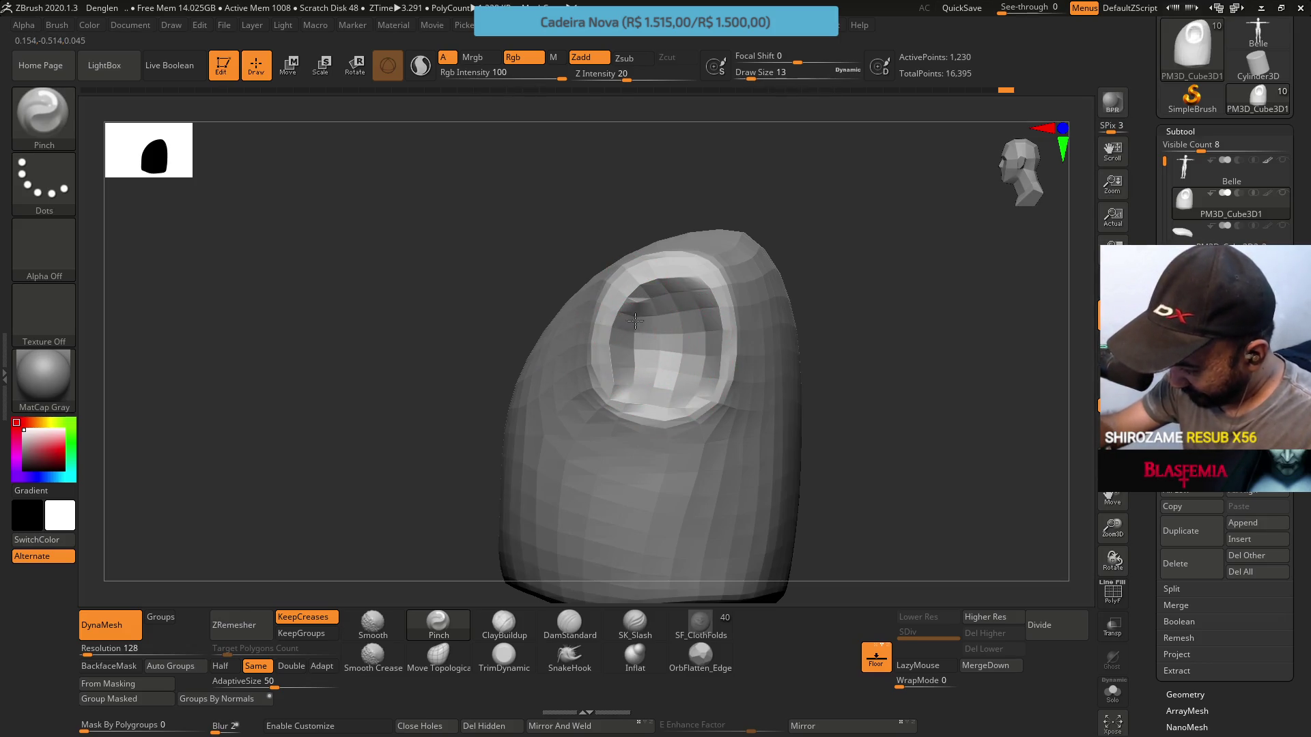
{"action": "left_click_drag", "start_coordinate": [673, 299], "coordinate": [678, 296]}
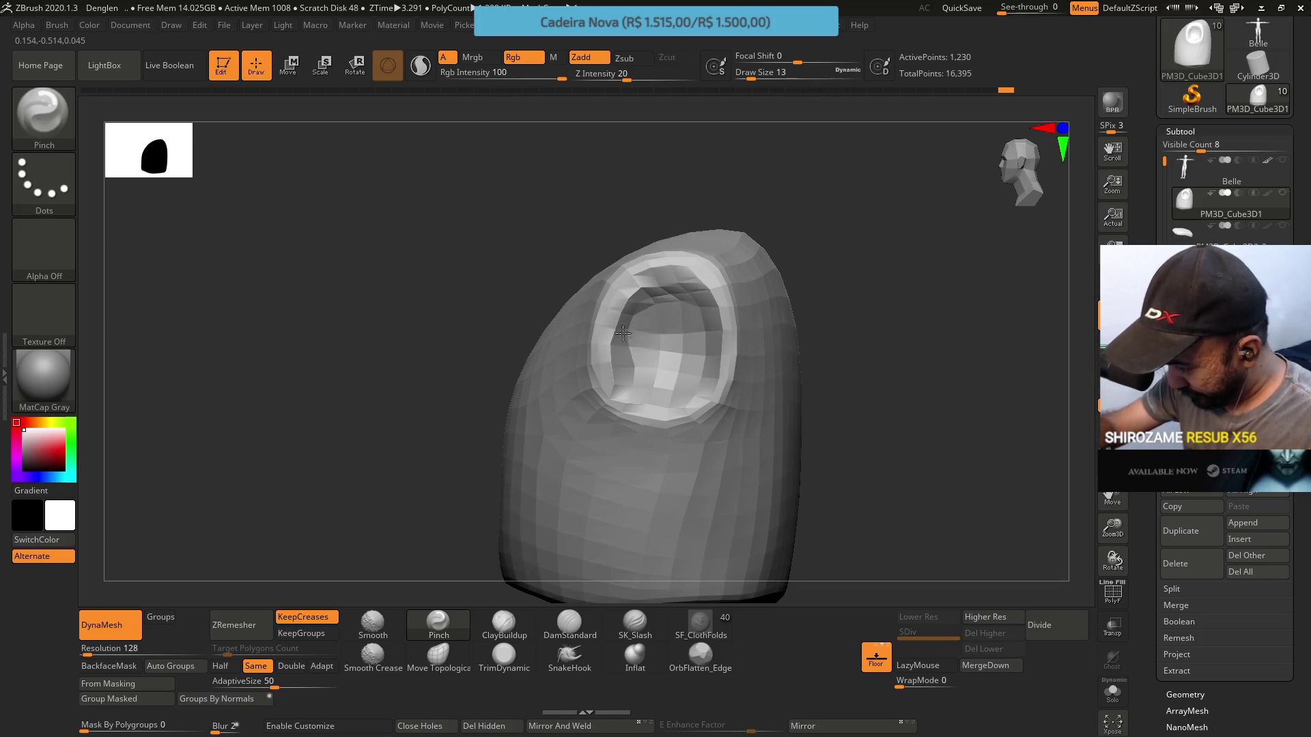
Build up clay on the chest surface with ClayBuildup at draw size 27
{"action": "right_click_drag", "start_coordinate": [634, 387], "coordinate": [654, 438]}
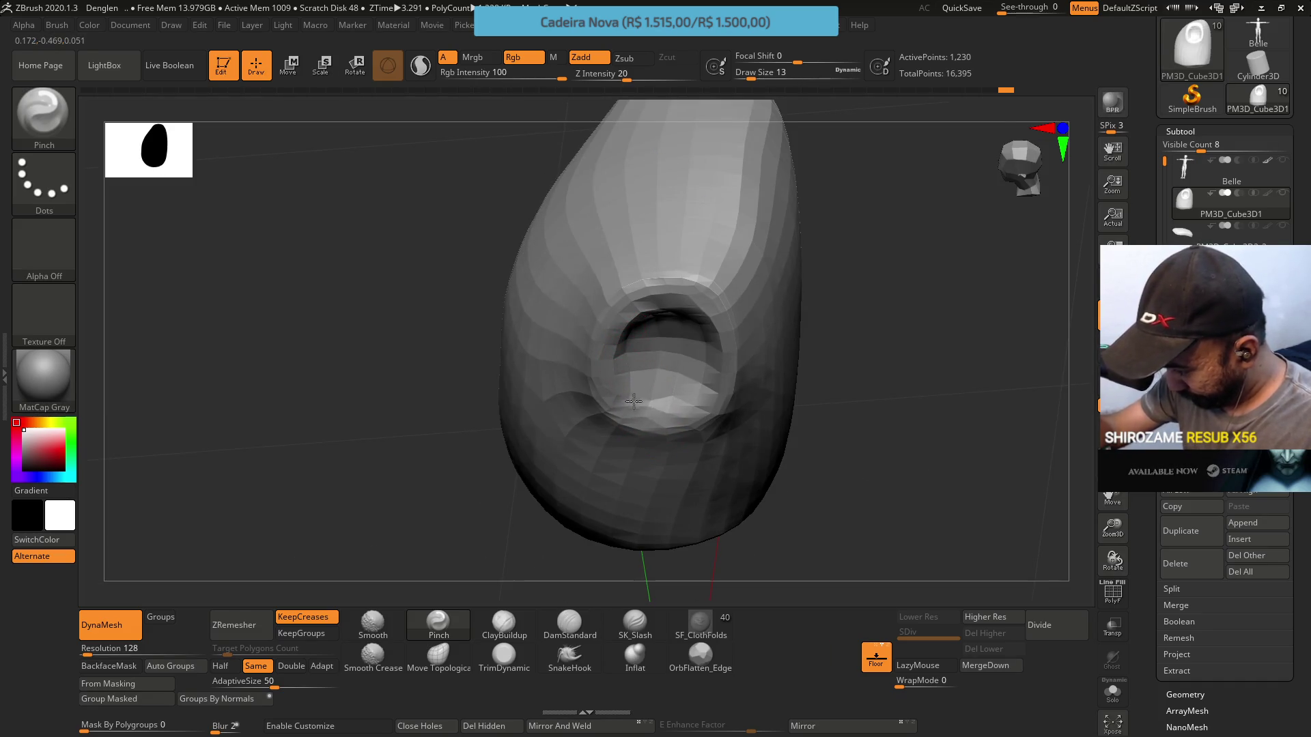
{"action": "right_click_drag", "start_coordinate": [658, 410], "coordinate": [699, 320]}
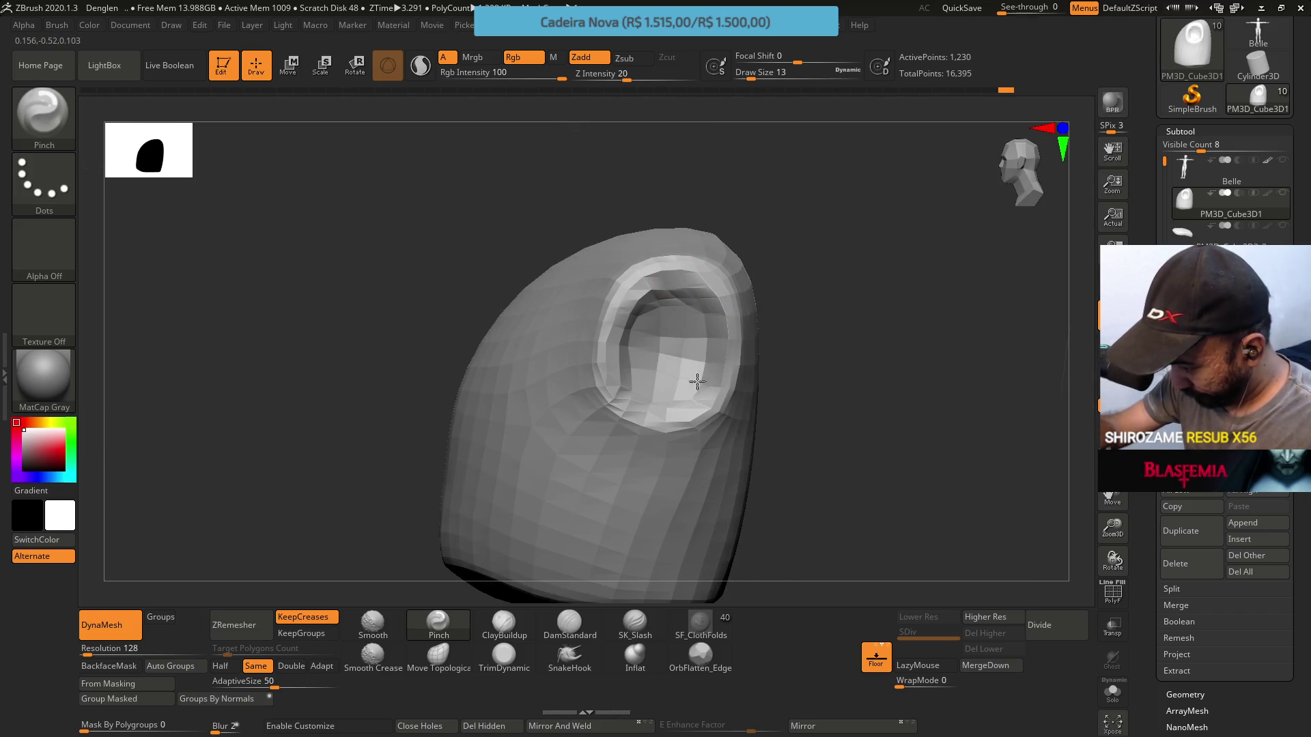
{"action": "mouse_move", "coordinate": [638, 312]}
{"action": "right_mouse_down"}
{"action": "mouse_move", "coordinate": [649, 380]}
{"action": "mouse_move", "coordinate": [587, 402]}
{"action": "mouse_move", "coordinate": [638, 404]}
{"action": "right_mouse_up"}
{"action": "left_click", "coordinate": [524, 629]}
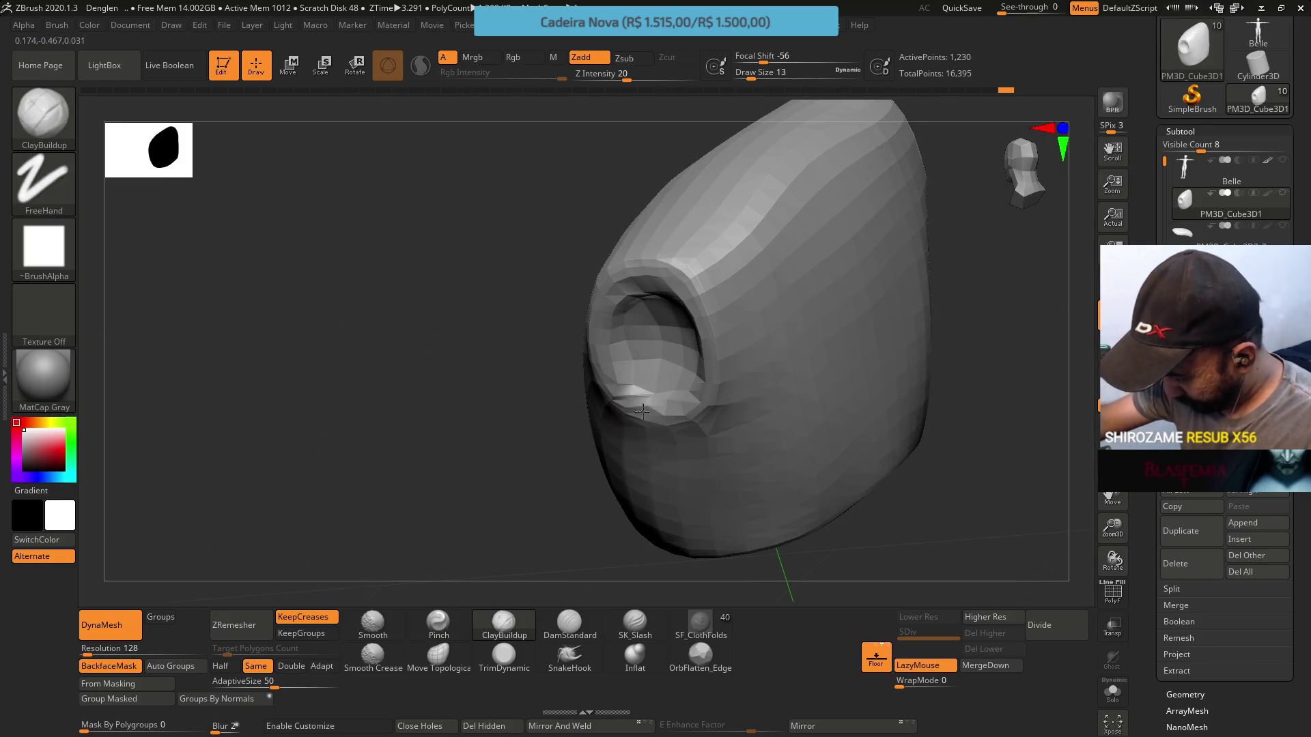
{"action": "mouse_move", "coordinate": [631, 398]}
{"action": "right_mouse_down"}
{"action": "mouse_move", "coordinate": [760, 363]}
{"action": "mouse_move", "coordinate": [775, 292]}
{"action": "mouse_move", "coordinate": [755, 366]}
{"action": "mouse_move", "coordinate": [731, 390]}
{"action": "mouse_move", "coordinate": [767, 351]}
{"action": "mouse_move", "coordinate": [679, 374]}
{"action": "right_mouse_up"}
{"action": "key", "text": "s"}
{"action": "left_click_drag", "start_coordinate": [736, 386], "coordinate": [744, 386]}
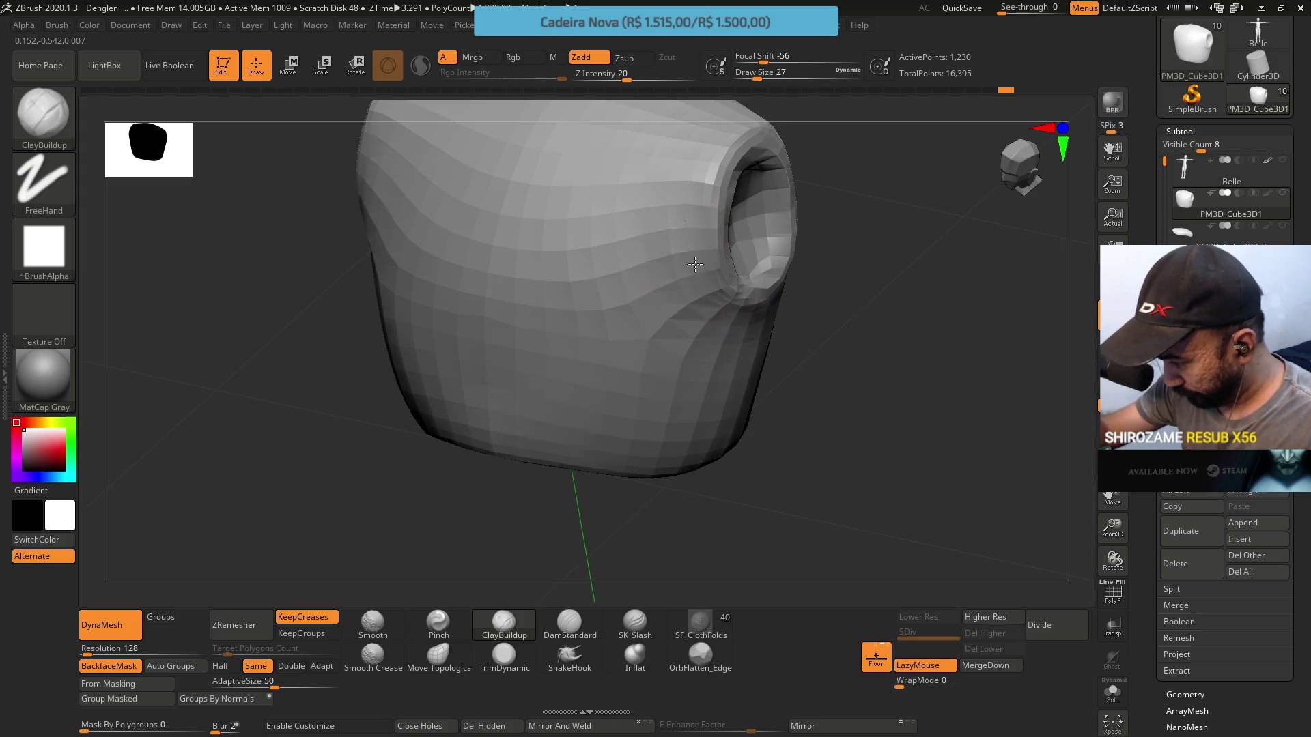
{"action": "left_click_drag", "start_coordinate": [669, 239], "coordinate": [678, 292]}
{"action": "mouse_move", "coordinate": [721, 317]}
{"action": "right_mouse_down"}
{"action": "mouse_move", "coordinate": [678, 252]}
{"action": "mouse_move", "coordinate": [699, 246]}
{"action": "mouse_move", "coordinate": [682, 222]}
{"action": "mouse_move", "coordinate": [696, 307]}
{"action": "mouse_move", "coordinate": [690, 410]}
{"action": "right_mouse_up"}
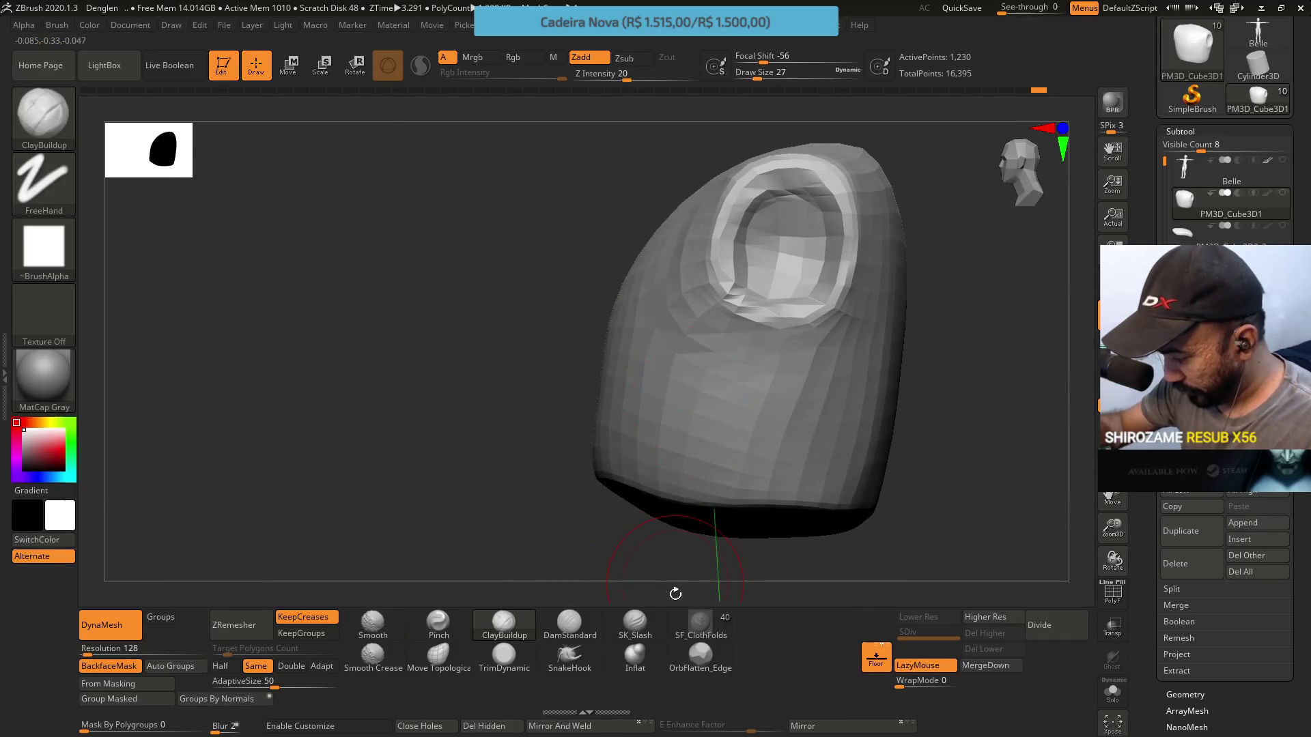
{"action": "left_click", "coordinate": [505, 656]}
Flatten the chest block's sides with TrimDynamic while orbiting around the opening
{"action": "key", "text": "s"}
{"action": "left_click_drag", "start_coordinate": [785, 415], "coordinate": [794, 415]}
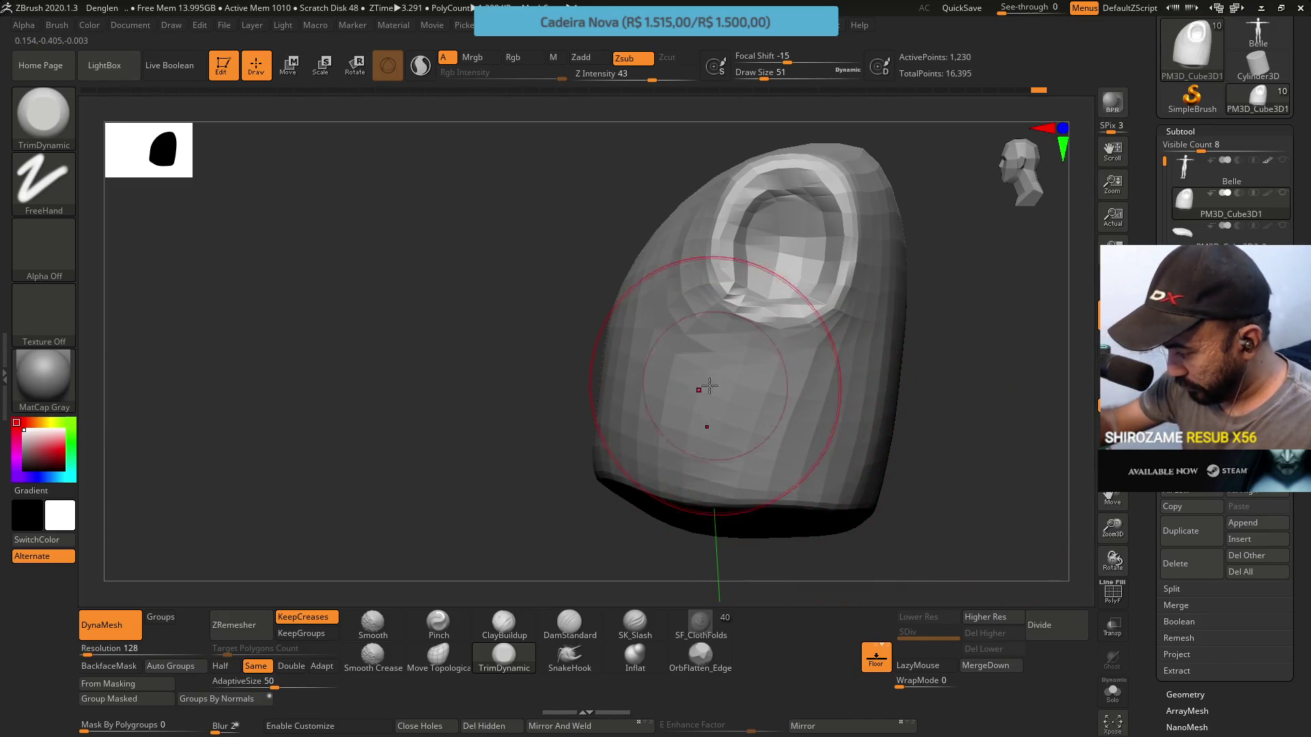
{"action": "mouse_move", "coordinate": [737, 376]}
{"action": "right_mouse_down"}
{"action": "mouse_move", "coordinate": [623, 337]}
{"action": "mouse_move", "coordinate": [621, 298]}
{"action": "right_mouse_up"}
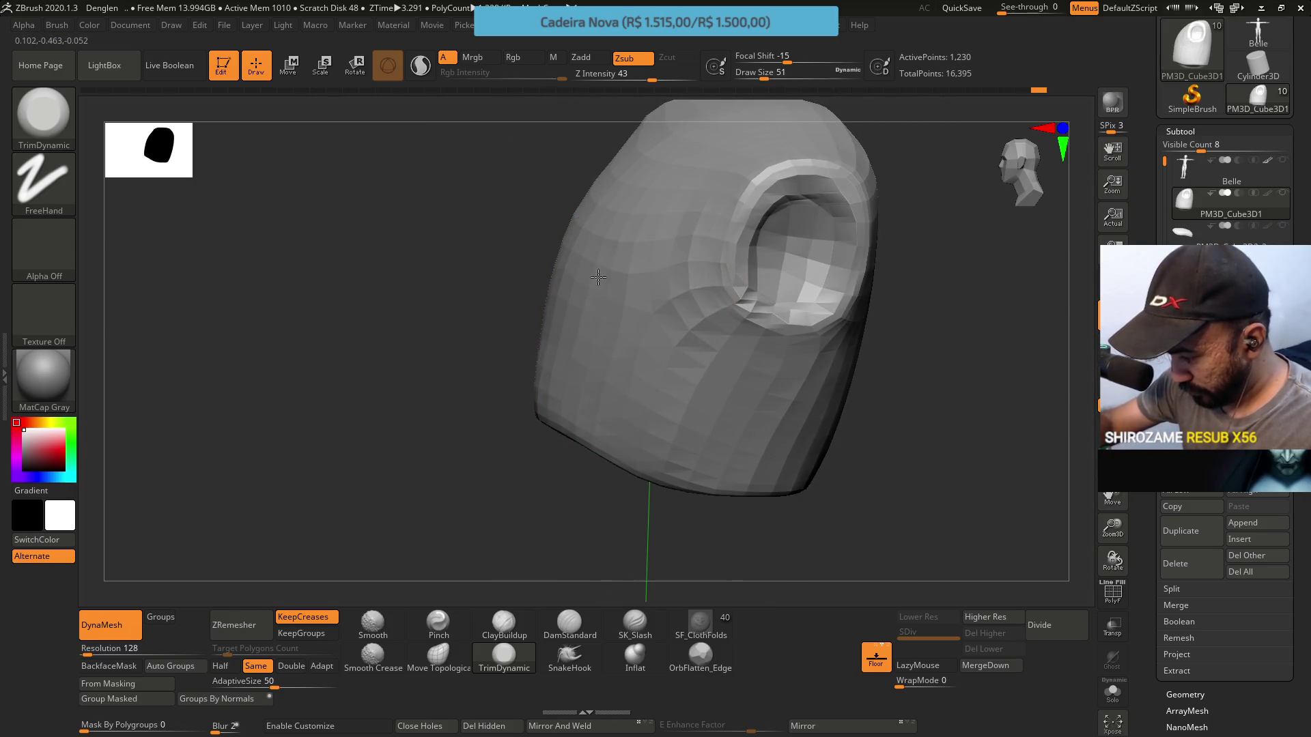
{"action": "right_click_drag", "start_coordinate": [596, 408], "coordinate": [617, 290]}
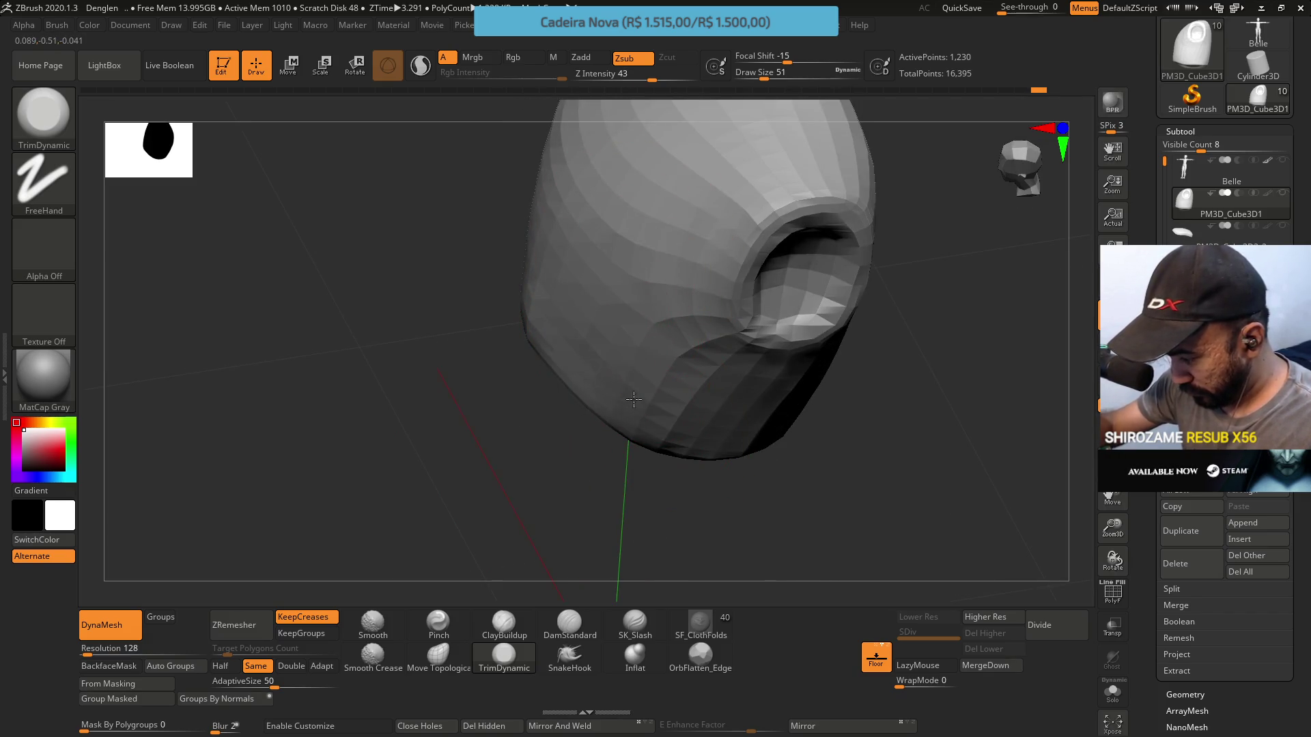
{"action": "mouse_move", "coordinate": [631, 334]}
{"action": "right_mouse_down"}
{"action": "mouse_move", "coordinate": [656, 423]}
{"action": "mouse_move", "coordinate": [703, 252]}
{"action": "mouse_move", "coordinate": [669, 351]}
{"action": "mouse_move", "coordinate": [685, 366]}
{"action": "mouse_move", "coordinate": [685, 304]}
{"action": "mouse_move", "coordinate": [714, 328]}
{"action": "right_mouse_up"}
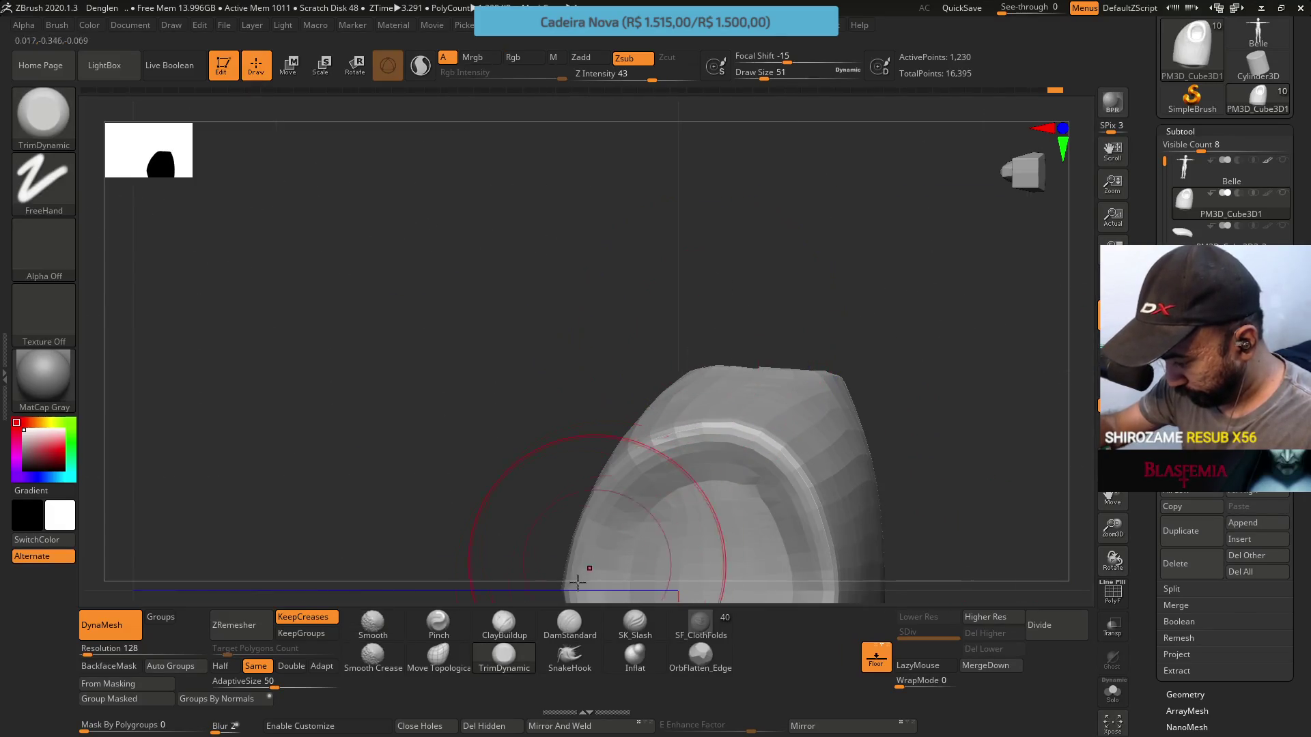
Reshape the socket opening's edges with Move Topological at draw size 23
{"action": "left_click", "coordinate": [437, 655]}
{"action": "mouse_move", "coordinate": [615, 477]}
{"action": "right_mouse_down"}
{"action": "mouse_move", "coordinate": [731, 336]}
{"action": "mouse_move", "coordinate": [716, 345]}
{"action": "right_mouse_up"}
{"action": "key", "text": "s"}
{"action": "right_click_drag", "start_coordinate": [796, 223], "coordinate": [784, 248]}
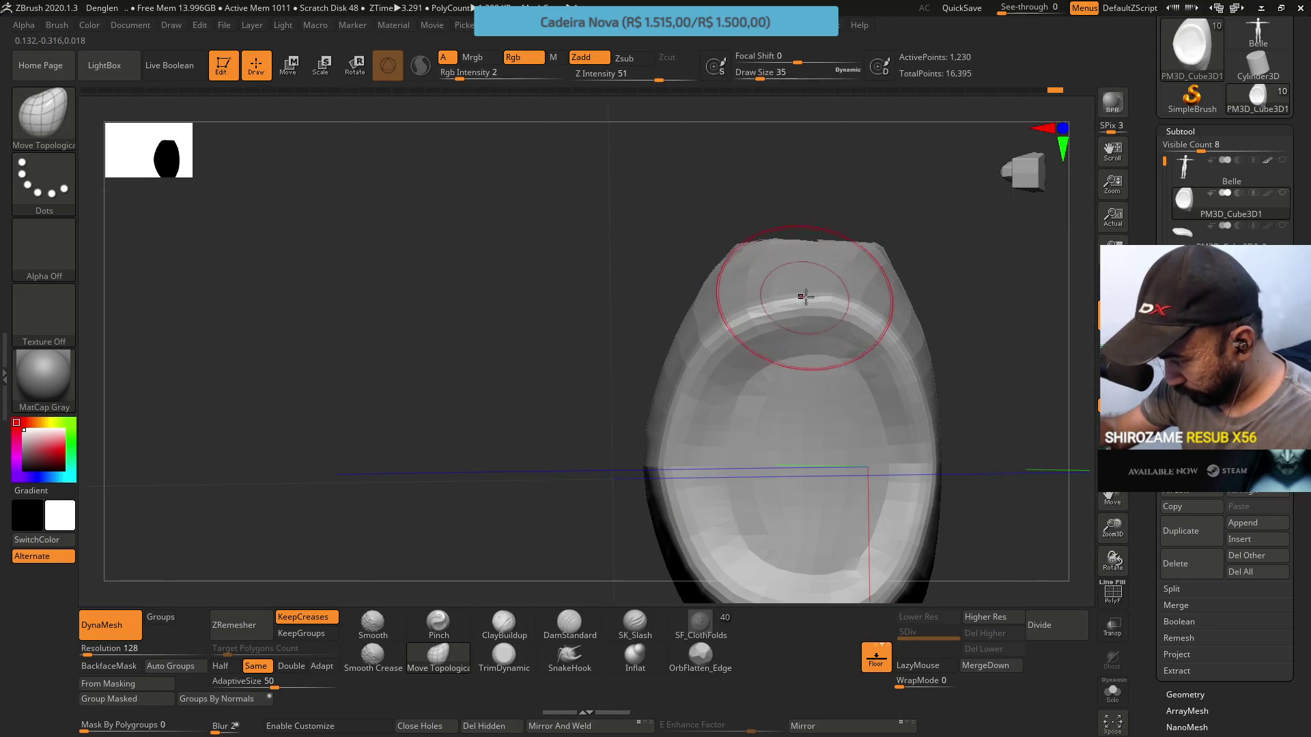
{"action": "right_click_drag", "start_coordinate": [834, 293], "coordinate": [776, 286]}
{"action": "key", "text": "bracketleft"}
{"action": "key", "text": "bracketleft"}
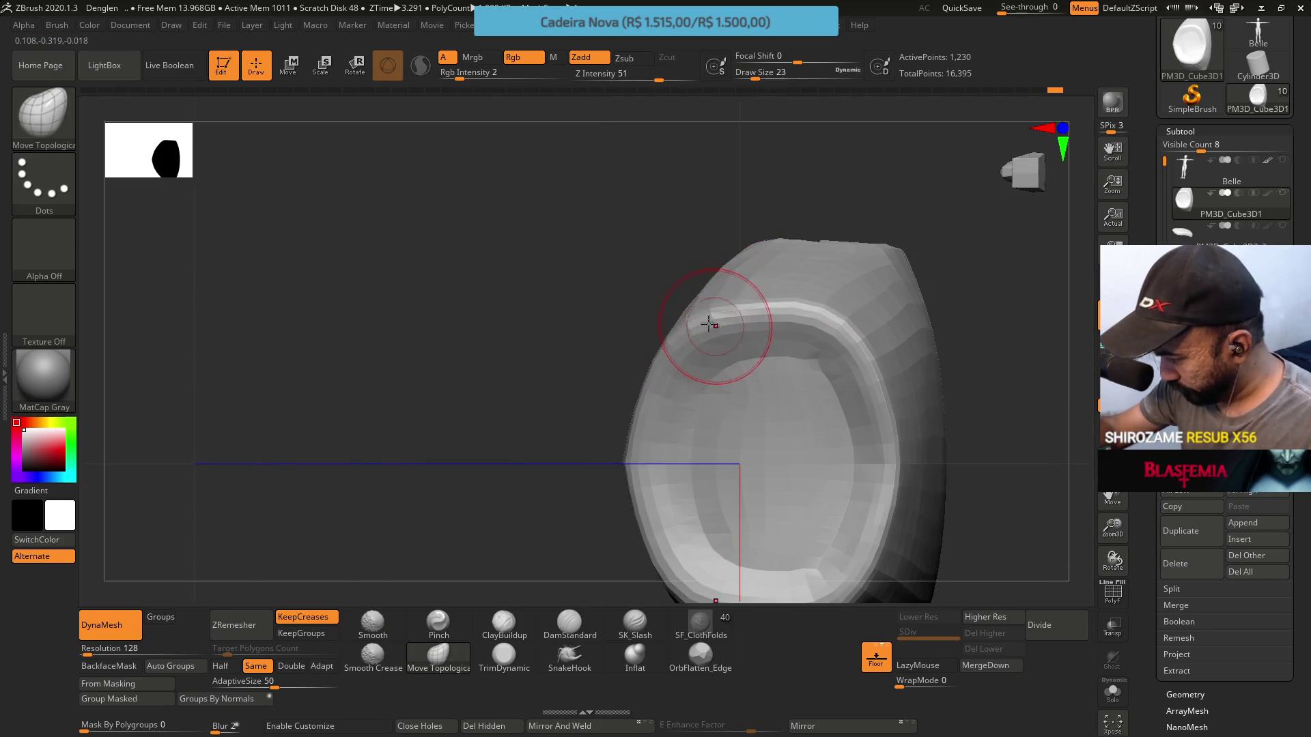
{"action": "mouse_move", "coordinate": [711, 316]}
{"action": "right_mouse_down"}
{"action": "mouse_move", "coordinate": [776, 316]}
{"action": "mouse_move", "coordinate": [799, 336]}
{"action": "mouse_move", "coordinate": [797, 384]}
{"action": "mouse_move", "coordinate": [833, 454]}
{"action": "mouse_move", "coordinate": [729, 394]}
{"action": "right_mouse_up"}
Trim the chest block's sides flat again down to the bottom opening
{"action": "left_click", "coordinate": [504, 655]}
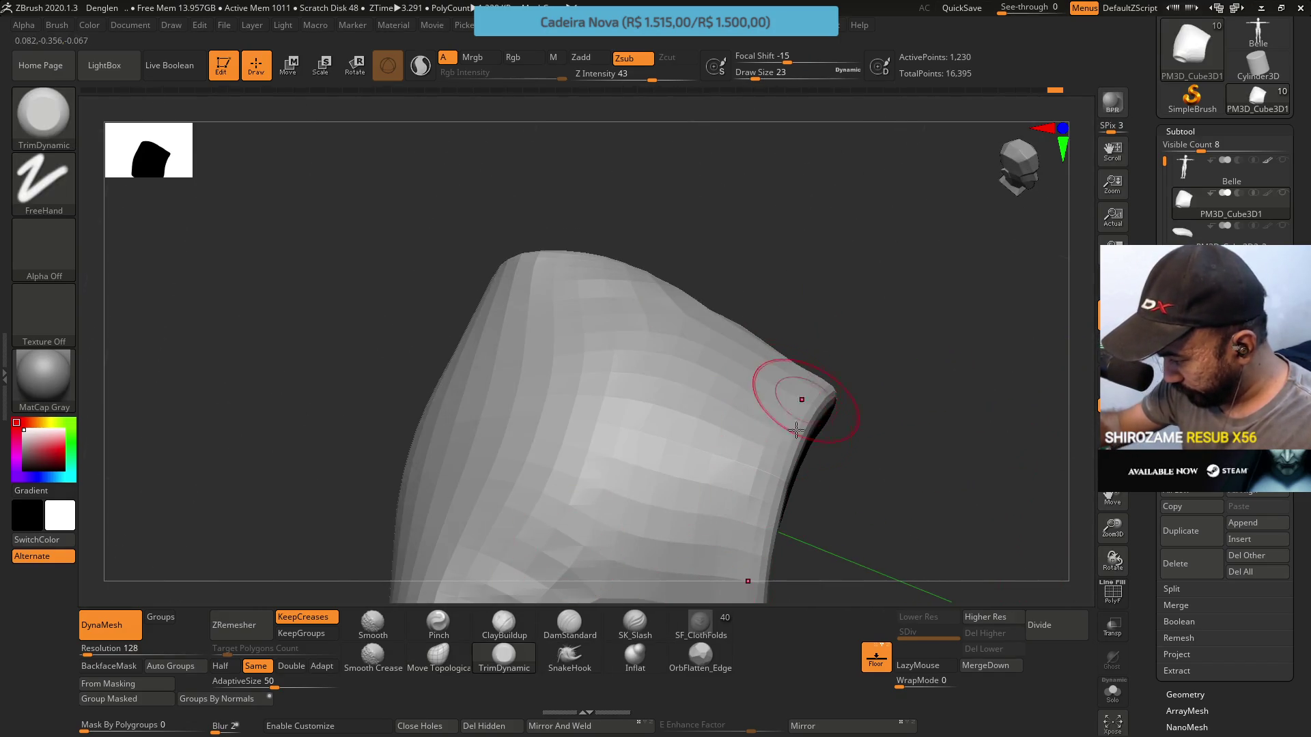
{"action": "right_click_drag", "start_coordinate": [796, 429], "coordinate": [756, 494]}
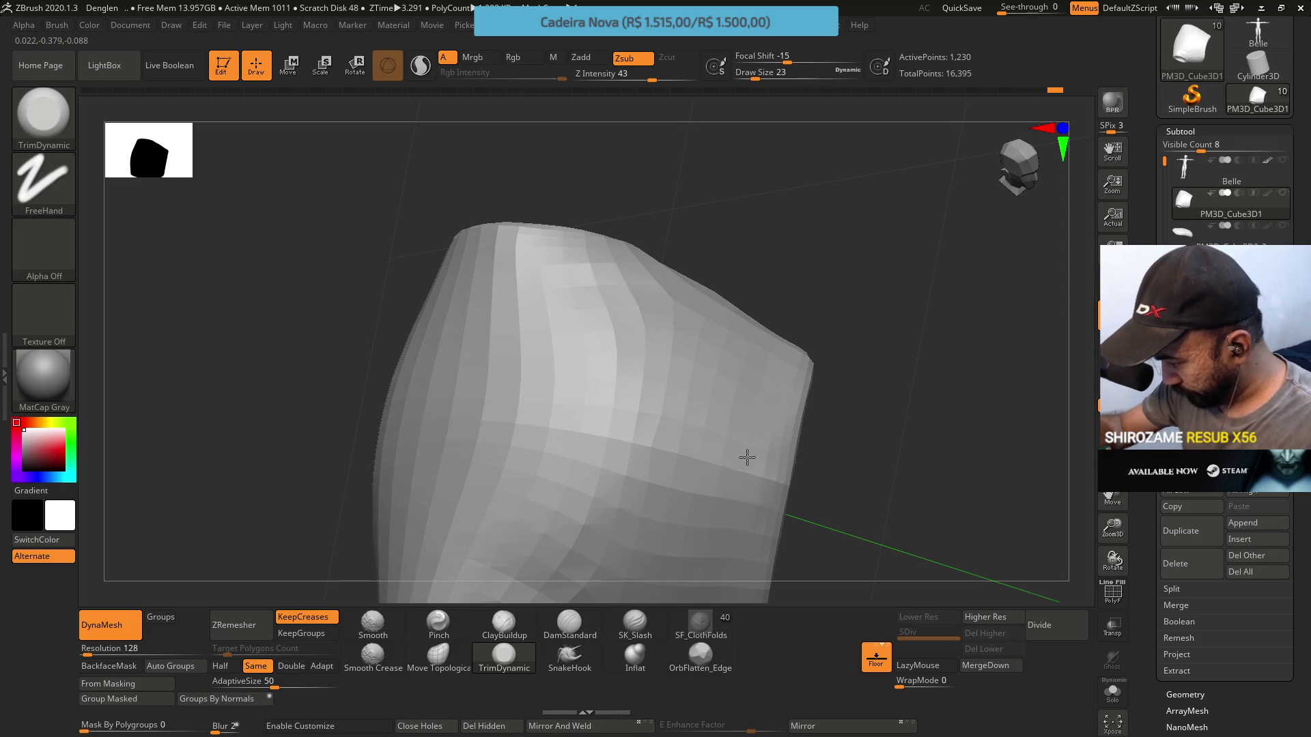
{"action": "mouse_move", "coordinate": [779, 471]}
{"action": "right_mouse_down"}
{"action": "mouse_move", "coordinate": [878, 325]}
{"action": "mouse_move", "coordinate": [839, 394]}
{"action": "mouse_move", "coordinate": [866, 372]}
{"action": "mouse_move", "coordinate": [839, 366]}
{"action": "mouse_move", "coordinate": [860, 334]}
{"action": "right_mouse_up"}
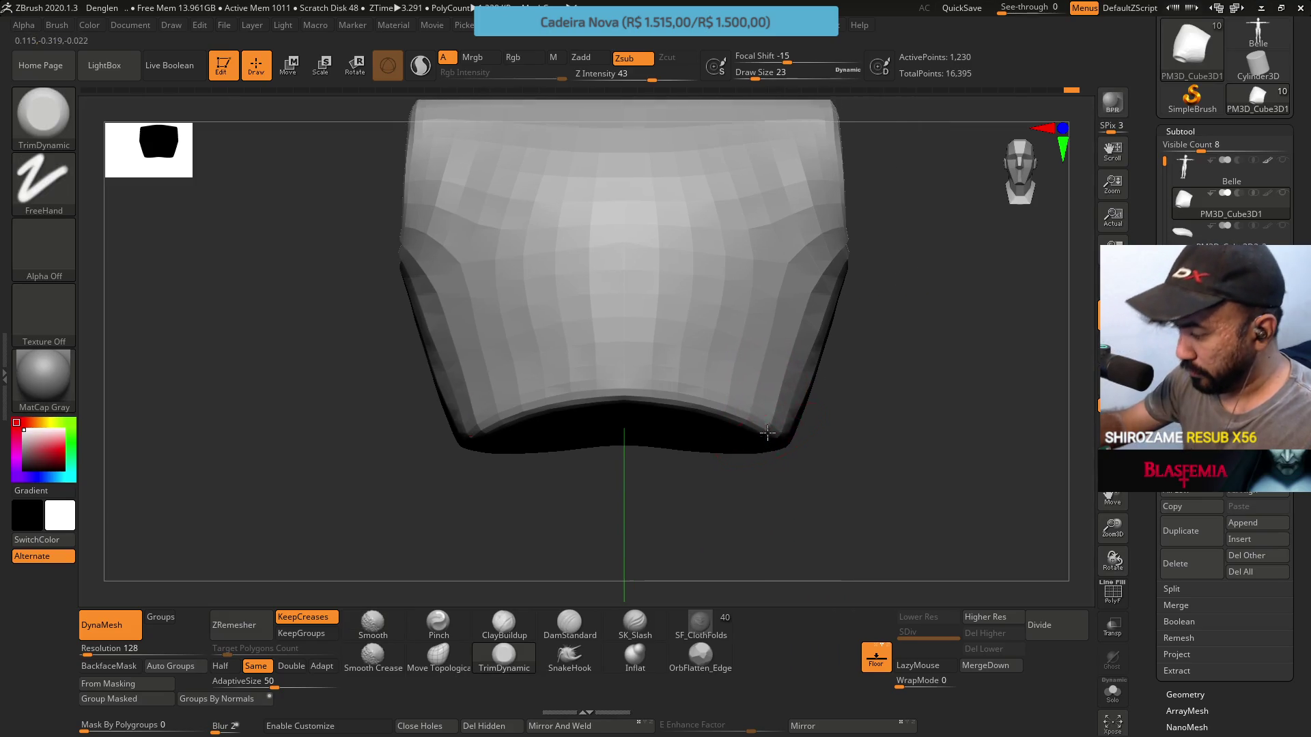
Reshape the lower edge with Move Topological at size 23, then snap to front view
{"action": "left_click", "coordinate": [455, 654]}
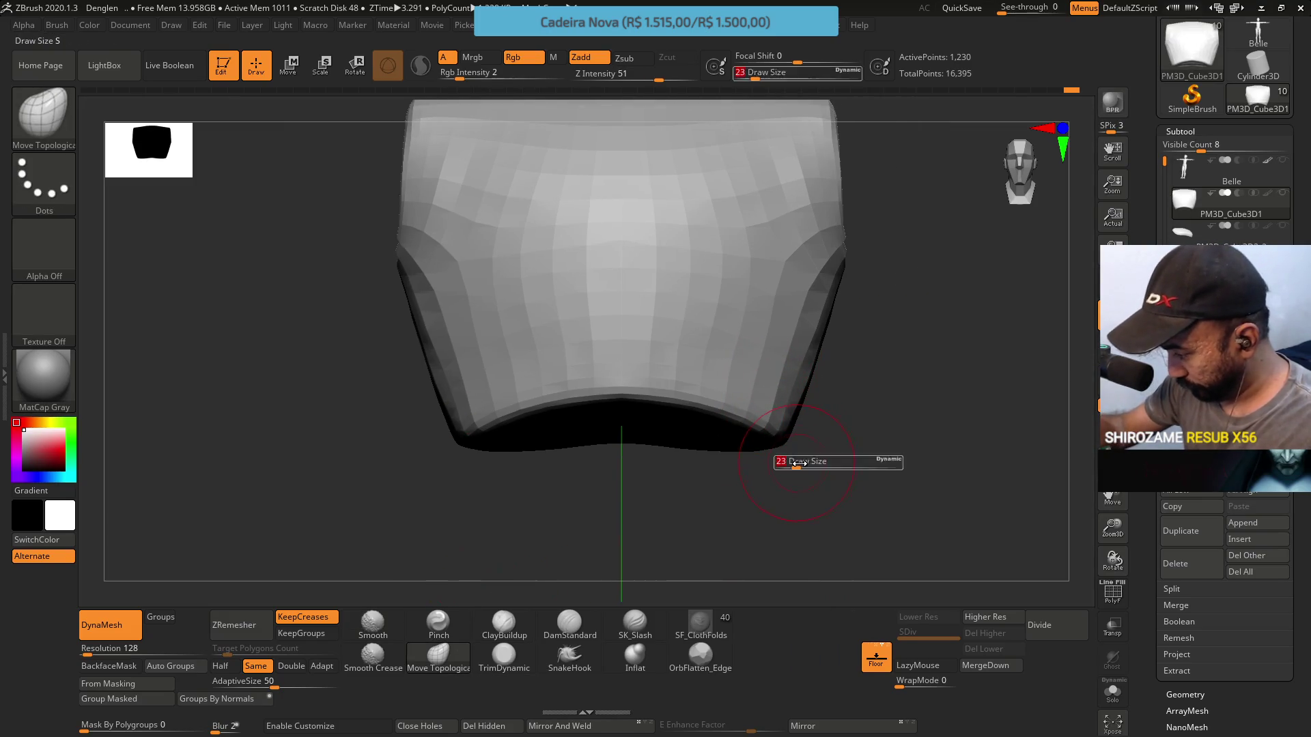
{"action": "key", "text": "s"}
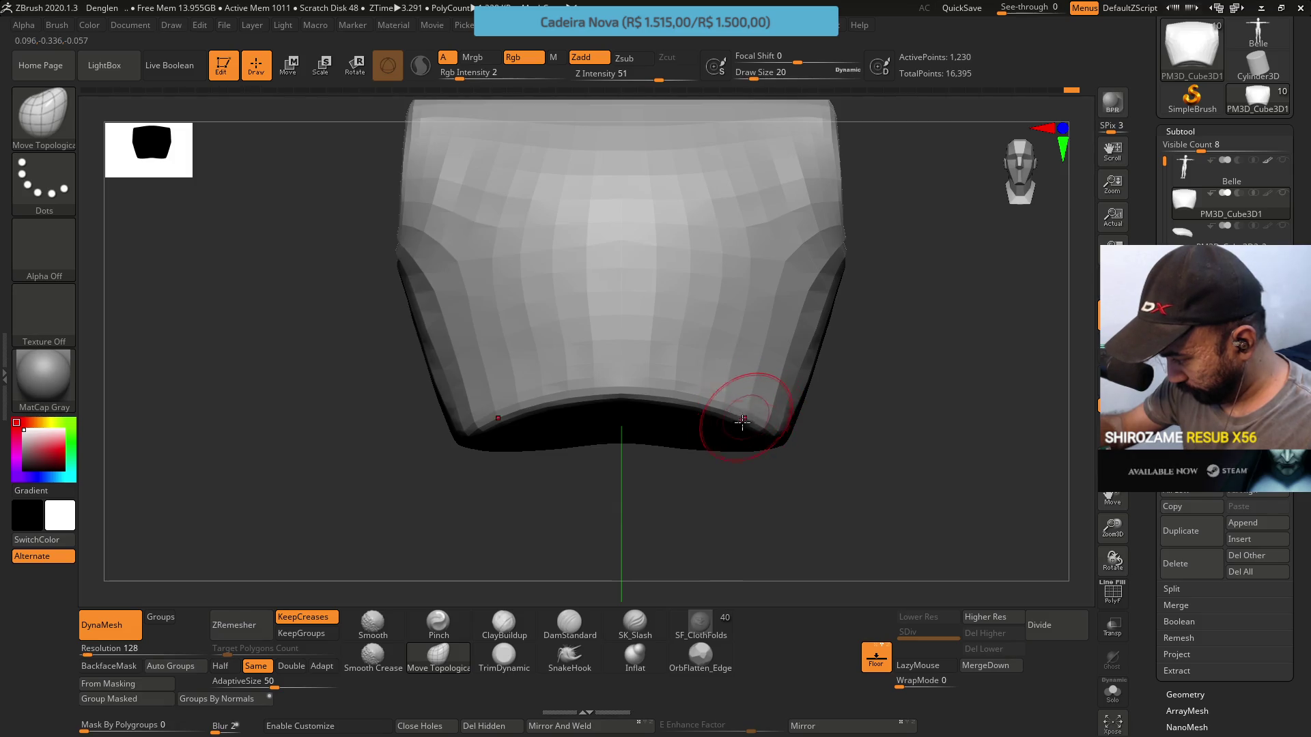
{"action": "left_click_drag", "start_coordinate": [753, 414], "coordinate": [745, 419]}
{"action": "mouse_move", "coordinate": [779, 337]}
{"action": "right_mouse_down"}
{"action": "mouse_move", "coordinate": [766, 360]}
{"action": "mouse_move", "coordinate": [790, 428]}
{"action": "mouse_move", "coordinate": [755, 380]}
{"action": "right_mouse_up"}
{"action": "right_click_drag", "start_coordinate": [838, 421], "coordinate": [846, 556], "text": "shift"}
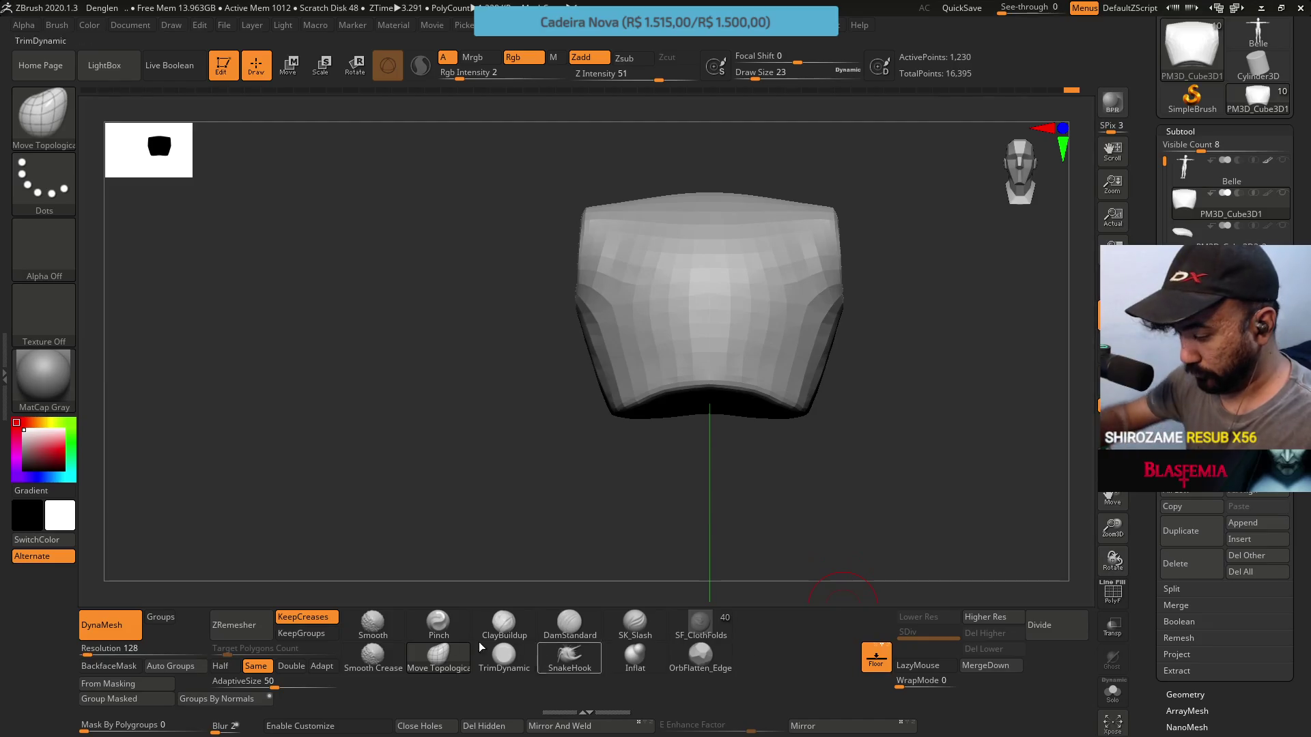
{"action": "left_click", "coordinate": [238, 627]}
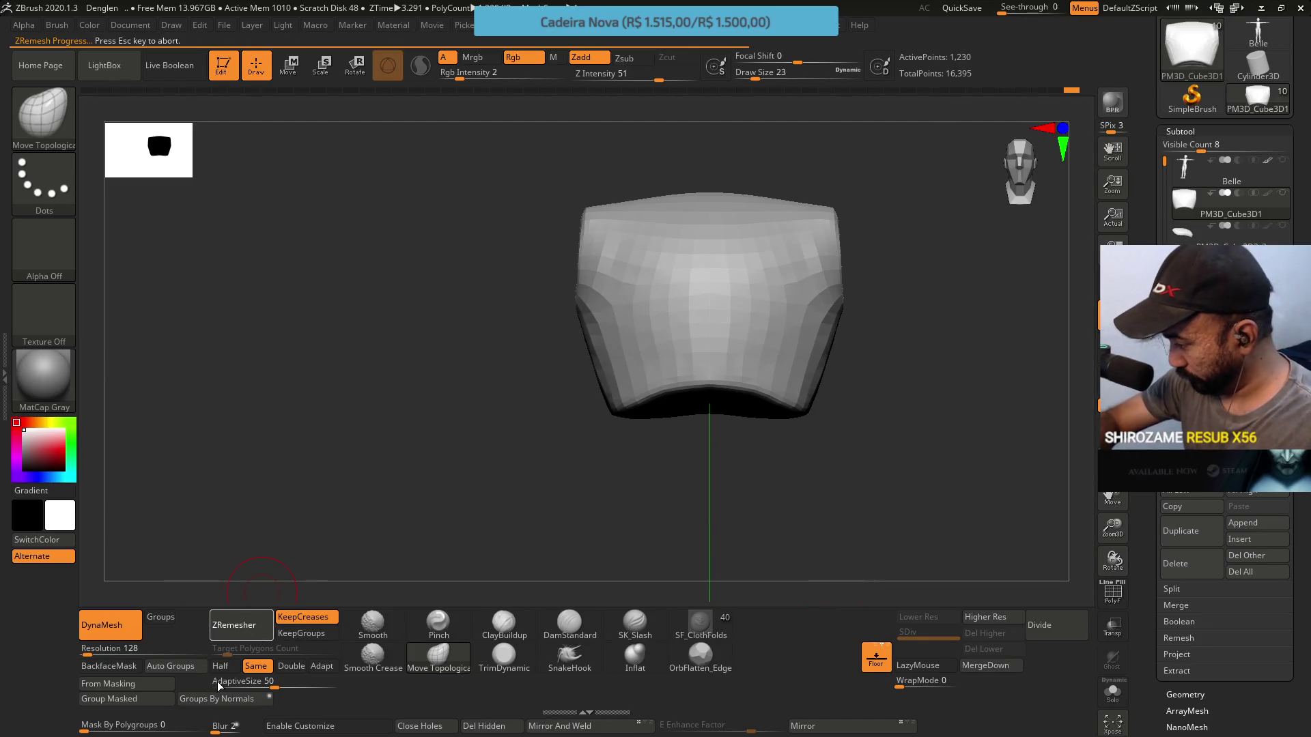
Orbit the remeshed chest block and confirm it now has 1,210 points
{"action": "right_click_drag", "start_coordinate": [606, 550], "coordinate": [805, 366]}
{"action": "mouse_move", "coordinate": [872, 325]}
{"action": "right_mouse_down"}
{"action": "mouse_move", "coordinate": [828, 410]}
{"action": "mouse_move", "coordinate": [944, 427]}
{"action": "mouse_move", "coordinate": [853, 410]}
{"action": "right_mouse_up"}
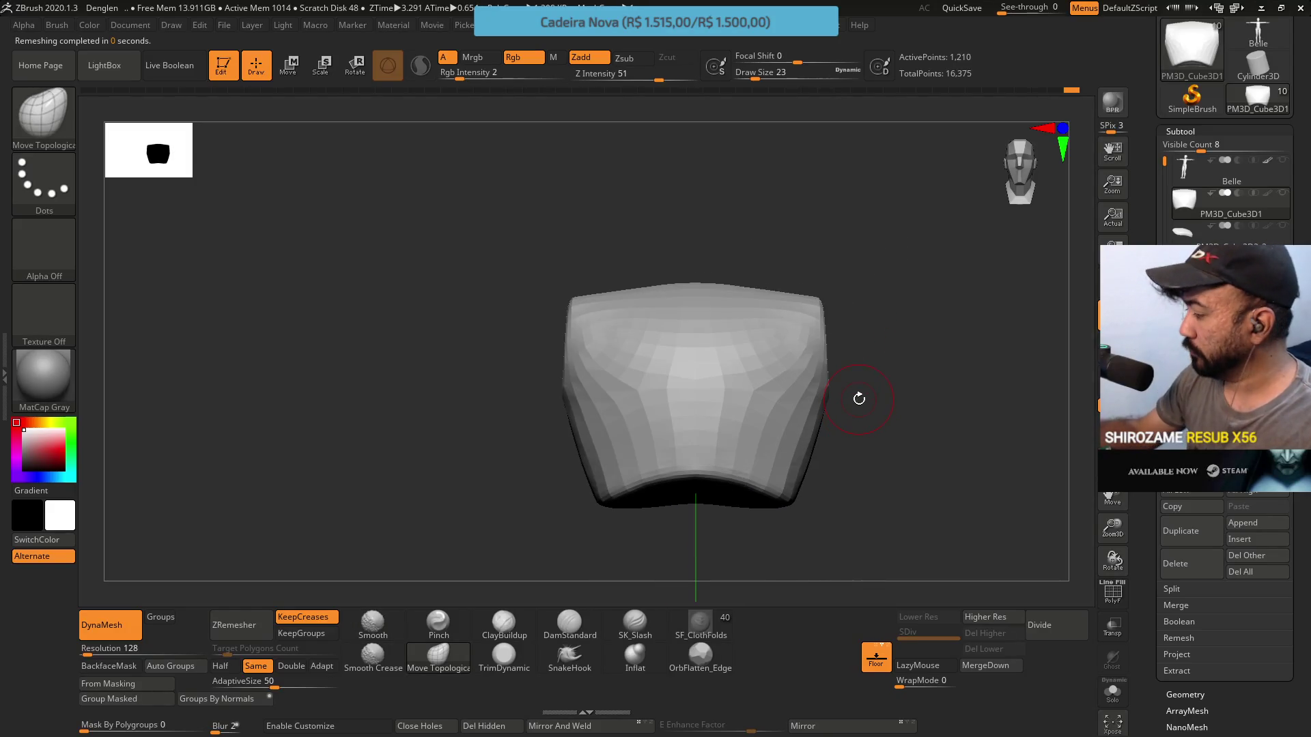
{"action": "mouse_move", "coordinate": [1281, 198]}
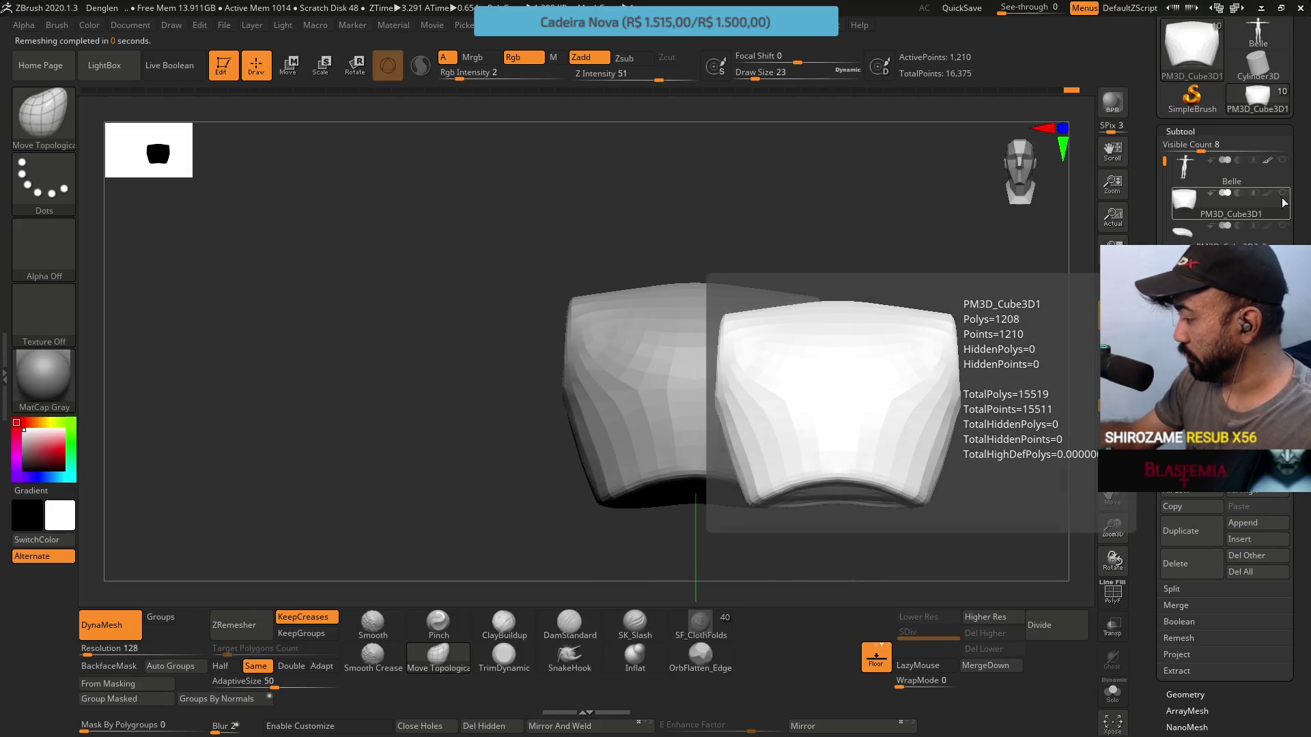
{"action": "mouse_move", "coordinate": [887, 328]}
{"action": "right_mouse_down"}
{"action": "mouse_move", "coordinate": [886, 360]}
{"action": "mouse_move", "coordinate": [814, 427]}
{"action": "mouse_move", "coordinate": [862, 410]}
{"action": "mouse_move", "coordinate": [837, 387]}
{"action": "right_mouse_up"}
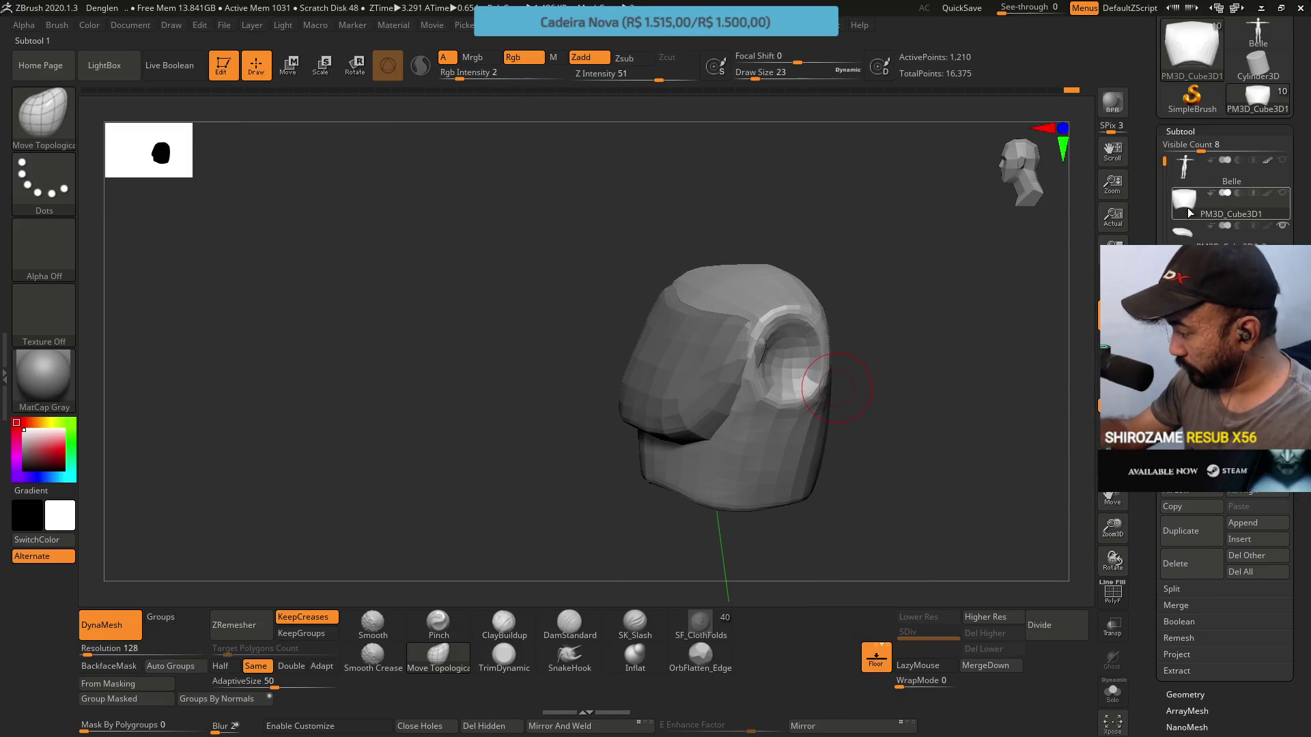
Select subtool PM3D_Cube3D2_2 and set the Move Topological brush size to 25
{"action": "left_click", "coordinate": [1185, 230]}
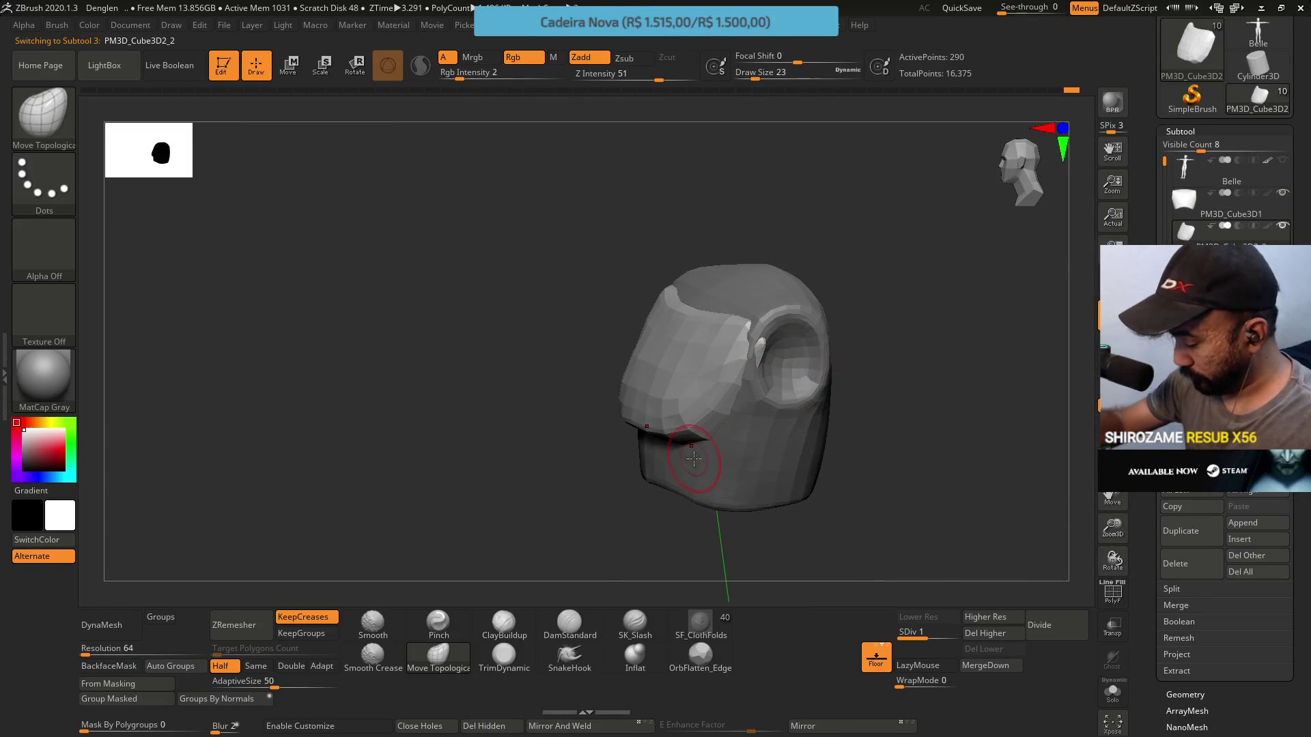
{"action": "mouse_move", "coordinate": [629, 372]}
{"action": "right_mouse_down"}
{"action": "mouse_move", "coordinate": [808, 288]}
{"action": "mouse_move", "coordinate": [814, 403]}
{"action": "mouse_move", "coordinate": [731, 326]}
{"action": "right_mouse_up"}
{"action": "key", "text": "s"}
{"action": "left_click", "coordinate": [839, 408]}
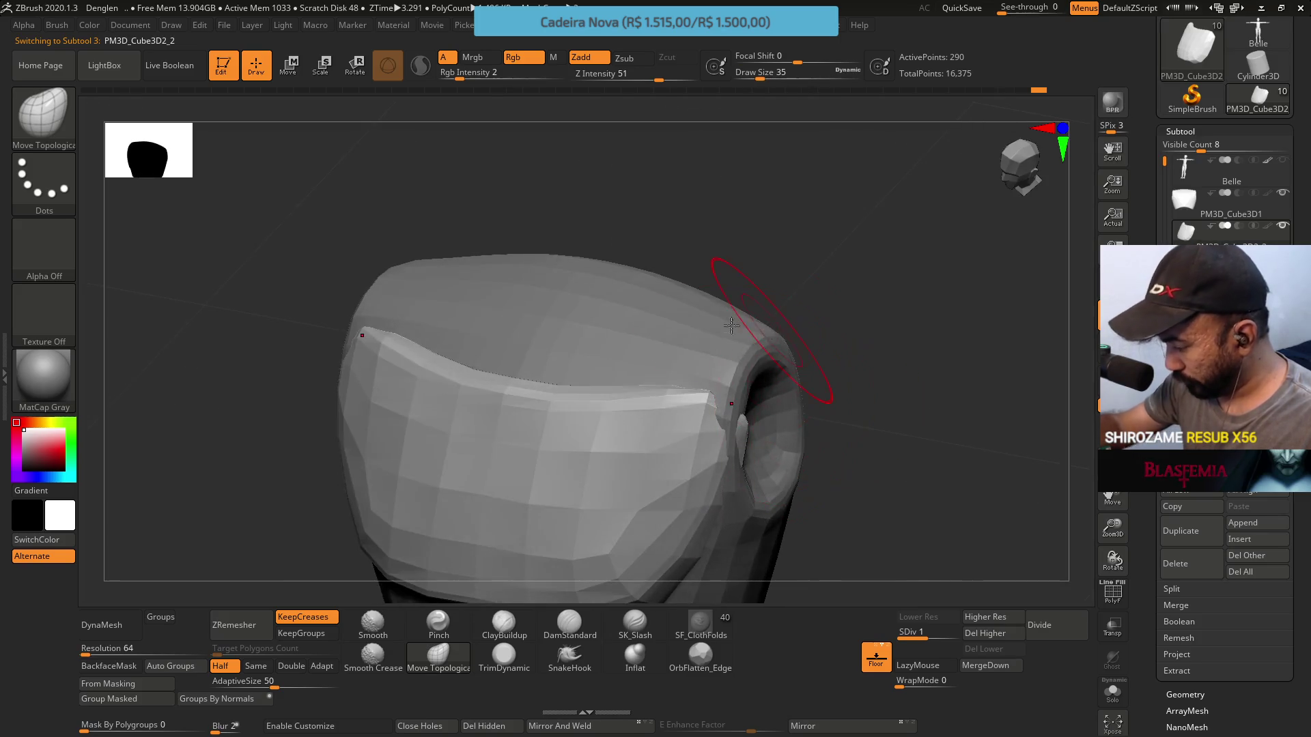
{"action": "key", "text": "s"}
{"action": "left_click", "coordinate": [734, 433]}
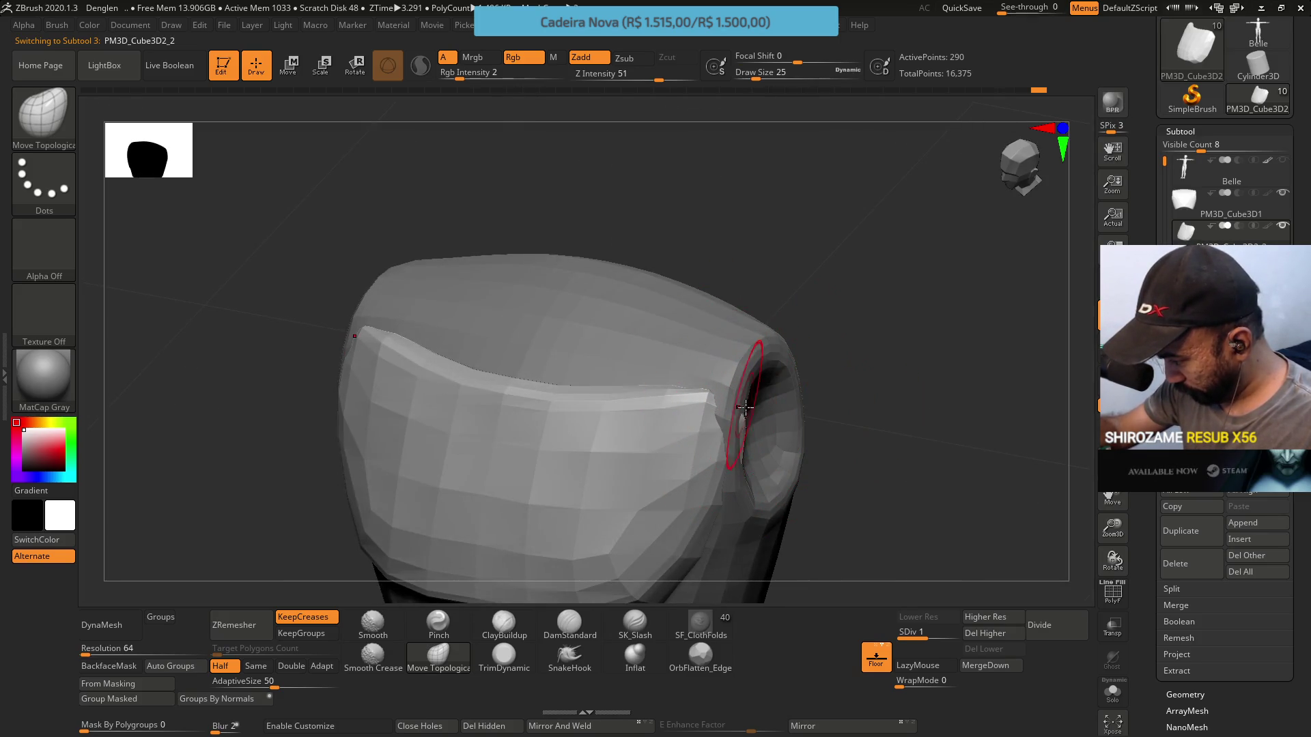
Nudge the chest block's edge into shape around the socket with Move Topological
{"action": "mouse_move", "coordinate": [720, 403]}
{"action": "right_mouse_down"}
{"action": "mouse_move", "coordinate": [787, 407]}
{"action": "mouse_move", "coordinate": [751, 383]}
{"action": "mouse_move", "coordinate": [710, 448]}
{"action": "mouse_move", "coordinate": [655, 413]}
{"action": "right_mouse_up"}
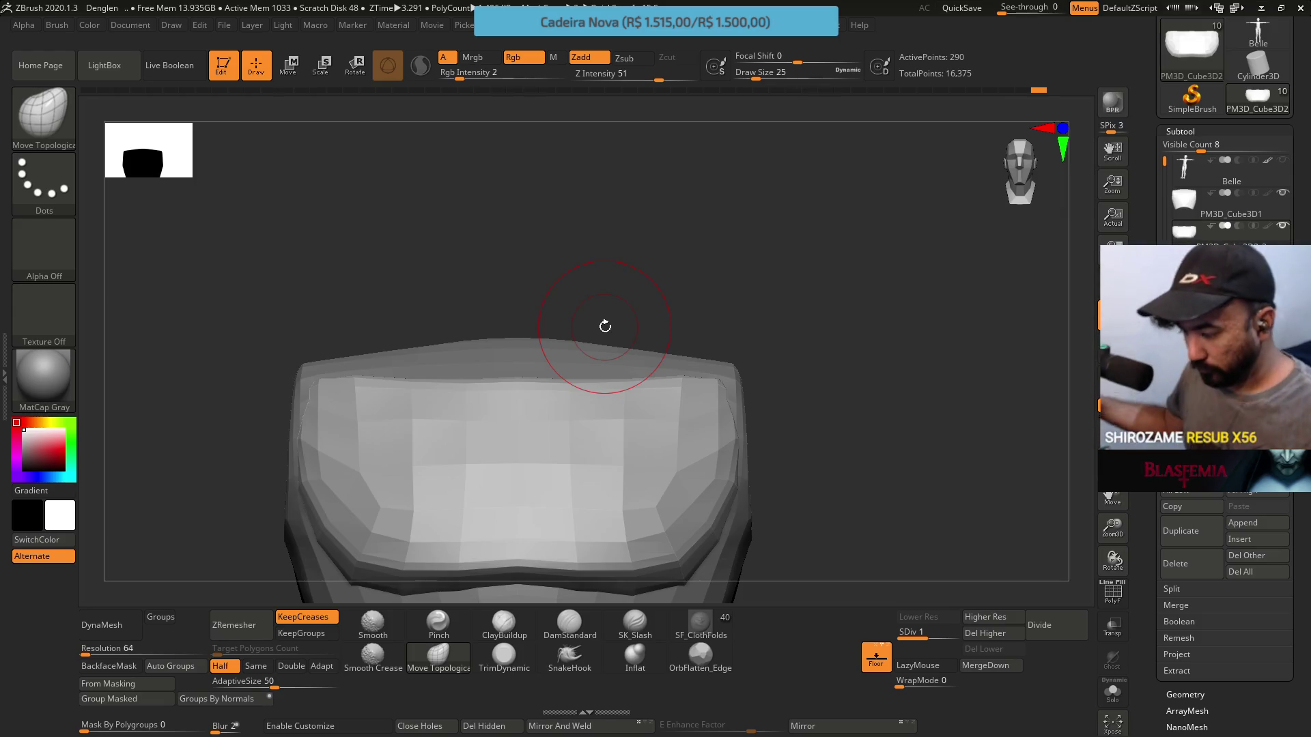
{"action": "mouse_move", "coordinate": [770, 419]}
{"action": "left_mouse_down", "text": "alt"}
{"action": "mouse_move", "coordinate": [774, 355]}
{"action": "mouse_move", "coordinate": [780, 407]}
{"action": "mouse_move", "coordinate": [828, 380]}
{"action": "mouse_move", "coordinate": [821, 342]}
{"action": "mouse_move", "coordinate": [772, 316]}
{"action": "mouse_move", "coordinate": [741, 430]}
{"action": "left_mouse_up", "text": "alt"}
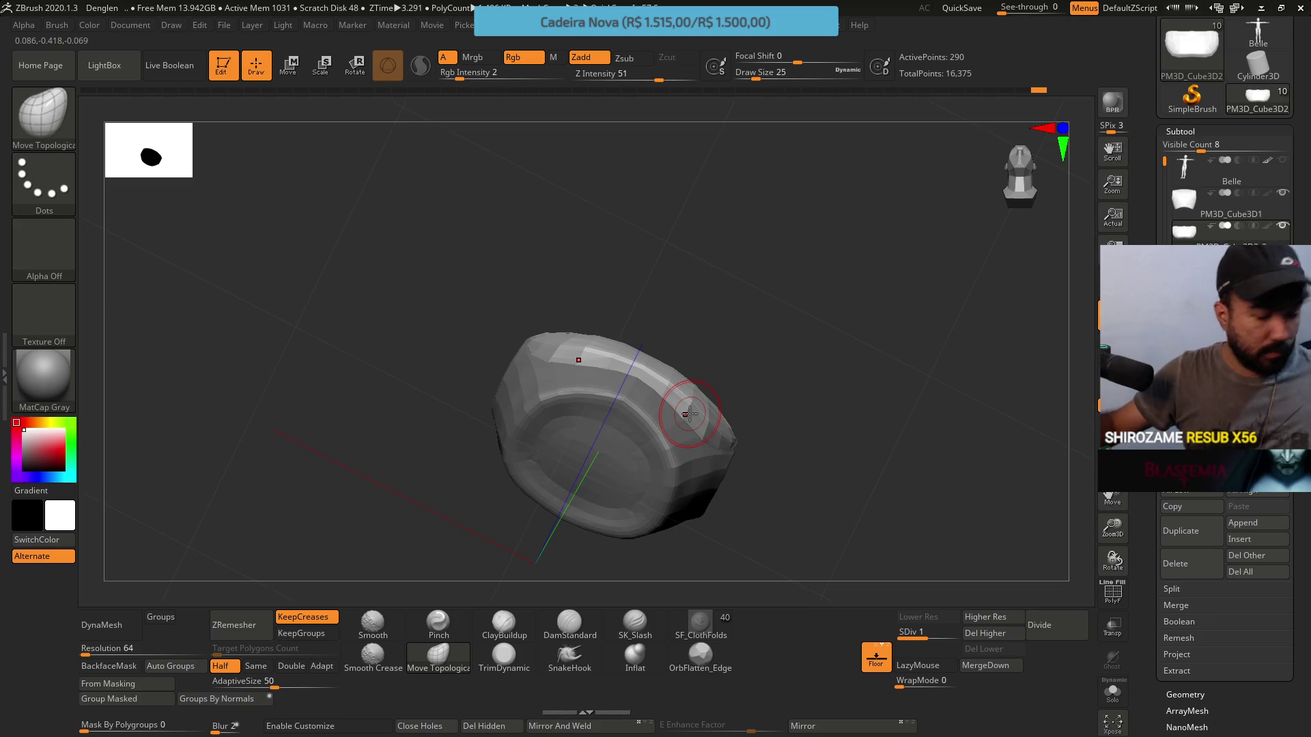
{"action": "key", "text": "ctrl"}
{"action": "right_click_drag", "start_coordinate": [684, 396], "coordinate": [698, 478], "text": "ctrl"}
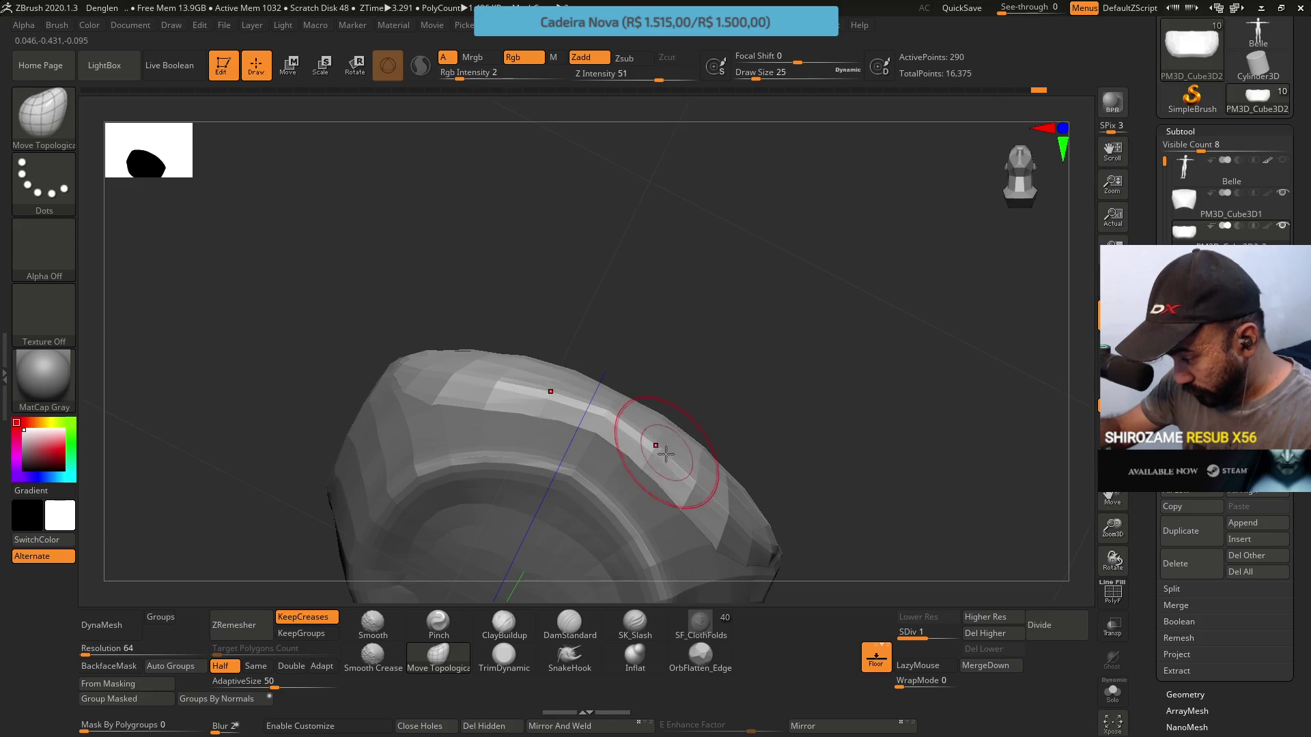
{"action": "left_click_drag", "start_coordinate": [713, 495], "coordinate": [700, 485]}
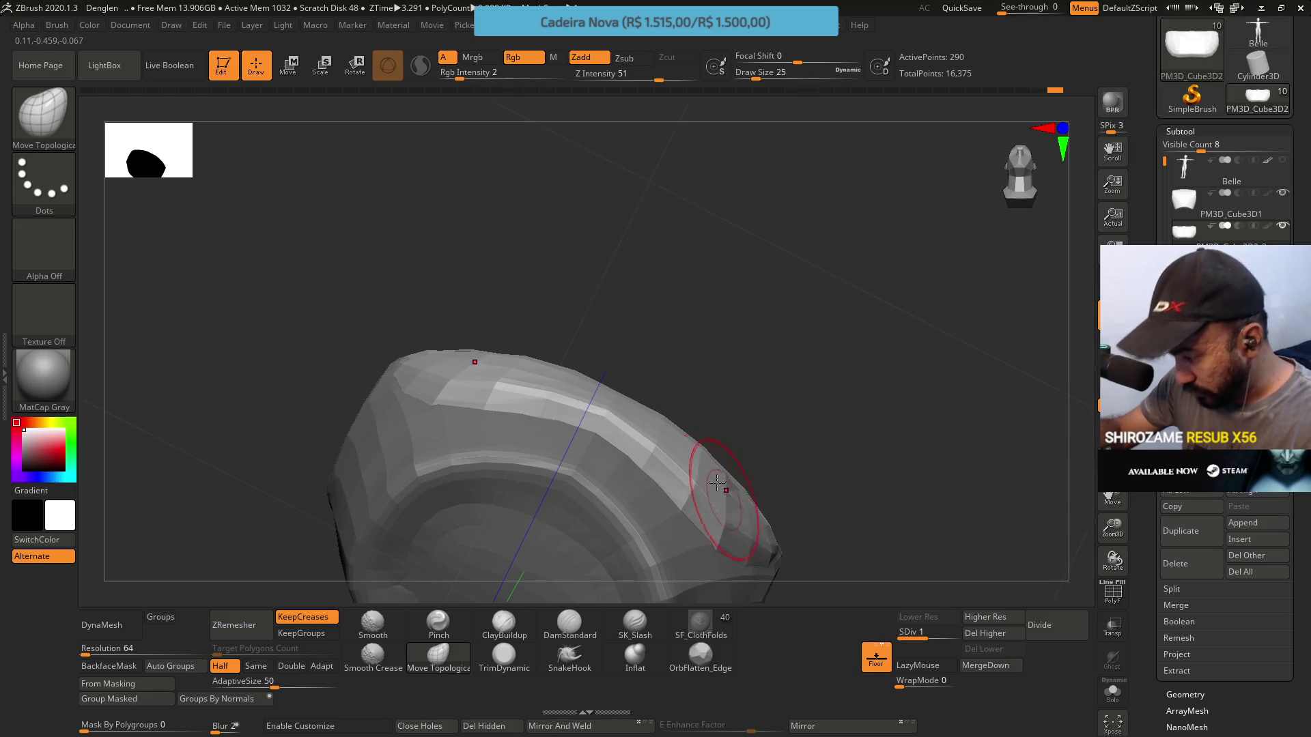
{"action": "mouse_move", "coordinate": [729, 480]}
{"action": "left_mouse_down"}
{"action": "mouse_move", "coordinate": [740, 380]}
{"action": "mouse_move", "coordinate": [751, 391]}
{"action": "left_mouse_up"}
{"action": "left_click", "coordinate": [504, 655]}
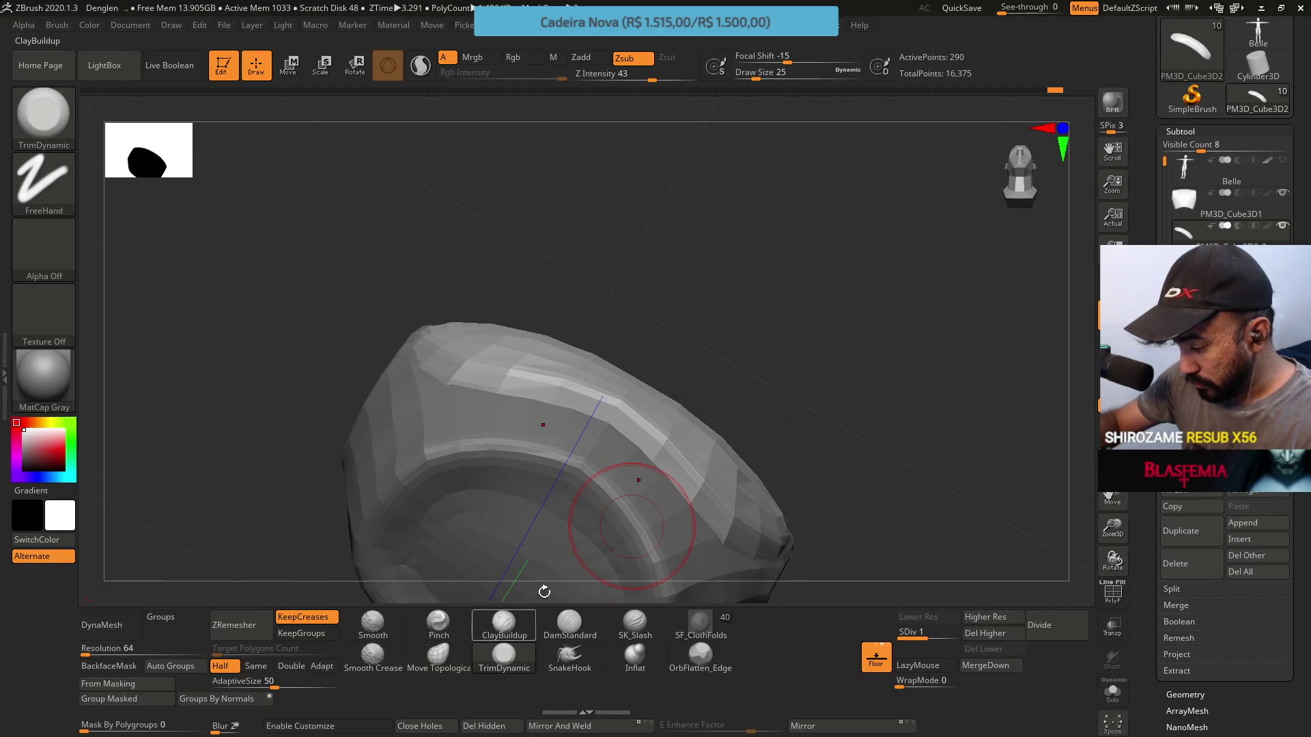
{"action": "left_click_drag", "start_coordinate": [541, 541], "coordinate": [747, 389]}
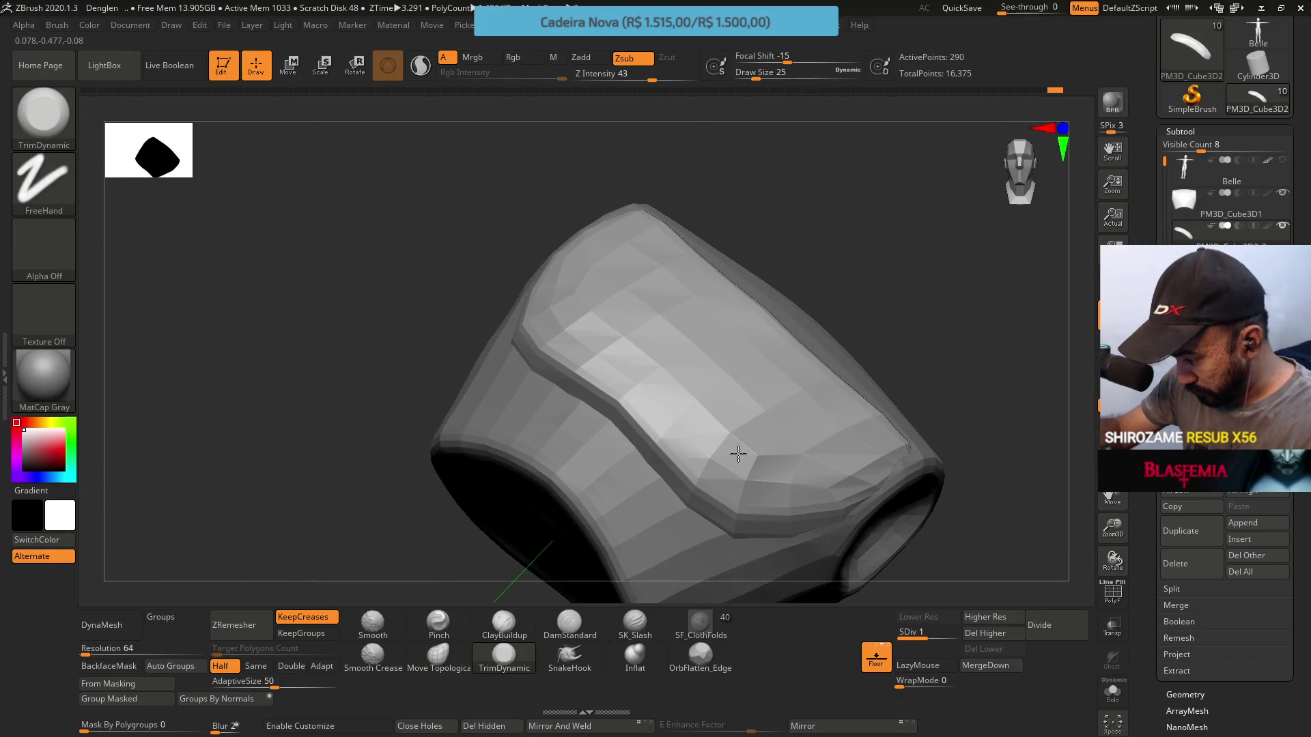
{"action": "left_click", "coordinate": [914, 634]}
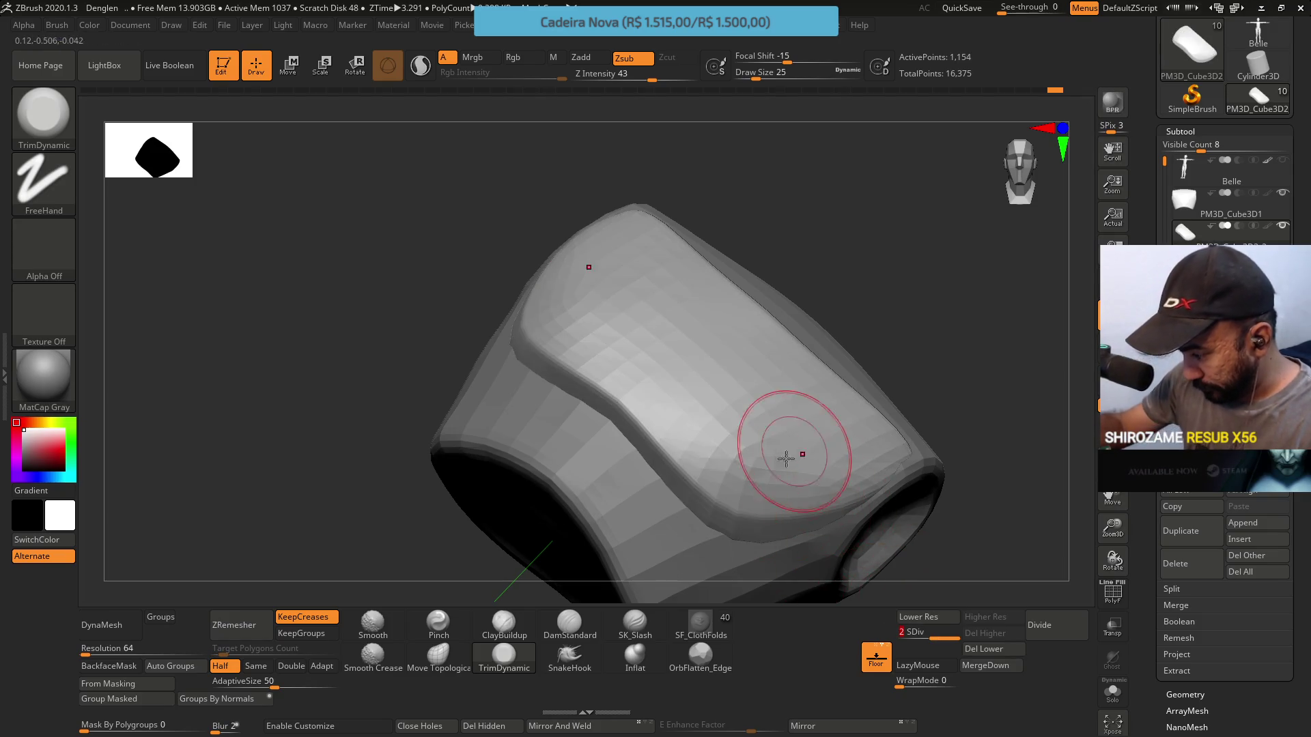
{"action": "left_click", "coordinate": [913, 633]}
{"action": "key", "text": "s"}
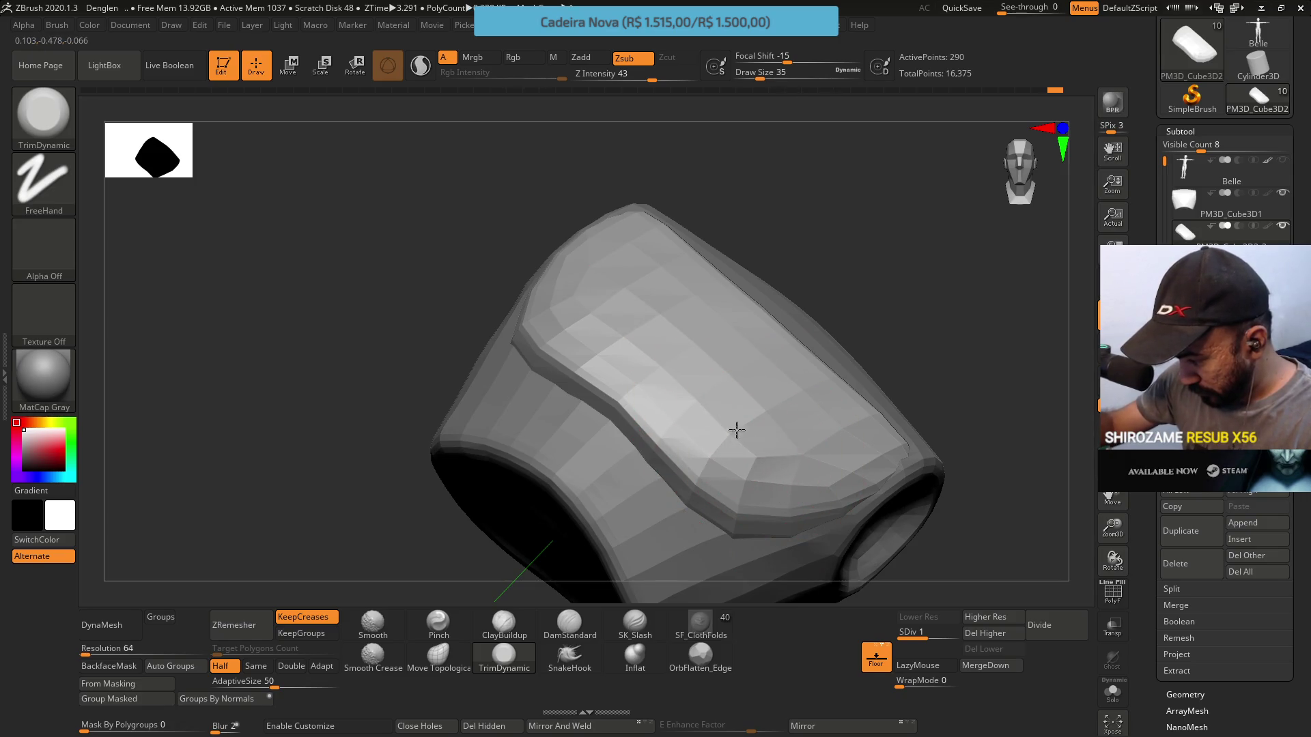
{"action": "mouse_move", "coordinate": [739, 415]}
{"action": "right_mouse_down"}
{"action": "mouse_move", "coordinate": [678, 355]}
{"action": "mouse_move", "coordinate": [732, 358]}
{"action": "right_mouse_up"}
{"action": "mouse_move", "coordinate": [702, 408]}
{"action": "right_mouse_down"}
{"action": "mouse_move", "coordinate": [752, 392]}
{"action": "mouse_move", "coordinate": [760, 296]}
{"action": "mouse_move", "coordinate": [755, 433]}
{"action": "mouse_move", "coordinate": [738, 361]}
{"action": "right_mouse_up"}
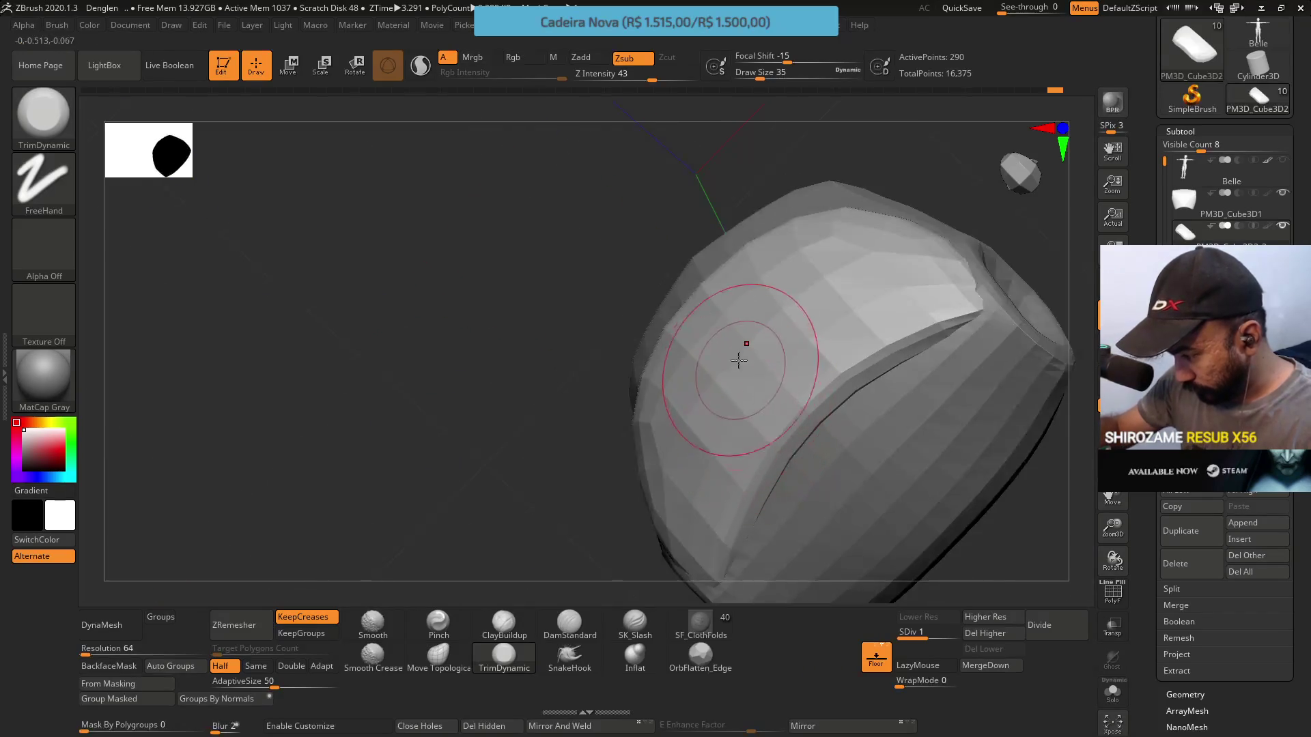
{"action": "mouse_move", "coordinate": [620, 477]}
{"action": "right_mouse_down"}
{"action": "mouse_move", "coordinate": [767, 293]}
{"action": "mouse_move", "coordinate": [781, 386]}
{"action": "mouse_move", "coordinate": [819, 447]}
{"action": "mouse_move", "coordinate": [845, 383]}
{"action": "mouse_move", "coordinate": [875, 421]}
{"action": "mouse_move", "coordinate": [839, 439]}
{"action": "mouse_move", "coordinate": [790, 248]}
{"action": "right_mouse_up"}
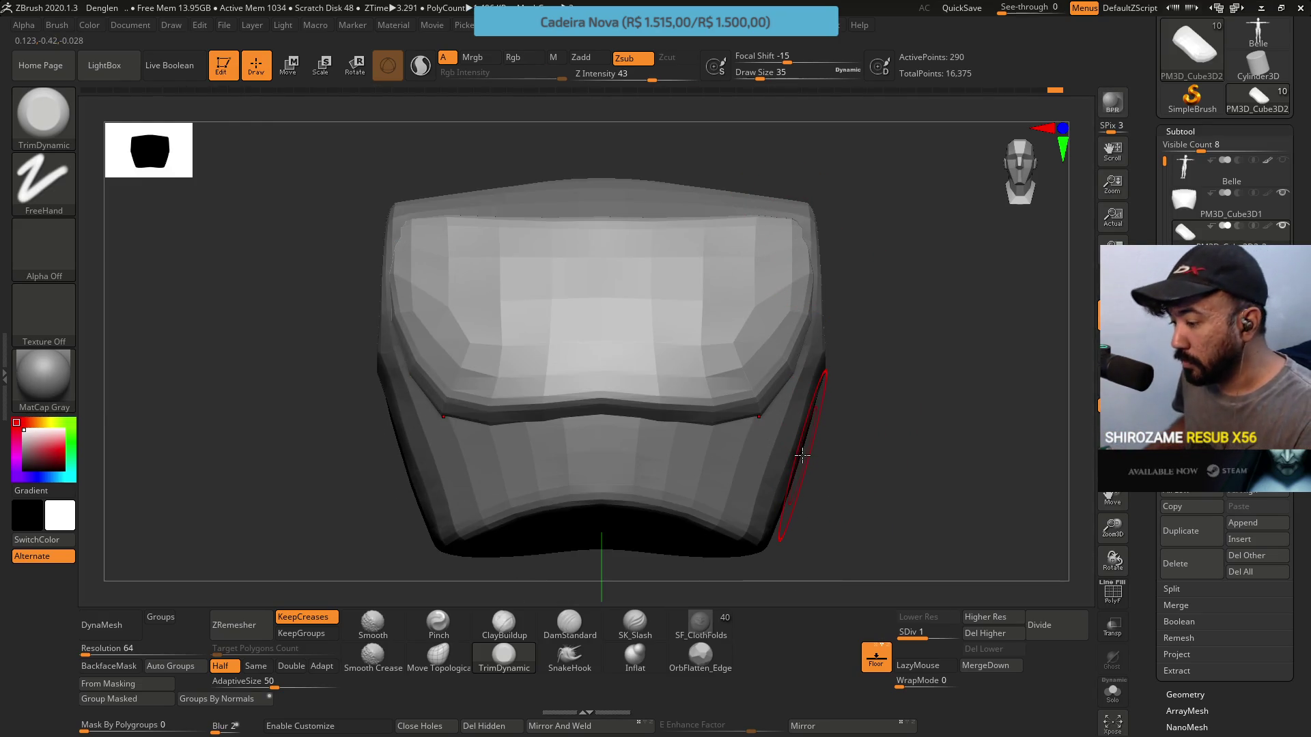
{"action": "key", "text": "alt+Tab"}
{"action": "key", "text": "alt+Tab"}
{"action": "key", "text": "alt+Tab"}
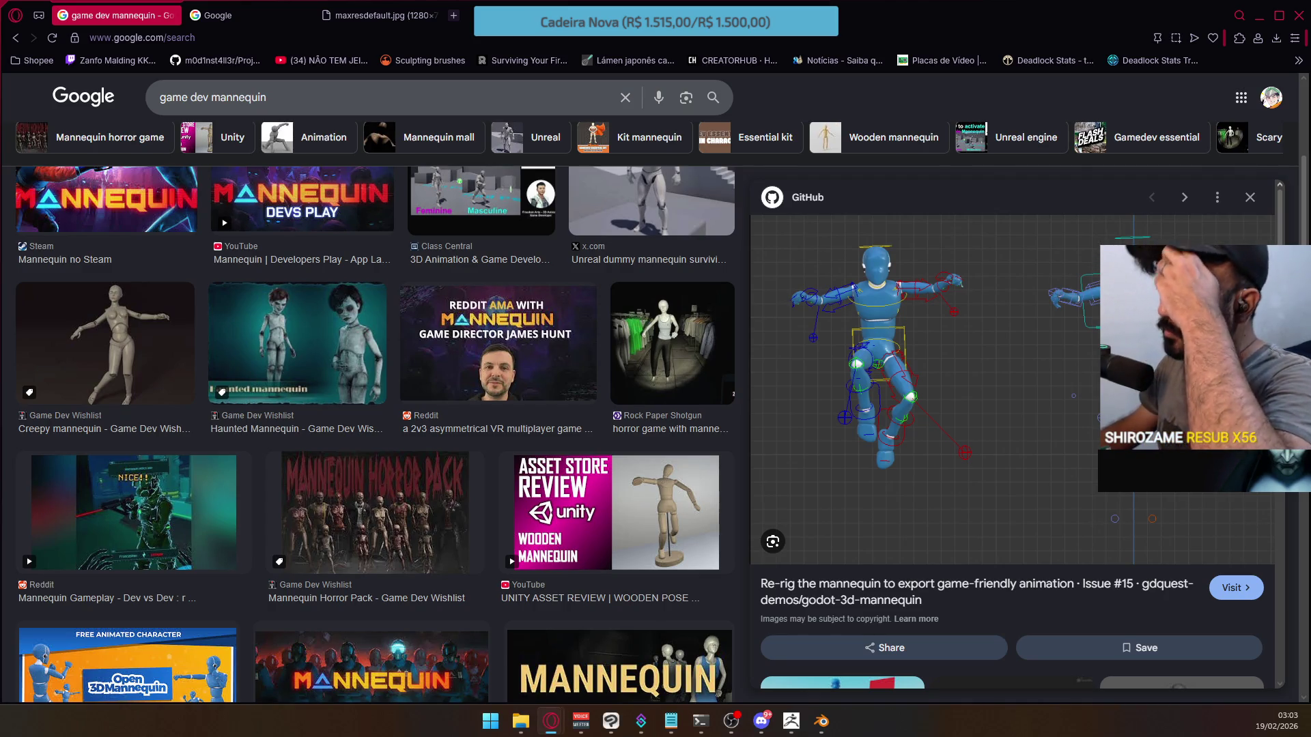
{"action": "left_click", "coordinate": [387, 19]}
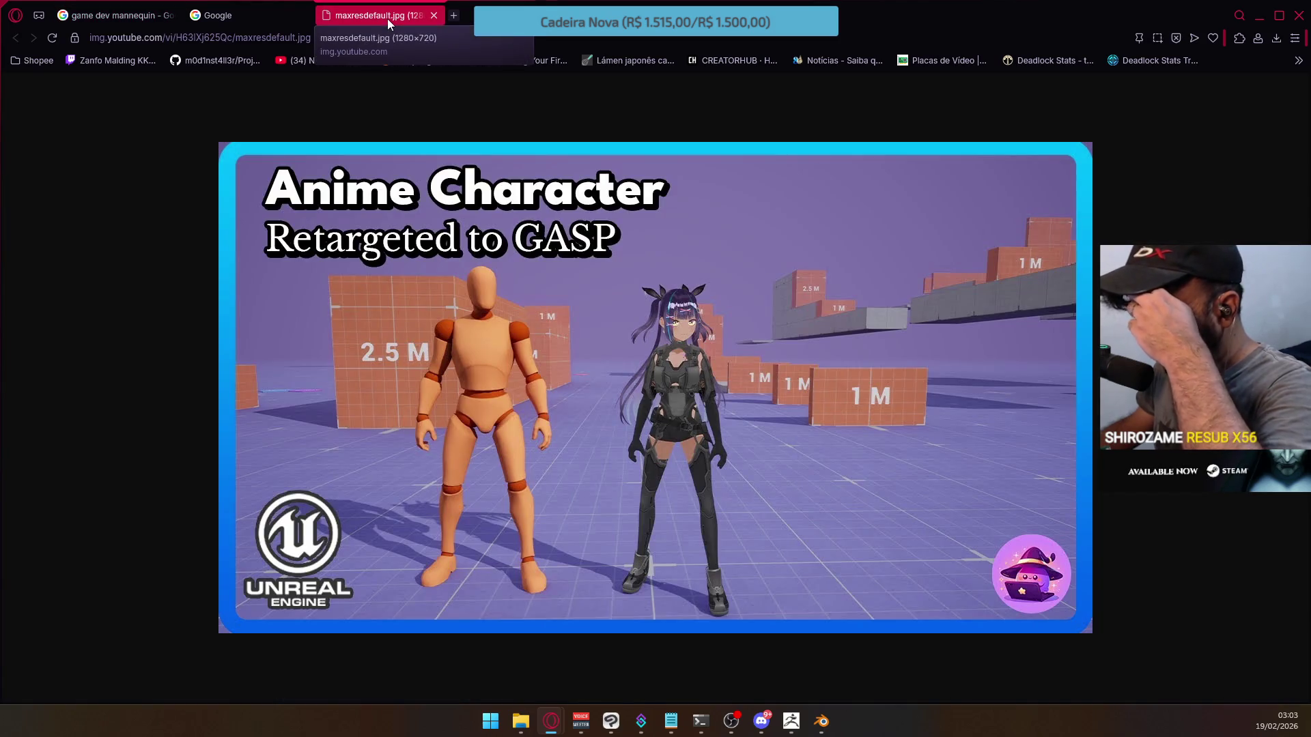
{"action": "key", "text": "alt+Tab"}
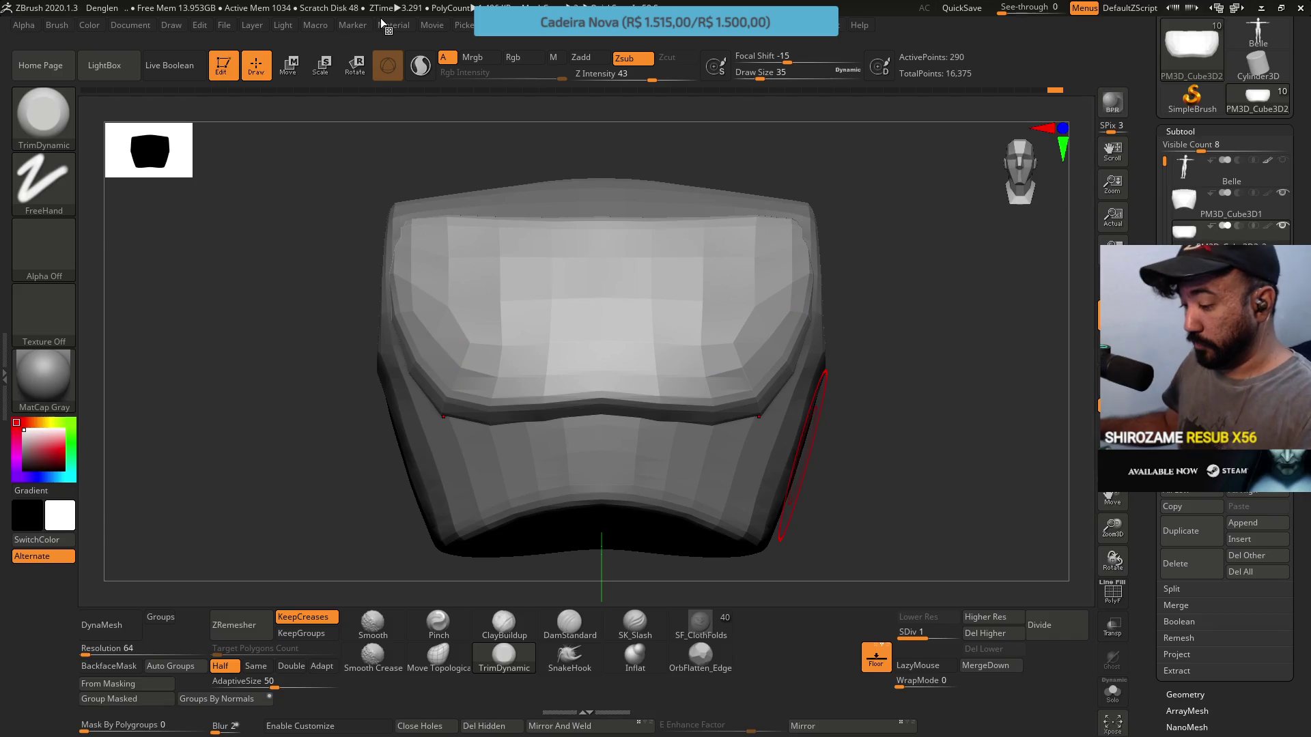
Select subtool PM3D_Cube3D1 and add ClayBuildup strokes to its surface
{"action": "key", "text": "ctrl"}
{"action": "mouse_move", "coordinate": [860, 511]}
{"action": "right_mouse_down", "text": "ctrl"}
{"action": "mouse_move", "coordinate": [796, 362]}
{"action": "mouse_move", "coordinate": [756, 501]}
{"action": "right_mouse_up", "text": "ctrl"}
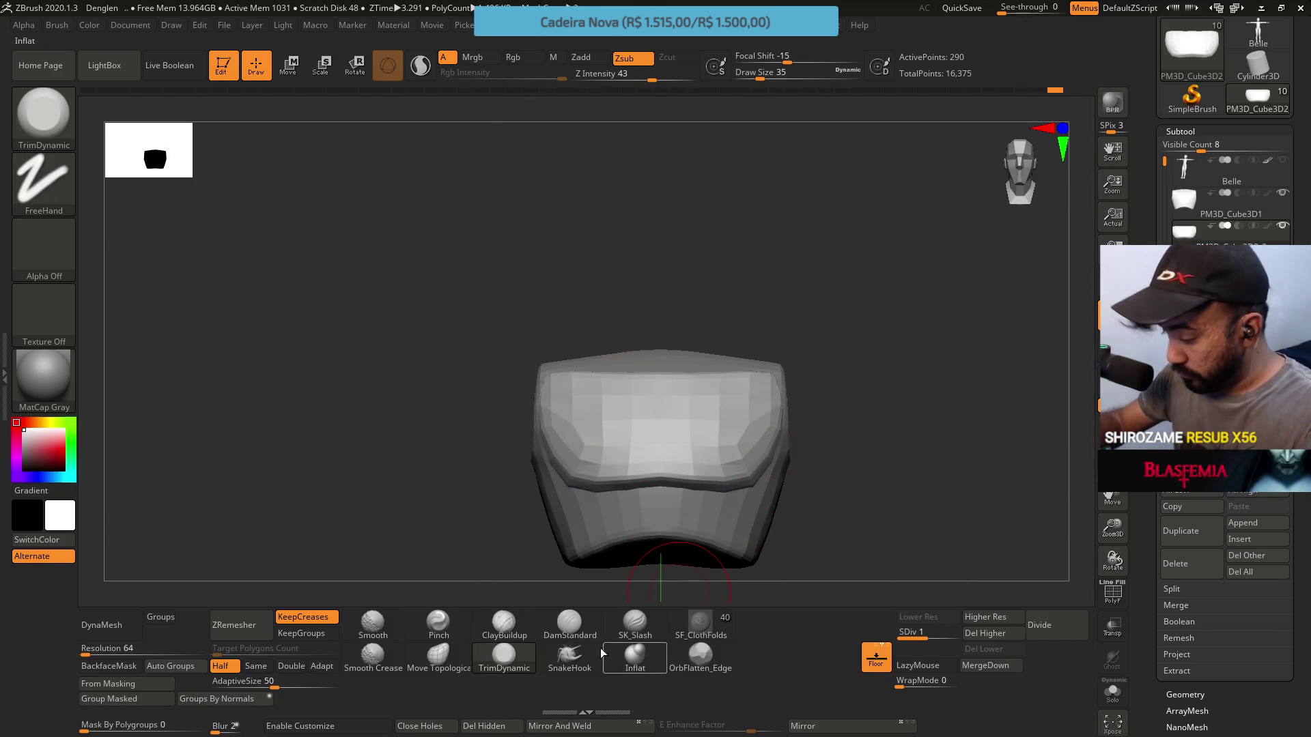
{"action": "left_click", "coordinate": [1188, 211]}
{"action": "left_click_drag", "start_coordinate": [921, 275], "coordinate": [746, 396]}
{"action": "key", "text": "alt"}
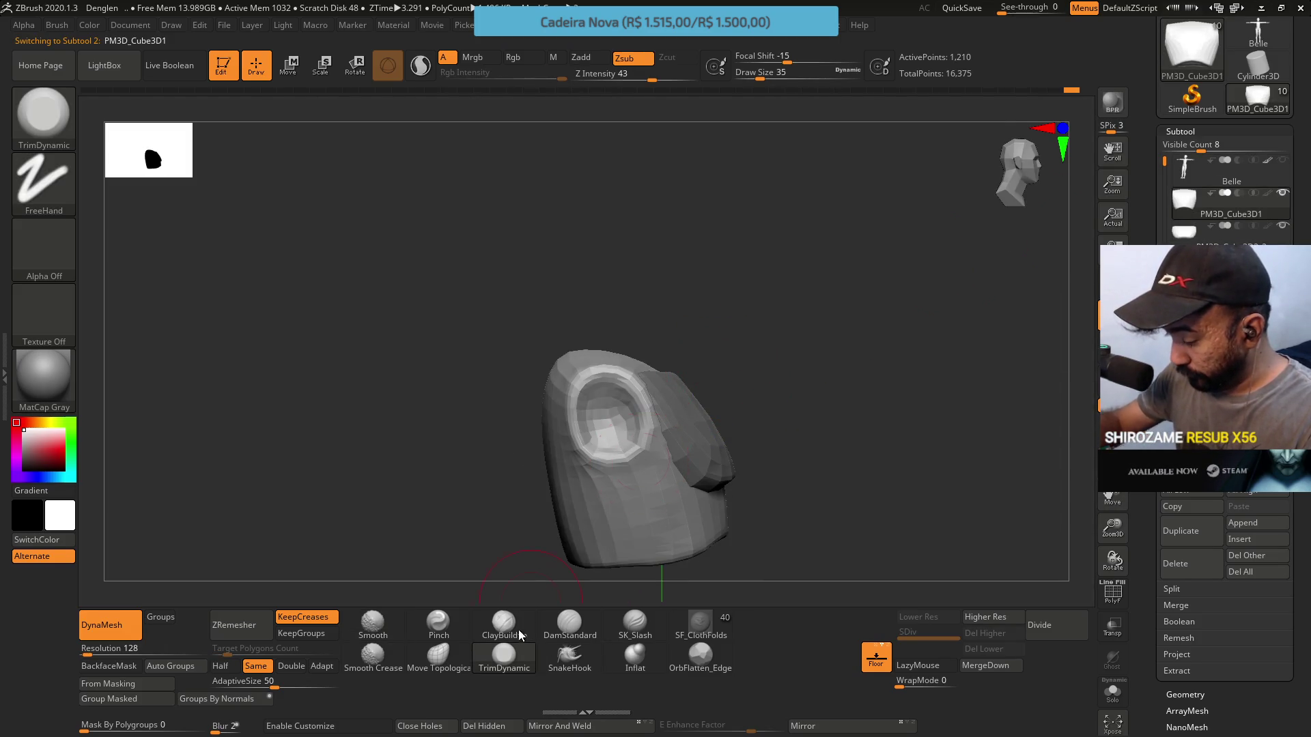
{"action": "left_click", "coordinate": [519, 634]}
{"action": "left_click_drag", "start_coordinate": [785, 533], "coordinate": [599, 336]}
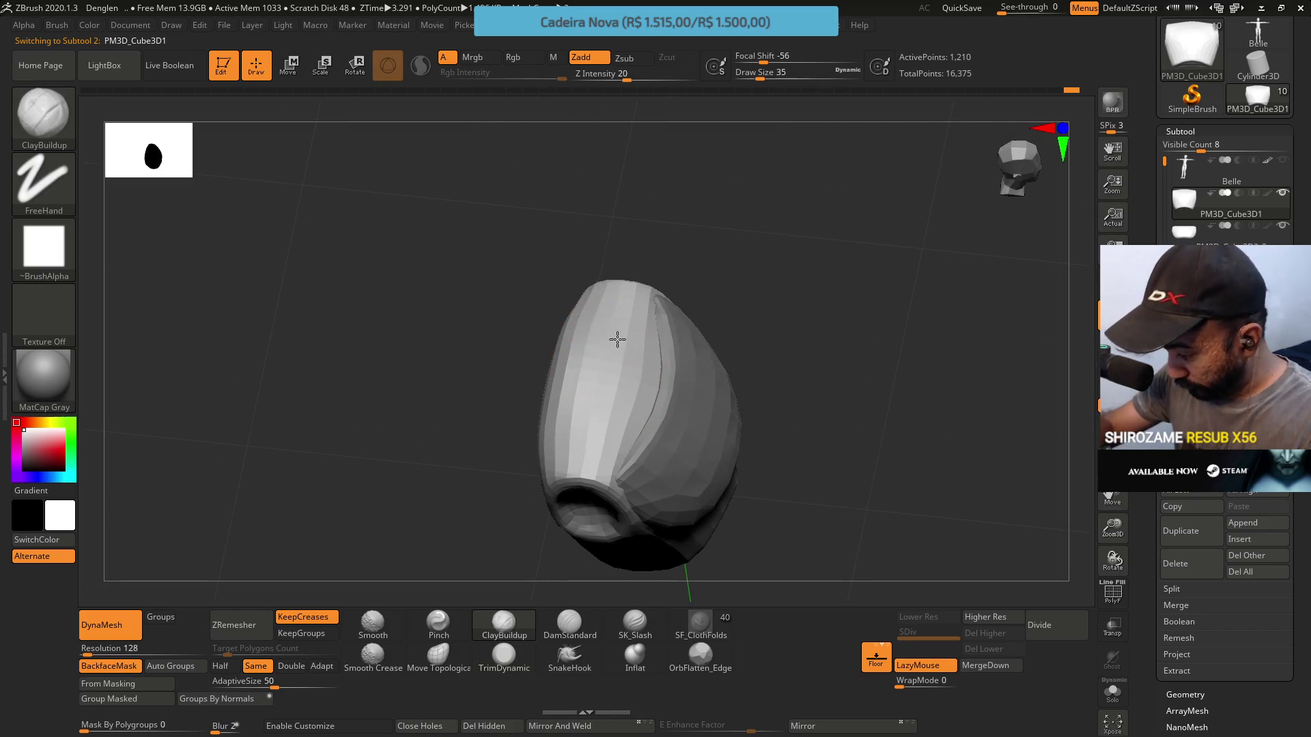
{"action": "mouse_move", "coordinate": [611, 409]}
{"action": "left_mouse_down"}
{"action": "mouse_move", "coordinate": [642, 320]}
{"action": "mouse_move", "coordinate": [621, 380]}
{"action": "mouse_move", "coordinate": [631, 372]}
{"action": "mouse_move", "coordinate": [600, 389]}
{"action": "mouse_move", "coordinate": [623, 350]}
{"action": "left_mouse_up"}
{"action": "mouse_move", "coordinate": [623, 350]}
{"action": "right_mouse_down"}
{"action": "mouse_move", "coordinate": [635, 301]}
{"action": "mouse_move", "coordinate": [682, 245]}
{"action": "right_mouse_up"}
{"action": "right_click_drag", "start_coordinate": [684, 298], "coordinate": [653, 381]}
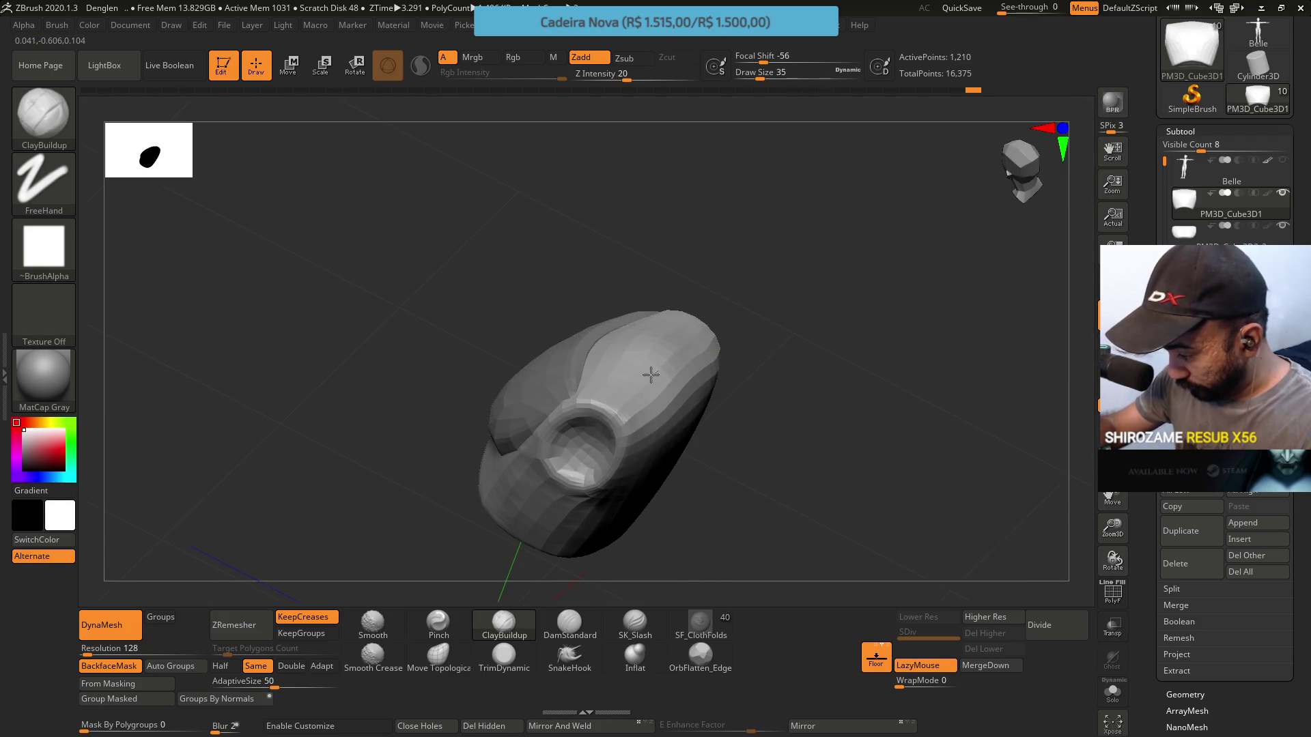
{"action": "mouse_move", "coordinate": [668, 333]}
{"action": "right_mouse_down"}
{"action": "mouse_move", "coordinate": [669, 352]}
{"action": "mouse_move", "coordinate": [684, 260]}
{"action": "mouse_move", "coordinate": [689, 301]}
{"action": "mouse_move", "coordinate": [763, 296]}
{"action": "mouse_move", "coordinate": [721, 307]}
{"action": "mouse_move", "coordinate": [697, 281]}
{"action": "mouse_move", "coordinate": [829, 327]}
{"action": "mouse_move", "coordinate": [771, 437]}
{"action": "mouse_move", "coordinate": [810, 408]}
{"action": "mouse_move", "coordinate": [746, 453]}
{"action": "right_mouse_up"}
Flatten the surface right of the socket hole with TrimDynamic
{"action": "left_click", "coordinate": [503, 655]}
{"action": "key", "text": "s"}
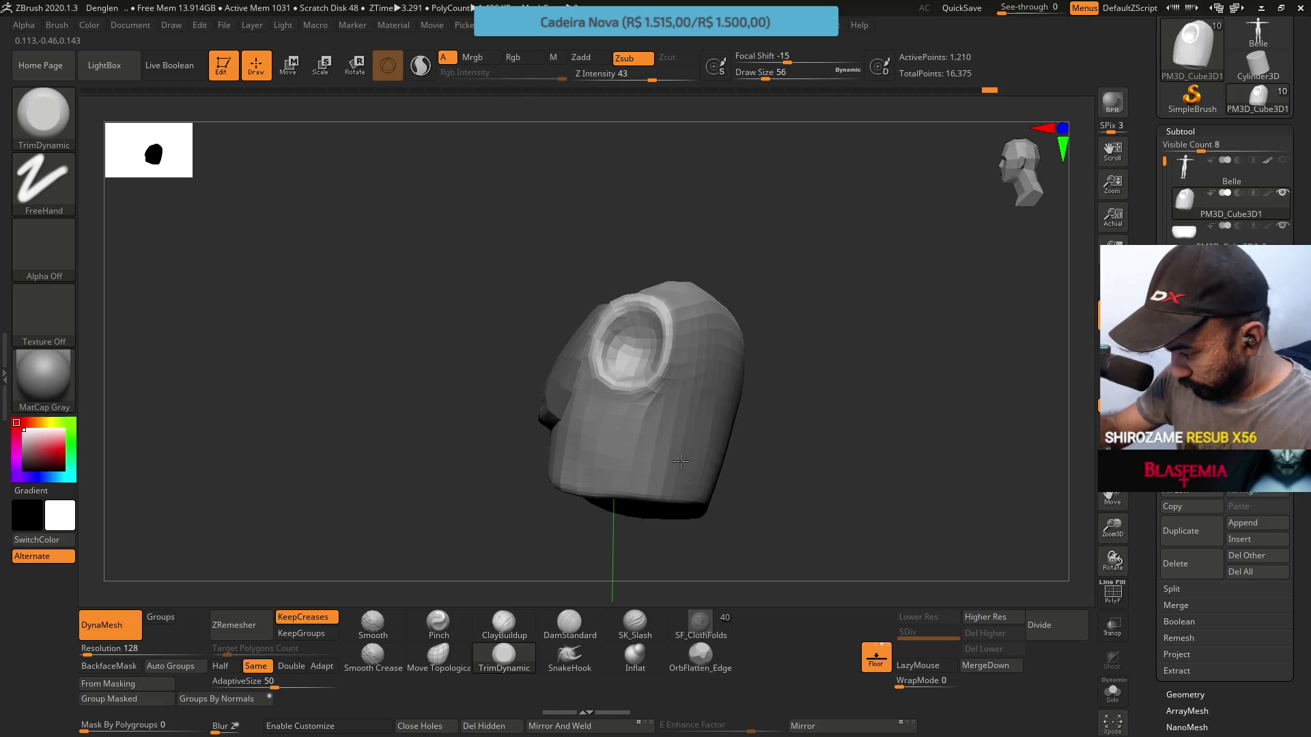
{"action": "mouse_move", "coordinate": [714, 301]}
{"action": "left_mouse_down"}
{"action": "mouse_move", "coordinate": [657, 420]}
{"action": "mouse_move", "coordinate": [668, 463]}
{"action": "left_mouse_up"}
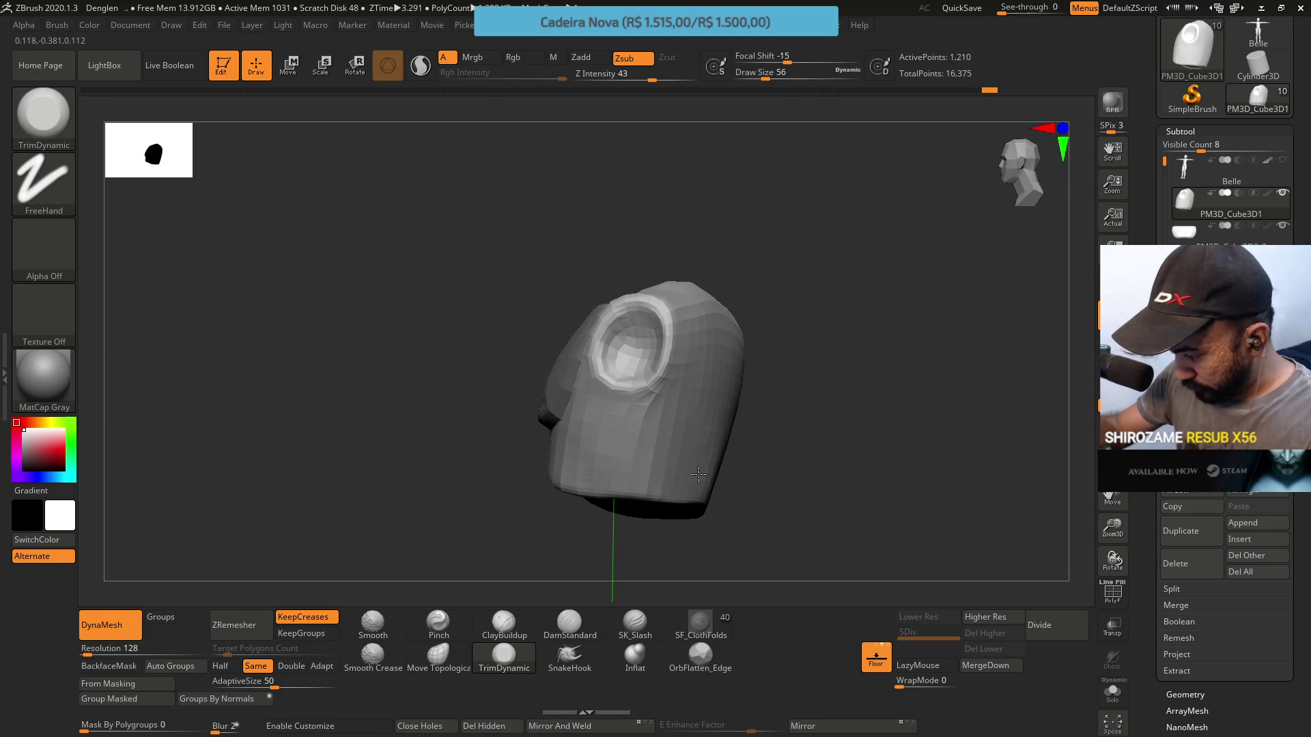
{"action": "mouse_move", "coordinate": [665, 462]}
{"action": "right_mouse_down"}
{"action": "mouse_move", "coordinate": [672, 335]}
{"action": "mouse_move", "coordinate": [666, 409]}
{"action": "mouse_move", "coordinate": [703, 392]}
{"action": "mouse_move", "coordinate": [717, 362]}
{"action": "mouse_move", "coordinate": [708, 497]}
{"action": "right_mouse_up"}
Add more ClayBuildup strokes on the block's side
{"action": "left_click", "coordinate": [504, 622]}
{"action": "mouse_move", "coordinate": [582, 497]}
{"action": "right_mouse_down"}
{"action": "mouse_move", "coordinate": [699, 351]}
{"action": "mouse_move", "coordinate": [649, 314]}
{"action": "right_mouse_up"}
{"action": "left_click_drag", "start_coordinate": [637, 356], "coordinate": [638, 396]}
{"action": "mouse_move", "coordinate": [656, 348]}
{"action": "left_mouse_down"}
{"action": "mouse_move", "coordinate": [670, 384]}
{"action": "mouse_move", "coordinate": [689, 371]}
{"action": "mouse_move", "coordinate": [635, 422]}
{"action": "mouse_move", "coordinate": [693, 400]}
{"action": "mouse_move", "coordinate": [659, 386]}
{"action": "mouse_move", "coordinate": [648, 396]}
{"action": "mouse_move", "coordinate": [691, 429]}
{"action": "left_mouse_up"}
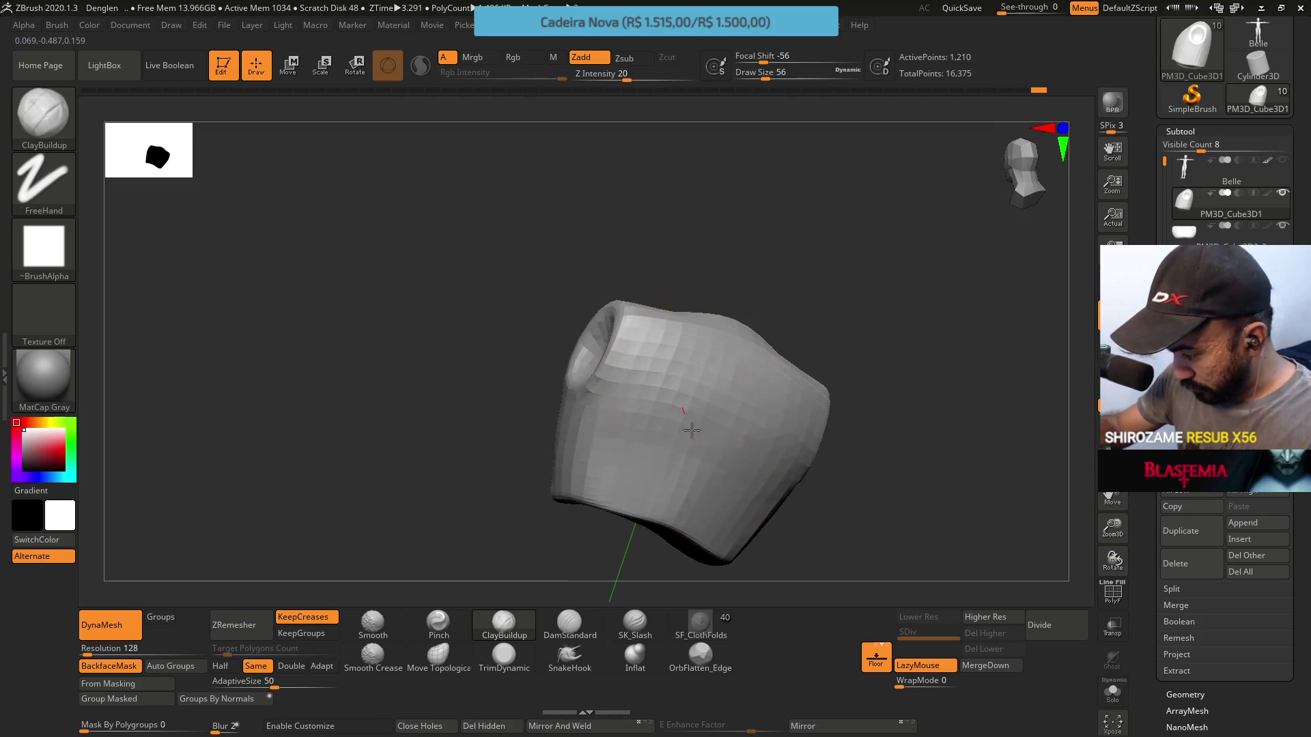
Trim the chest block's right side flatter with TrimDynamic, smoothing with Shift
{"action": "mouse_move", "coordinate": [839, 389]}
{"action": "left_mouse_down"}
{"action": "mouse_move", "coordinate": [750, 409]}
{"action": "mouse_move", "coordinate": [751, 445]}
{"action": "mouse_move", "coordinate": [686, 439]}
{"action": "left_mouse_up"}
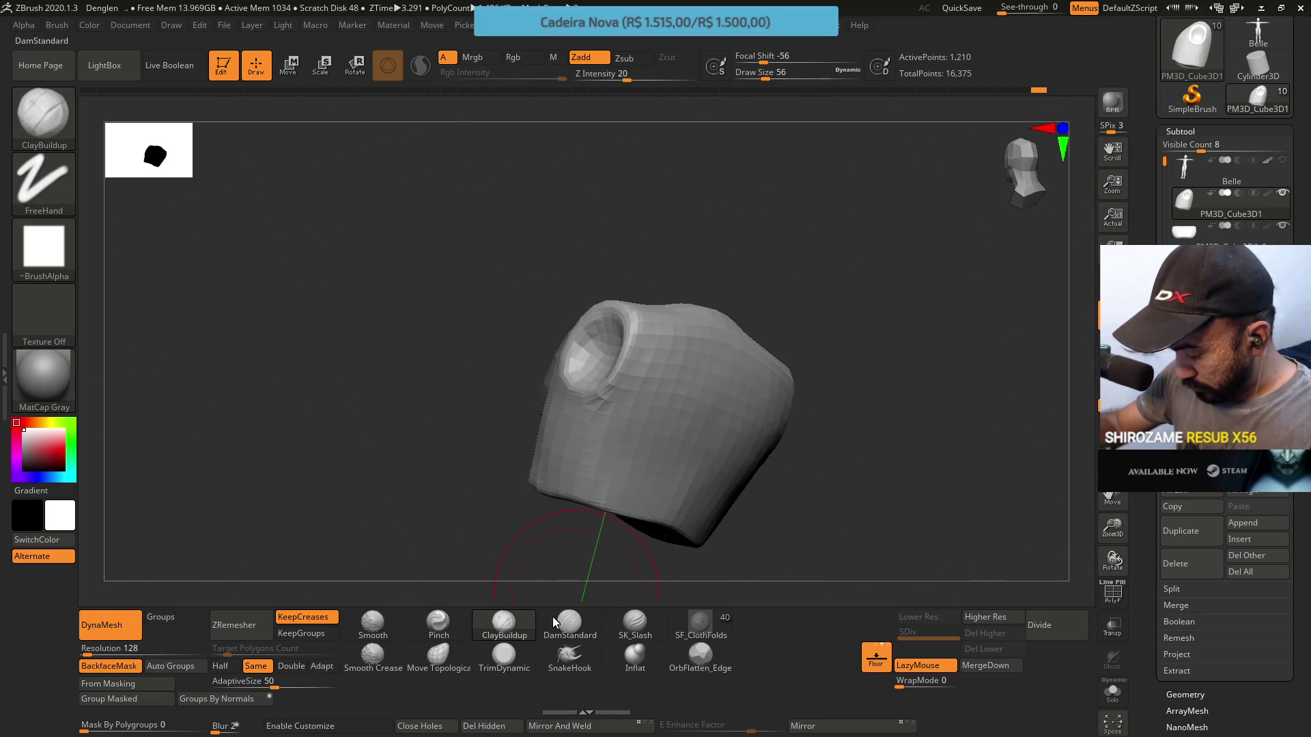
{"action": "left_click", "coordinate": [504, 656]}
{"action": "left_click_drag", "start_coordinate": [574, 557], "coordinate": [685, 478]}
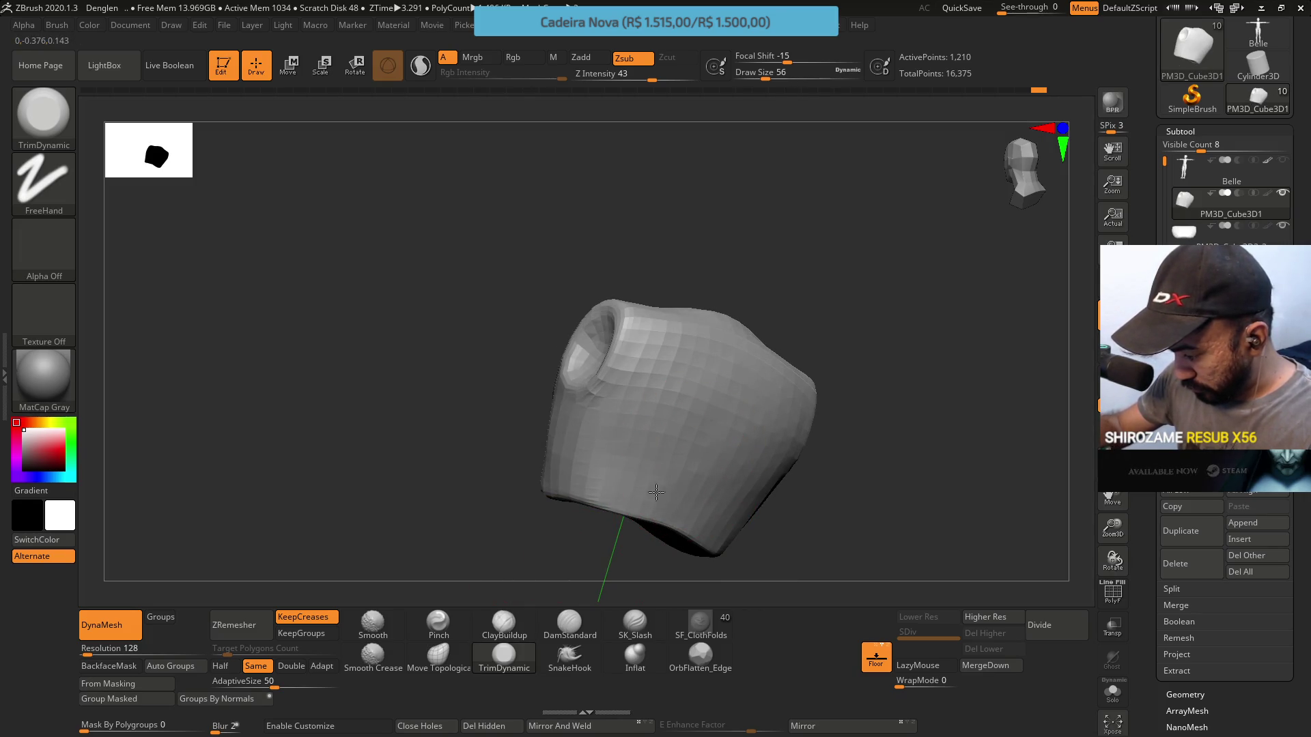
{"action": "mouse_move", "coordinate": [672, 482]}
{"action": "left_mouse_down"}
{"action": "mouse_move", "coordinate": [744, 502]}
{"action": "mouse_move", "coordinate": [713, 493]}
{"action": "left_mouse_up"}
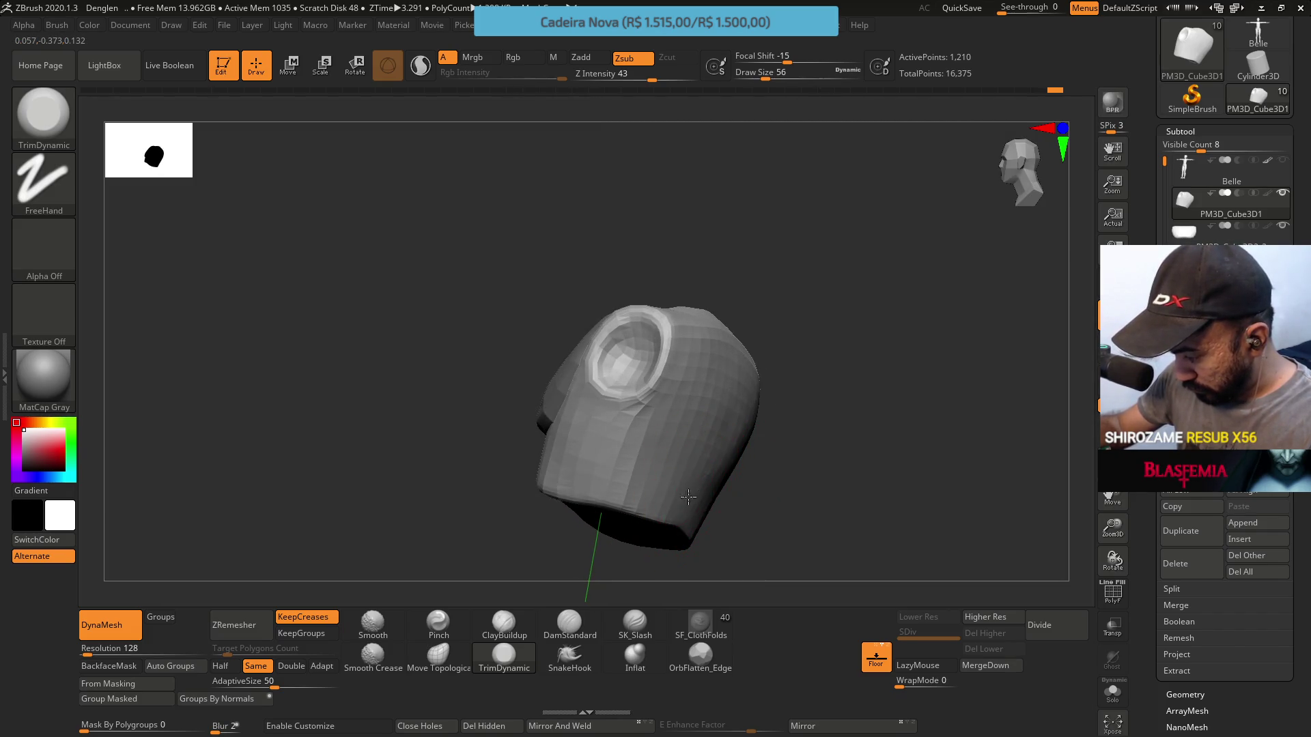
{"action": "mouse_move", "coordinate": [684, 469]}
{"action": "left_mouse_down"}
{"action": "mouse_move", "coordinate": [738, 470]}
{"action": "mouse_move", "coordinate": [610, 431]}
{"action": "left_mouse_up"}
{"action": "key", "text": "shift"}
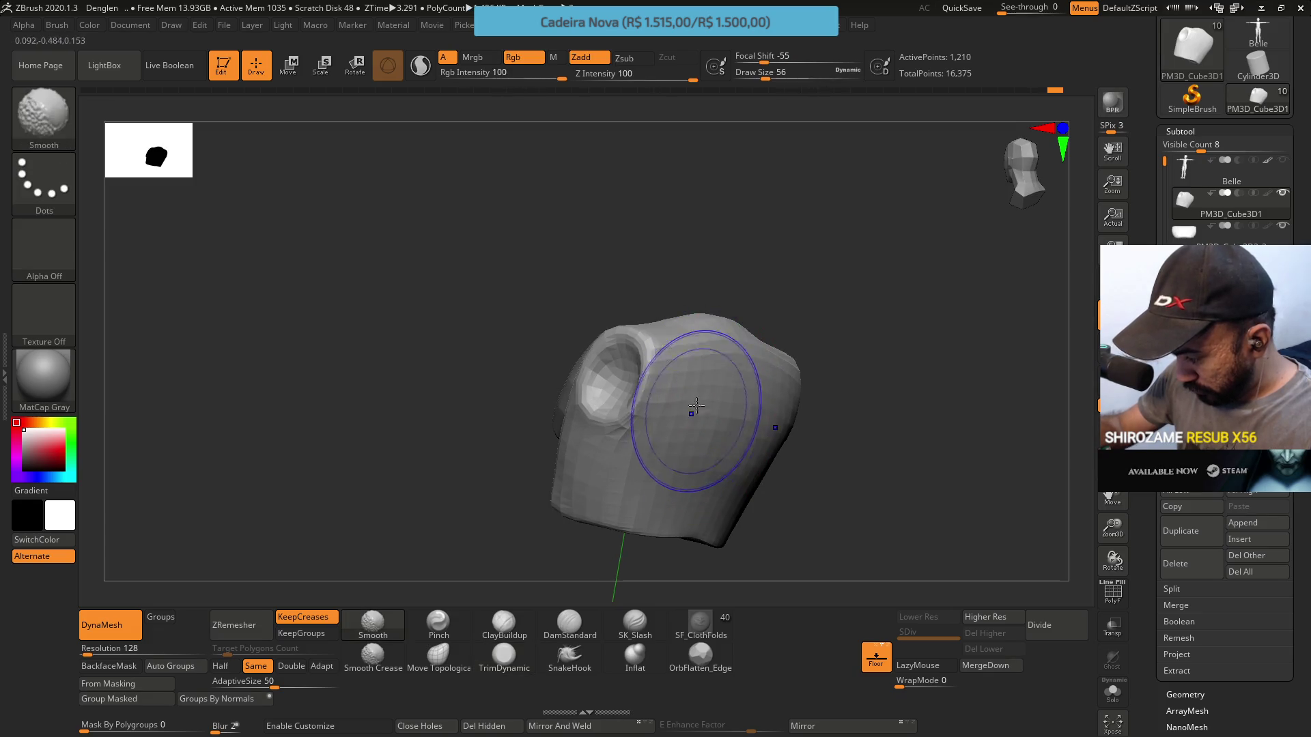
{"action": "key", "text": "alt"}
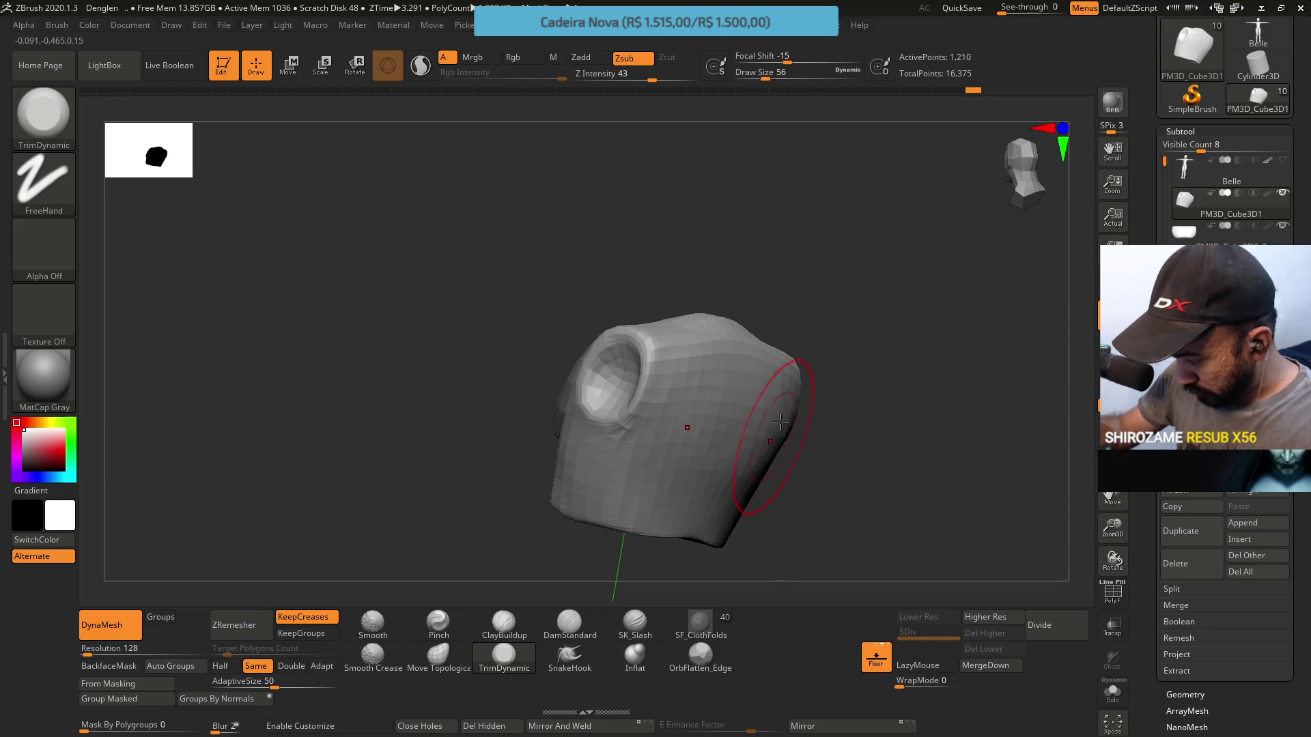
{"action": "left_click_drag", "start_coordinate": [772, 443], "coordinate": [710, 369], "text": "shift"}
{"action": "mouse_move", "coordinate": [810, 439]}
{"action": "left_mouse_down"}
{"action": "mouse_move", "coordinate": [804, 459]}
{"action": "mouse_move", "coordinate": [791, 456]}
{"action": "left_mouse_up"}
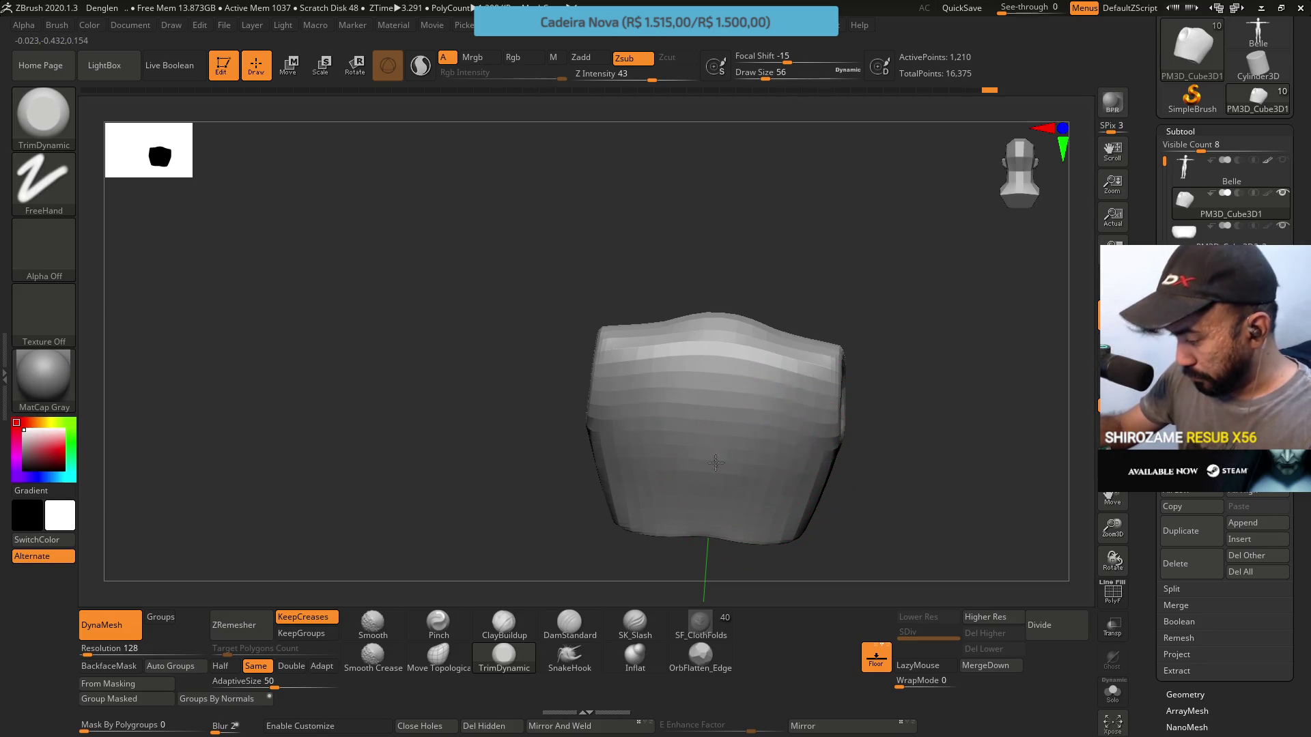
Check the chest's profile from three-quarter and straight side views of the socket
{"action": "mouse_move", "coordinate": [733, 488]}
{"action": "right_mouse_down"}
{"action": "mouse_move", "coordinate": [817, 383]}
{"action": "mouse_move", "coordinate": [703, 425]}
{"action": "right_mouse_up"}
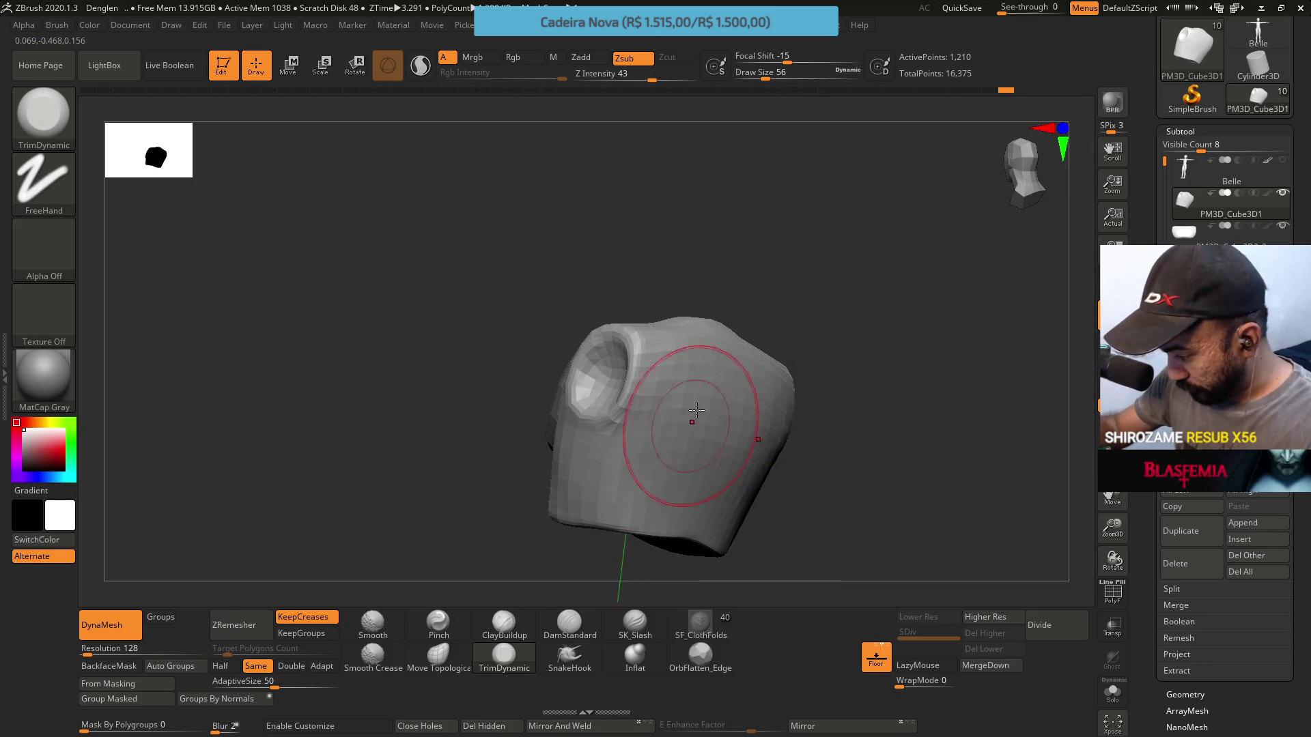
{"action": "mouse_move", "coordinate": [666, 468]}
{"action": "right_mouse_down"}
{"action": "mouse_move", "coordinate": [737, 476]}
{"action": "mouse_move", "coordinate": [731, 333]}
{"action": "mouse_move", "coordinate": [729, 410]}
{"action": "right_mouse_up"}
{"action": "mouse_move", "coordinate": [741, 493]}
{"action": "right_mouse_down"}
{"action": "mouse_move", "coordinate": [720, 461]}
{"action": "mouse_move", "coordinate": [705, 482]}
{"action": "right_mouse_up"}
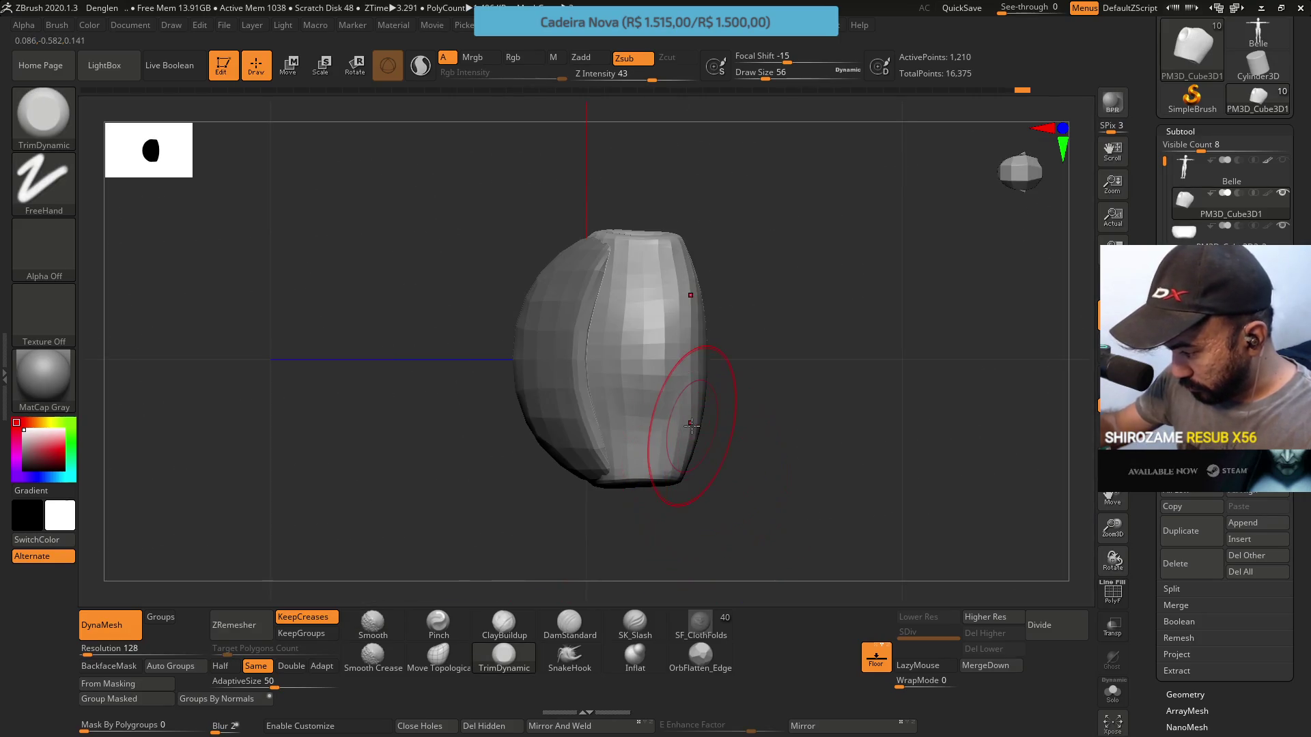
{"action": "left_click", "coordinate": [438, 656]}
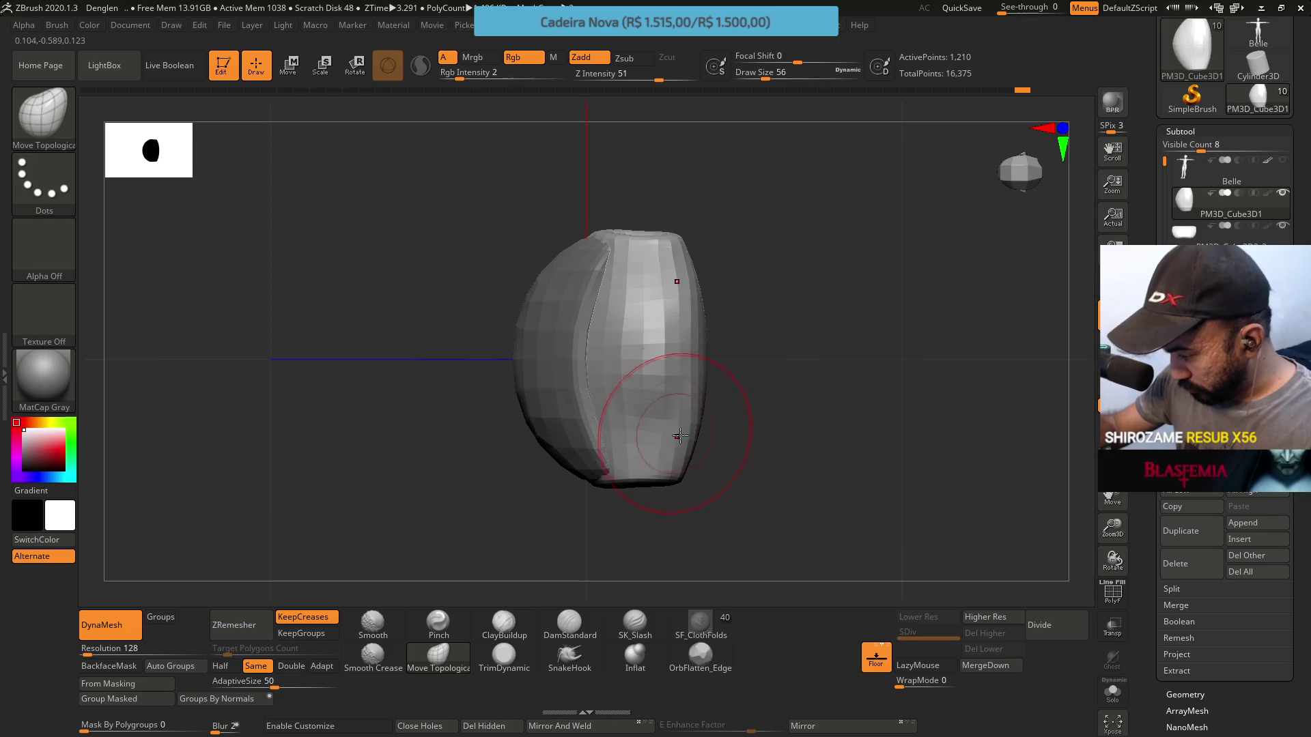
Reduce the brush size to 41 and orbit to the chest's bottom opening
{"action": "key", "text": "s"}
{"action": "left_click_drag", "start_coordinate": [692, 429], "coordinate": [689, 429]}
{"action": "key", "text": "s"}
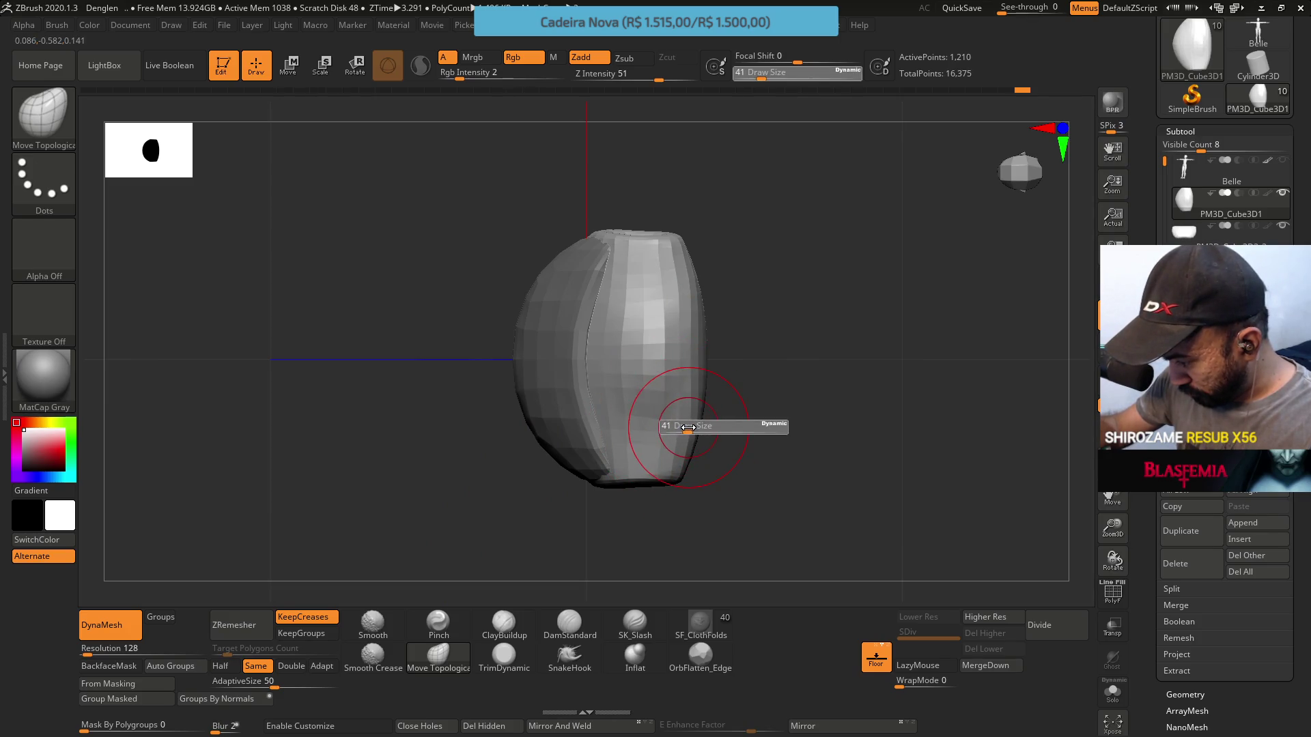
{"action": "right_click_drag", "start_coordinate": [707, 365], "coordinate": [676, 304]}
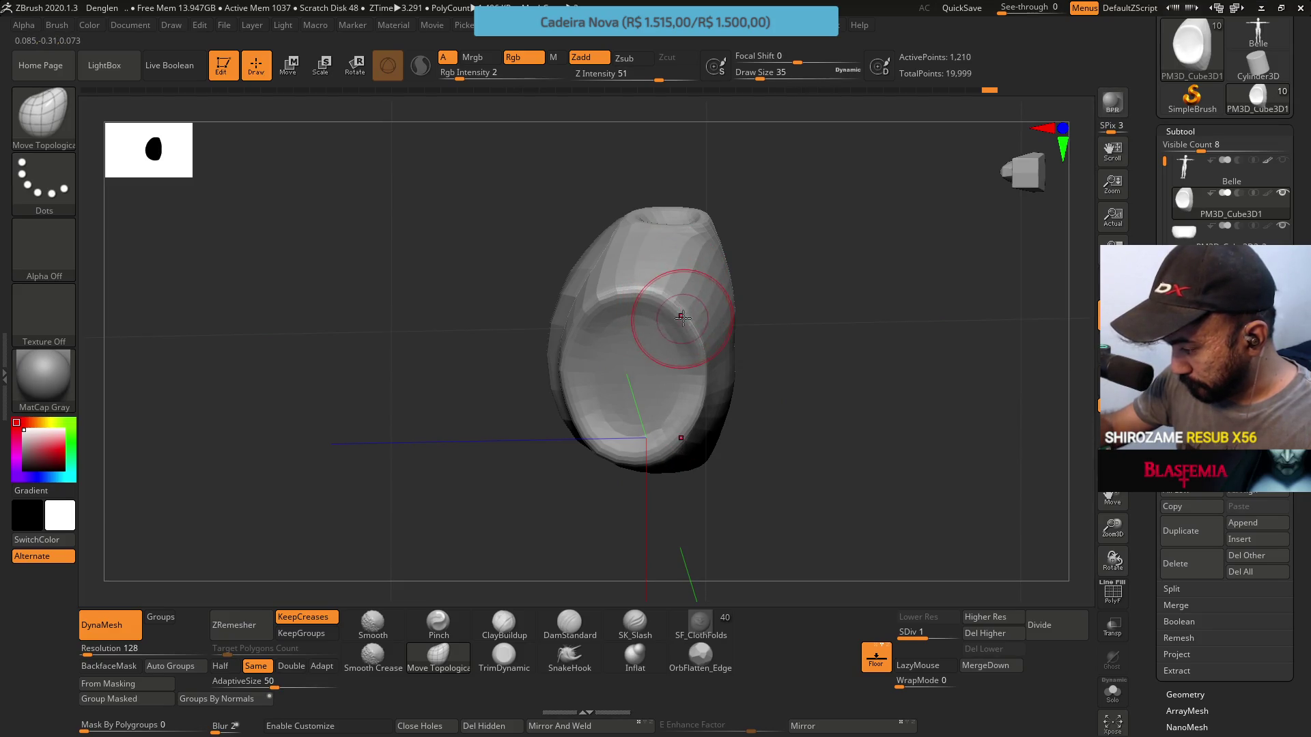
{"action": "right_click_drag", "start_coordinate": [708, 407], "coordinate": [681, 278]}
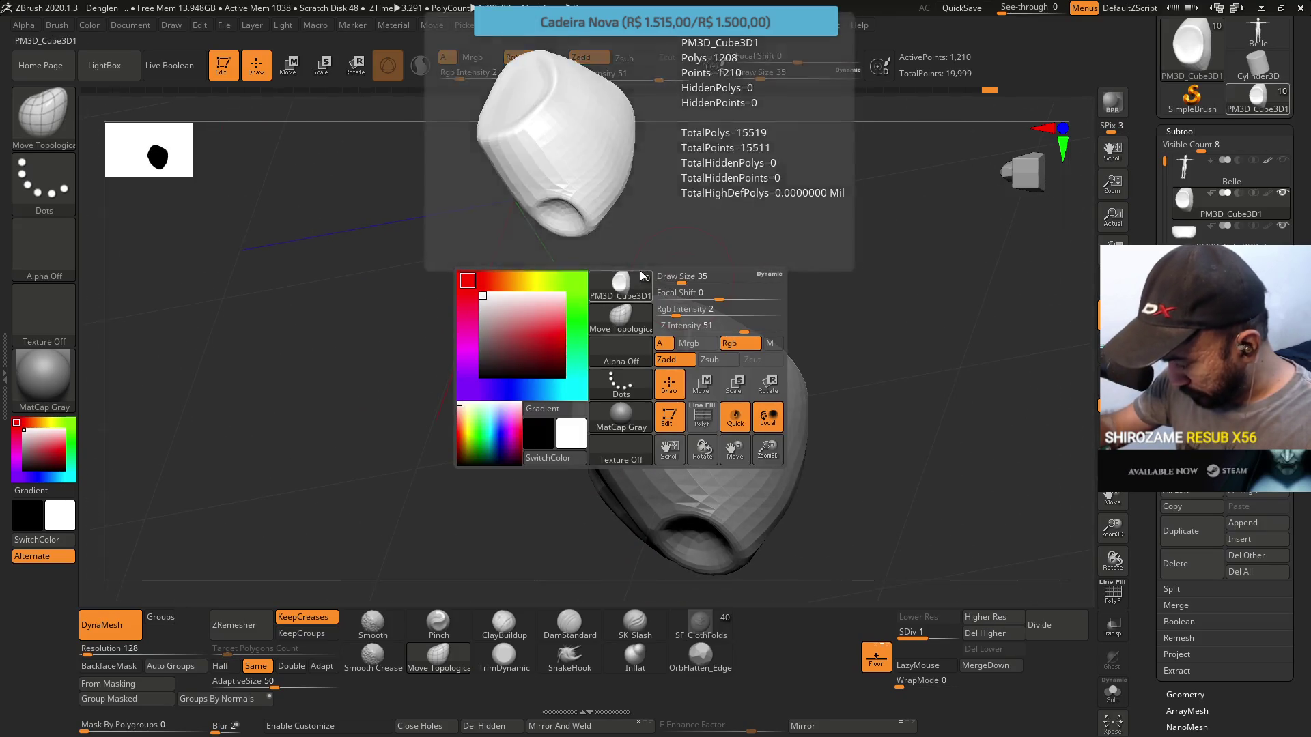
Build up clay along the socket's inner rim with ClayBuildup, smoothing with Shift
{"action": "left_click", "coordinate": [506, 631]}
{"action": "mouse_move", "coordinate": [690, 372]}
{"action": "right_mouse_down"}
{"action": "mouse_move", "coordinate": [703, 316]}
{"action": "mouse_move", "coordinate": [703, 344]}
{"action": "right_mouse_up"}
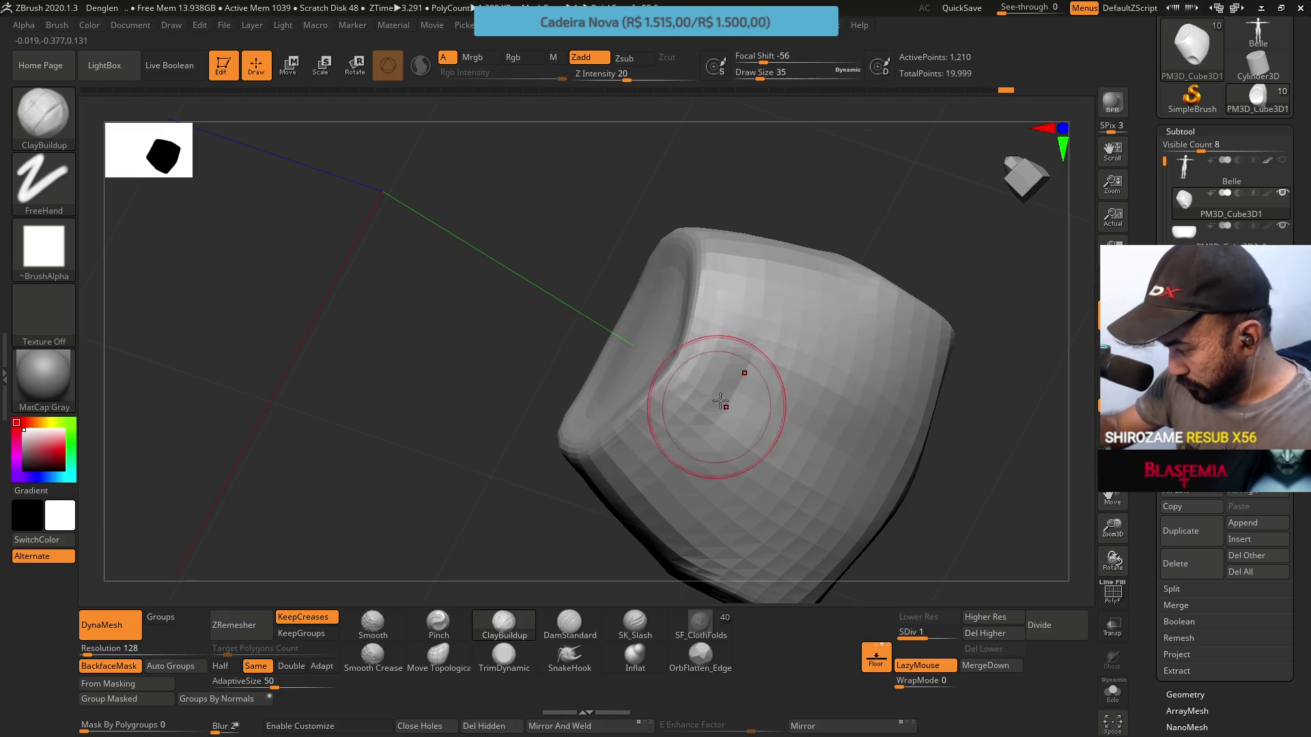
{"action": "mouse_move", "coordinate": [711, 428]}
{"action": "right_mouse_down"}
{"action": "mouse_move", "coordinate": [736, 332]}
{"action": "mouse_move", "coordinate": [658, 293]}
{"action": "right_mouse_up"}
{"action": "key", "text": "shift"}
{"action": "key", "text": "s"}
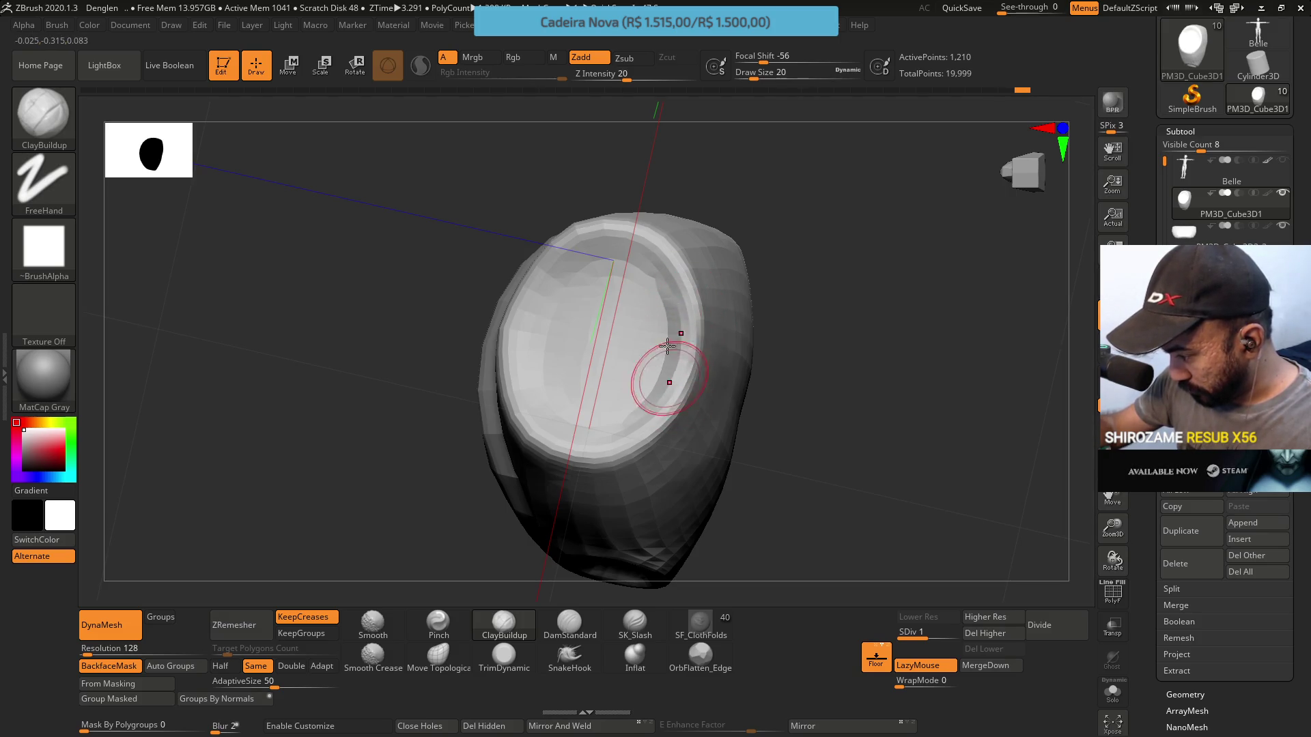
{"action": "left_click_drag", "start_coordinate": [685, 372], "coordinate": [694, 333]}
Smooth the rim and inspect it from the side, cavity and underside angles
{"action": "mouse_move", "coordinate": [678, 359]}
{"action": "right_mouse_down"}
{"action": "mouse_move", "coordinate": [703, 284]}
{"action": "mouse_move", "coordinate": [687, 278]}
{"action": "mouse_move", "coordinate": [692, 373]}
{"action": "mouse_move", "coordinate": [714, 381]}
{"action": "mouse_move", "coordinate": [649, 460]}
{"action": "right_mouse_up"}
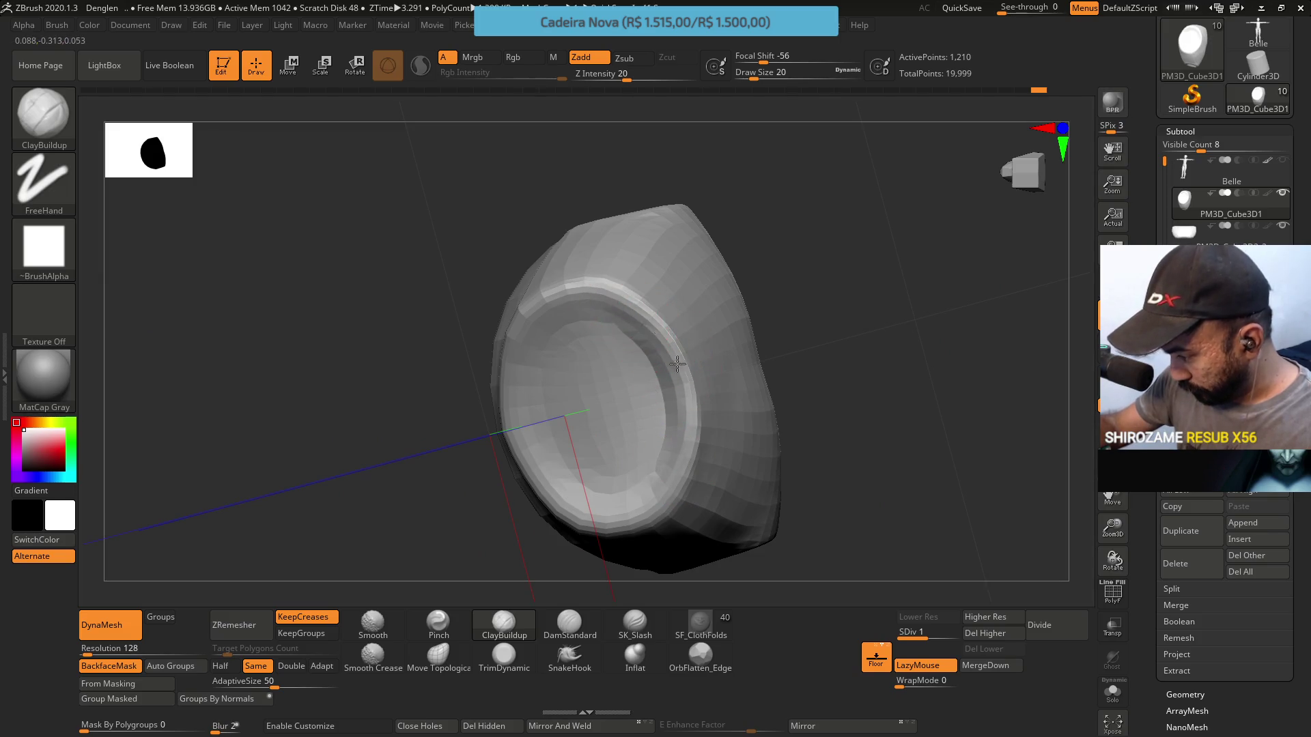
{"action": "mouse_move", "coordinate": [673, 364]}
{"action": "right_mouse_down"}
{"action": "mouse_move", "coordinate": [675, 344]}
{"action": "mouse_move", "coordinate": [642, 309]}
{"action": "right_mouse_up"}
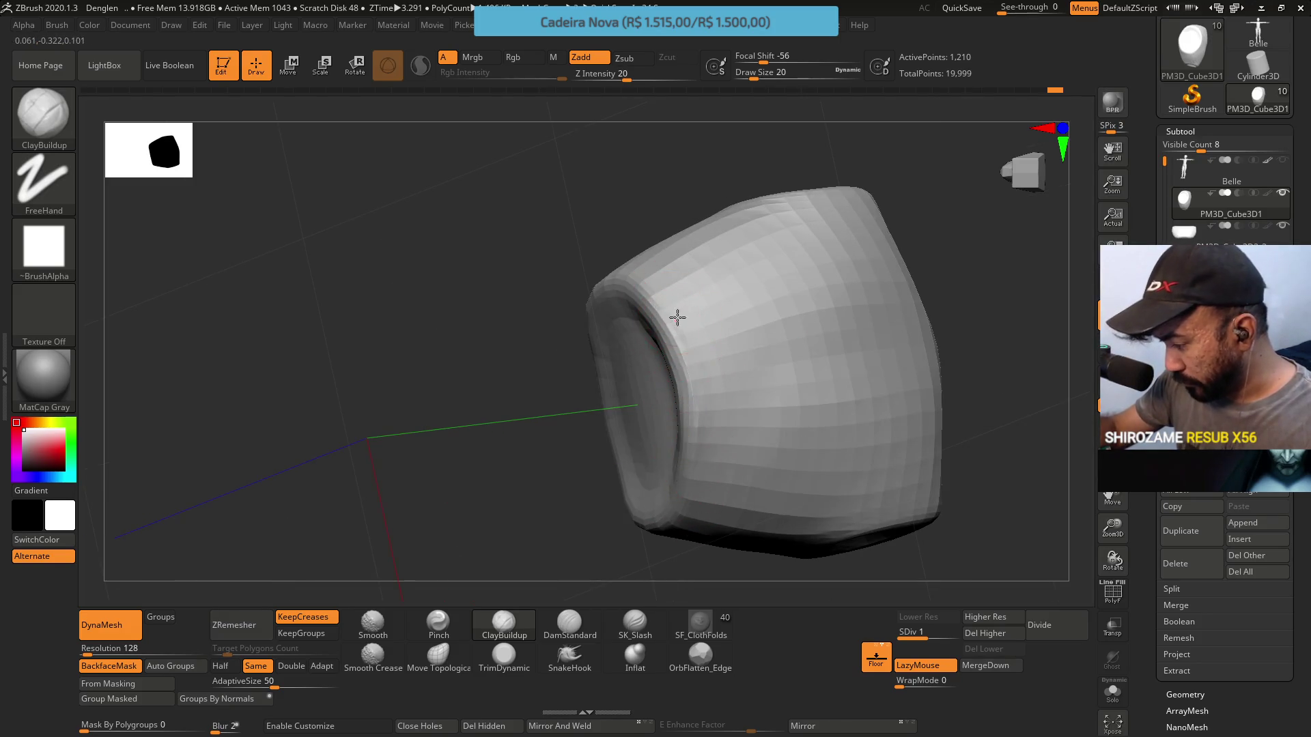
{"action": "right_click_drag", "start_coordinate": [692, 385], "coordinate": [700, 337]}
{"action": "key", "text": "shift"}
{"action": "mouse_move", "coordinate": [701, 390]}
{"action": "right_mouse_down"}
{"action": "mouse_move", "coordinate": [747, 303]}
{"action": "mouse_move", "coordinate": [699, 339]}
{"action": "mouse_move", "coordinate": [682, 459]}
{"action": "right_mouse_up"}
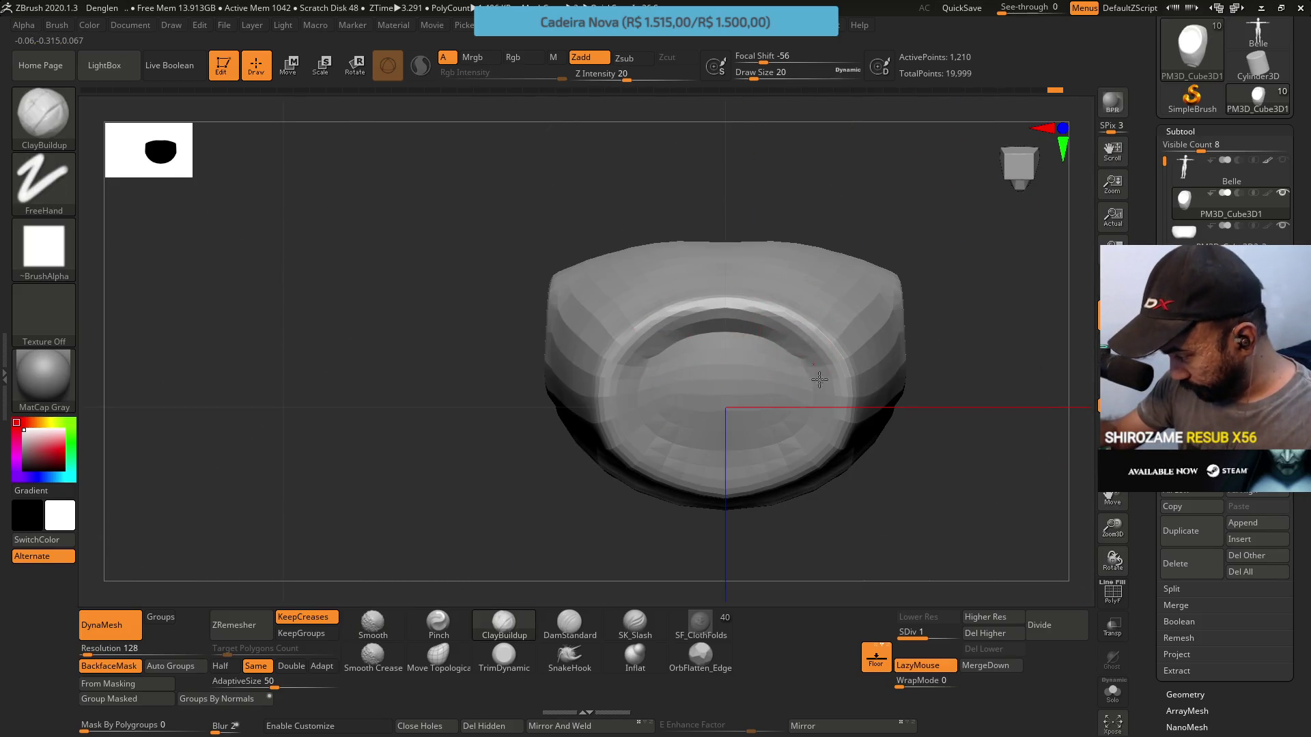
{"action": "mouse_move", "coordinate": [833, 375]}
{"action": "right_mouse_down"}
{"action": "mouse_move", "coordinate": [857, 459]}
{"action": "mouse_move", "coordinate": [827, 444]}
{"action": "mouse_move", "coordinate": [833, 494]}
{"action": "mouse_move", "coordinate": [796, 366]}
{"action": "mouse_move", "coordinate": [731, 391]}
{"action": "right_mouse_up"}
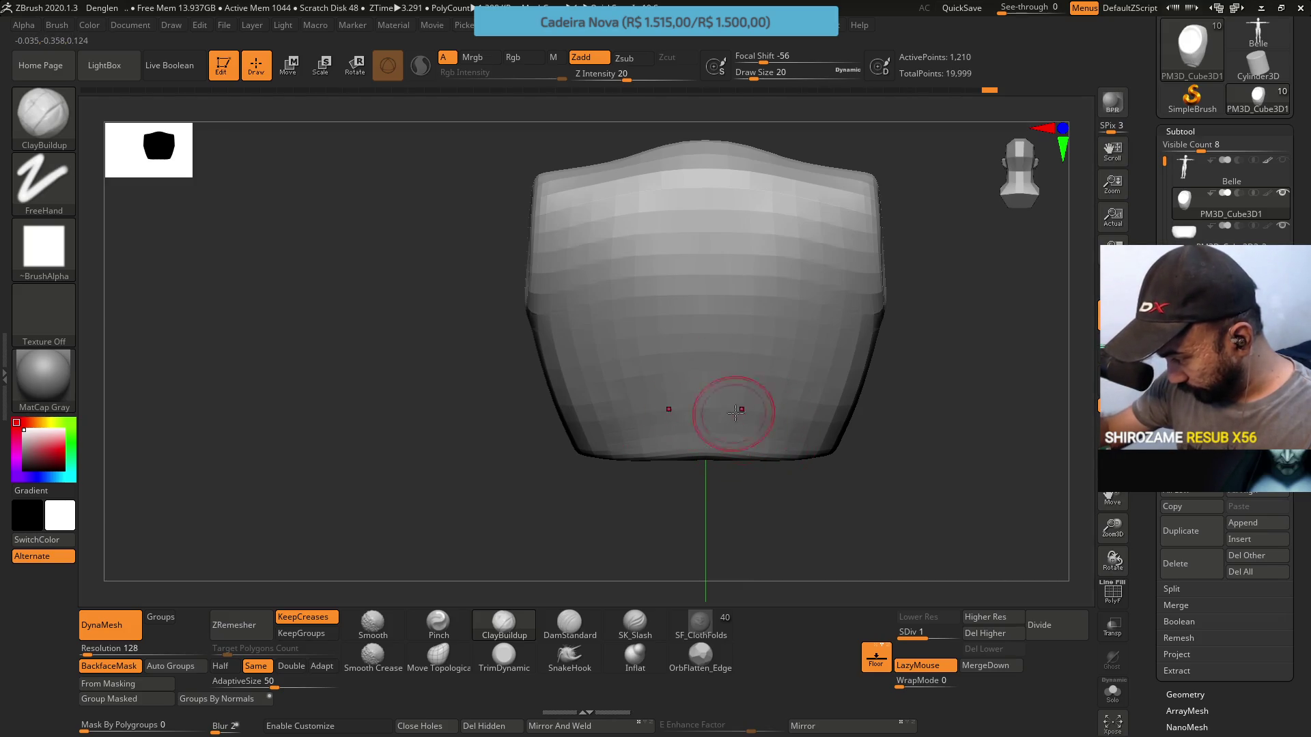
{"action": "mouse_move", "coordinate": [738, 254]}
{"action": "right_mouse_down"}
{"action": "mouse_move", "coordinate": [778, 289]}
{"action": "mouse_move", "coordinate": [706, 333]}
{"action": "mouse_move", "coordinate": [749, 331]}
{"action": "mouse_move", "coordinate": [633, 407]}
{"action": "right_mouse_up"}
{"action": "left_click", "coordinate": [503, 657]}
Select TrimDynamic and frame the whole chest block from the front, zoomed out
{"action": "key", "text": "s"}
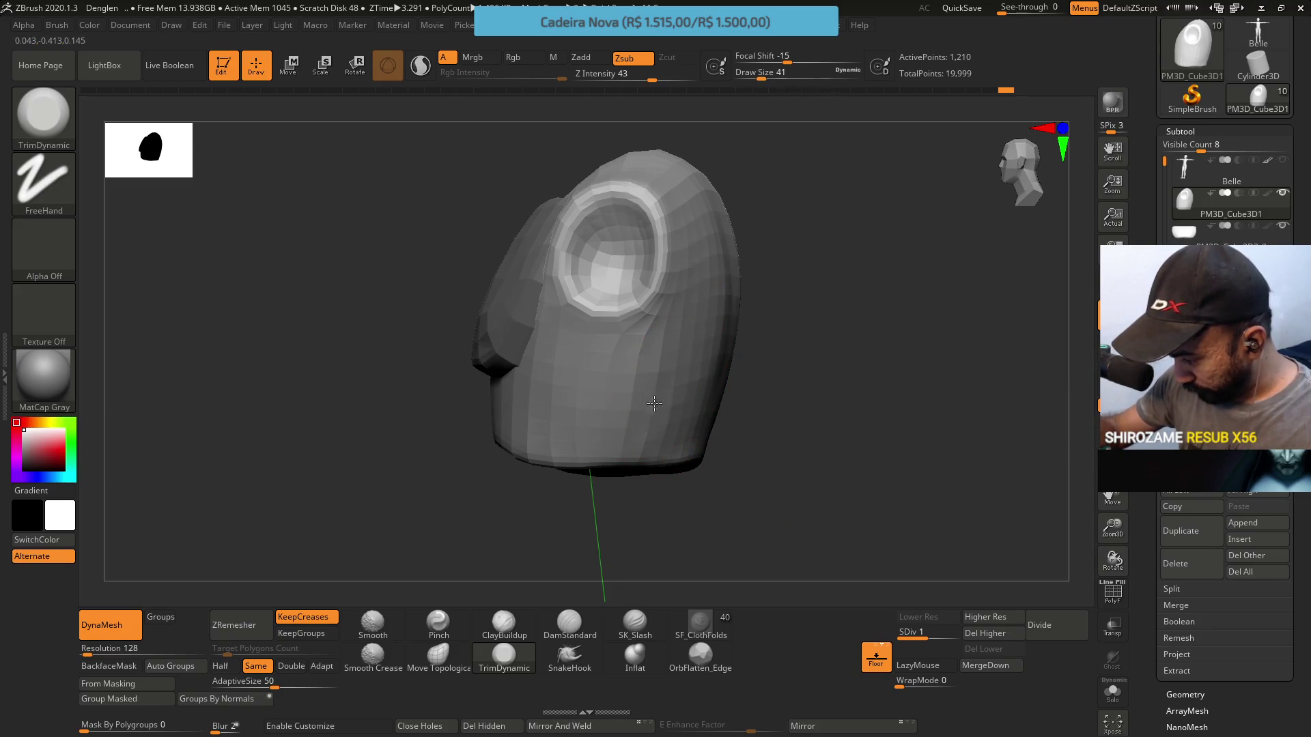
{"action": "mouse_move", "coordinate": [757, 389]}
{"action": "left_mouse_down"}
{"action": "mouse_move", "coordinate": [702, 366]}
{"action": "mouse_move", "coordinate": [678, 383]}
{"action": "mouse_move", "coordinate": [842, 453]}
{"action": "mouse_move", "coordinate": [862, 292]}
{"action": "mouse_move", "coordinate": [889, 307]}
{"action": "mouse_move", "coordinate": [767, 326]}
{"action": "mouse_move", "coordinate": [791, 341]}
{"action": "mouse_move", "coordinate": [778, 386]}
{"action": "left_mouse_up"}
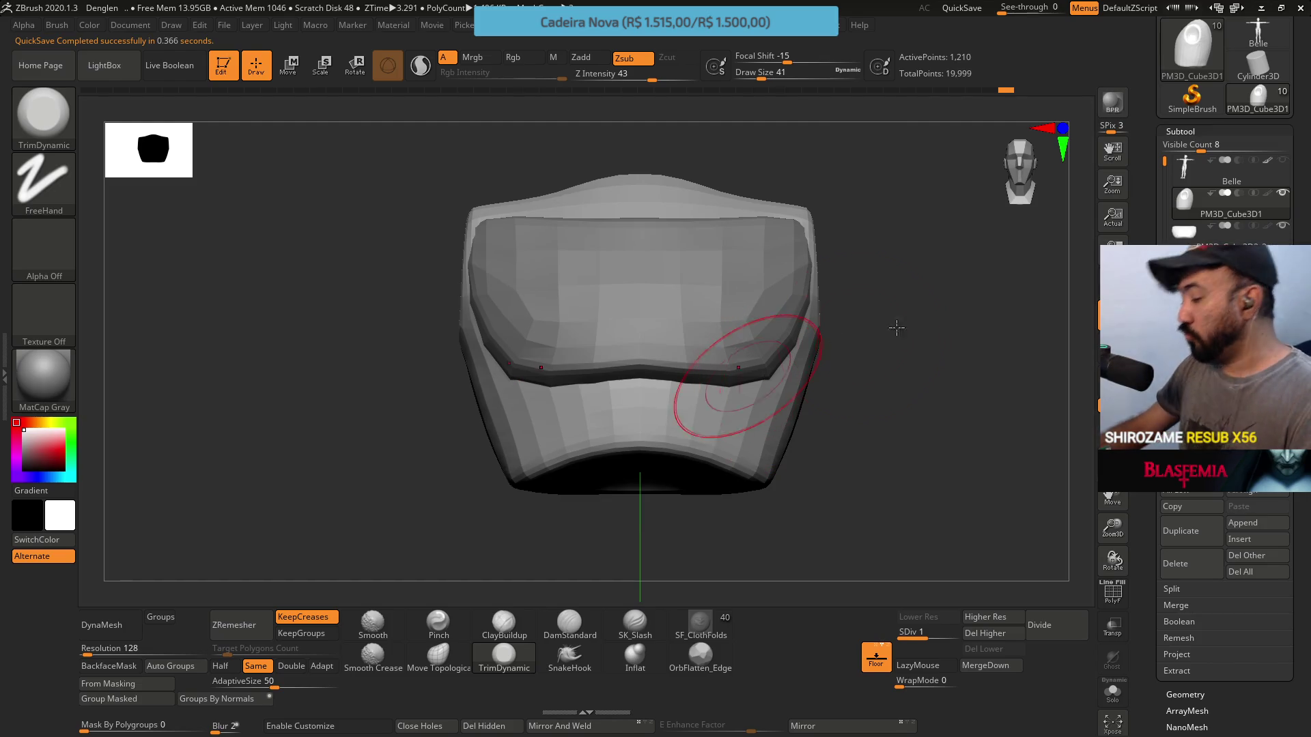
{"action": "left_click_drag", "start_coordinate": [1084, 320], "coordinate": [892, 418], "text": "alt"}
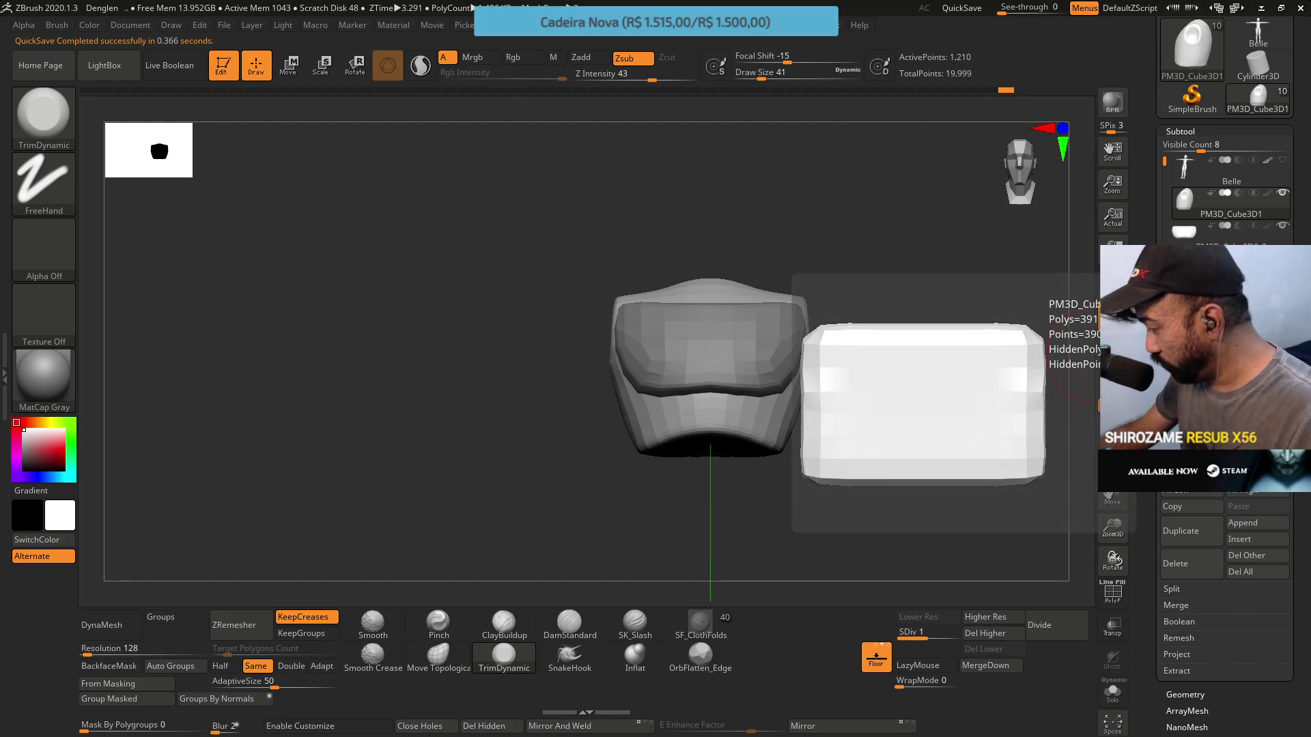
Raise the PM3D_Cube3D2 abdomen block up under the chest and DynaMesh it
{"action": "left_click", "coordinate": [1202, 304]}
{"action": "mouse_move", "coordinate": [831, 506]}
{"action": "left_mouse_down"}
{"action": "mouse_move", "coordinate": [910, 389]}
{"action": "mouse_move", "coordinate": [918, 409]}
{"action": "mouse_move", "coordinate": [883, 404]}
{"action": "left_mouse_up"}
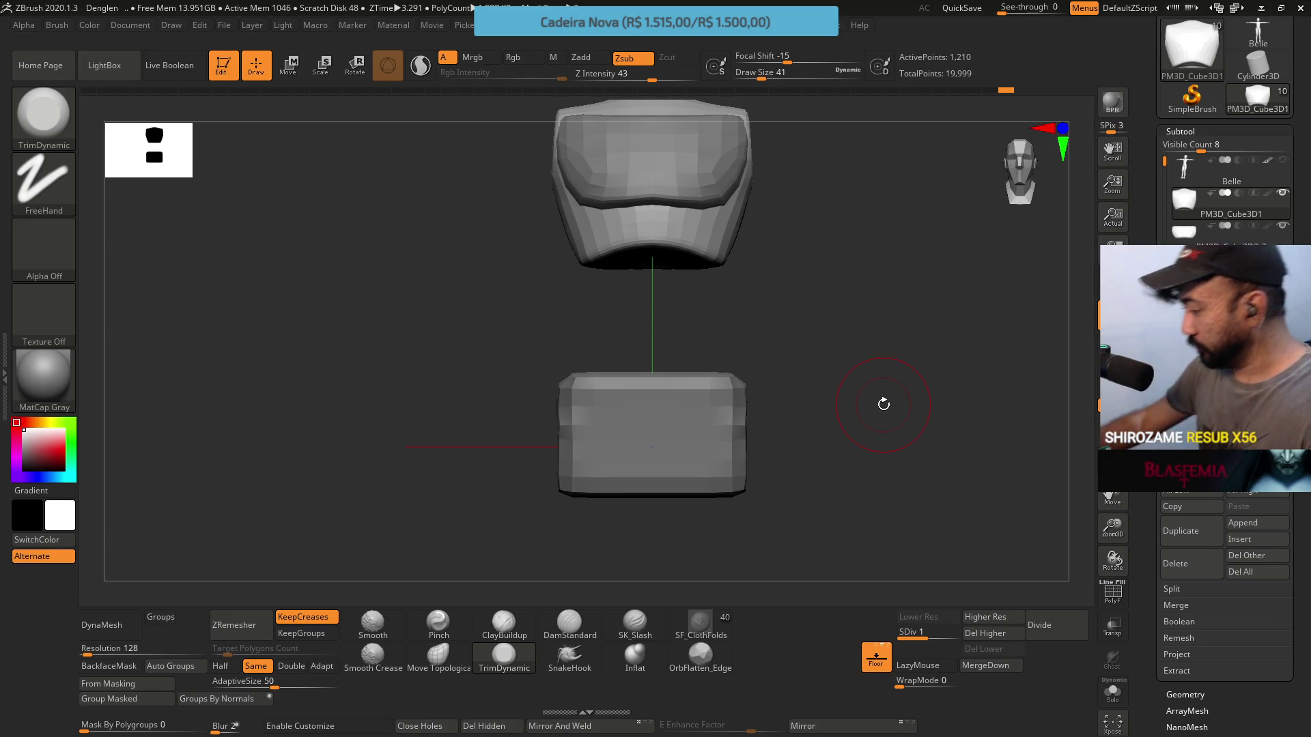
{"action": "key", "text": "alt+Down"}
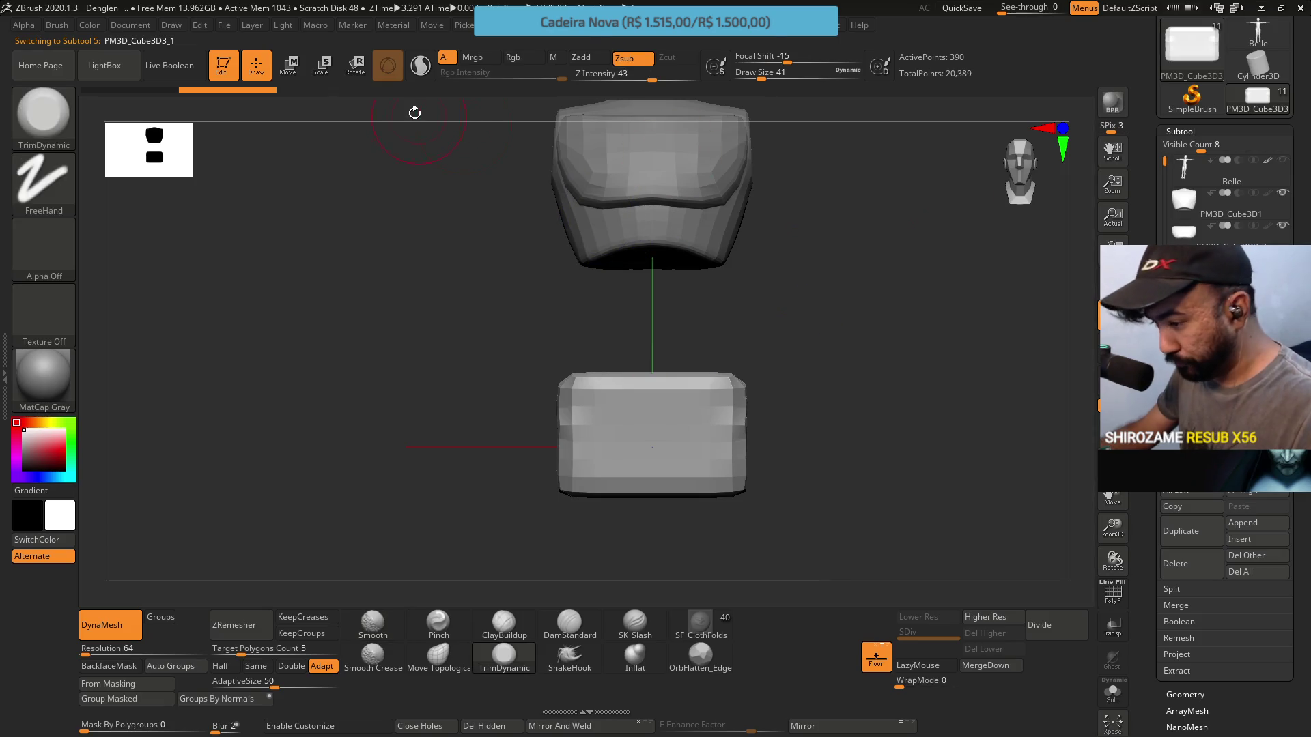
{"action": "key", "text": "w"}
{"action": "left_click_drag", "start_coordinate": [651, 360], "coordinate": [650, 232]}
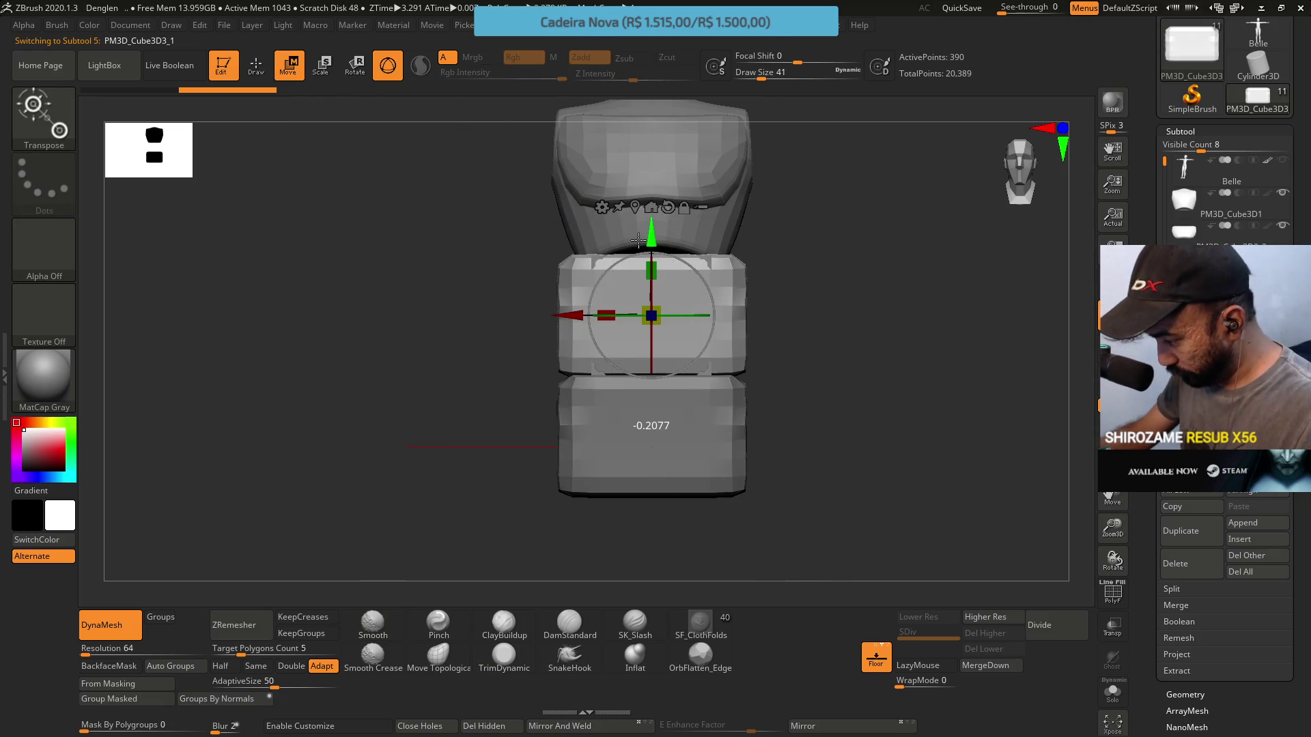
{"action": "left_click_drag", "start_coordinate": [919, 305], "coordinate": [843, 311]}
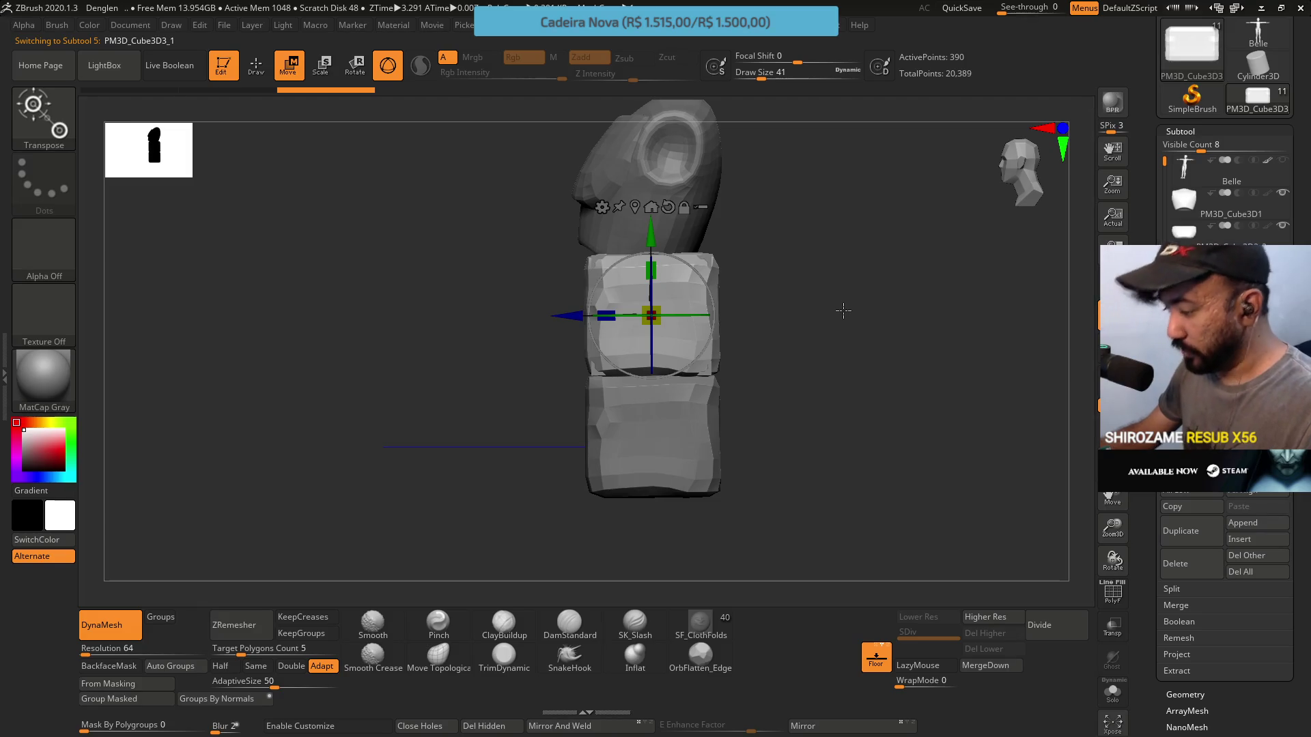
{"action": "left_click_drag", "start_coordinate": [164, 519], "coordinate": [133, 601]}
{"action": "left_click", "coordinate": [123, 624]}
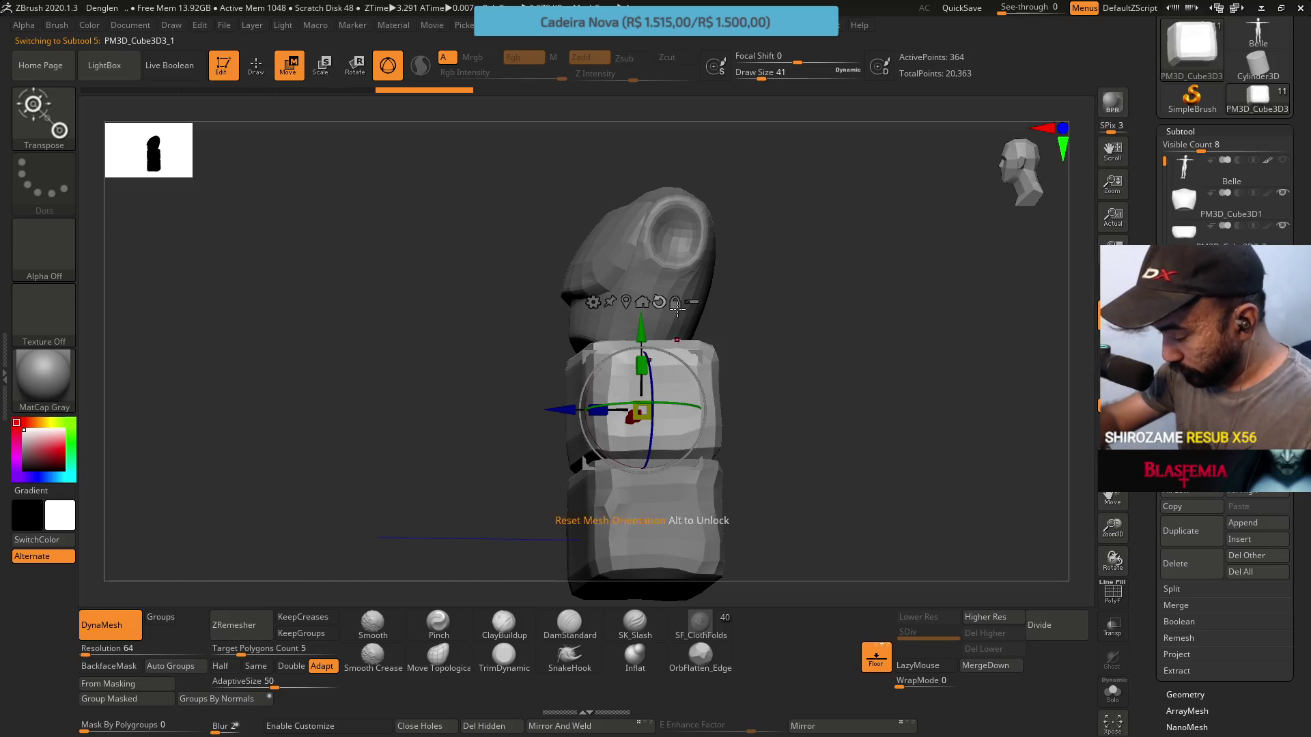
Scale the abdomen block narrower, undo three times, and reframe the chest and block
{"action": "mouse_move", "coordinate": [551, 401]}
{"action": "left_mouse_down"}
{"action": "mouse_move", "coordinate": [637, 319]}
{"action": "mouse_move", "coordinate": [623, 296]}
{"action": "left_mouse_up"}
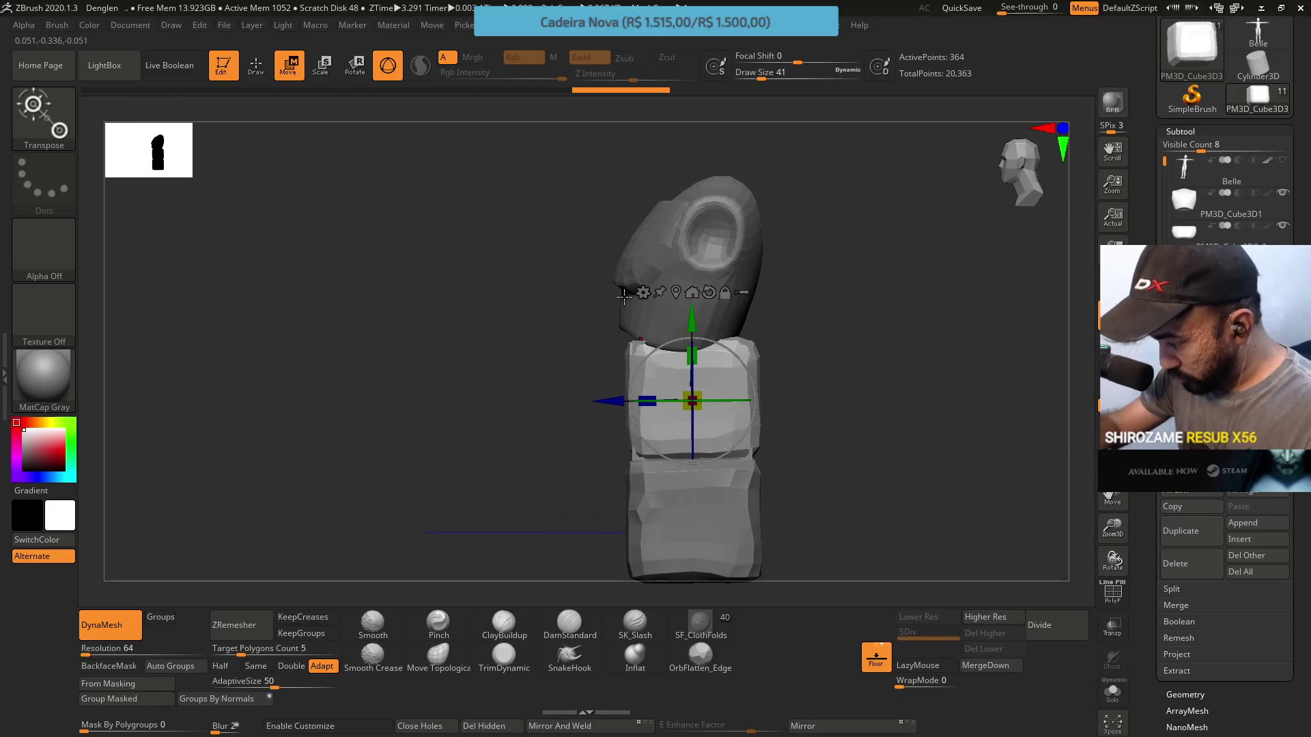
{"action": "mouse_move", "coordinate": [691, 356]}
{"action": "left_mouse_down", "text": "alt"}
{"action": "mouse_move", "coordinate": [733, 343]}
{"action": "mouse_move", "coordinate": [772, 386]}
{"action": "left_mouse_up", "text": "alt"}
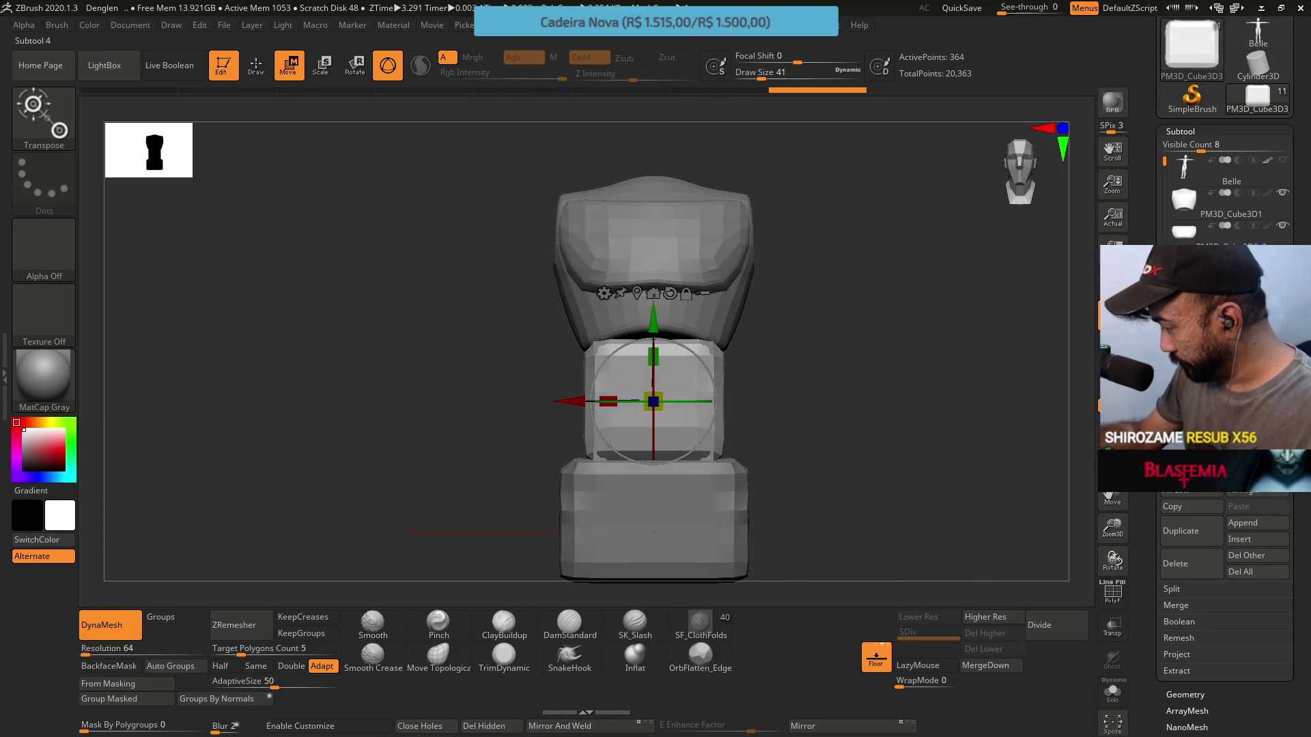
{"action": "key", "text": "ctrl+z"}
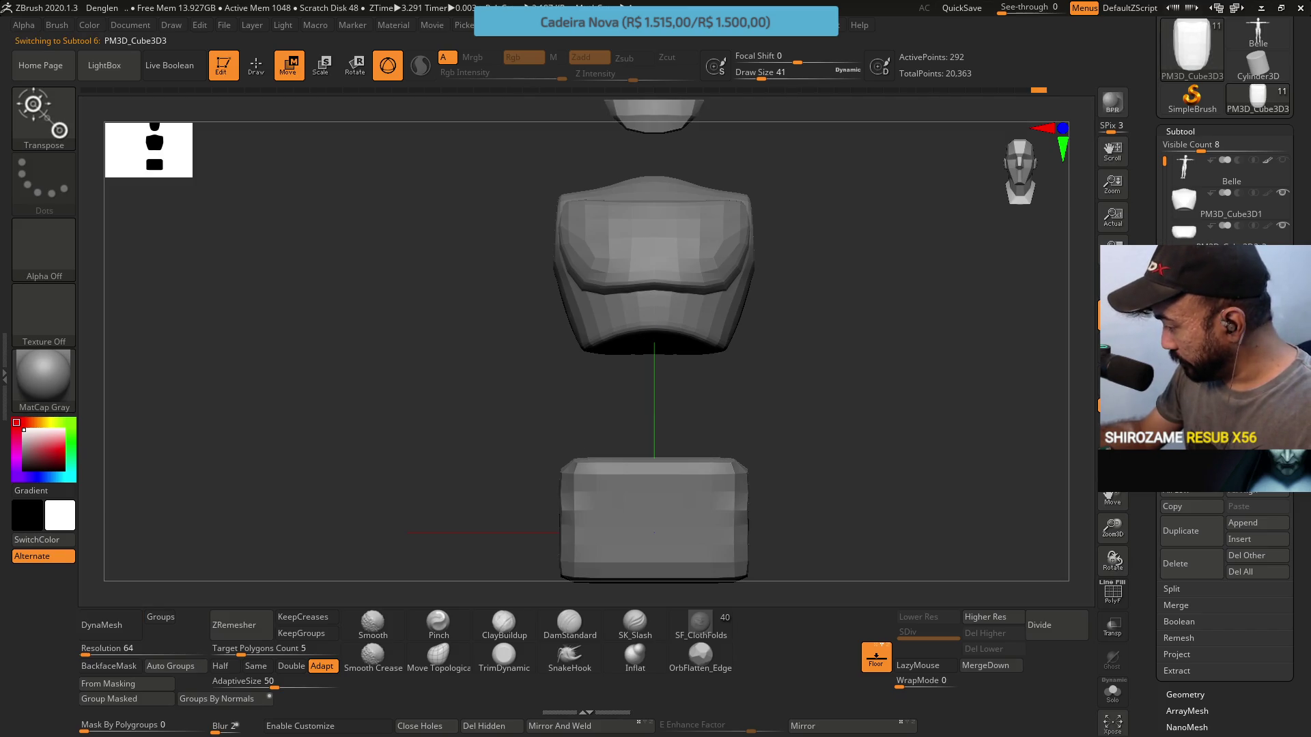
{"action": "key", "text": "ctrl+z"}
{"action": "key", "text": "ctrl+z"}
{"action": "key", "text": "ctrl+z"}
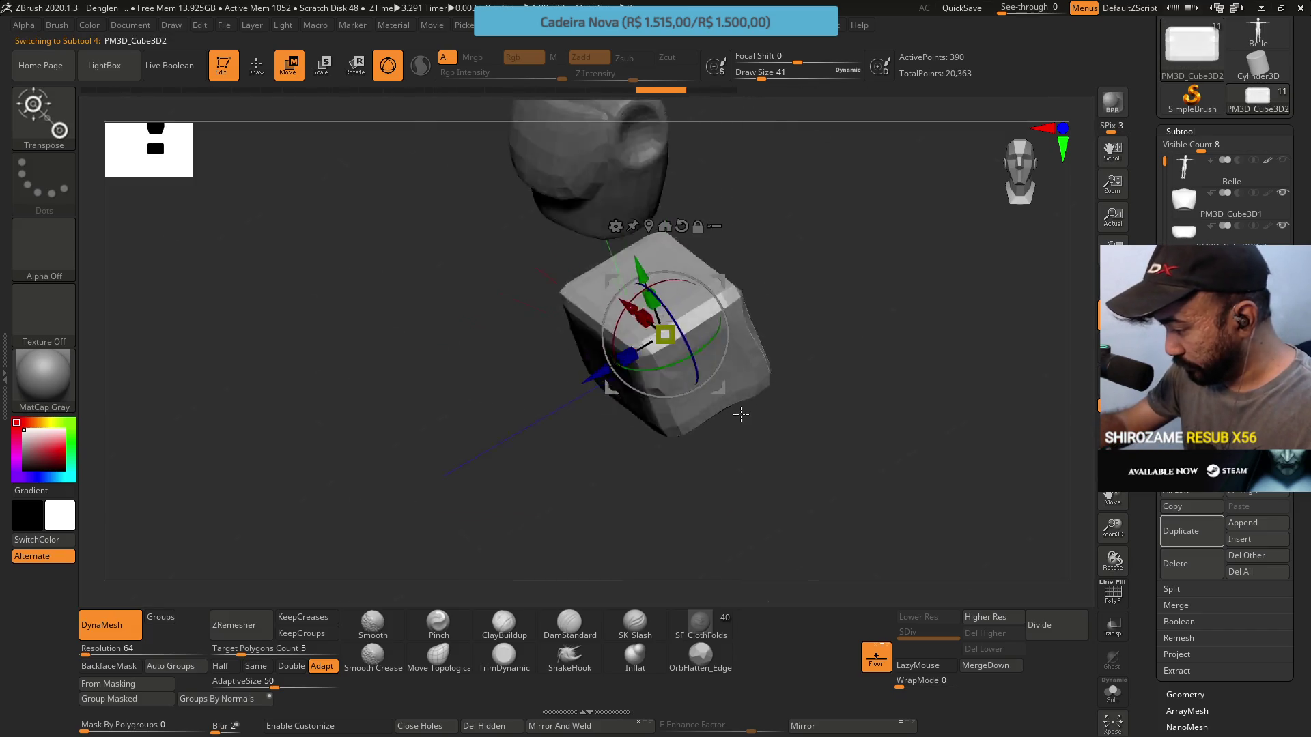
{"action": "key", "text": "ctrl+z"}
{"action": "key", "text": "ctrl+z"}
{"action": "left_click_drag", "start_coordinate": [738, 279], "coordinate": [696, 409], "text": "alt"}
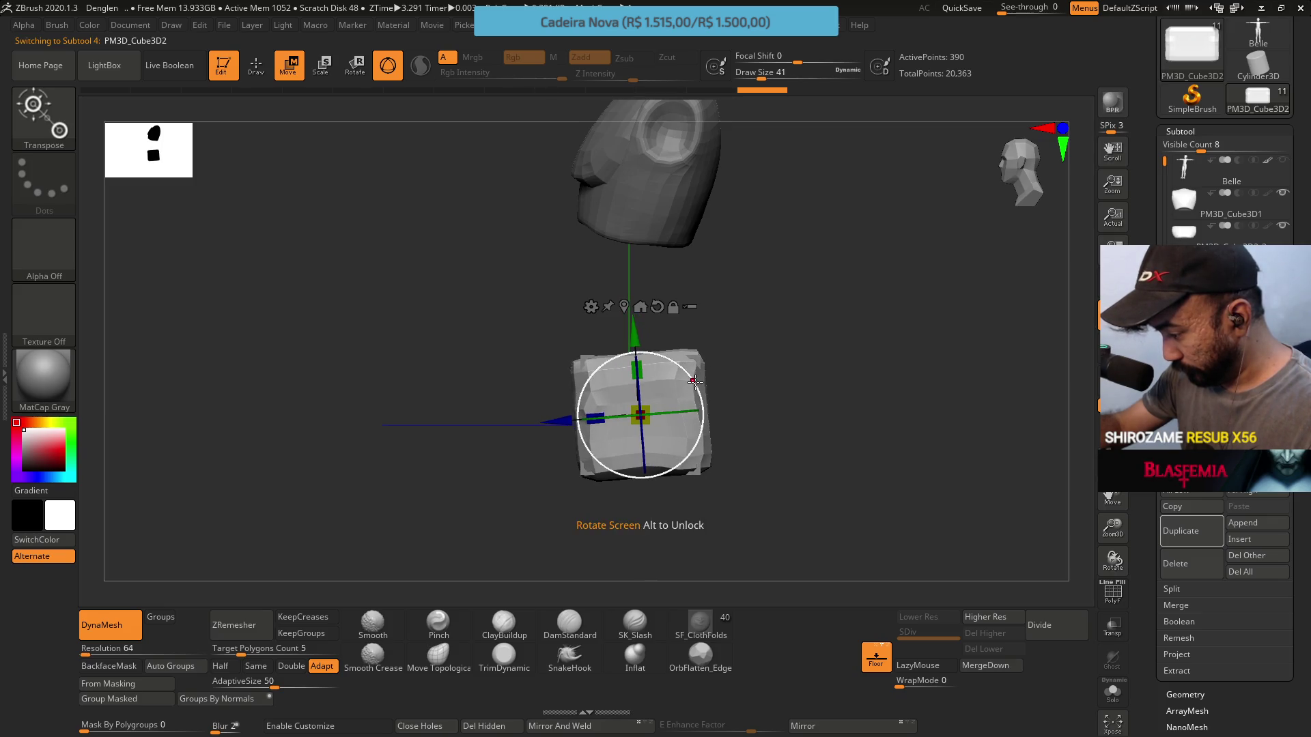
Flatten the abdomen block's top face with TrimDynamic at draw size 51
{"action": "left_click", "coordinate": [502, 657]}
{"action": "left_click_drag", "start_coordinate": [765, 225], "coordinate": [640, 316]}
{"action": "mouse_move", "coordinate": [595, 374]}
{"action": "right_mouse_down"}
{"action": "mouse_move", "coordinate": [594, 427]}
{"action": "mouse_move", "coordinate": [614, 301]}
{"action": "right_mouse_up"}
{"action": "key", "text": "bracketright"}
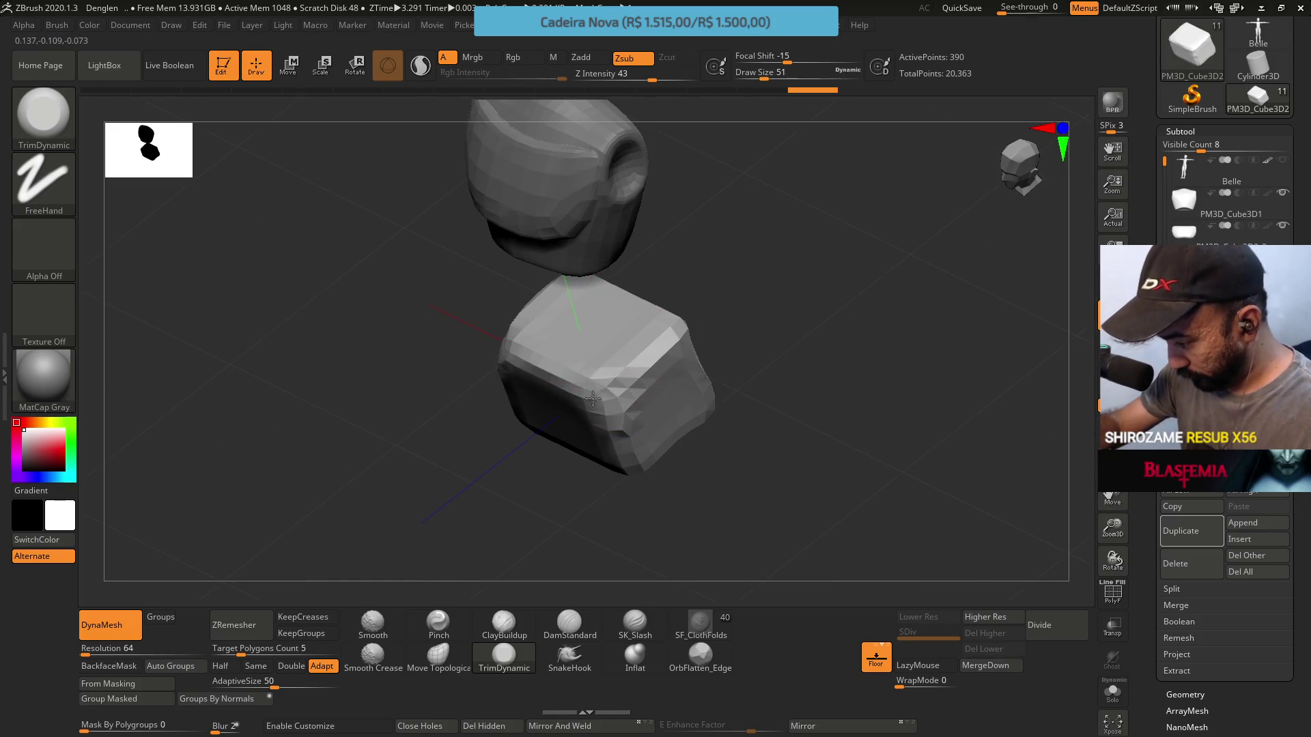
{"action": "mouse_move", "coordinate": [612, 372]}
{"action": "left_mouse_down"}
{"action": "mouse_move", "coordinate": [588, 389]}
{"action": "mouse_move", "coordinate": [615, 331]}
{"action": "left_mouse_up"}
{"action": "right_click_drag", "start_coordinate": [616, 441], "coordinate": [625, 296]}
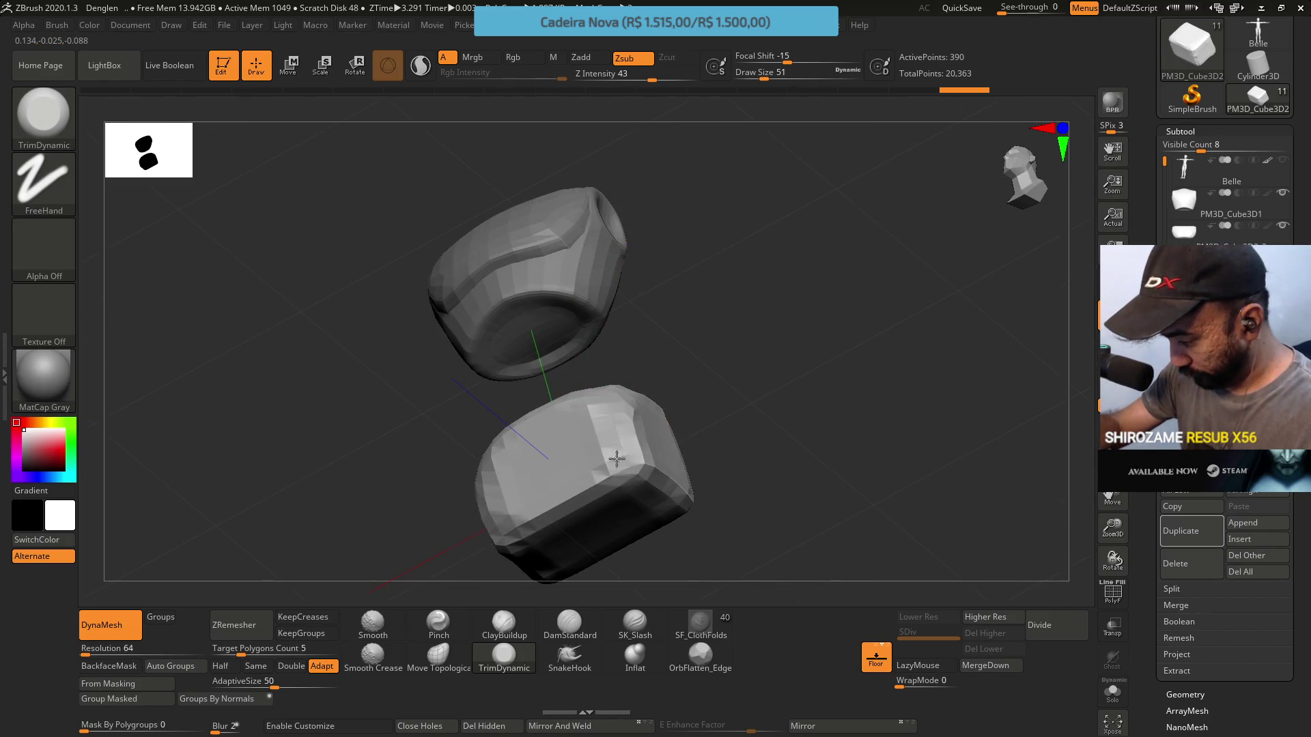
Trim the block's top, bottom edge and lower-front faces flat at draw size 68
{"action": "mouse_move", "coordinate": [696, 477]}
{"action": "right_mouse_down"}
{"action": "mouse_move", "coordinate": [690, 409]}
{"action": "mouse_move", "coordinate": [673, 457]}
{"action": "mouse_move", "coordinate": [683, 486]}
{"action": "right_mouse_up"}
{"action": "key", "text": "s"}
{"action": "mouse_move", "coordinate": [676, 505]}
{"action": "left_mouse_down"}
{"action": "mouse_move", "coordinate": [690, 495]}
{"action": "mouse_move", "coordinate": [679, 515]}
{"action": "mouse_move", "coordinate": [681, 482]}
{"action": "mouse_move", "coordinate": [664, 491]}
{"action": "mouse_move", "coordinate": [673, 482]}
{"action": "left_mouse_up"}
{"action": "mouse_move", "coordinate": [673, 483]}
{"action": "right_mouse_down"}
{"action": "mouse_move", "coordinate": [655, 410]}
{"action": "mouse_move", "coordinate": [623, 481]}
{"action": "right_mouse_up"}
{"action": "left_click_drag", "start_coordinate": [623, 481], "coordinate": [610, 477]}
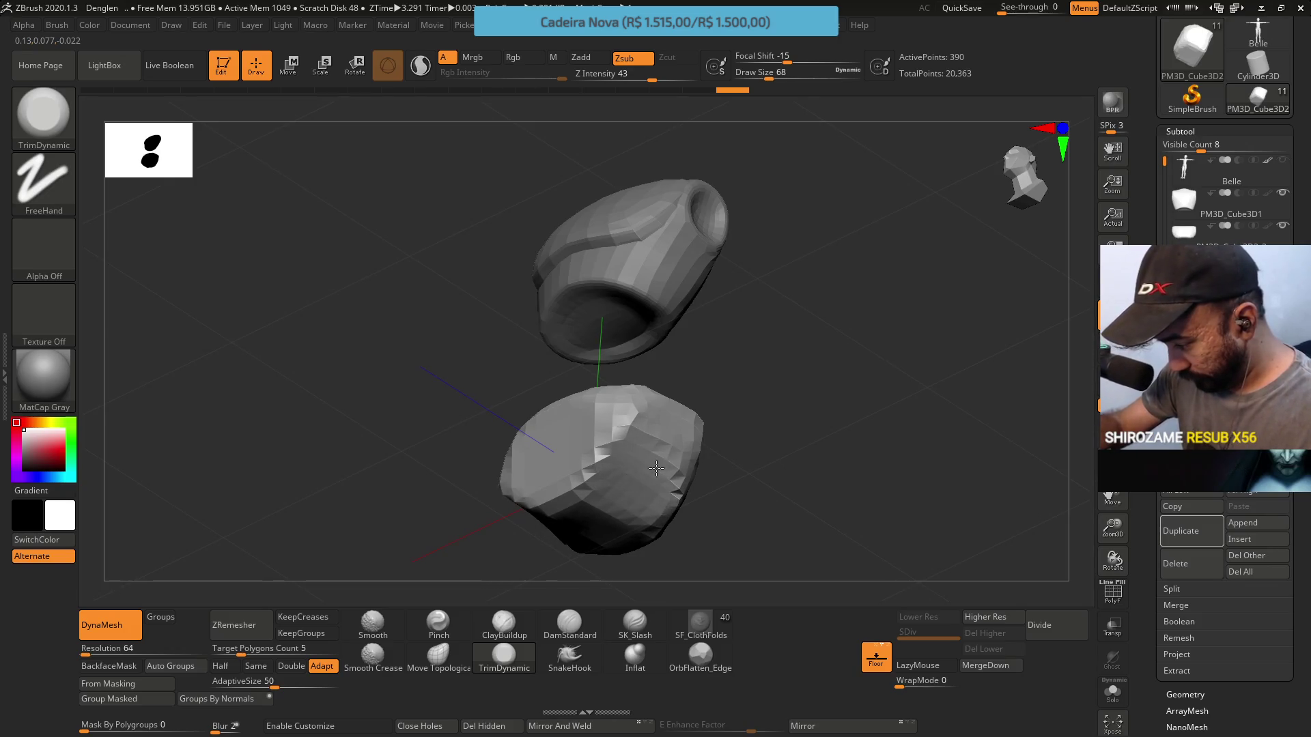
{"action": "mouse_move", "coordinate": [656, 468]}
{"action": "right_mouse_down"}
{"action": "mouse_move", "coordinate": [698, 451]}
{"action": "mouse_move", "coordinate": [714, 383]}
{"action": "mouse_move", "coordinate": [691, 387]}
{"action": "mouse_move", "coordinate": [649, 346]}
{"action": "mouse_move", "coordinate": [649, 375]}
{"action": "right_mouse_up"}
Snap to the front view, try a Move Topological dent on the lower block, then undo it
{"action": "key", "text": "b"}
{"action": "key", "text": "m"}
{"action": "key", "text": "t"}
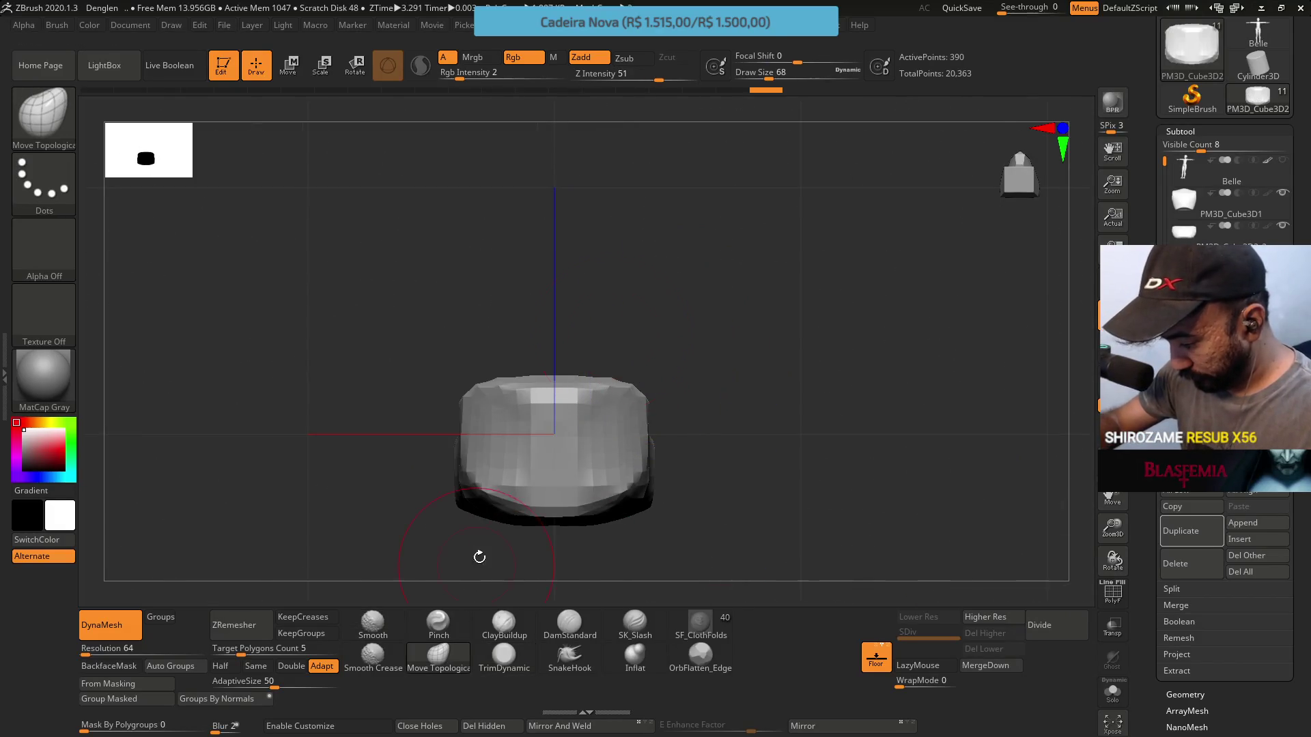
{"action": "mouse_move", "coordinate": [541, 403]}
{"action": "left_mouse_down"}
{"action": "mouse_move", "coordinate": [615, 410]}
{"action": "mouse_move", "coordinate": [561, 409]}
{"action": "mouse_move", "coordinate": [536, 474]}
{"action": "mouse_move", "coordinate": [557, 484]}
{"action": "left_mouse_up"}
{"action": "key", "text": "ctrl+z"}
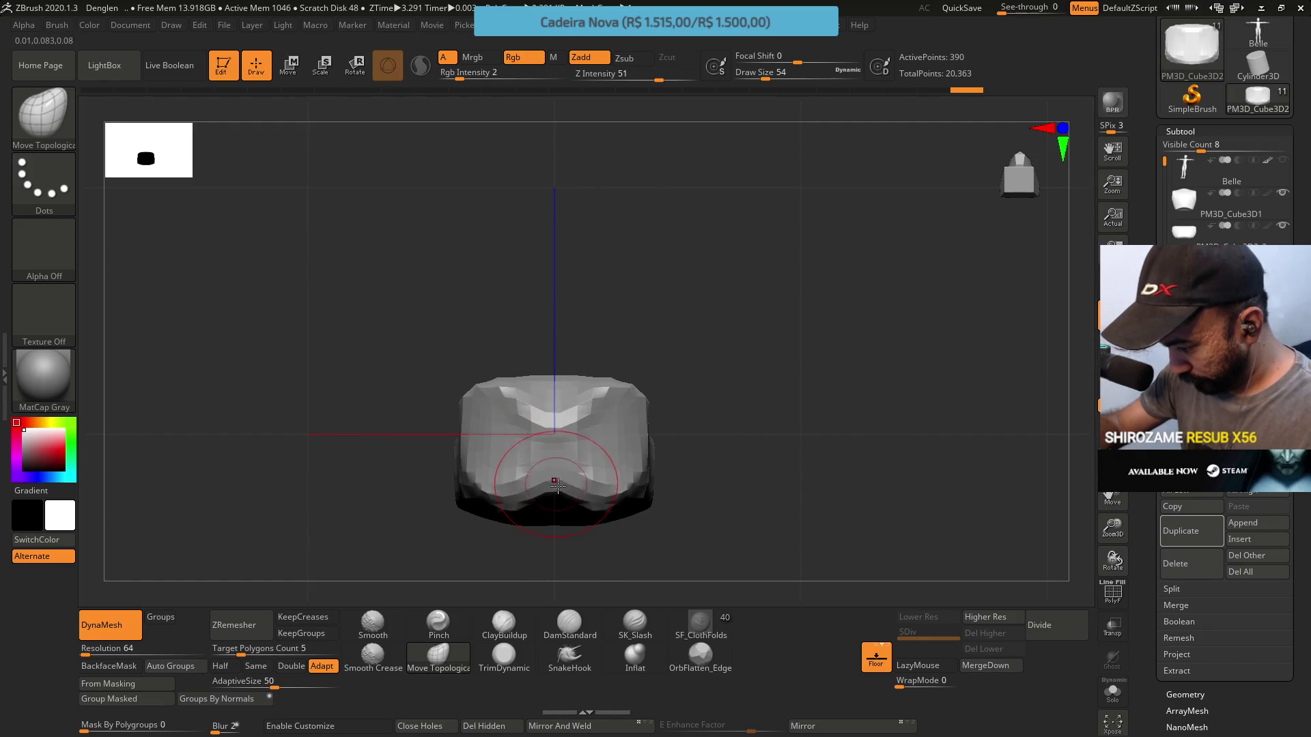
Flatten the lower front of the abdomen block with the TrimDynamic brush
{"action": "mouse_move", "coordinate": [567, 450]}
{"action": "right_mouse_down"}
{"action": "mouse_move", "coordinate": [621, 401]}
{"action": "mouse_move", "coordinate": [585, 403]}
{"action": "mouse_move", "coordinate": [559, 466]}
{"action": "right_mouse_up"}
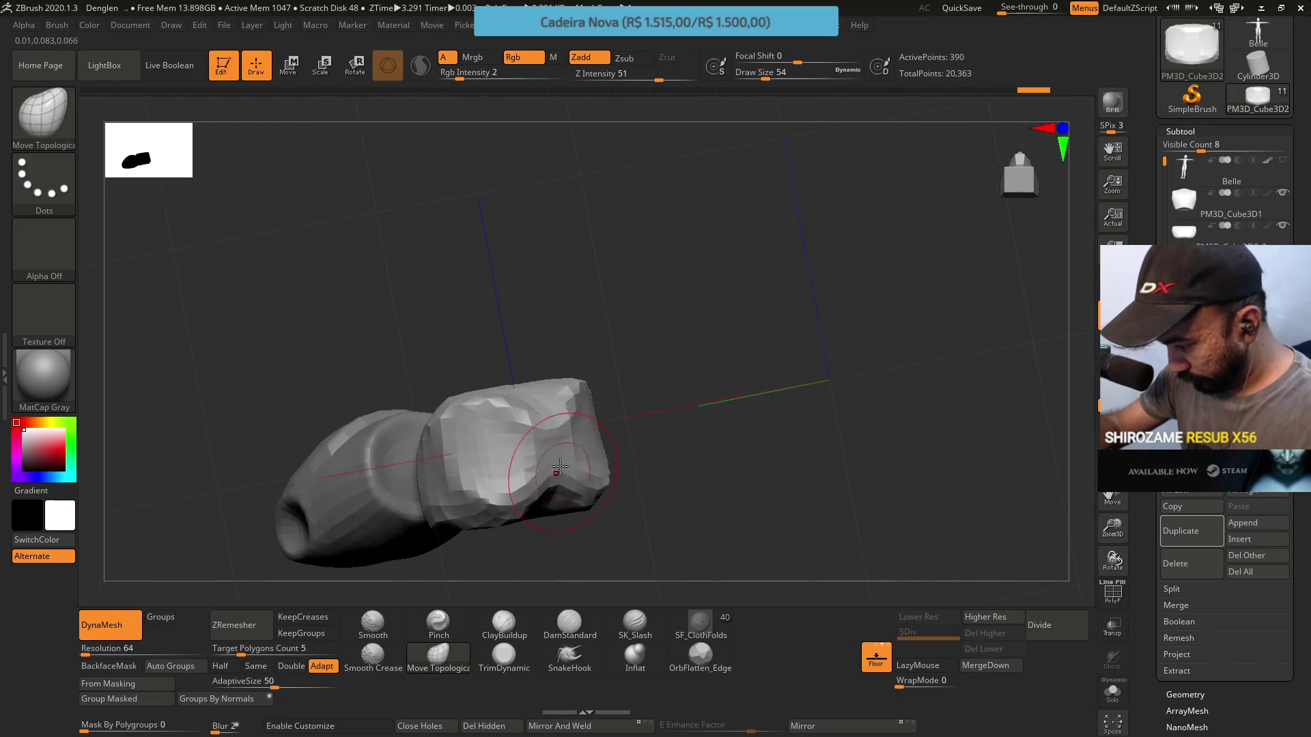
{"action": "mouse_move", "coordinate": [550, 382]}
{"action": "right_mouse_down"}
{"action": "mouse_move", "coordinate": [566, 360]}
{"action": "mouse_move", "coordinate": [522, 409]}
{"action": "mouse_move", "coordinate": [500, 354]}
{"action": "mouse_move", "coordinate": [441, 476]}
{"action": "right_mouse_up"}
{"action": "right_click_drag", "start_coordinate": [471, 525], "coordinate": [478, 580]}
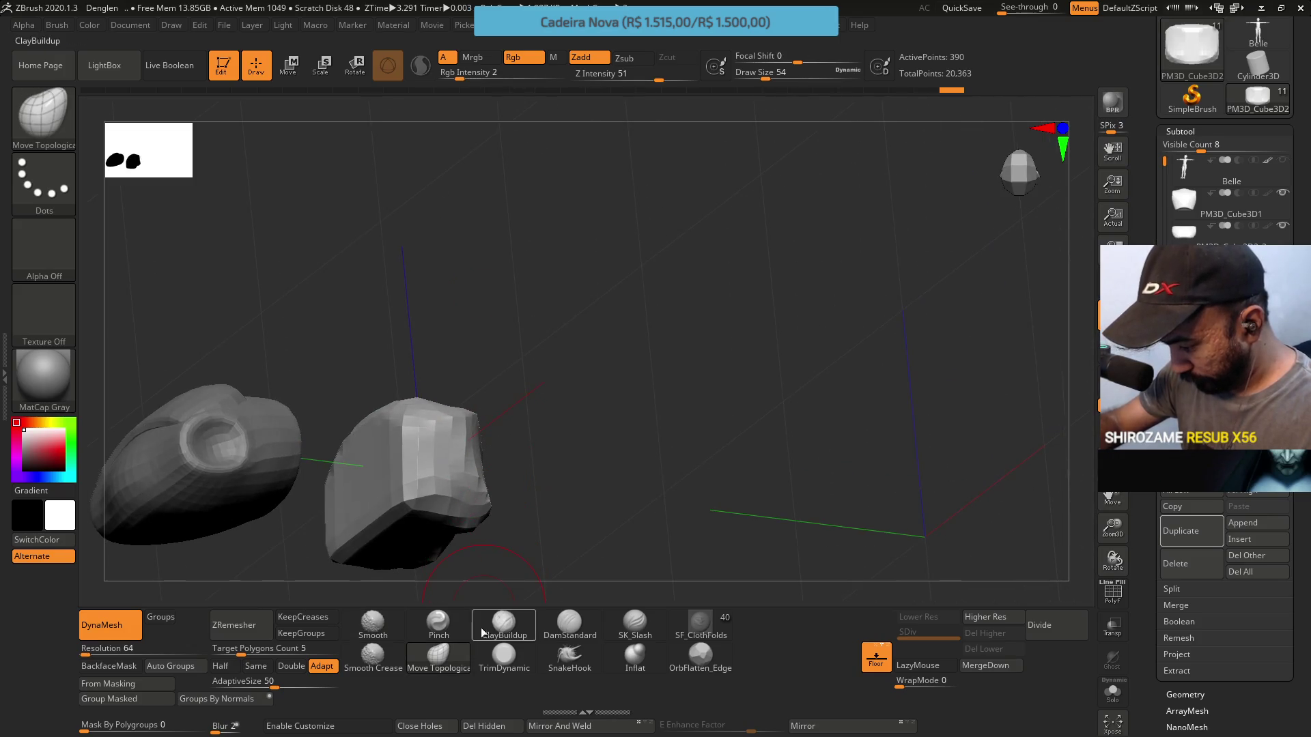
{"action": "left_click", "coordinate": [503, 655]}
{"action": "left_click_drag", "start_coordinate": [410, 510], "coordinate": [406, 485]}
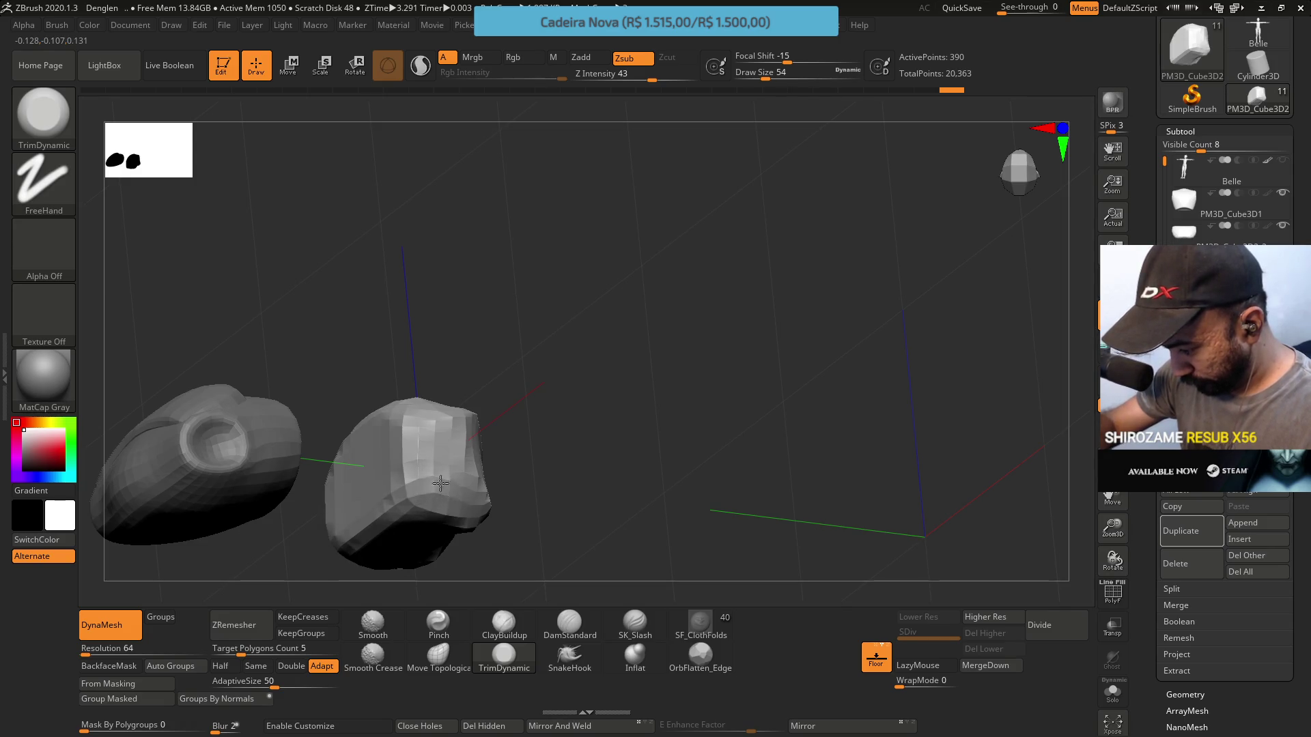
Set DynaMesh resolution to 128 and undo the trial remesh to keep the block's shape
{"action": "mouse_move", "coordinate": [459, 503]}
{"action": "right_mouse_down"}
{"action": "mouse_move", "coordinate": [506, 457]}
{"action": "mouse_move", "coordinate": [409, 519]}
{"action": "right_mouse_up"}
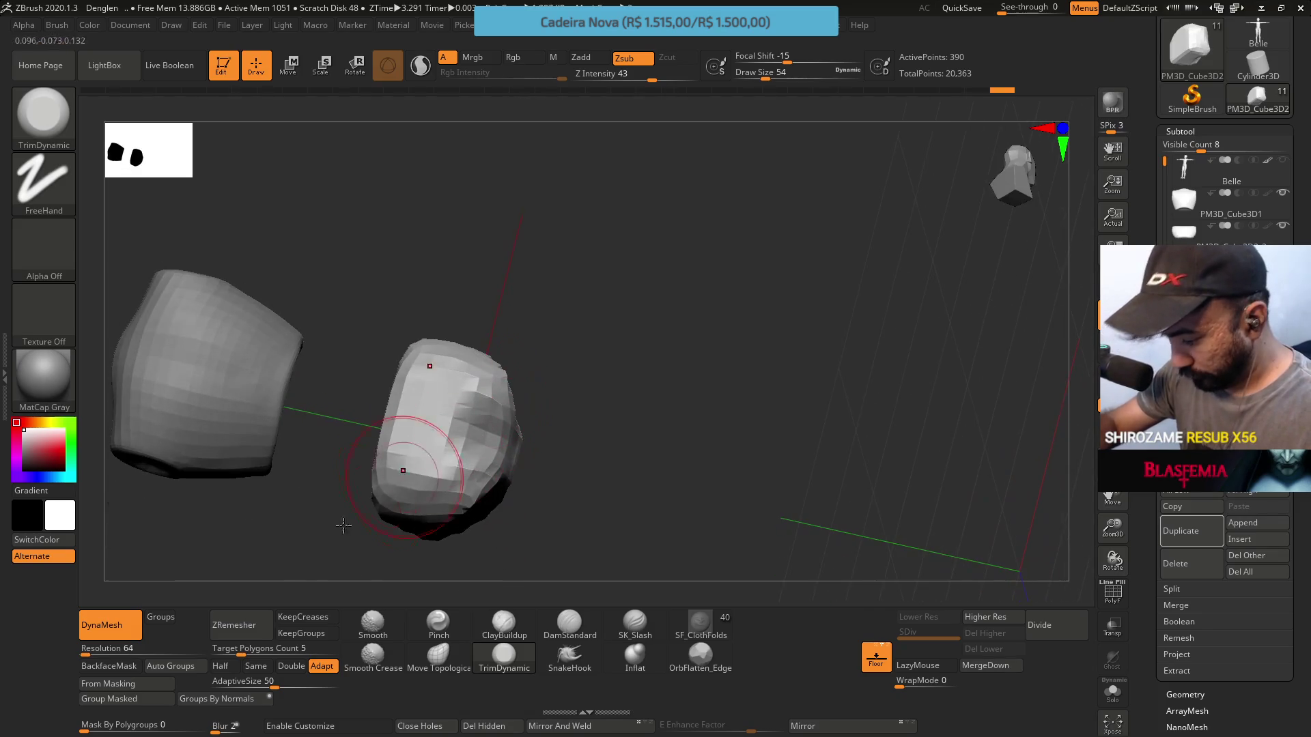
{"action": "left_click_drag", "start_coordinate": [171, 567], "coordinate": [155, 571], "text": "ctrl"}
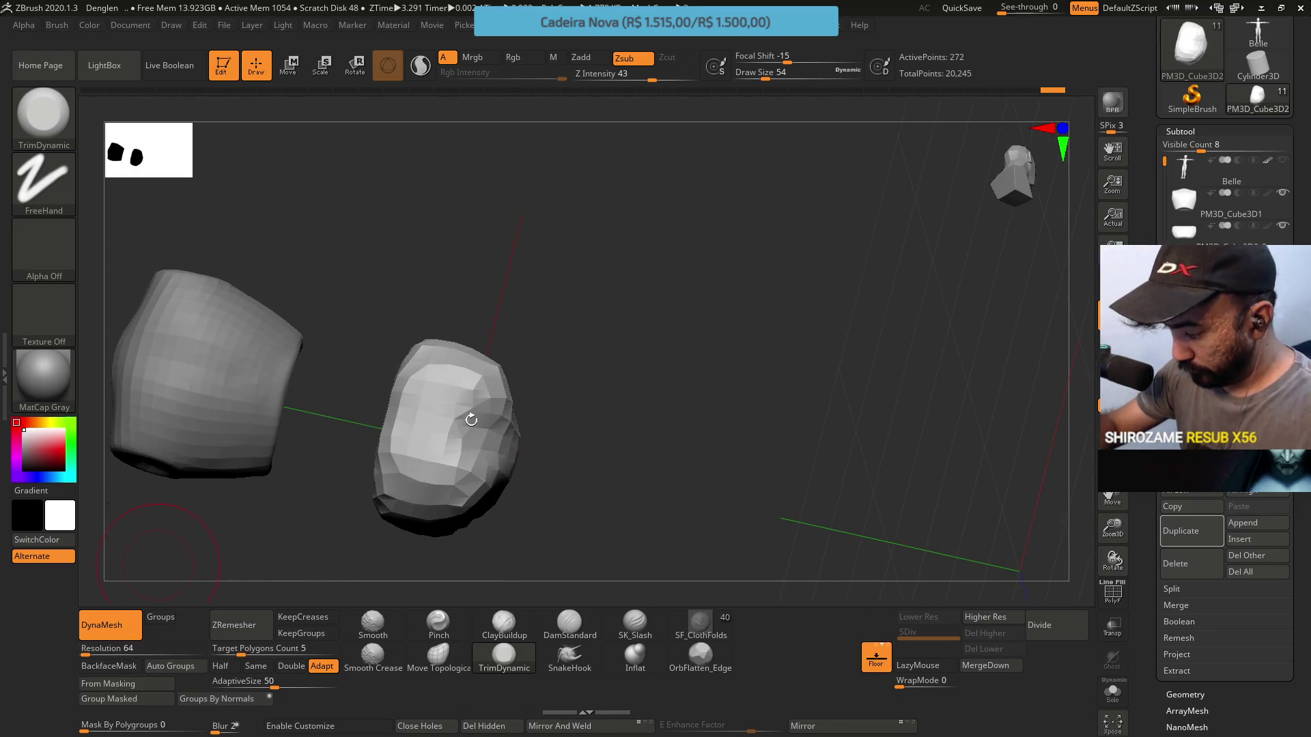
{"action": "key", "text": "ctrl+z"}
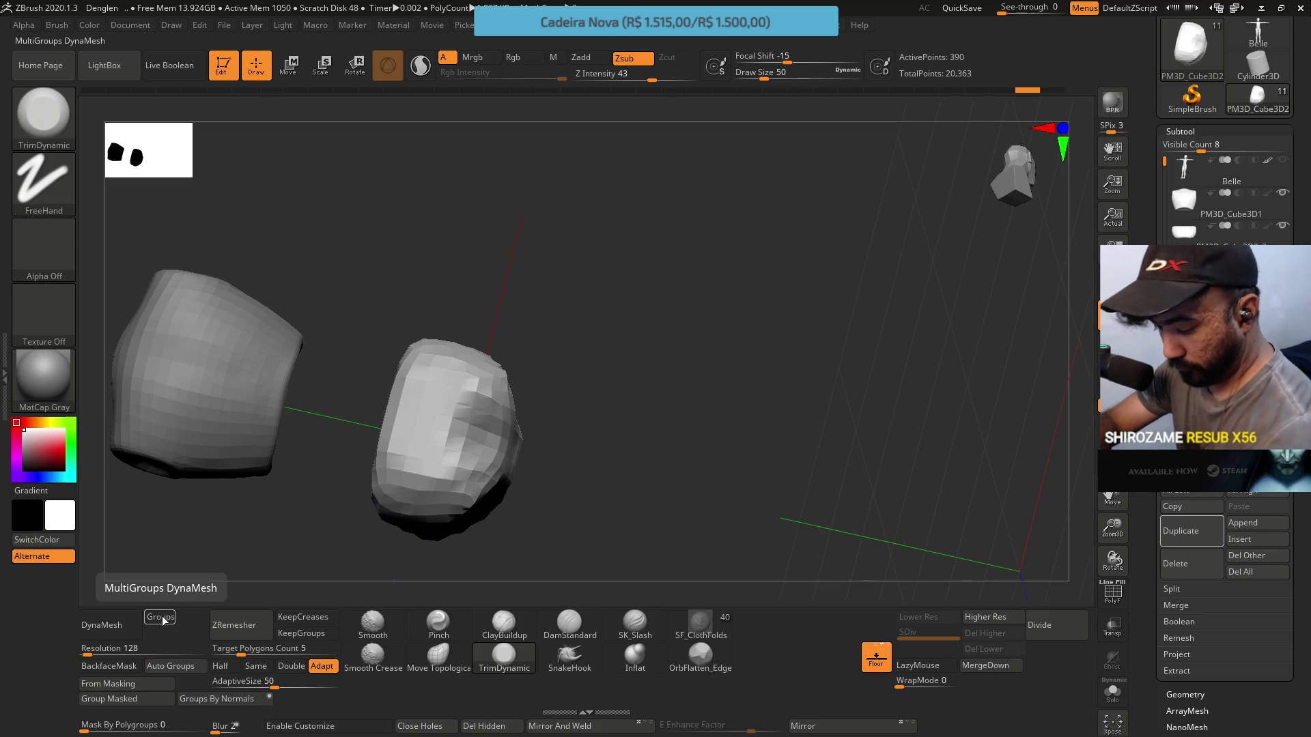
Remesh the abdomen block with DynaMesh at resolution 128 and orbit to check it
{"action": "left_click", "coordinate": [109, 624]}
{"action": "mouse_move", "coordinate": [550, 412]}
{"action": "left_mouse_down"}
{"action": "mouse_move", "coordinate": [594, 312]}
{"action": "mouse_move", "coordinate": [492, 357]}
{"action": "mouse_move", "coordinate": [498, 366]}
{"action": "left_mouse_up"}
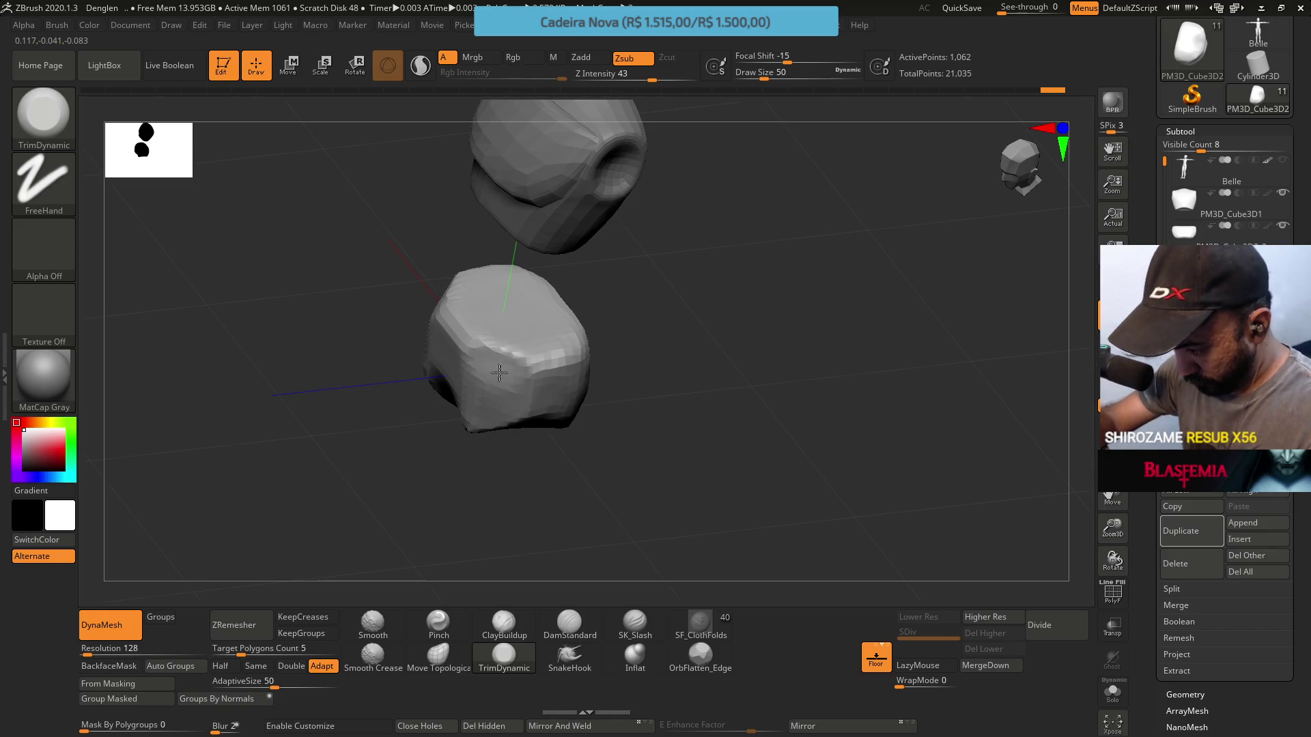
{"action": "mouse_move", "coordinate": [512, 401]}
{"action": "left_mouse_down"}
{"action": "mouse_move", "coordinate": [526, 360]}
{"action": "mouse_move", "coordinate": [556, 336]}
{"action": "mouse_move", "coordinate": [585, 345]}
{"action": "mouse_move", "coordinate": [571, 320]}
{"action": "left_mouse_up"}
Enlarge the brush to draw size 77, return to a front view and select Move Topological
{"action": "key", "text": "s"}
{"action": "key", "text": "s"}
{"action": "mouse_move", "coordinate": [585, 395]}
{"action": "left_mouse_down"}
{"action": "mouse_move", "coordinate": [601, 410]}
{"action": "mouse_move", "coordinate": [614, 377]}
{"action": "mouse_move", "coordinate": [593, 390]}
{"action": "mouse_move", "coordinate": [615, 380]}
{"action": "left_mouse_up"}
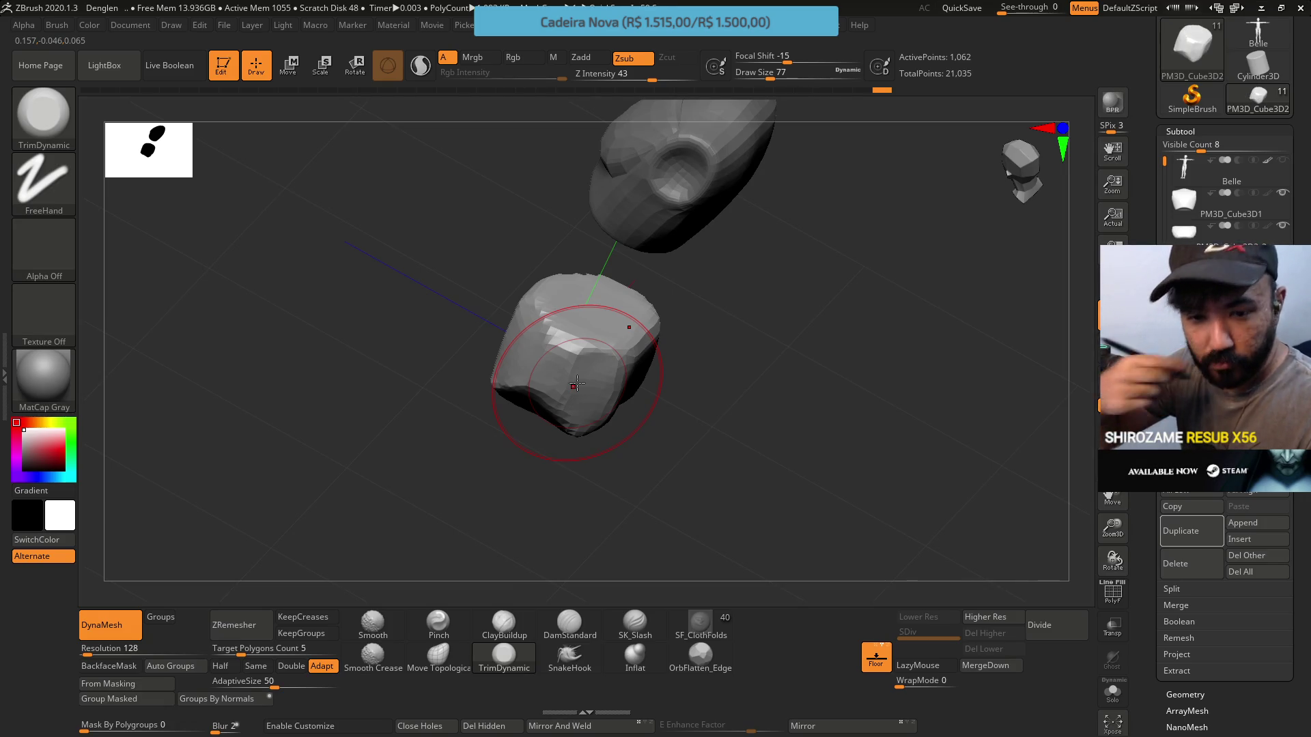
{"action": "mouse_move", "coordinate": [666, 445]}
{"action": "left_mouse_down"}
{"action": "mouse_move", "coordinate": [681, 299]}
{"action": "mouse_move", "coordinate": [650, 383]}
{"action": "mouse_move", "coordinate": [664, 413]}
{"action": "left_mouse_up"}
{"action": "left_click", "coordinate": [438, 656]}
{"action": "key", "text": "s"}
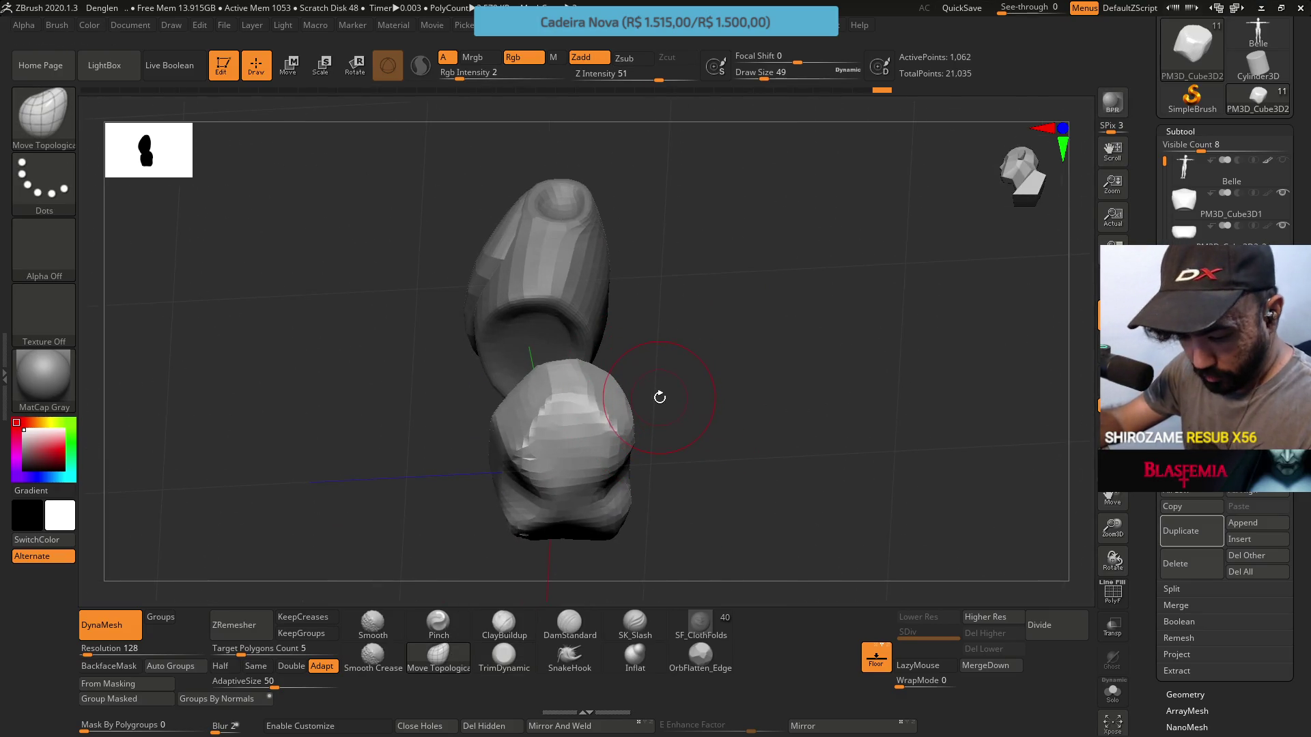
Rotate the blocks upright and set the brush draw size to 44
{"action": "mouse_move", "coordinate": [626, 366]}
{"action": "left_mouse_down"}
{"action": "mouse_move", "coordinate": [603, 426]}
{"action": "mouse_move", "coordinate": [539, 442]}
{"action": "left_mouse_up"}
{"action": "key", "text": "s"}
{"action": "left_click", "coordinate": [604, 432]}
{"action": "mouse_move", "coordinate": [539, 442]}
{"action": "right_mouse_down"}
{"action": "mouse_move", "coordinate": [509, 460]}
{"action": "mouse_move", "coordinate": [512, 474]}
{"action": "mouse_move", "coordinate": [585, 424]}
{"action": "mouse_move", "coordinate": [579, 490]}
{"action": "mouse_move", "coordinate": [615, 530]}
{"action": "mouse_move", "coordinate": [576, 544]}
{"action": "right_mouse_up"}
Inspect the abdomen's top and front from several angles, ending with ClayBuildup selected
{"action": "left_click", "coordinate": [504, 625]}
{"action": "right_click_drag", "start_coordinate": [497, 513], "coordinate": [485, 502]}
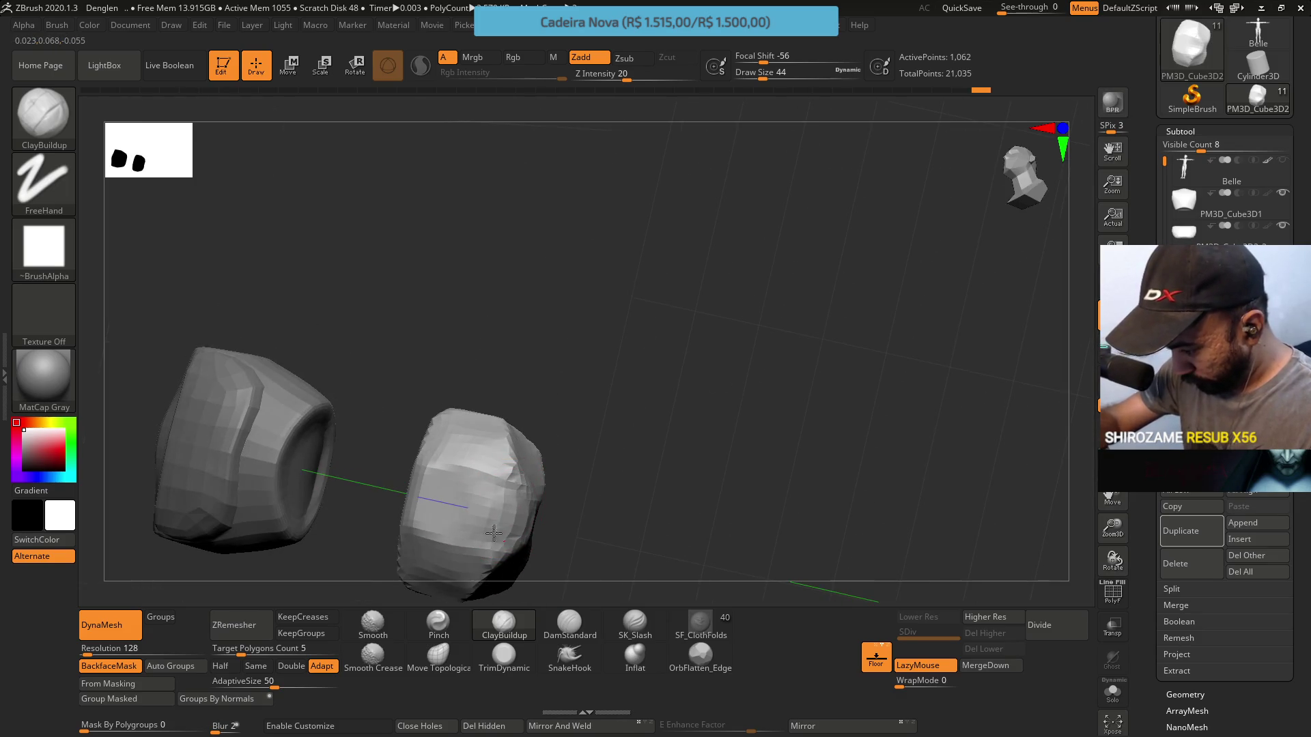
{"action": "mouse_move", "coordinate": [498, 536]}
{"action": "right_mouse_down"}
{"action": "mouse_move", "coordinate": [515, 512]}
{"action": "mouse_move", "coordinate": [508, 549]}
{"action": "right_mouse_up"}
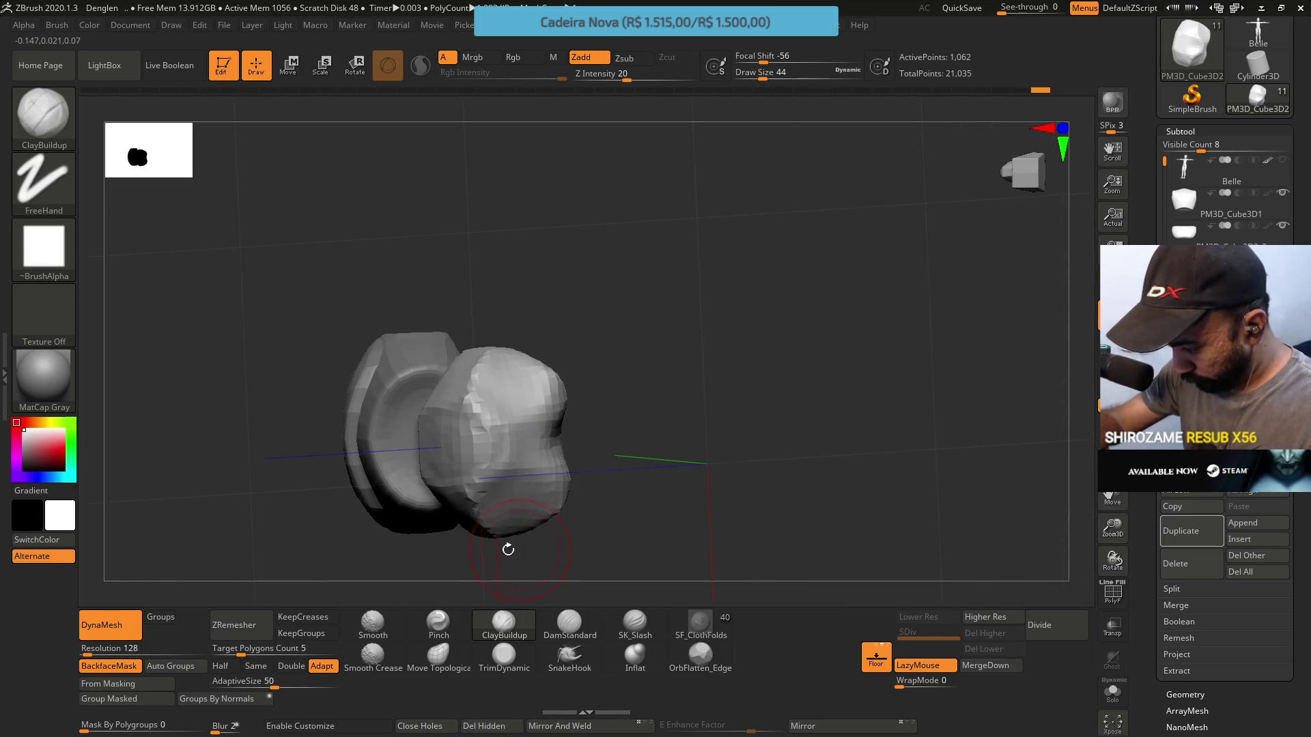
{"action": "left_click", "coordinate": [481, 658]}
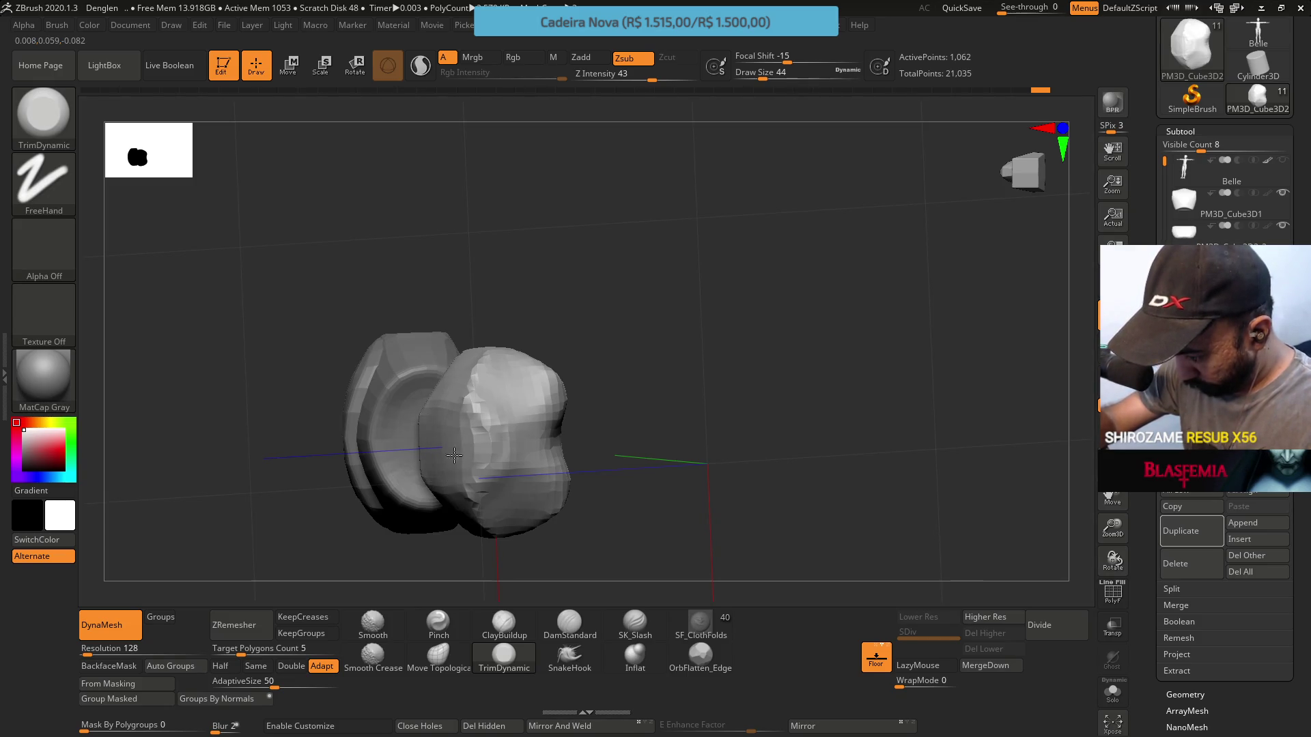
{"action": "right_click_drag", "start_coordinate": [443, 442], "coordinate": [476, 422]}
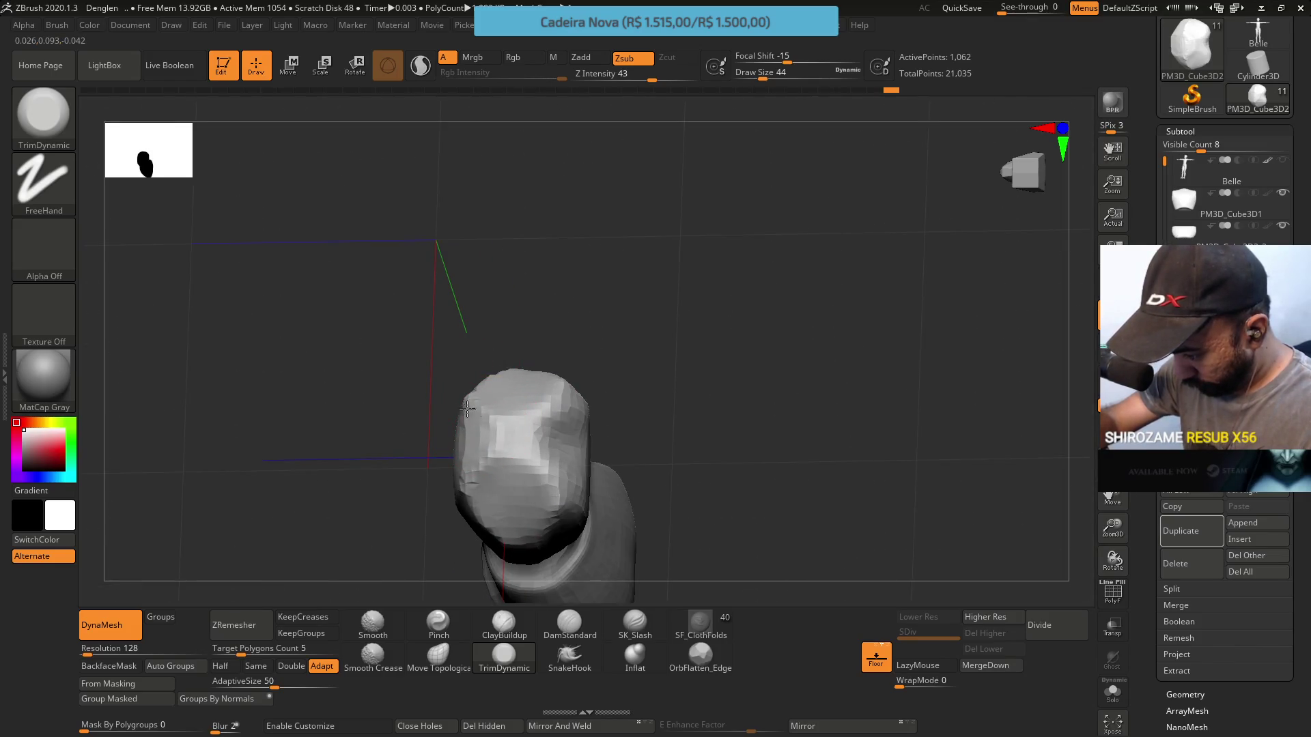
{"action": "mouse_move", "coordinate": [484, 422]}
{"action": "right_mouse_down"}
{"action": "mouse_move", "coordinate": [517, 337]}
{"action": "mouse_move", "coordinate": [492, 387]}
{"action": "mouse_move", "coordinate": [533, 492]}
{"action": "mouse_move", "coordinate": [580, 462]}
{"action": "mouse_move", "coordinate": [519, 539]}
{"action": "right_mouse_up"}
{"action": "left_click", "coordinate": [506, 634]}
Layer ClayBuildup on the abdomen's front and top, reducing the brush to draw size 31
{"action": "right_click_drag", "start_coordinate": [599, 453], "coordinate": [599, 462]}
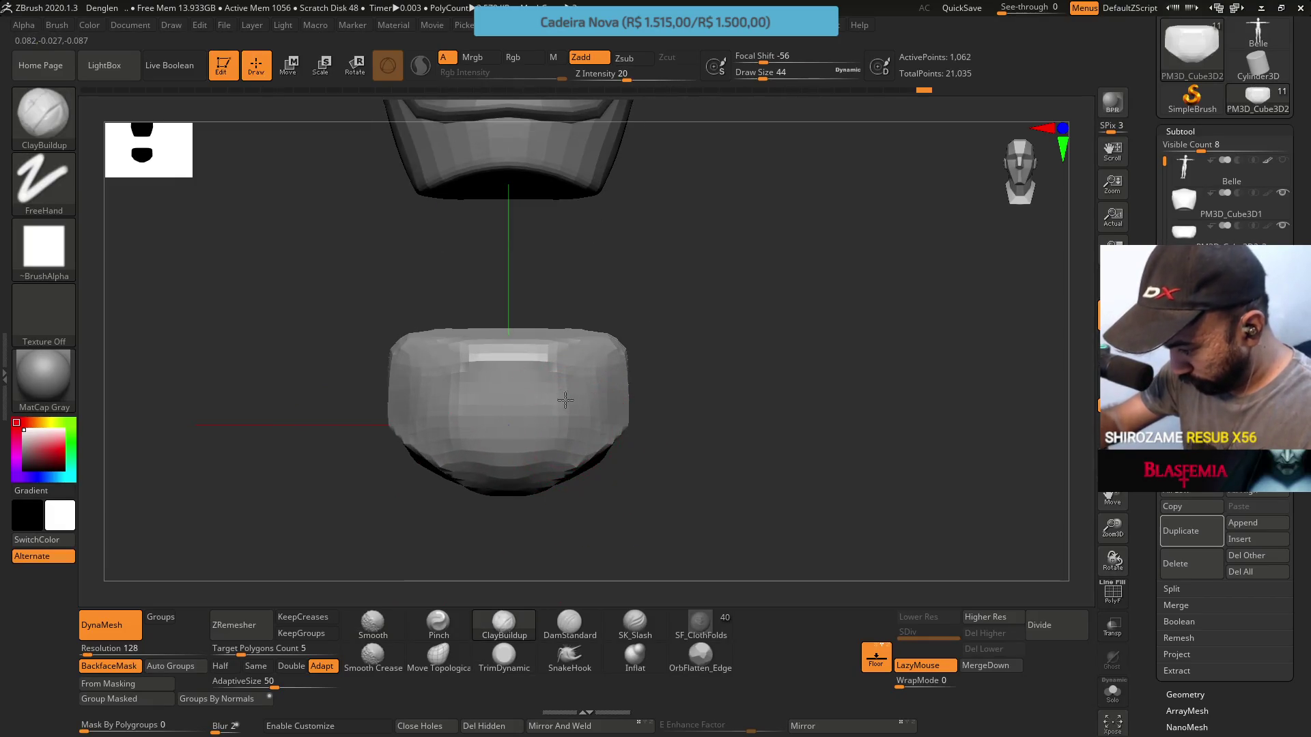
{"action": "left_click_drag", "start_coordinate": [535, 439], "coordinate": [548, 454]}
{"action": "mouse_move", "coordinate": [536, 419]}
{"action": "right_mouse_down"}
{"action": "mouse_move", "coordinate": [550, 389]}
{"action": "mouse_move", "coordinate": [554, 414]}
{"action": "mouse_move", "coordinate": [527, 453]}
{"action": "mouse_move", "coordinate": [594, 396]}
{"action": "mouse_move", "coordinate": [594, 416]}
{"action": "right_mouse_up"}
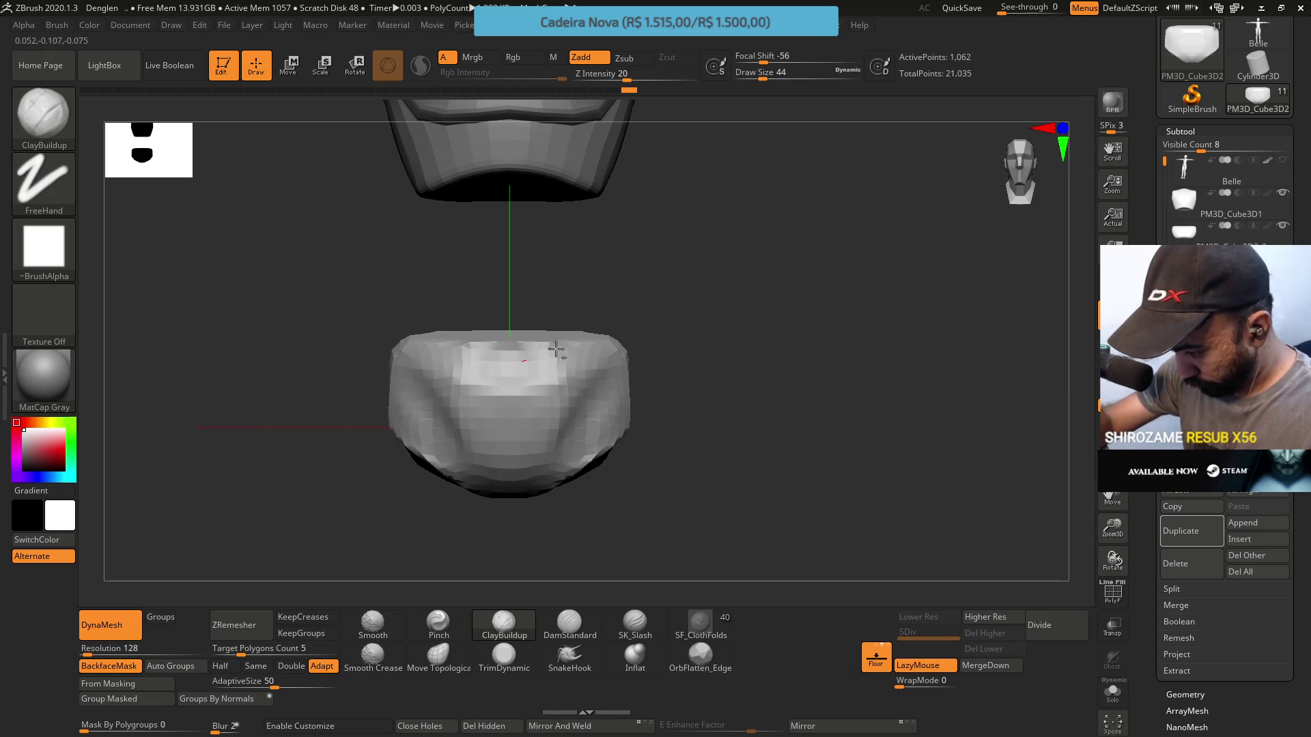
{"action": "right_click_drag", "start_coordinate": [548, 353], "coordinate": [571, 347]}
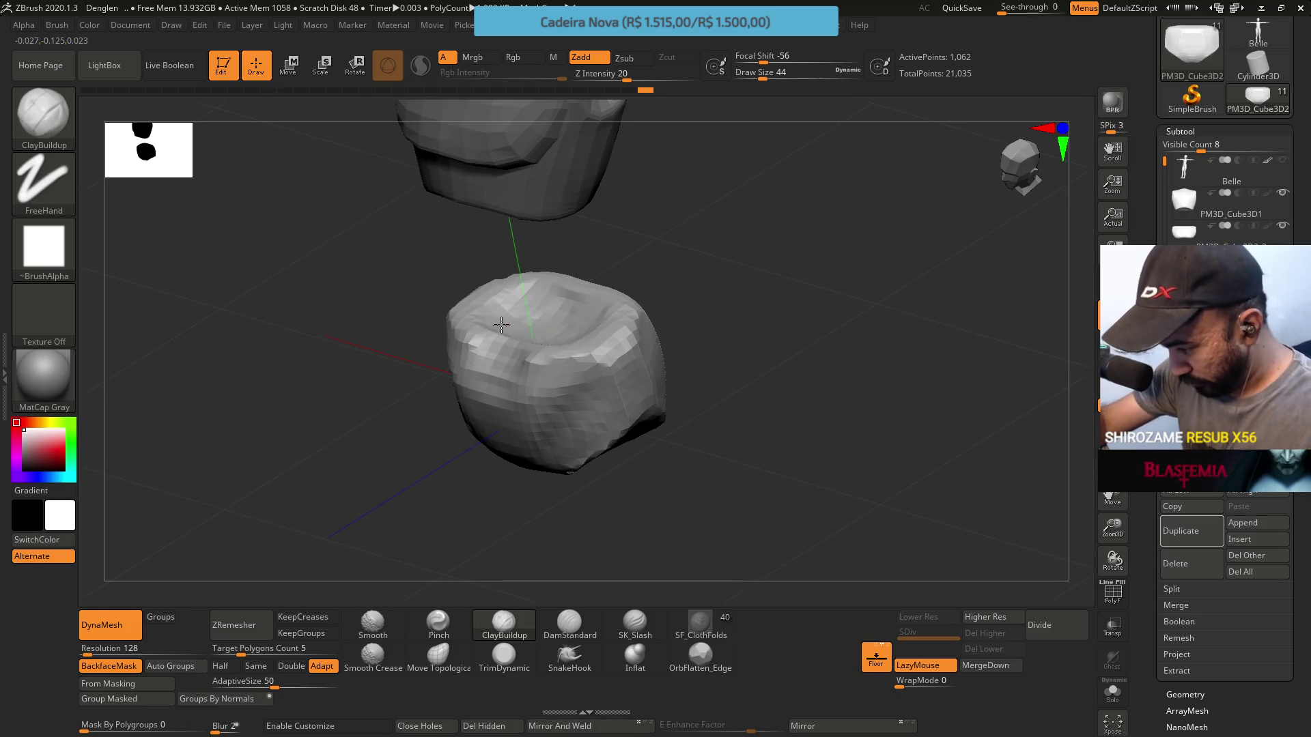
{"action": "right_click_drag", "start_coordinate": [575, 326], "coordinate": [501, 364]}
{"action": "key", "text": "s"}
{"action": "left_click_drag", "start_coordinate": [501, 363], "coordinate": [491, 361]}
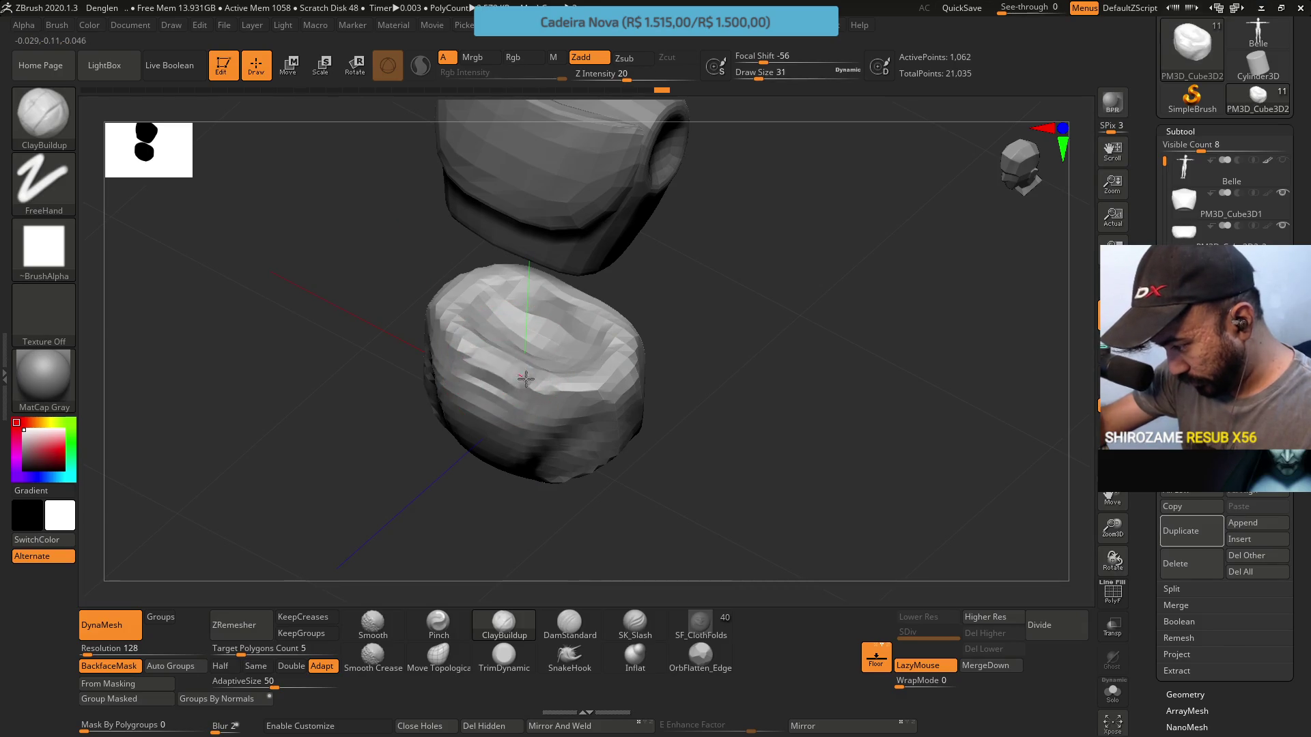
{"action": "mouse_move", "coordinate": [511, 318]}
{"action": "right_mouse_down"}
{"action": "mouse_move", "coordinate": [503, 337]}
{"action": "mouse_move", "coordinate": [512, 316]}
{"action": "mouse_move", "coordinate": [621, 301]}
{"action": "mouse_move", "coordinate": [649, 418]}
{"action": "mouse_move", "coordinate": [636, 365]}
{"action": "mouse_move", "coordinate": [617, 380]}
{"action": "right_mouse_up"}
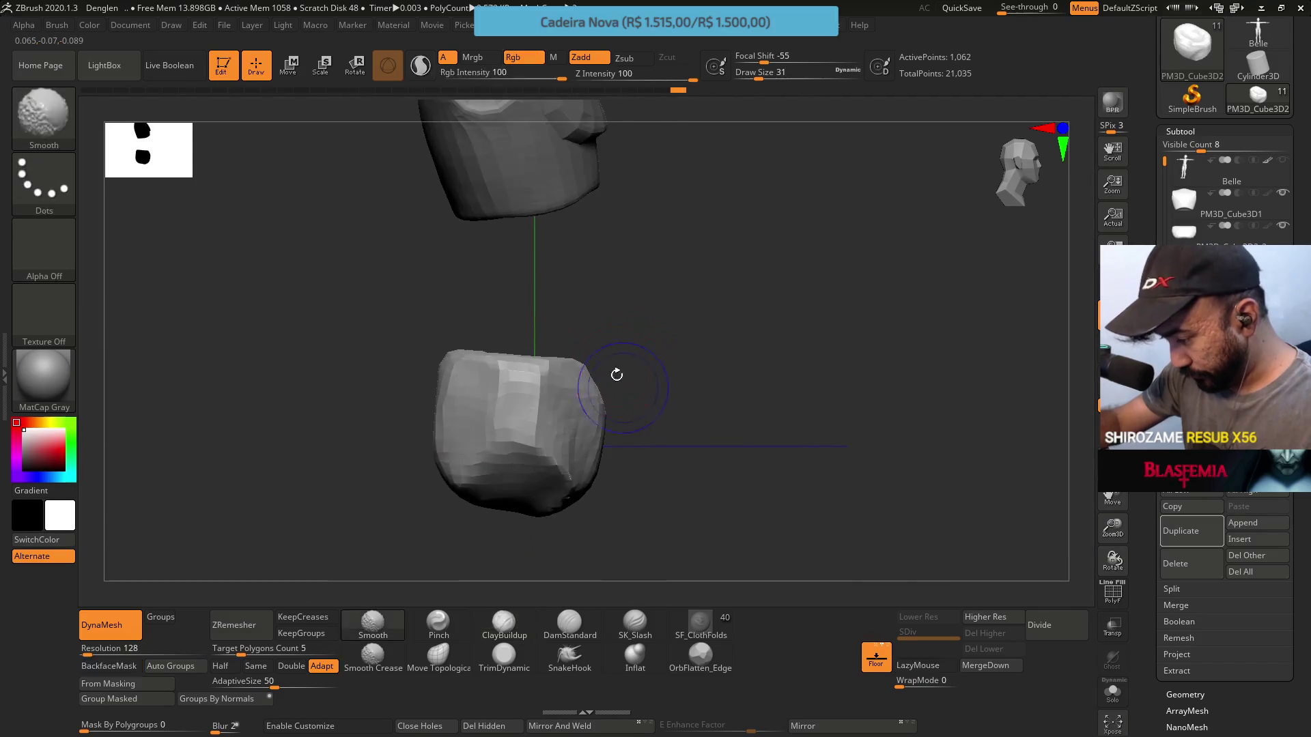
Select the Pinch brush at draw size 25 and frame the abdomen's top in three-quarter view
{"action": "mouse_move", "coordinate": [460, 389]}
{"action": "right_mouse_down"}
{"action": "mouse_move", "coordinate": [444, 416]}
{"action": "mouse_move", "coordinate": [467, 411]}
{"action": "right_mouse_up"}
{"action": "mouse_move", "coordinate": [445, 490]}
{"action": "right_mouse_down"}
{"action": "mouse_move", "coordinate": [422, 467]}
{"action": "mouse_move", "coordinate": [512, 415]}
{"action": "mouse_move", "coordinate": [520, 366]}
{"action": "right_mouse_up"}
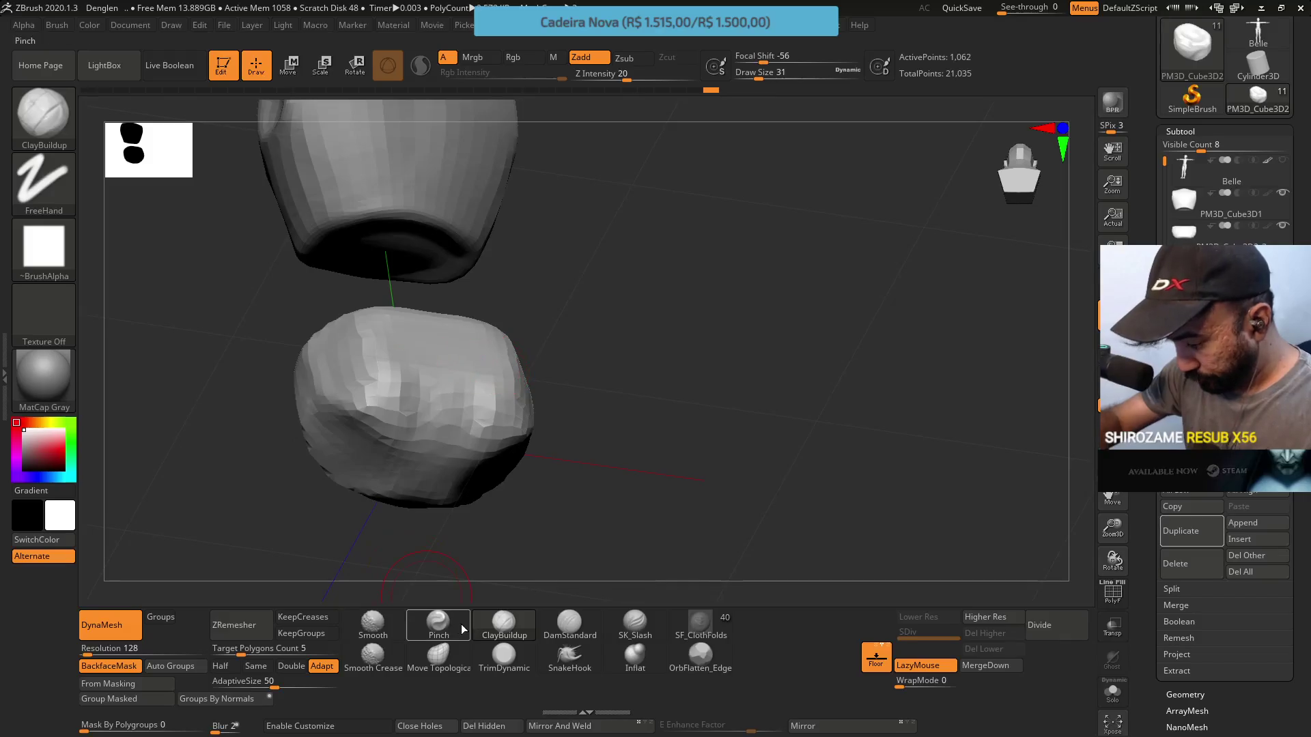
{"action": "left_click", "coordinate": [438, 624]}
{"action": "right_click_drag", "start_coordinate": [519, 477], "coordinate": [478, 409]}
{"action": "mouse_move", "coordinate": [454, 365]}
{"action": "right_mouse_down"}
{"action": "mouse_move", "coordinate": [473, 340]}
{"action": "mouse_move", "coordinate": [435, 430]}
{"action": "right_mouse_up"}
{"action": "key", "text": "s"}
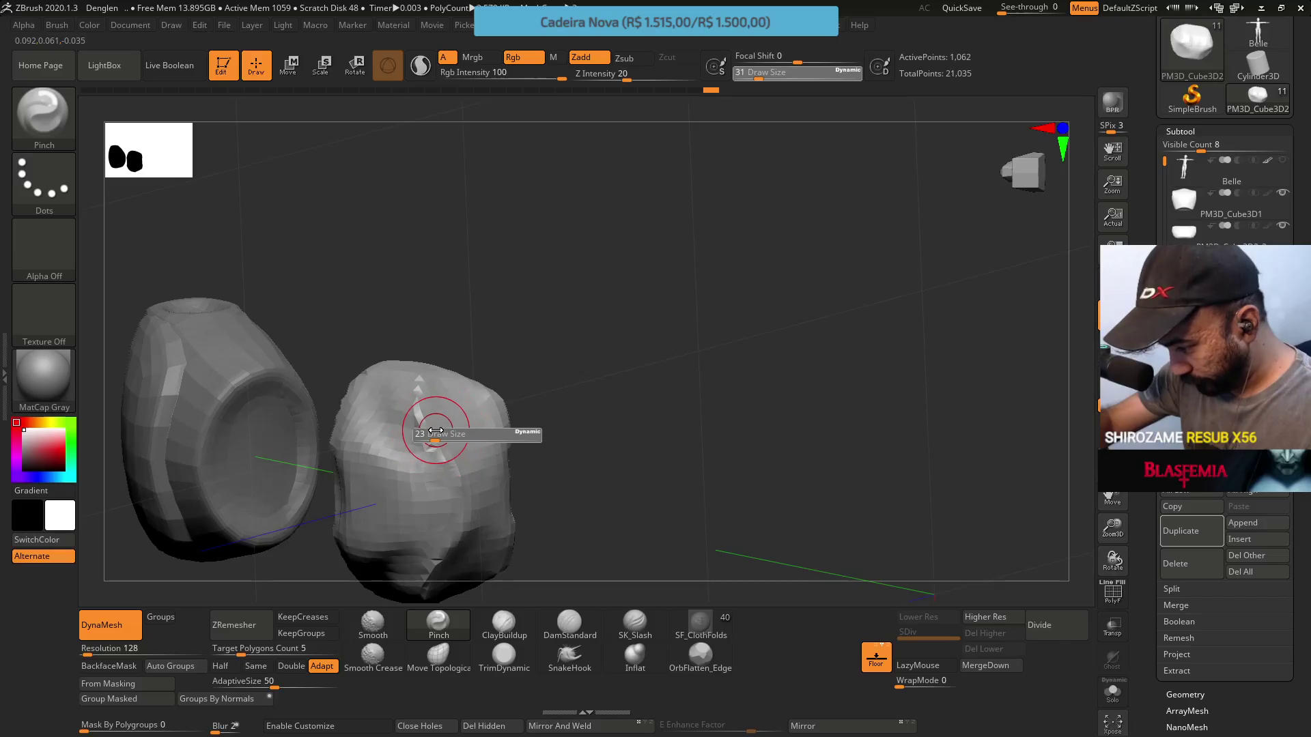
{"action": "left_click", "coordinate": [435, 431]}
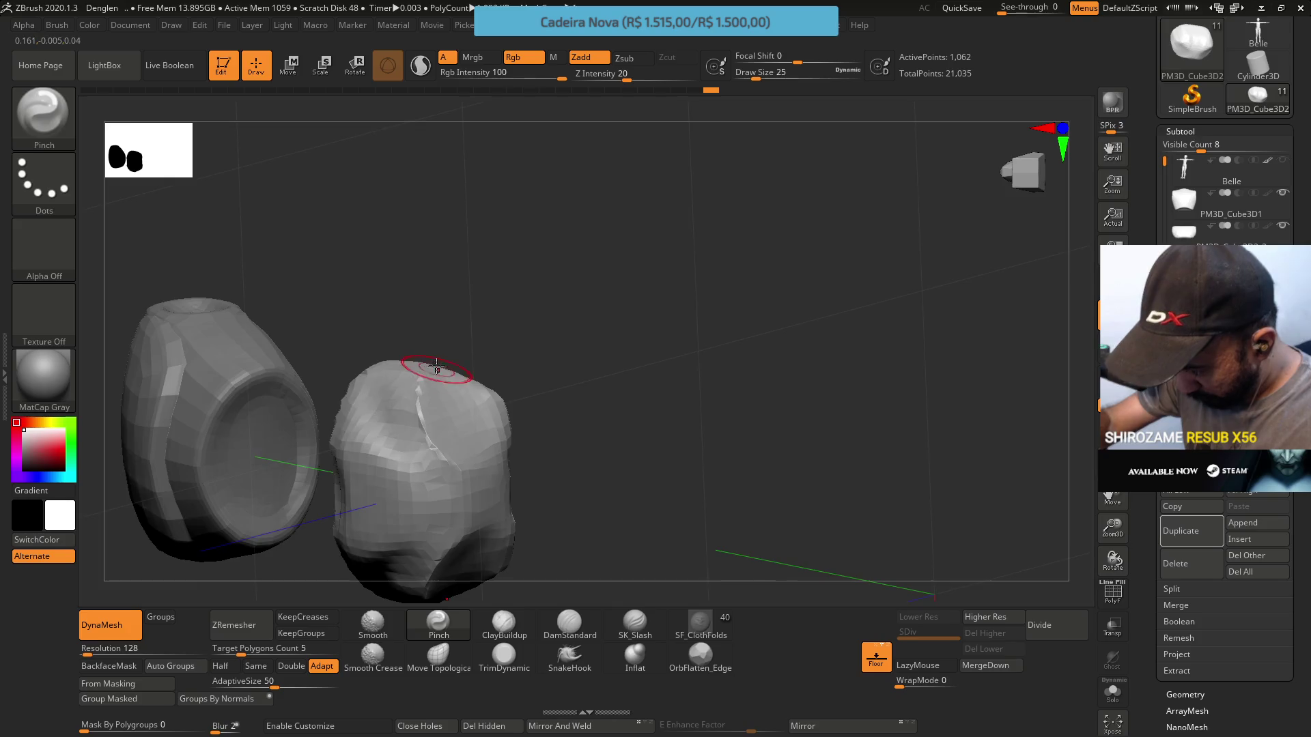
{"action": "right_click_drag", "start_coordinate": [436, 367], "coordinate": [448, 419]}
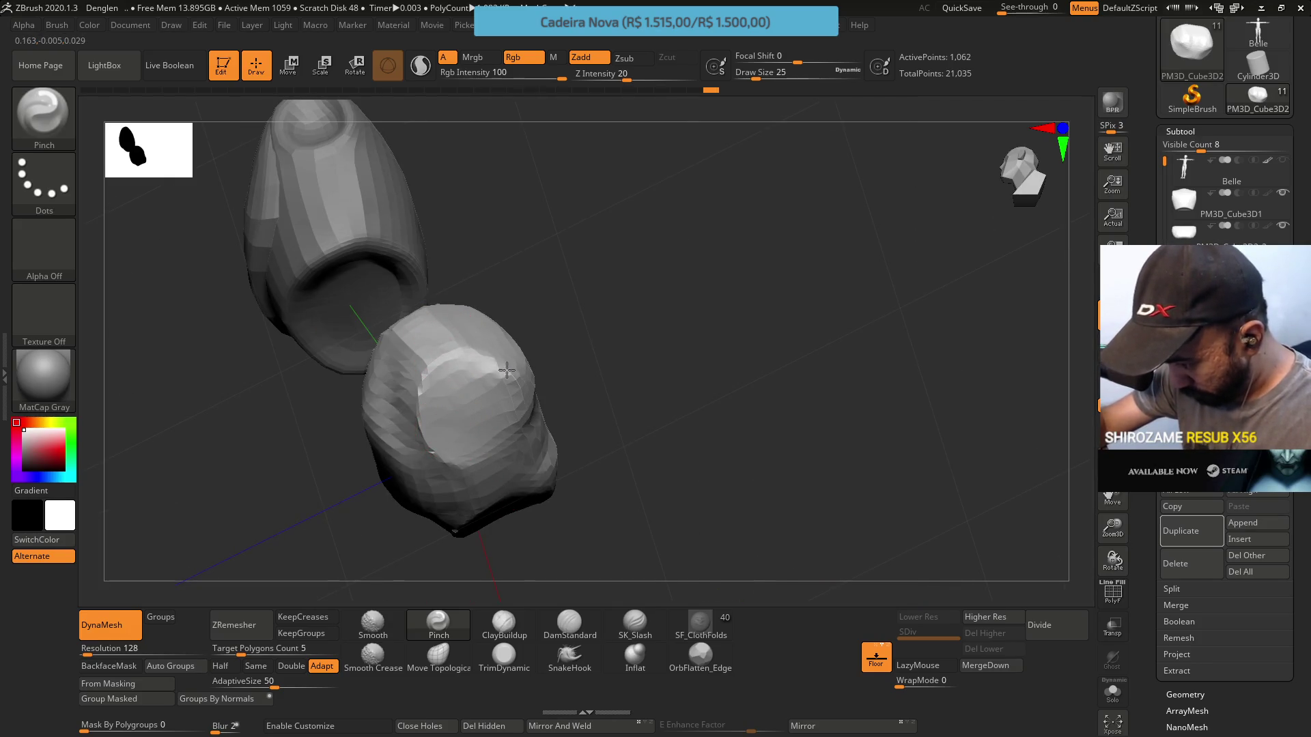
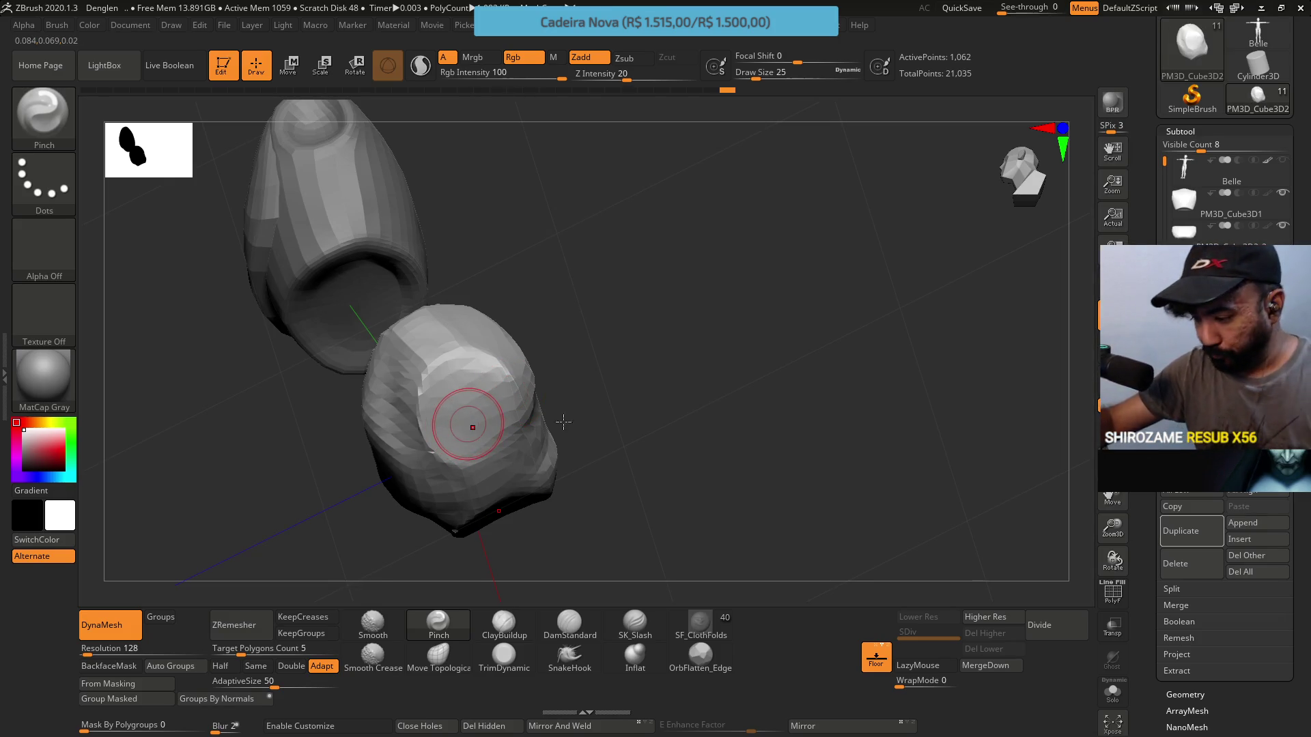
Pull the cushion surface up and right with the Move Topological brush at size 33
{"action": "right_click_drag", "start_coordinate": [565, 422], "coordinate": [499, 354]}
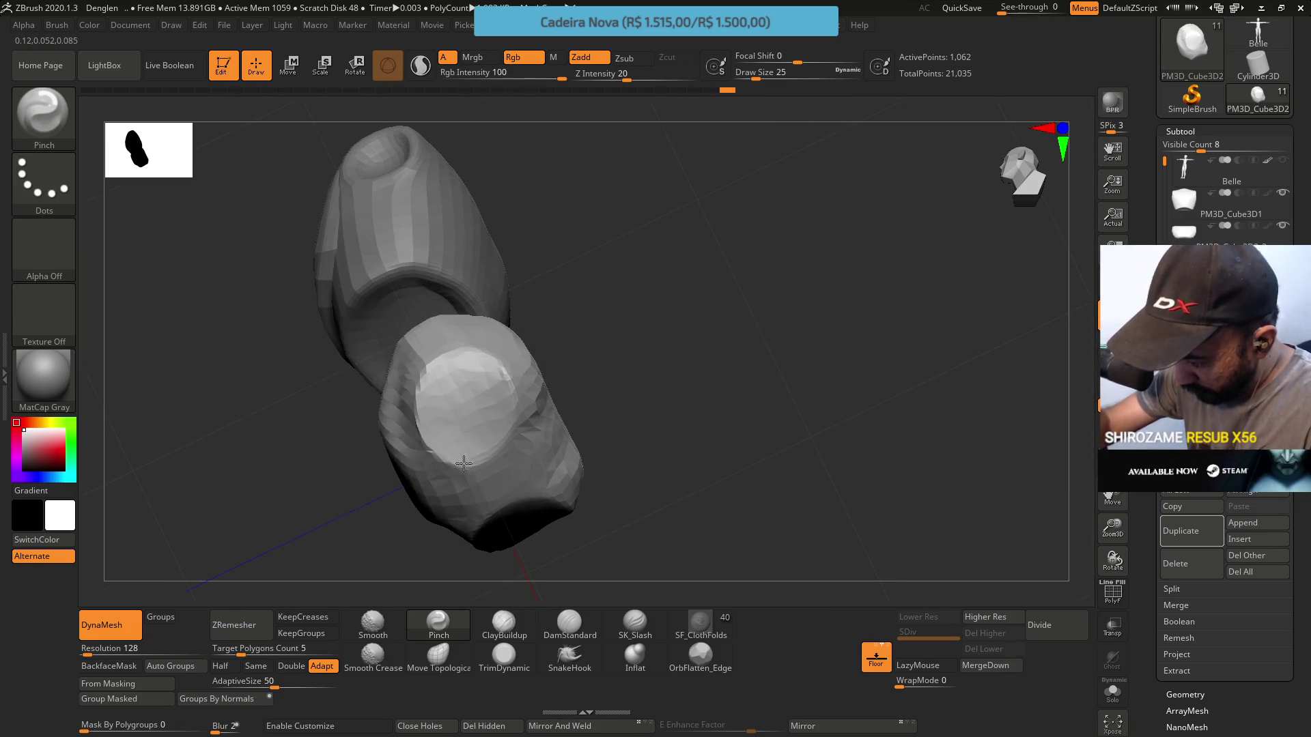
{"action": "mouse_move", "coordinate": [471, 411]}
{"action": "right_mouse_down"}
{"action": "mouse_move", "coordinate": [497, 360]}
{"action": "mouse_move", "coordinate": [561, 500]}
{"action": "mouse_move", "coordinate": [538, 393]}
{"action": "mouse_move", "coordinate": [520, 433]}
{"action": "mouse_move", "coordinate": [550, 471]}
{"action": "right_mouse_up"}
{"action": "left_click", "coordinate": [438, 654]}
{"action": "key", "text": "s"}
{"action": "left_click_drag", "start_coordinate": [550, 471], "coordinate": [556, 468]}
{"action": "right_click_drag", "start_coordinate": [556, 468], "coordinate": [533, 422]}
{"action": "left_click_drag", "start_coordinate": [462, 398], "coordinate": [475, 391]}
Flatten the cushion's surface with the TrimDynamic brush from several angles
{"action": "right_click_drag", "start_coordinate": [454, 368], "coordinate": [506, 357]}
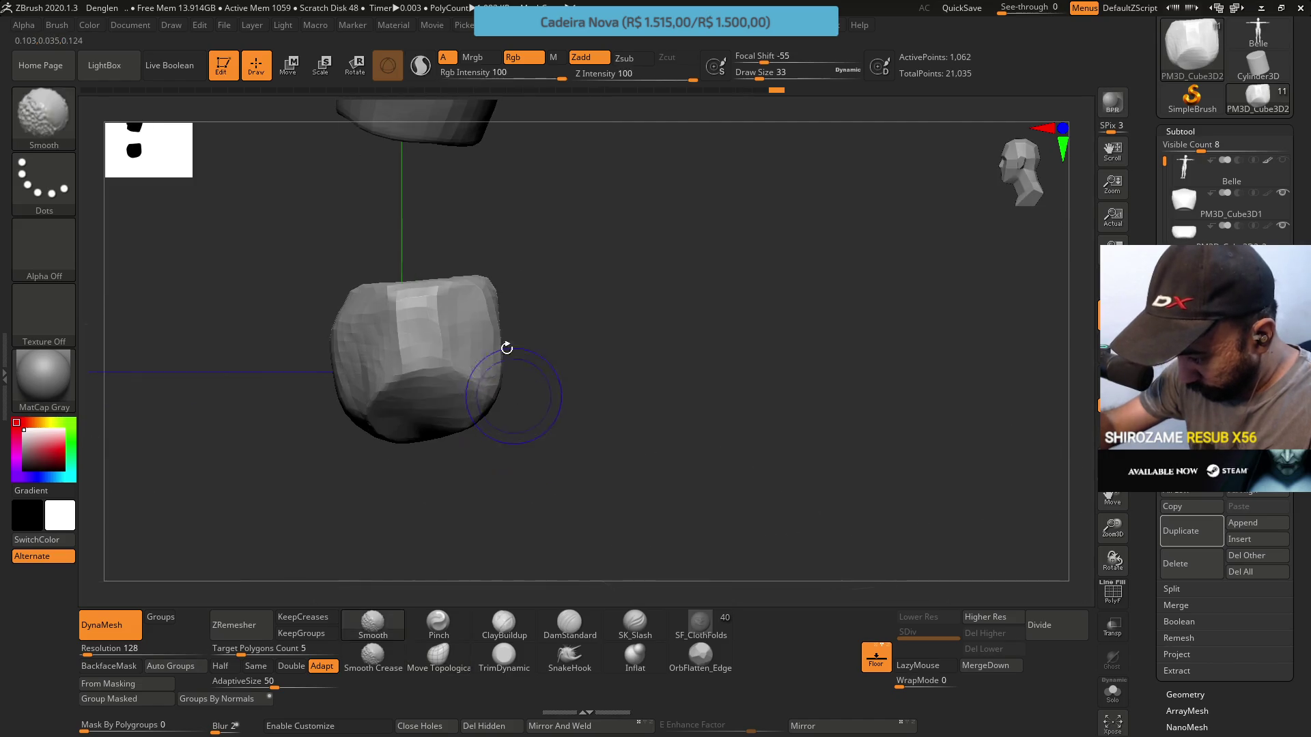
{"action": "mouse_move", "coordinate": [390, 374]}
{"action": "right_mouse_down"}
{"action": "mouse_move", "coordinate": [452, 395]}
{"action": "mouse_move", "coordinate": [426, 403]}
{"action": "right_mouse_up"}
{"action": "key", "text": "space"}
{"action": "left_click", "coordinate": [497, 651]}
{"action": "right_click_drag", "start_coordinate": [437, 464], "coordinate": [394, 423]}
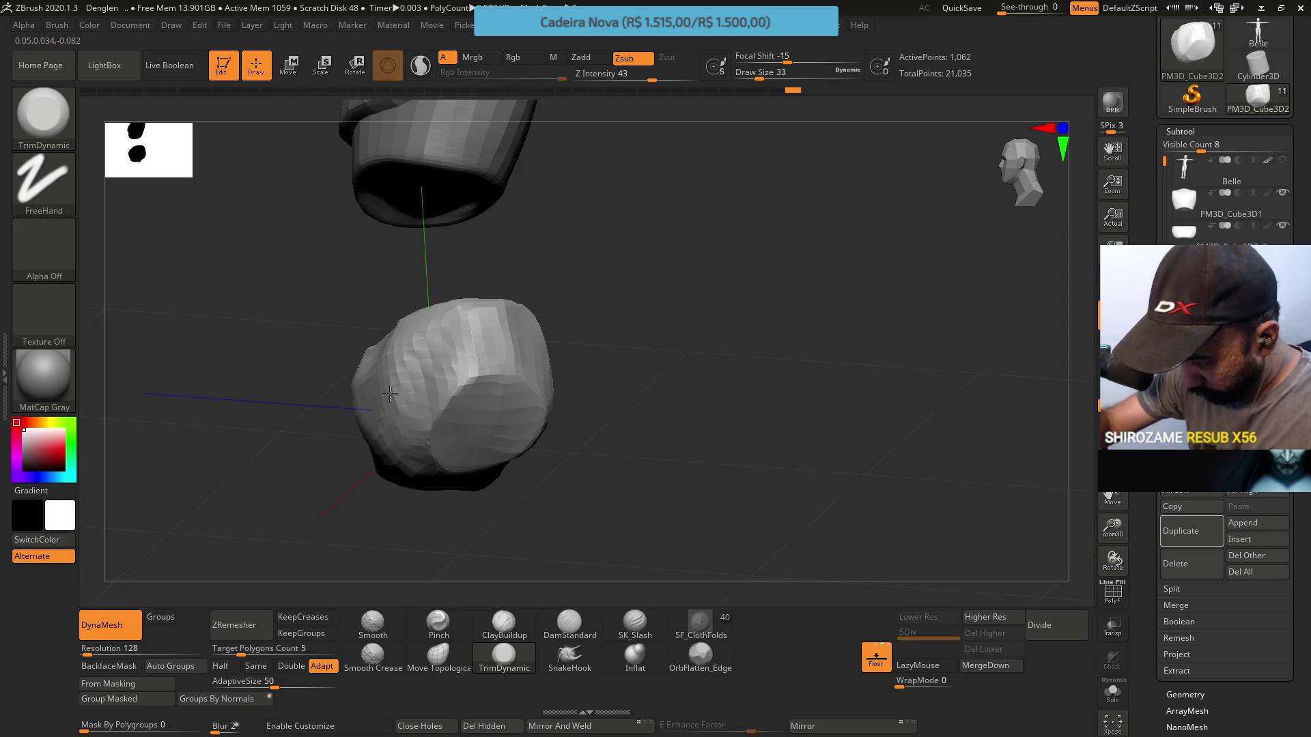
{"action": "right_click_drag", "start_coordinate": [393, 382], "coordinate": [374, 323]}
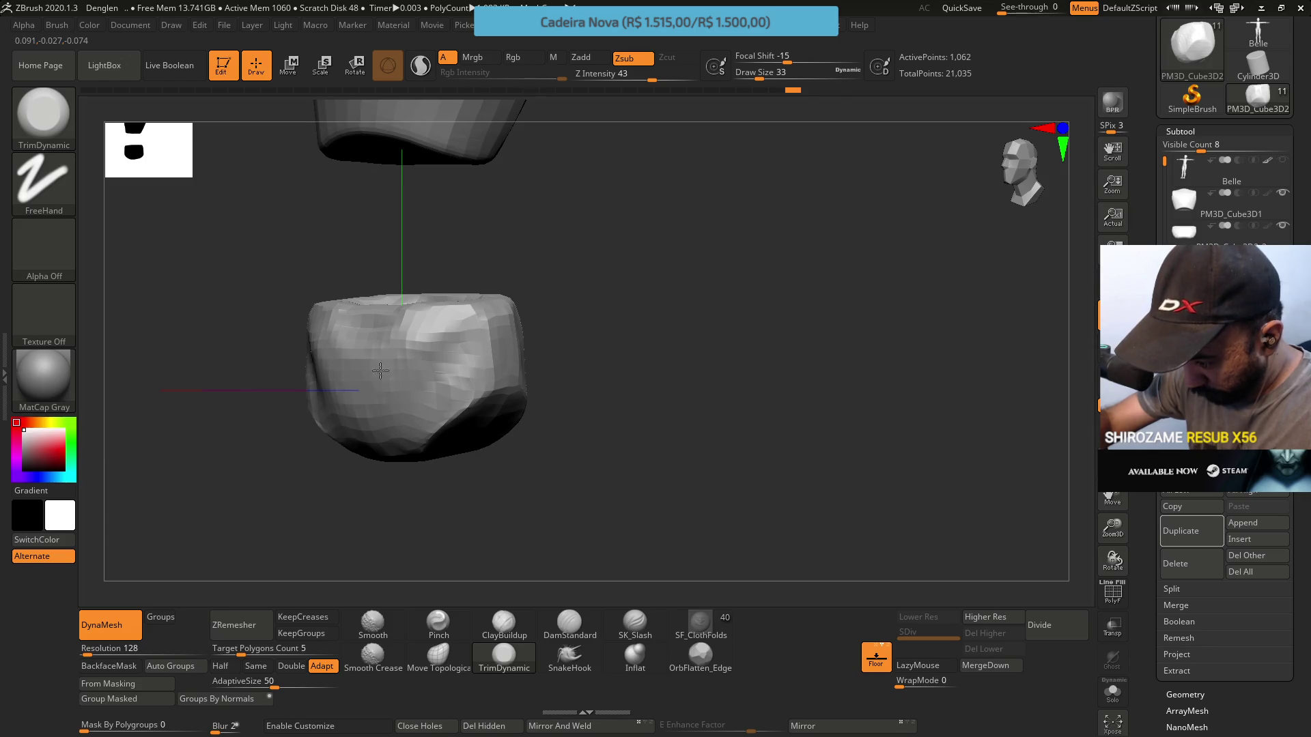
{"action": "mouse_move", "coordinate": [381, 390]}
{"action": "right_mouse_down"}
{"action": "mouse_move", "coordinate": [389, 339]}
{"action": "mouse_move", "coordinate": [414, 580]}
{"action": "right_mouse_up"}
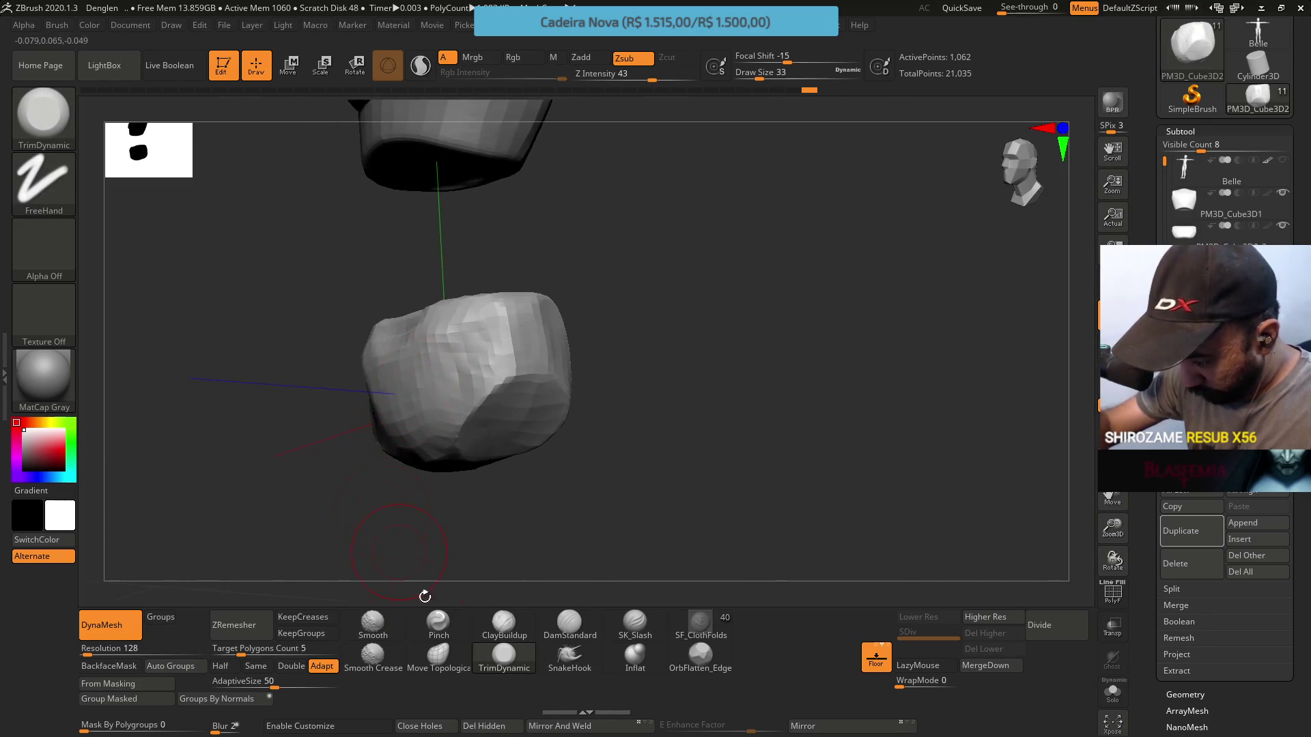
Build up the cushion's top with ClayBuildup, working from front and top views
{"action": "left_click", "coordinate": [496, 632]}
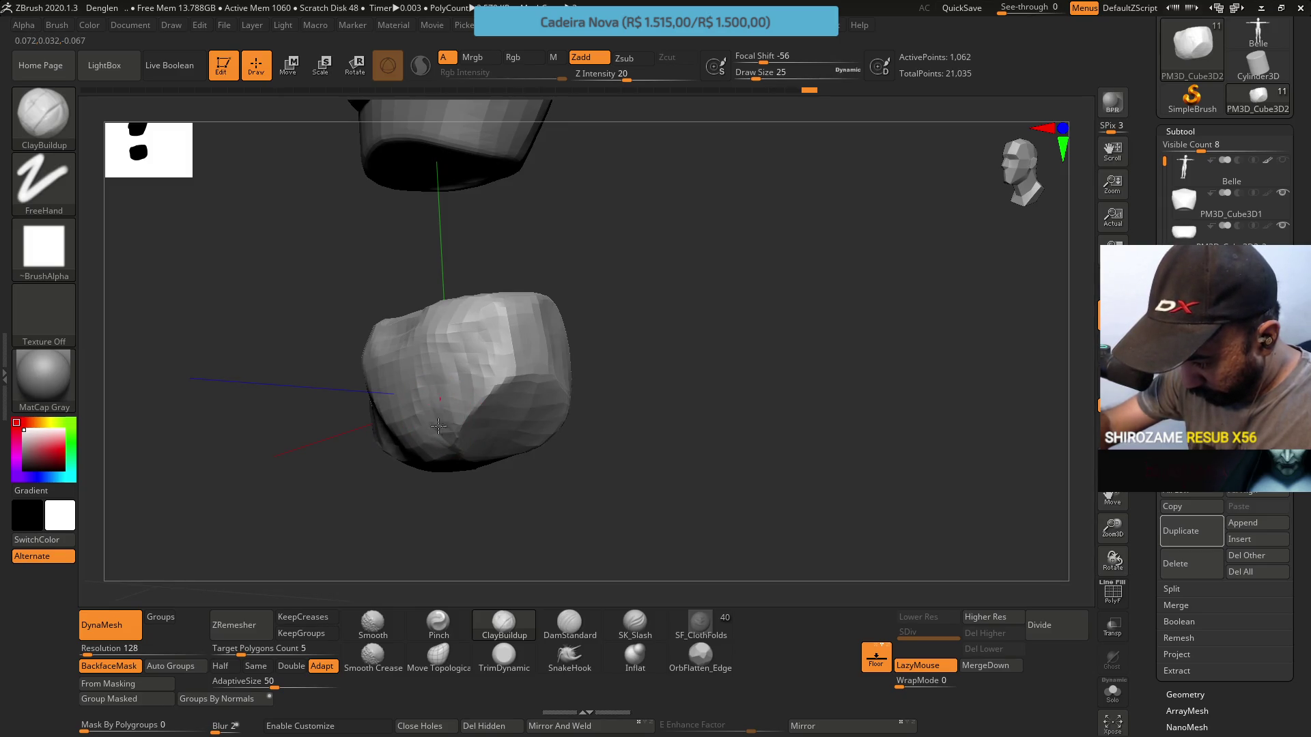
{"action": "right_click_drag", "start_coordinate": [455, 395], "coordinate": [482, 316]}
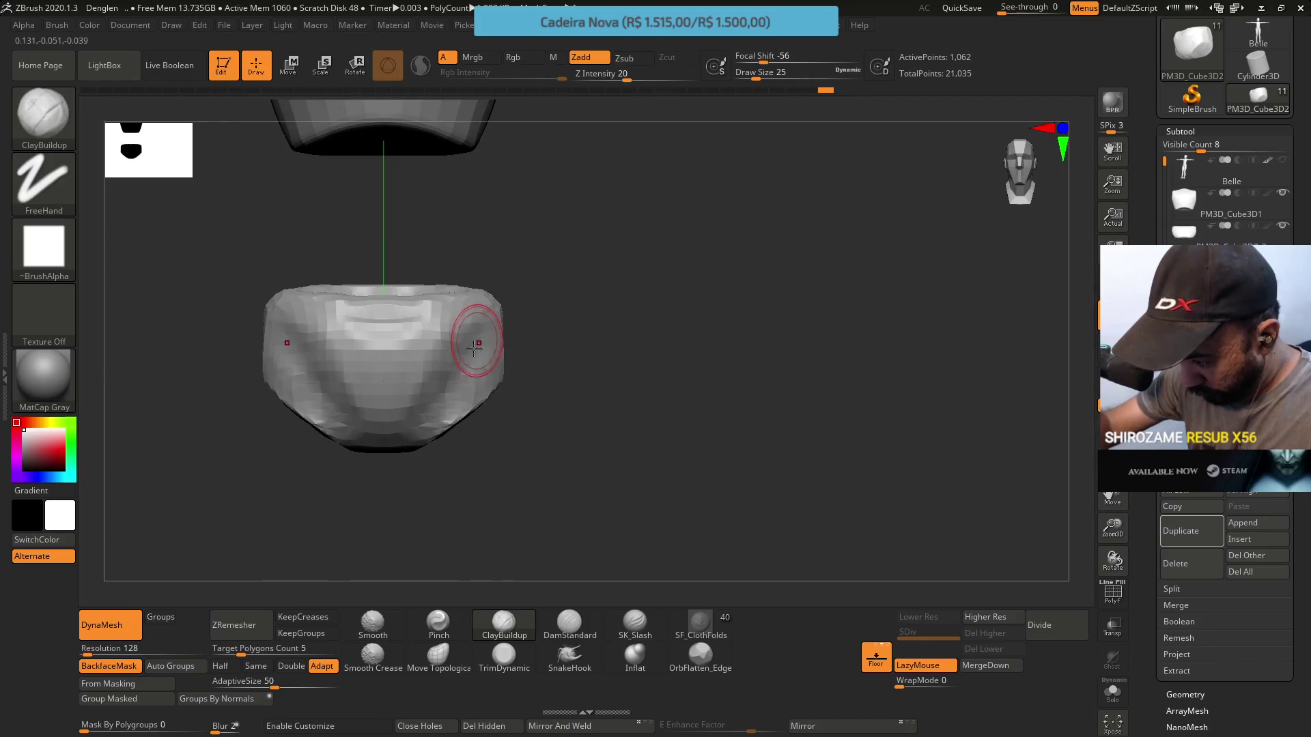
{"action": "mouse_move", "coordinate": [483, 380]}
{"action": "right_mouse_down"}
{"action": "mouse_move", "coordinate": [473, 355]}
{"action": "mouse_move", "coordinate": [433, 339]}
{"action": "mouse_move", "coordinate": [439, 313]}
{"action": "mouse_move", "coordinate": [426, 351]}
{"action": "mouse_move", "coordinate": [423, 315]}
{"action": "right_mouse_up"}
{"action": "right_click", "coordinate": [460, 327]}
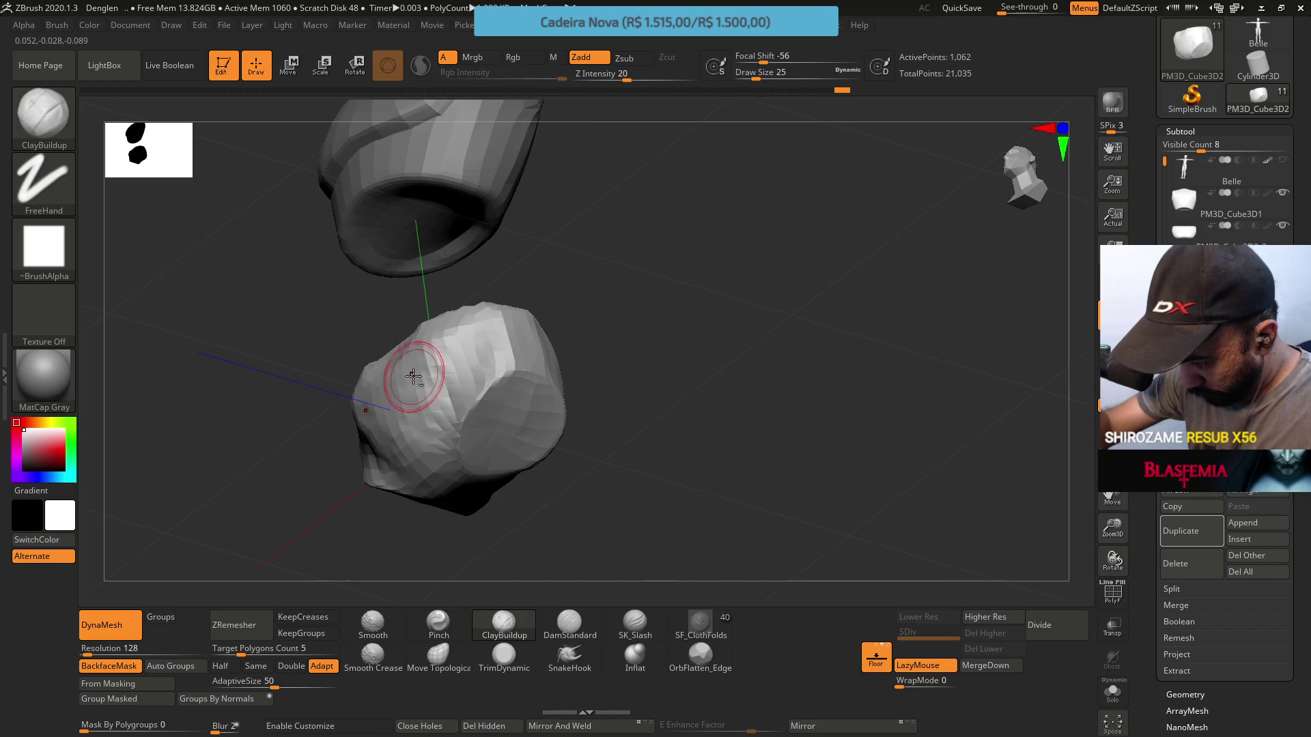
{"action": "right_click_drag", "start_coordinate": [413, 377], "coordinate": [464, 415], "text": "shift"}
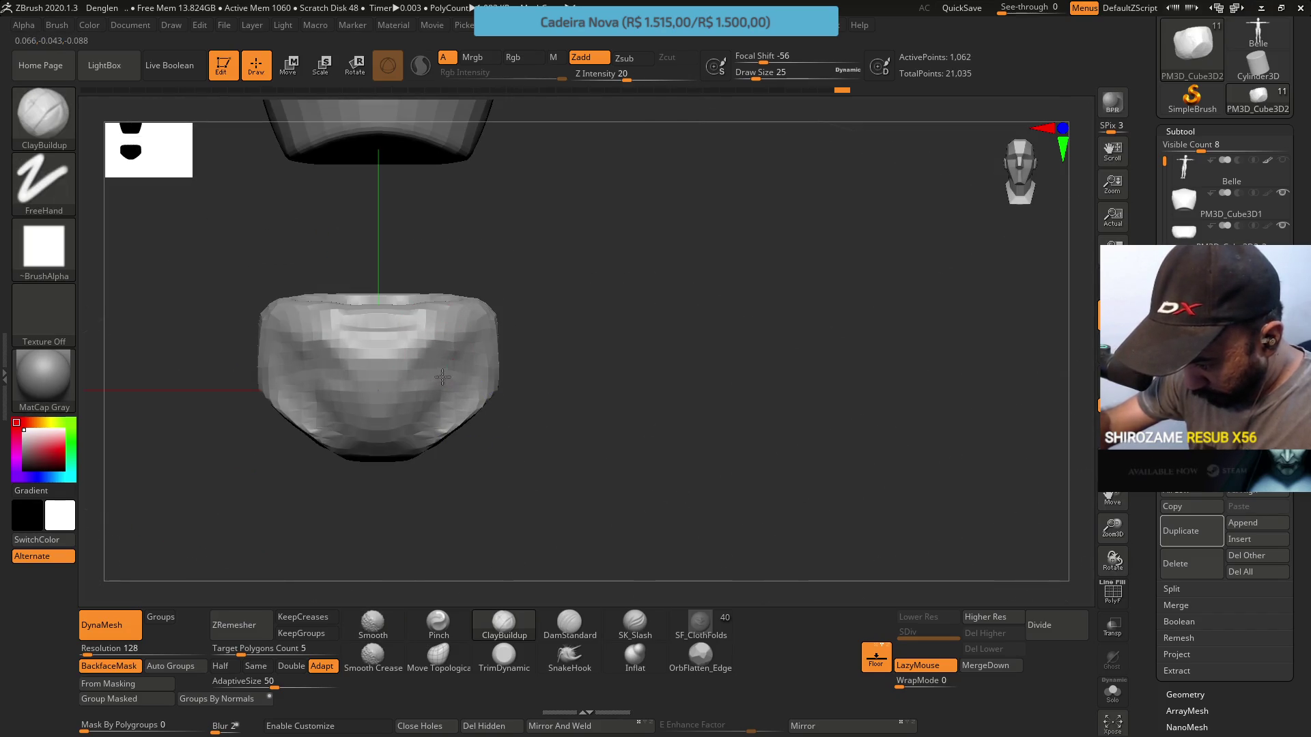
{"action": "mouse_move", "coordinate": [425, 399]}
{"action": "right_mouse_down"}
{"action": "mouse_move", "coordinate": [455, 327]}
{"action": "mouse_move", "coordinate": [482, 424]}
{"action": "mouse_move", "coordinate": [471, 460]}
{"action": "mouse_move", "coordinate": [399, 343]}
{"action": "right_mouse_up"}
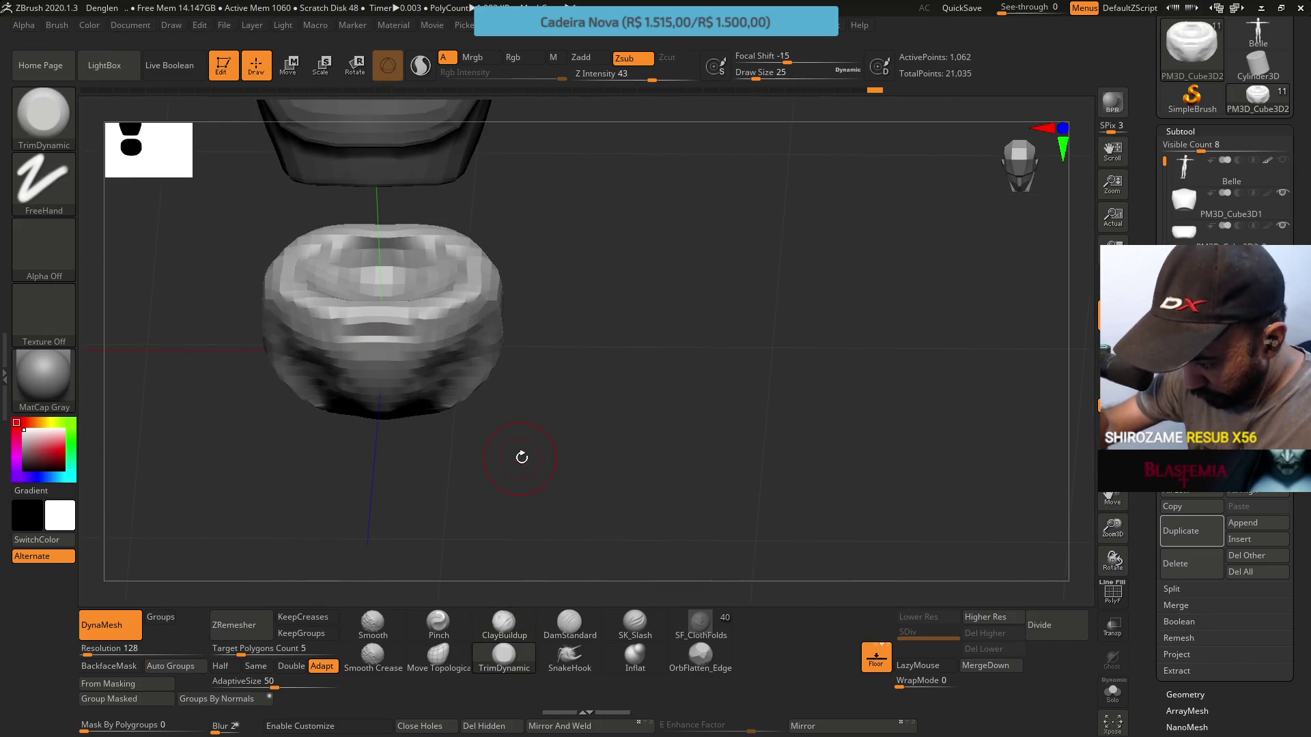
{"action": "mouse_move", "coordinate": [521, 458]}
{"action": "right_mouse_down", "text": "shift"}
{"action": "mouse_move", "coordinate": [439, 366]}
{"action": "mouse_move", "coordinate": [463, 389]}
{"action": "right_mouse_up", "text": "shift"}
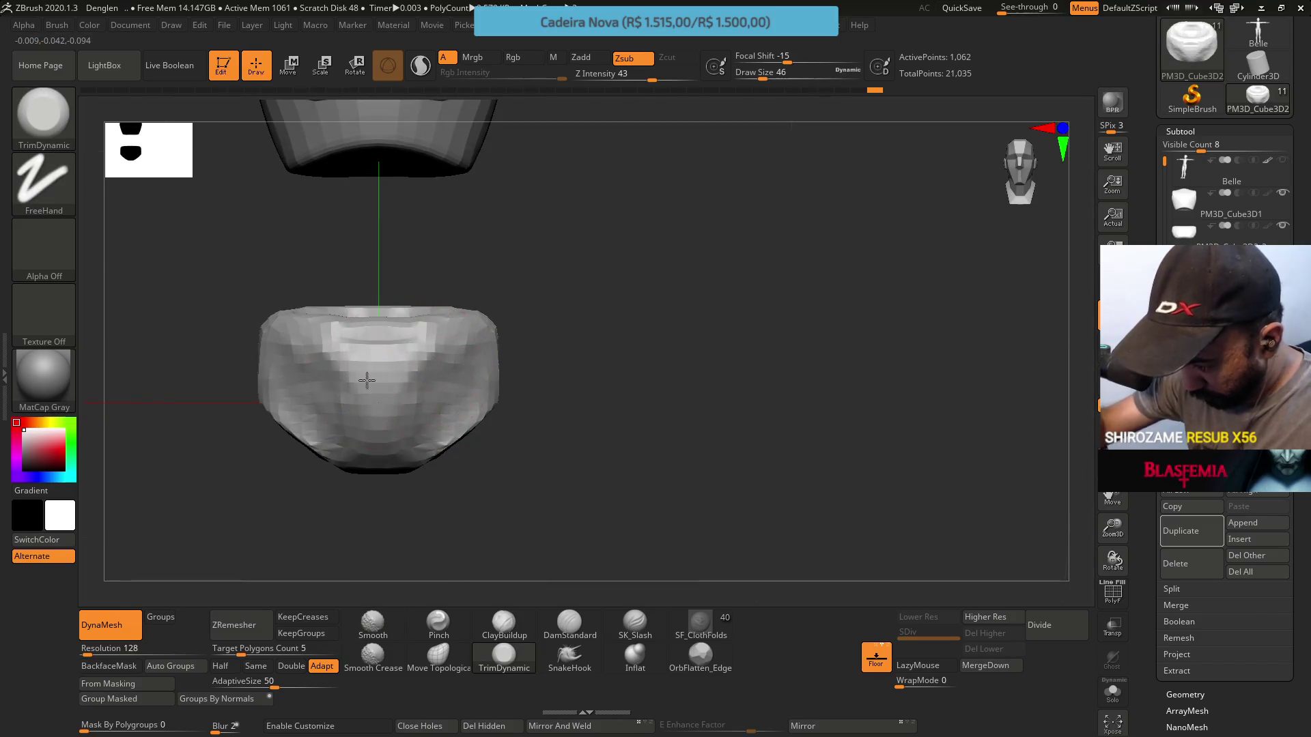
{"action": "left_click", "coordinate": [448, 662]}
{"action": "mouse_move", "coordinate": [477, 471]}
{"action": "right_mouse_down"}
{"action": "mouse_move", "coordinate": [477, 433]}
{"action": "mouse_move", "coordinate": [410, 369]}
{"action": "mouse_move", "coordinate": [454, 342]}
{"action": "mouse_move", "coordinate": [460, 366]}
{"action": "mouse_move", "coordinate": [503, 331]}
{"action": "mouse_move", "coordinate": [492, 341]}
{"action": "mouse_move", "coordinate": [517, 359]}
{"action": "right_mouse_up"}
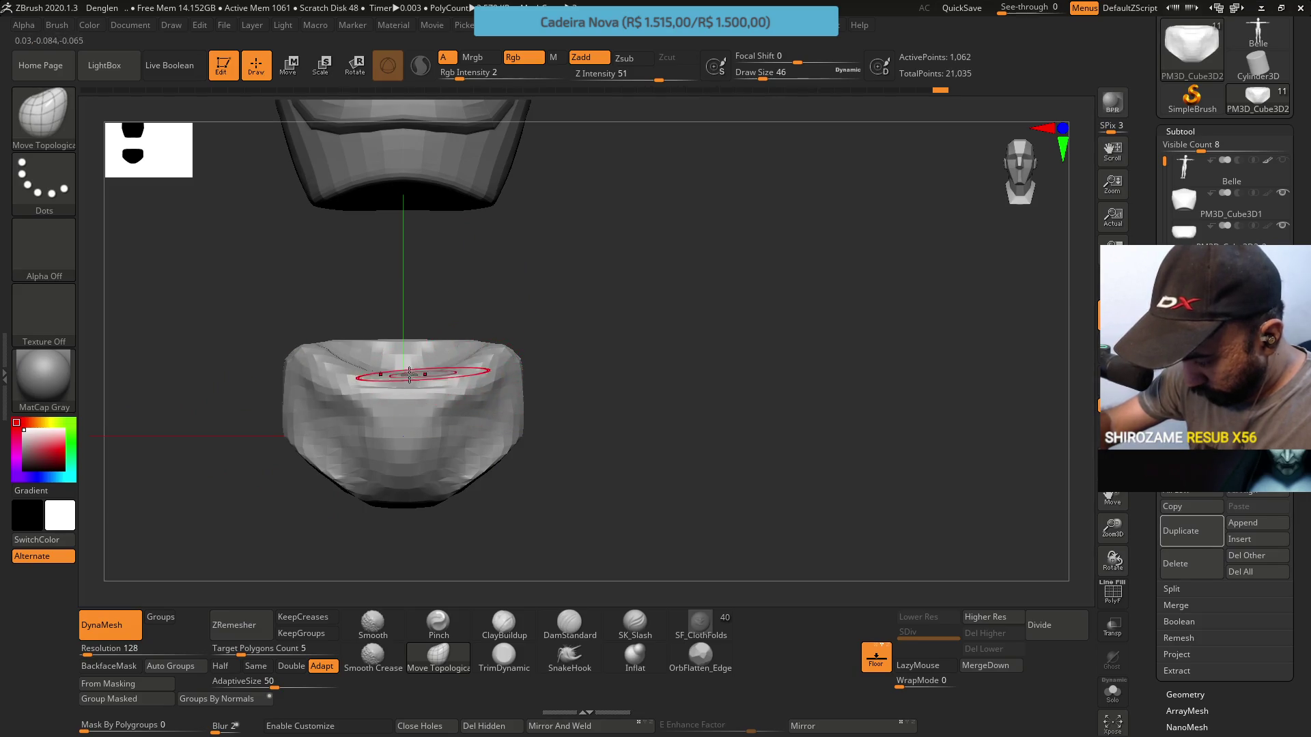
Deepen the dip across the cushion's top with Move Topological at size 29
{"action": "mouse_move", "coordinate": [439, 366]}
{"action": "right_mouse_down"}
{"action": "mouse_move", "coordinate": [469, 336]}
{"action": "mouse_move", "coordinate": [478, 345]}
{"action": "right_mouse_up"}
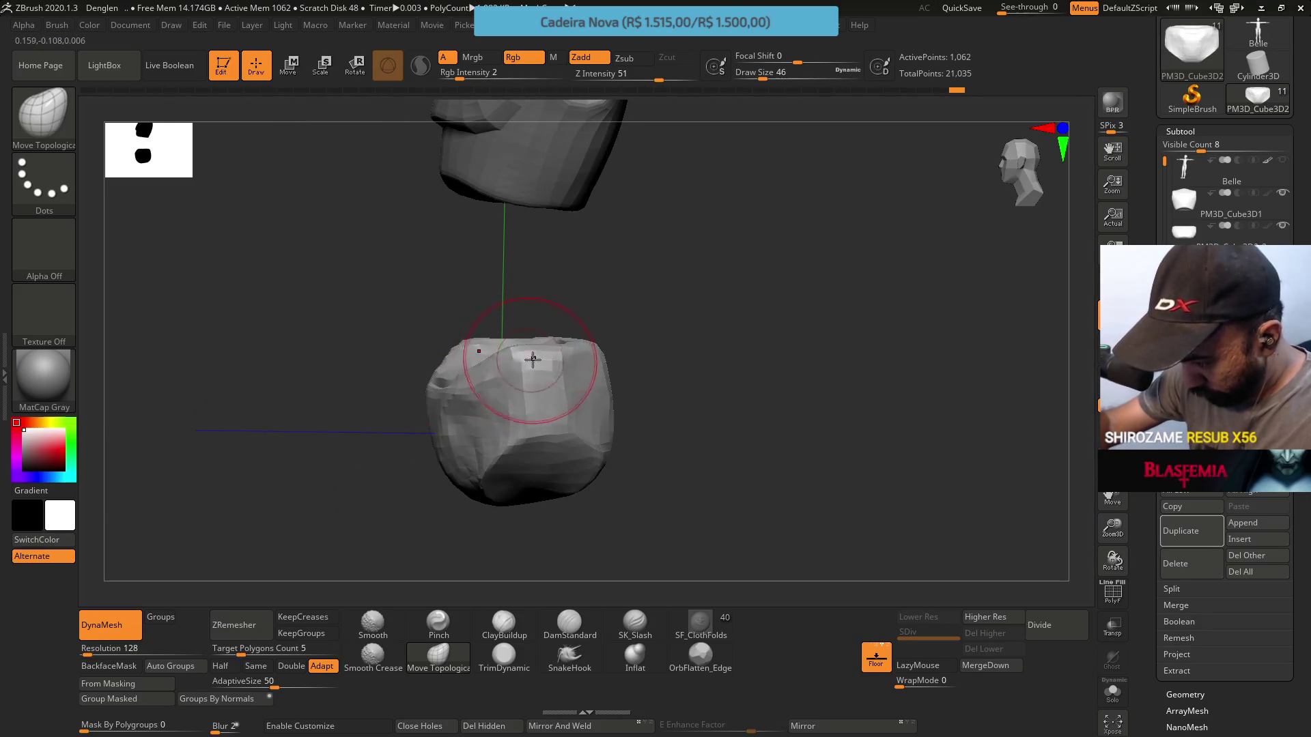
{"action": "mouse_move", "coordinate": [555, 368]}
{"action": "right_mouse_down"}
{"action": "mouse_move", "coordinate": [577, 344]}
{"action": "mouse_move", "coordinate": [567, 352]}
{"action": "mouse_move", "coordinate": [616, 398]}
{"action": "mouse_move", "coordinate": [601, 390]}
{"action": "right_mouse_up"}
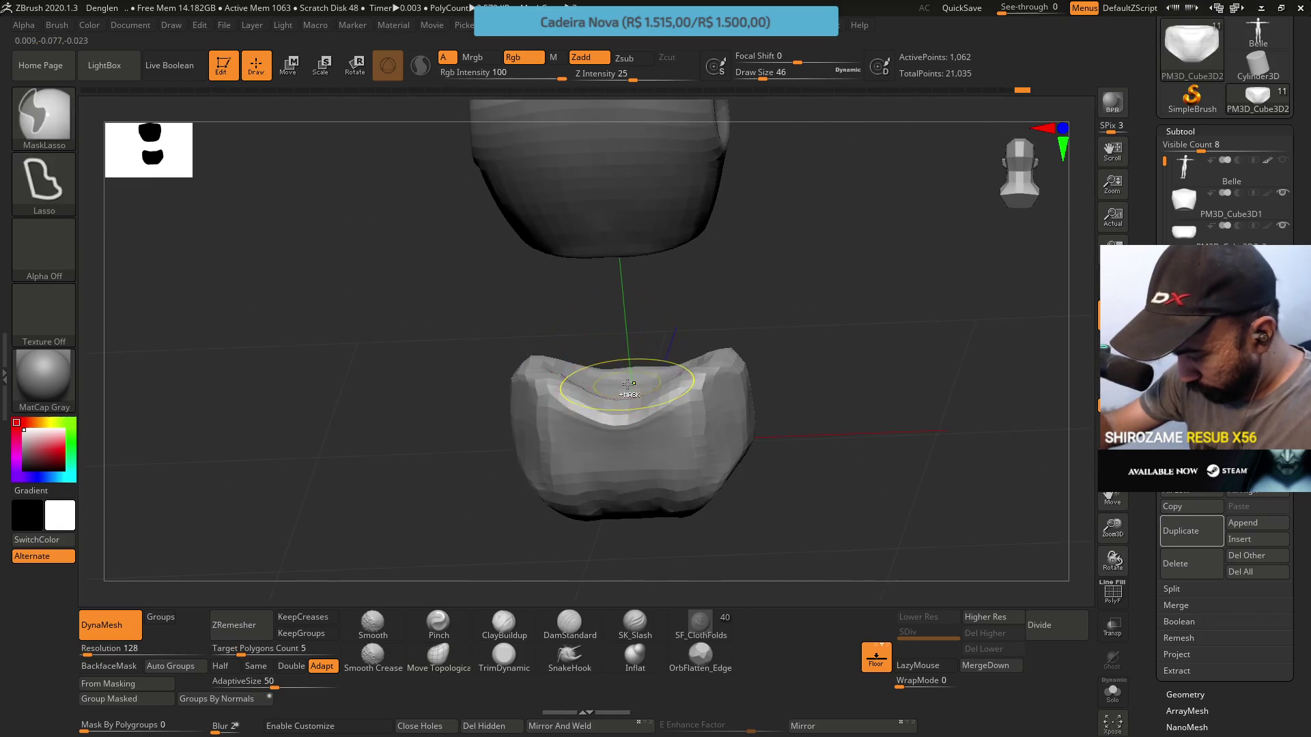
{"action": "key", "text": "s"}
{"action": "left_click_drag", "start_coordinate": [618, 410], "coordinate": [614, 406]}
{"action": "mouse_move", "coordinate": [614, 405]}
{"action": "right_mouse_down"}
{"action": "mouse_move", "coordinate": [600, 396]}
{"action": "mouse_move", "coordinate": [621, 366]}
{"action": "mouse_move", "coordinate": [600, 381]}
{"action": "mouse_move", "coordinate": [648, 391]}
{"action": "mouse_move", "coordinate": [661, 369]}
{"action": "right_mouse_up"}
{"action": "key", "text": "ctrl"}
{"action": "mouse_move", "coordinate": [710, 441]}
{"action": "right_mouse_down"}
{"action": "mouse_move", "coordinate": [655, 392]}
{"action": "mouse_move", "coordinate": [599, 381]}
{"action": "right_mouse_up"}
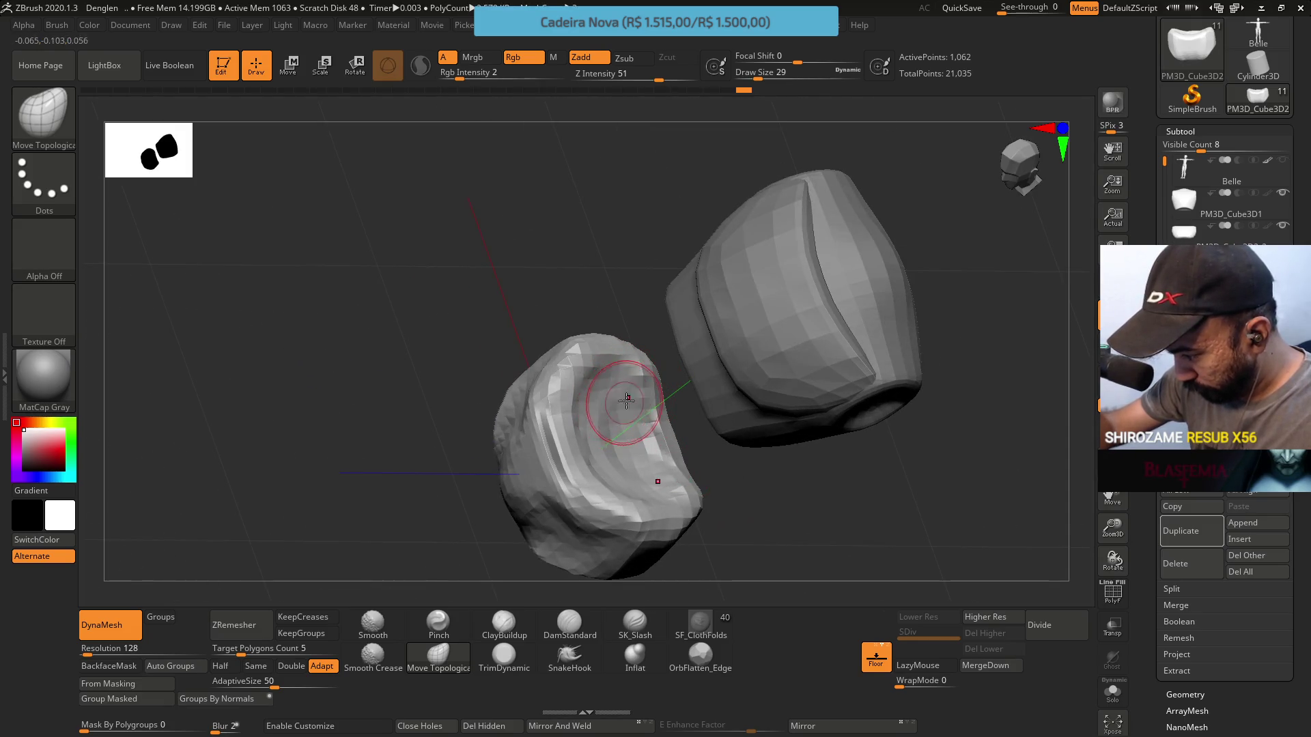
{"action": "mouse_move", "coordinate": [600, 439]}
{"action": "right_mouse_down"}
{"action": "mouse_move", "coordinate": [594, 355]}
{"action": "mouse_move", "coordinate": [628, 518]}
{"action": "mouse_move", "coordinate": [621, 426]}
{"action": "right_mouse_up"}
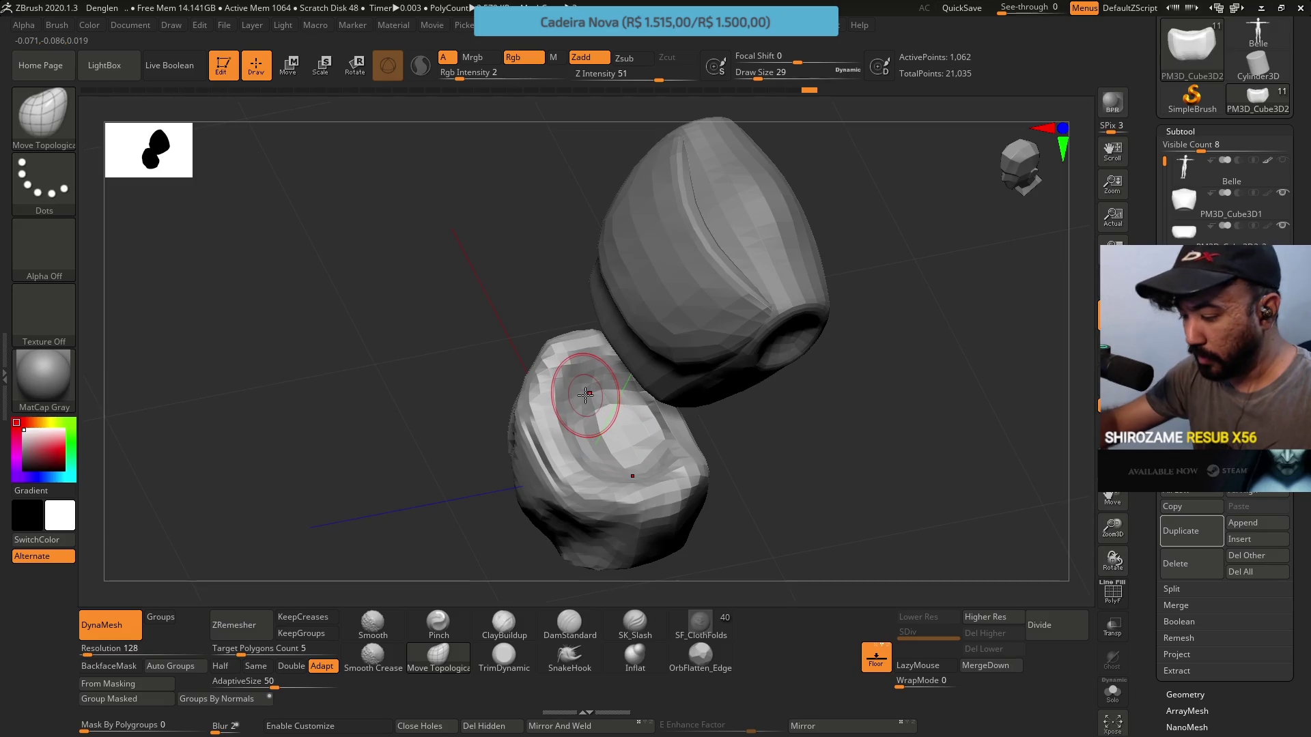
Add clay briefly, then reshape the cushion with Move Topological at size 35
{"action": "left_click", "coordinate": [508, 624]}
{"action": "mouse_move", "coordinate": [635, 478]}
{"action": "right_mouse_down"}
{"action": "mouse_move", "coordinate": [694, 400]}
{"action": "mouse_move", "coordinate": [675, 389]}
{"action": "mouse_move", "coordinate": [676, 339]}
{"action": "mouse_move", "coordinate": [649, 380]}
{"action": "mouse_move", "coordinate": [641, 429]}
{"action": "mouse_move", "coordinate": [729, 279]}
{"action": "right_mouse_up"}
{"action": "left_click", "coordinate": [459, 658]}
{"action": "right_click_drag", "start_coordinate": [601, 491], "coordinate": [640, 442]}
{"action": "key", "text": "s"}
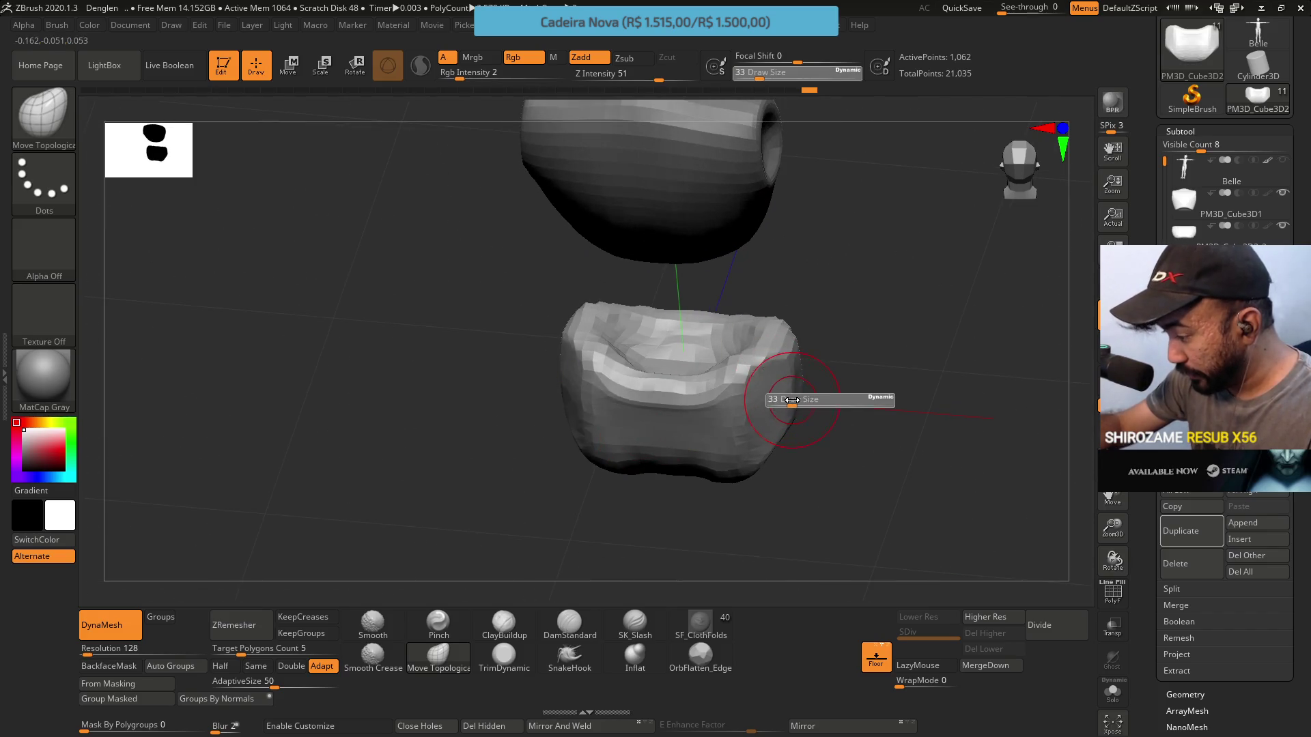
{"action": "mouse_move", "coordinate": [764, 394]}
{"action": "right_mouse_down"}
{"action": "mouse_move", "coordinate": [741, 369]}
{"action": "mouse_move", "coordinate": [760, 316]}
{"action": "mouse_move", "coordinate": [787, 330]}
{"action": "mouse_move", "coordinate": [766, 359]}
{"action": "mouse_move", "coordinate": [813, 389]}
{"action": "mouse_move", "coordinate": [803, 400]}
{"action": "right_mouse_up"}
{"action": "key", "text": "s"}
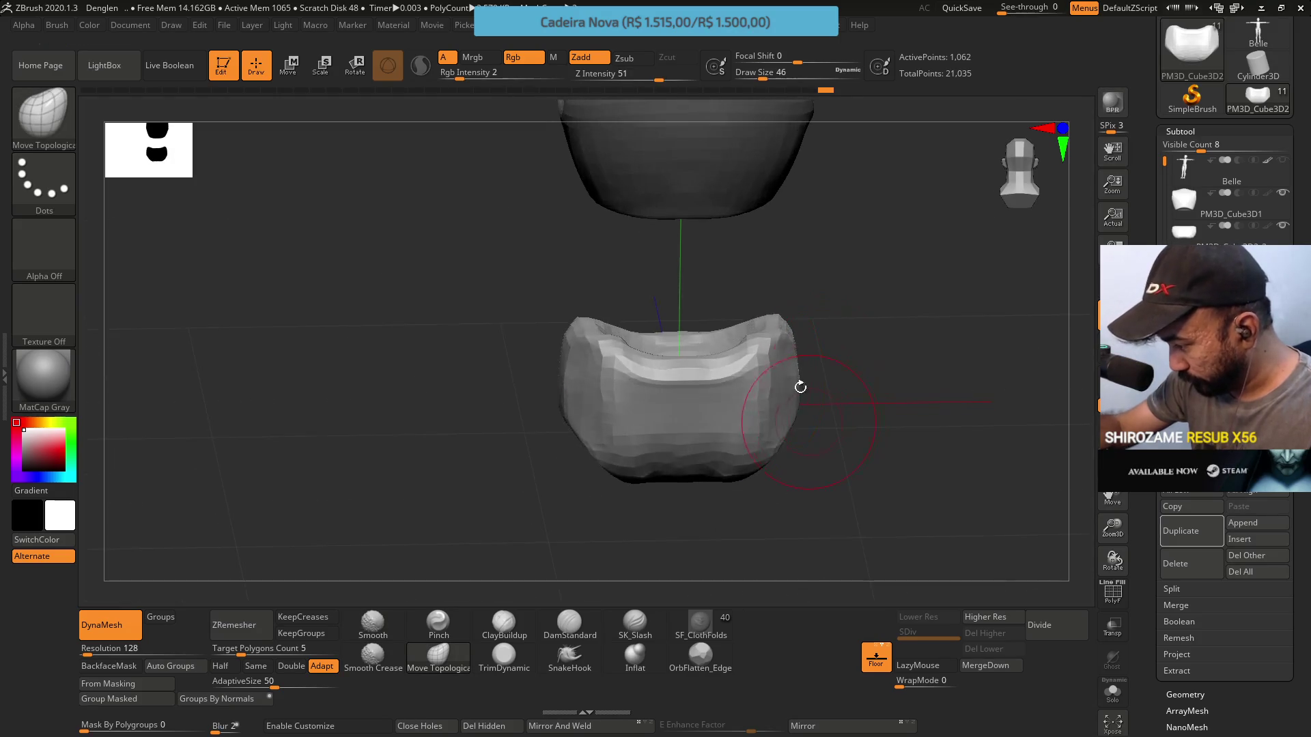
{"action": "mouse_move", "coordinate": [794, 341]}
{"action": "right_mouse_down"}
{"action": "mouse_move", "coordinate": [793, 322]}
{"action": "mouse_move", "coordinate": [776, 336]}
{"action": "mouse_move", "coordinate": [775, 302]}
{"action": "mouse_move", "coordinate": [708, 316]}
{"action": "mouse_move", "coordinate": [903, 439]}
{"action": "right_mouse_up"}
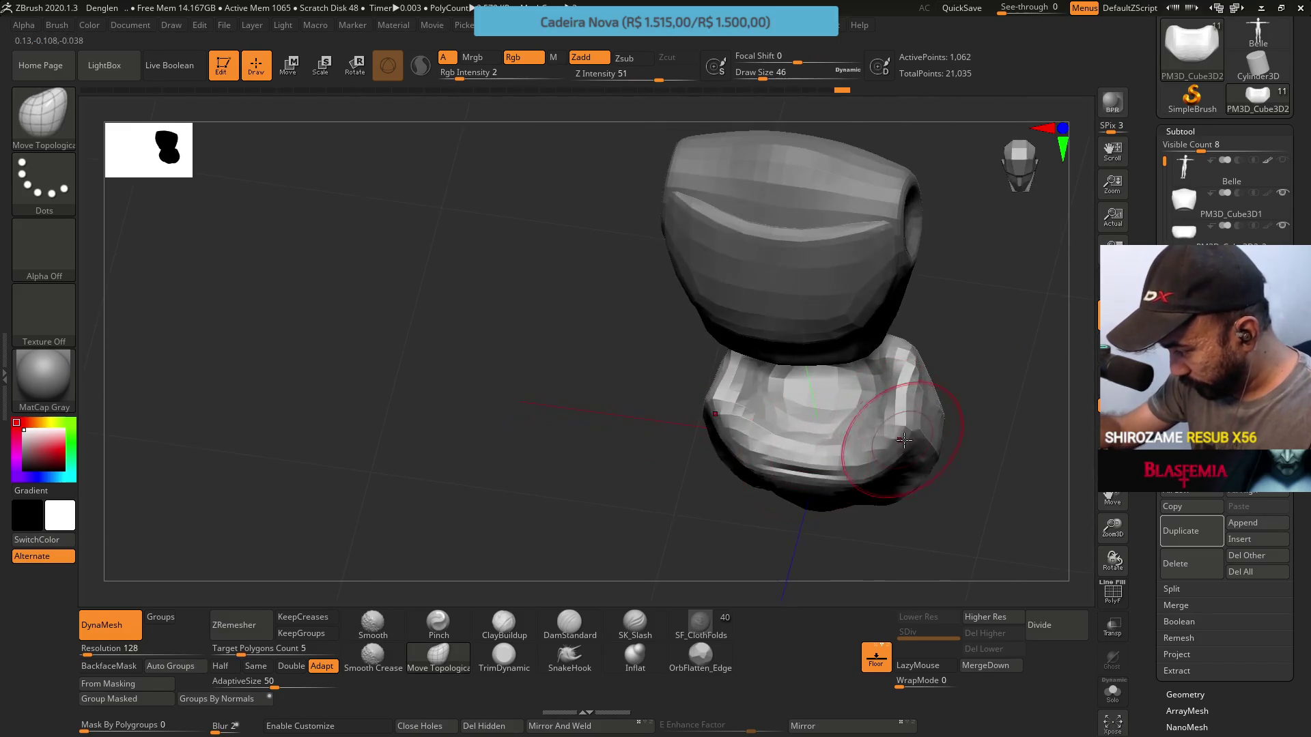
Reshape the cushion's lower corners from side and front views at brush size 33
{"action": "key", "text": "s"}
{"action": "left_click_drag", "start_coordinate": [876, 464], "coordinate": [861, 465]}
{"action": "mouse_move", "coordinate": [873, 472]}
{"action": "right_mouse_down"}
{"action": "mouse_move", "coordinate": [792, 396]}
{"action": "mouse_move", "coordinate": [768, 437]}
{"action": "mouse_move", "coordinate": [754, 305]}
{"action": "mouse_move", "coordinate": [744, 321]}
{"action": "mouse_move", "coordinate": [766, 380]}
{"action": "mouse_move", "coordinate": [872, 410]}
{"action": "mouse_move", "coordinate": [852, 340]}
{"action": "mouse_move", "coordinate": [838, 389]}
{"action": "right_mouse_up"}
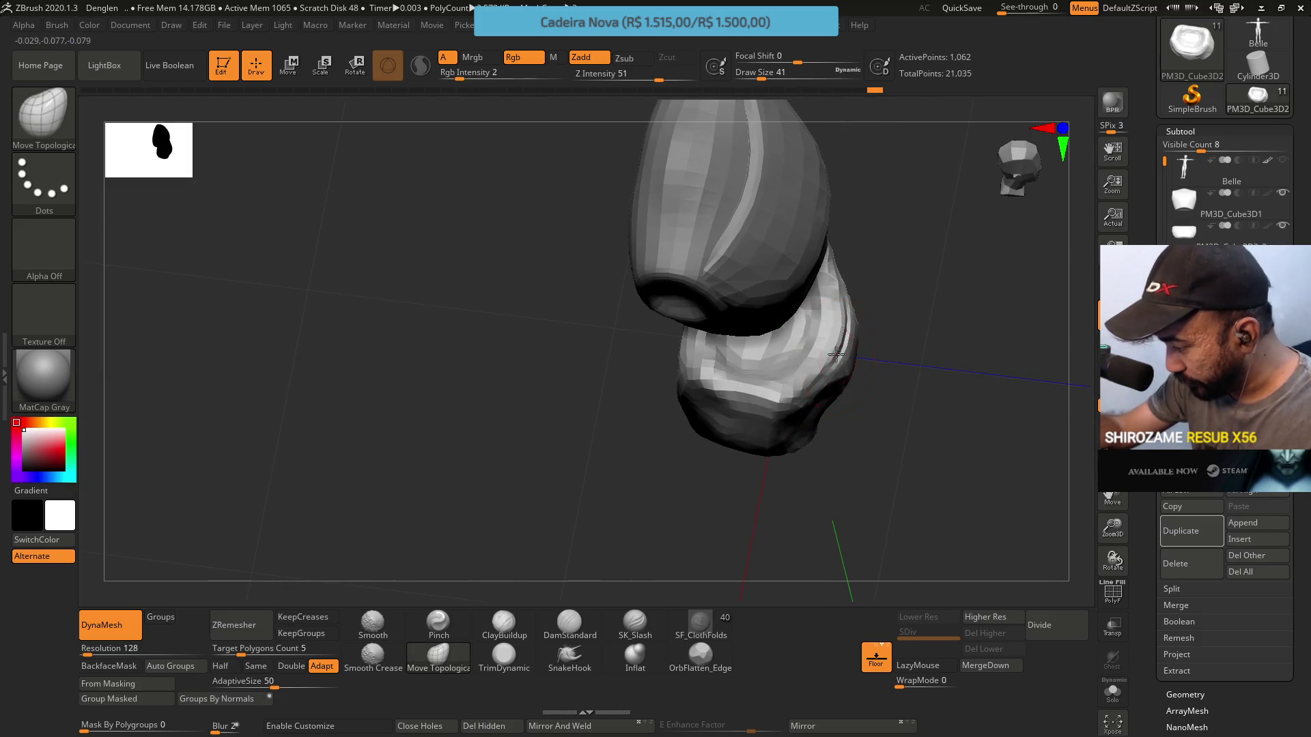
{"action": "mouse_move", "coordinate": [844, 321]}
{"action": "right_mouse_down", "text": "shift"}
{"action": "mouse_move", "coordinate": [849, 280]}
{"action": "mouse_move", "coordinate": [840, 322]}
{"action": "mouse_move", "coordinate": [814, 330]}
{"action": "right_mouse_up", "text": "shift"}
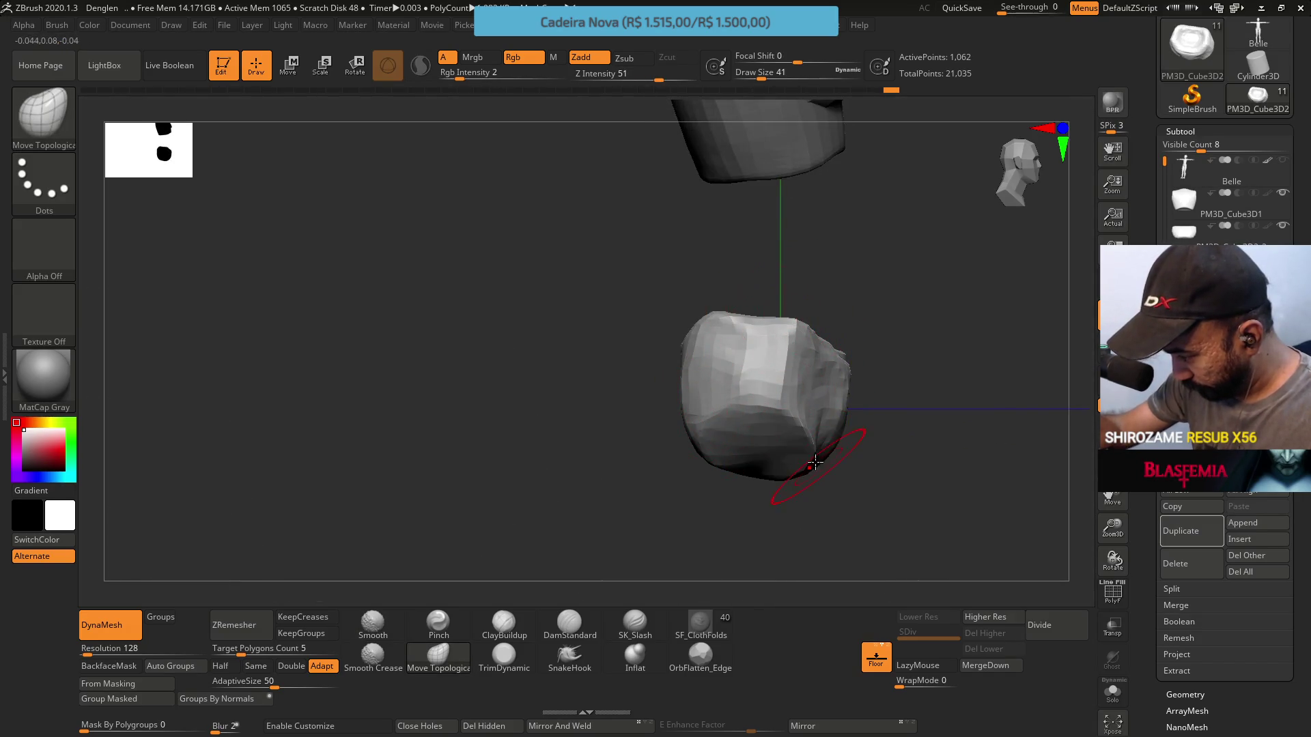
{"action": "right_click_drag", "start_coordinate": [812, 451], "coordinate": [801, 371]}
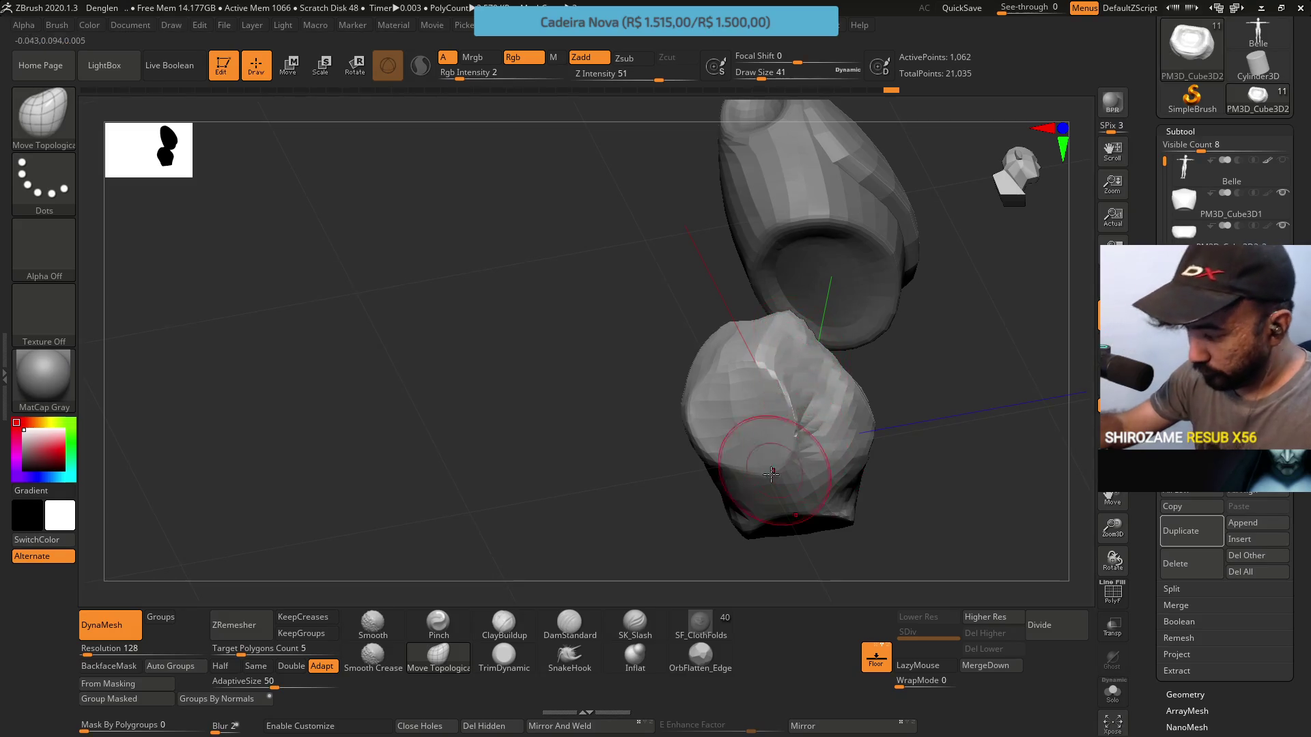
{"action": "right_click_drag", "start_coordinate": [773, 472], "coordinate": [767, 444], "text": "shift"}
{"action": "key", "text": "s"}
{"action": "mouse_move", "coordinate": [767, 478]}
{"action": "left_mouse_down"}
{"action": "mouse_move", "coordinate": [748, 474]}
{"action": "mouse_move", "coordinate": [702, 422]}
{"action": "mouse_move", "coordinate": [797, 444]}
{"action": "left_mouse_up"}
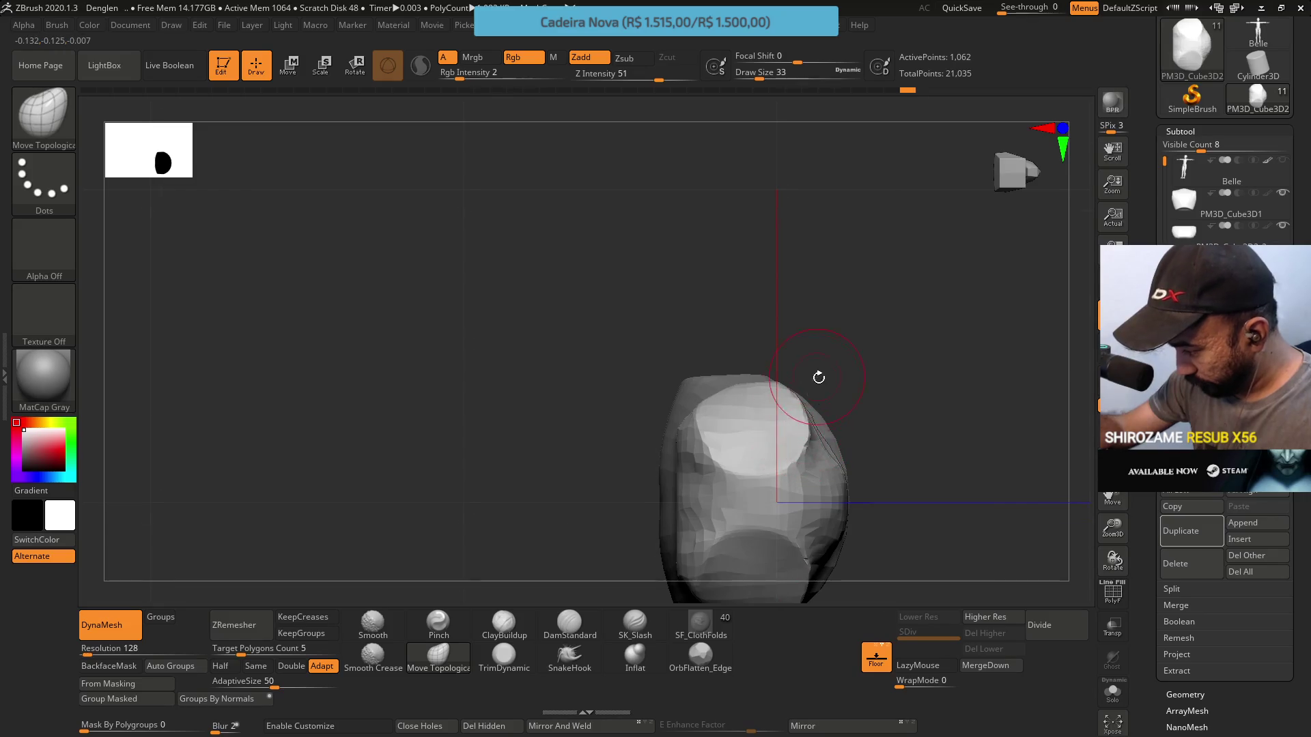
{"action": "right_click_drag", "start_coordinate": [818, 376], "coordinate": [794, 360]}
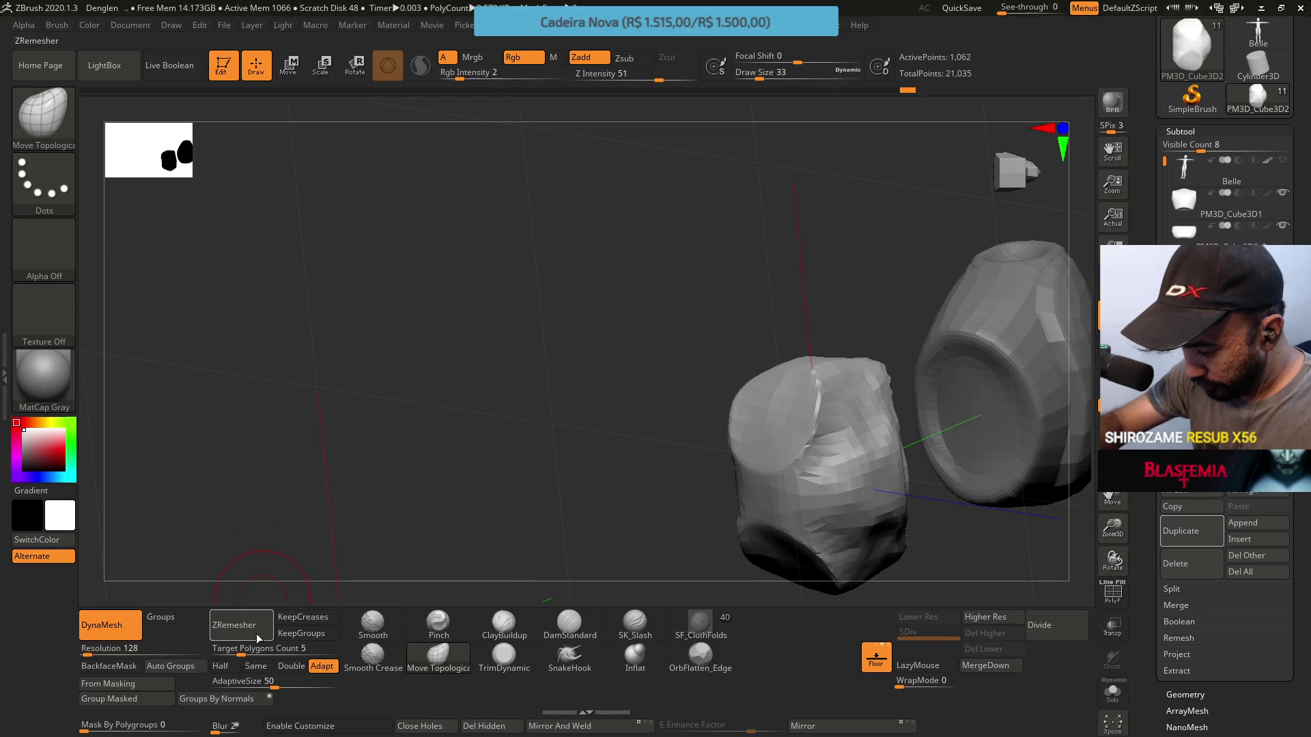
Remesh the cushion with ZRemesher at the same polygon count, then build clay on its top
{"action": "left_click", "coordinate": [256, 665]}
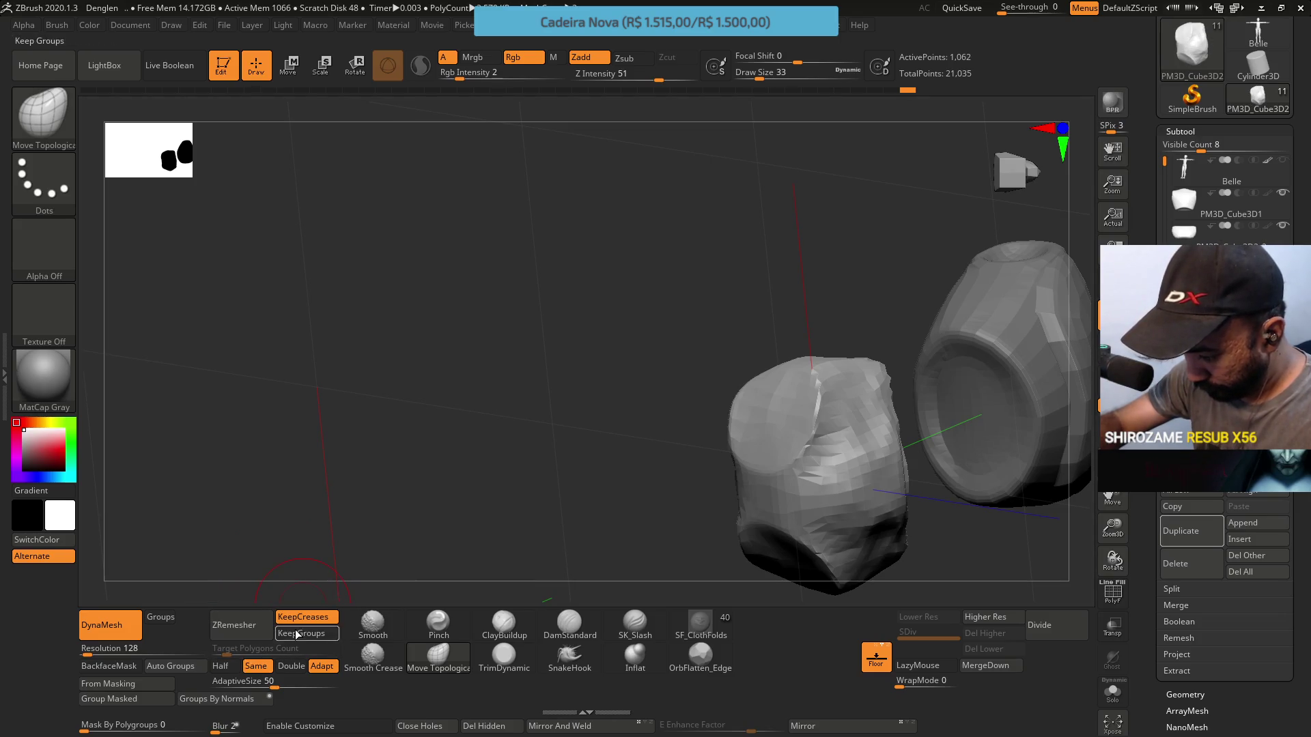
{"action": "left_click", "coordinate": [234, 625]}
{"action": "mouse_move", "coordinate": [798, 325]}
{"action": "right_mouse_down"}
{"action": "mouse_move", "coordinate": [830, 341]}
{"action": "mouse_move", "coordinate": [853, 427]}
{"action": "mouse_move", "coordinate": [889, 416]}
{"action": "mouse_move", "coordinate": [840, 371]}
{"action": "mouse_move", "coordinate": [745, 363]}
{"action": "right_mouse_up"}
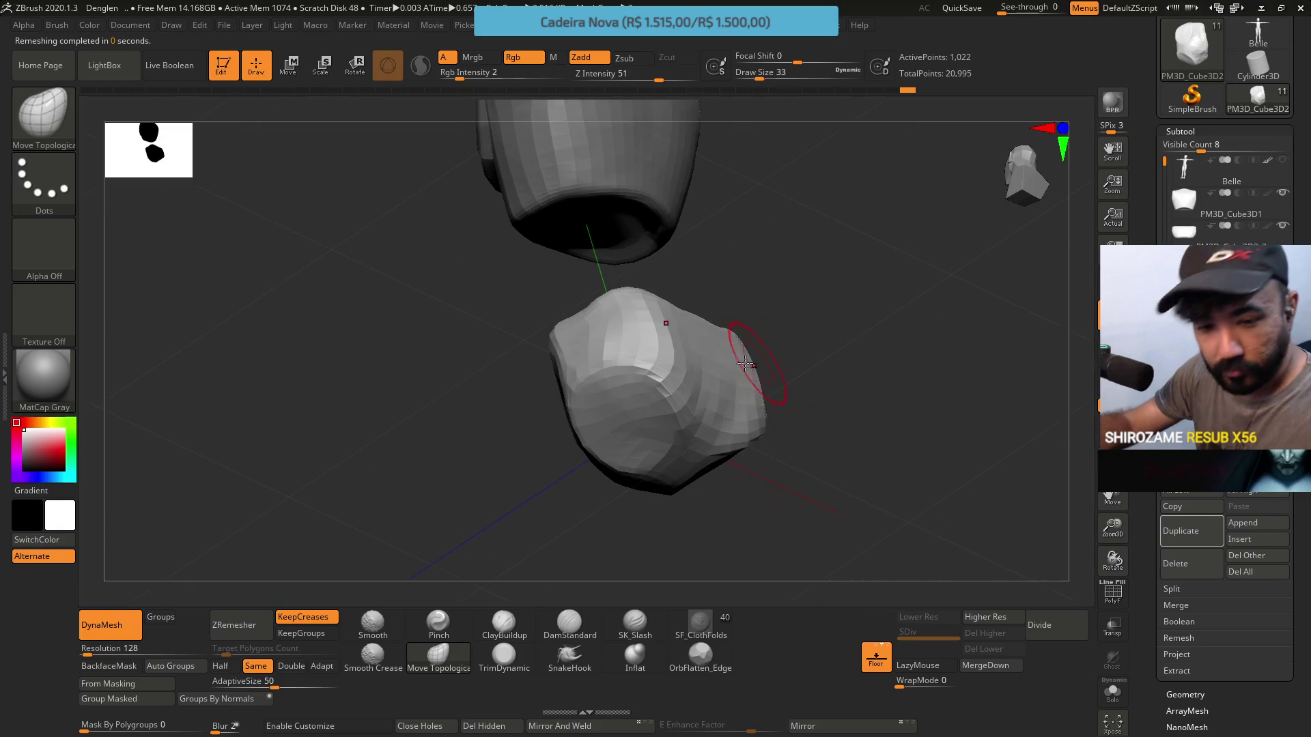
{"action": "left_click", "coordinate": [524, 641]}
{"action": "mouse_move", "coordinate": [822, 321]}
{"action": "right_mouse_down"}
{"action": "mouse_move", "coordinate": [793, 296]}
{"action": "mouse_move", "coordinate": [737, 372]}
{"action": "right_mouse_up"}
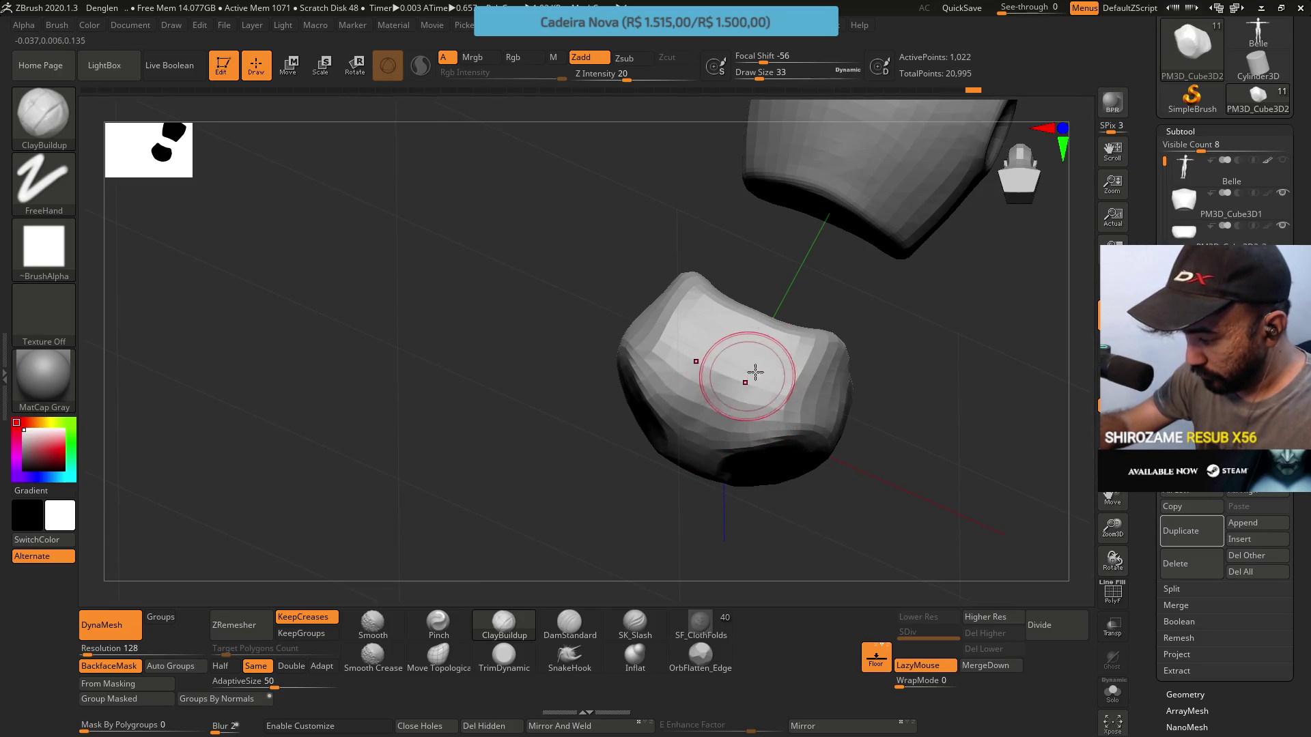
{"action": "left_click_drag", "start_coordinate": [750, 374], "coordinate": [764, 402]}
{"action": "mouse_move", "coordinate": [806, 351]}
{"action": "right_mouse_down"}
{"action": "mouse_move", "coordinate": [796, 385]}
{"action": "mouse_move", "coordinate": [804, 301]}
{"action": "right_mouse_up"}
{"action": "mouse_move", "coordinate": [869, 372]}
{"action": "right_mouse_down"}
{"action": "mouse_move", "coordinate": [849, 375]}
{"action": "mouse_move", "coordinate": [681, 562]}
{"action": "right_mouse_up"}
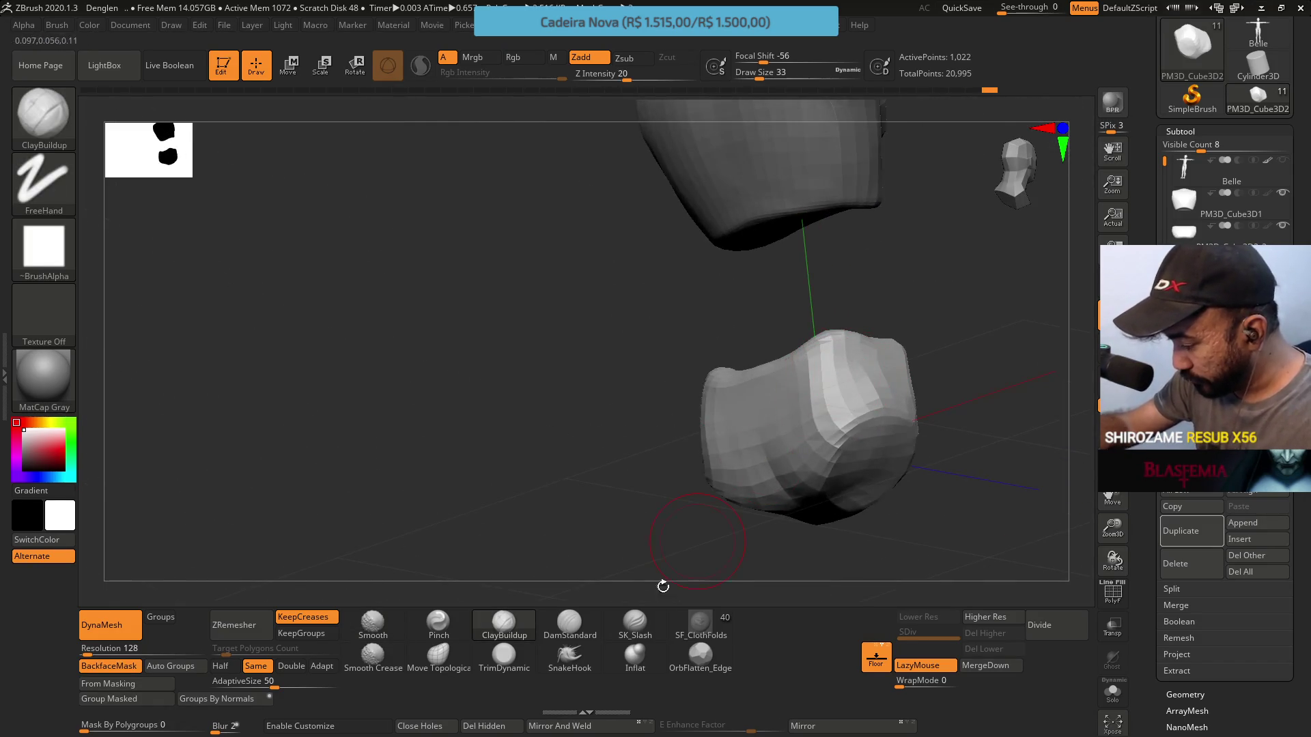
Trim the cushion flat with TrimDynamic and push its side into shape with Move Topological
{"action": "left_click", "coordinate": [504, 657]}
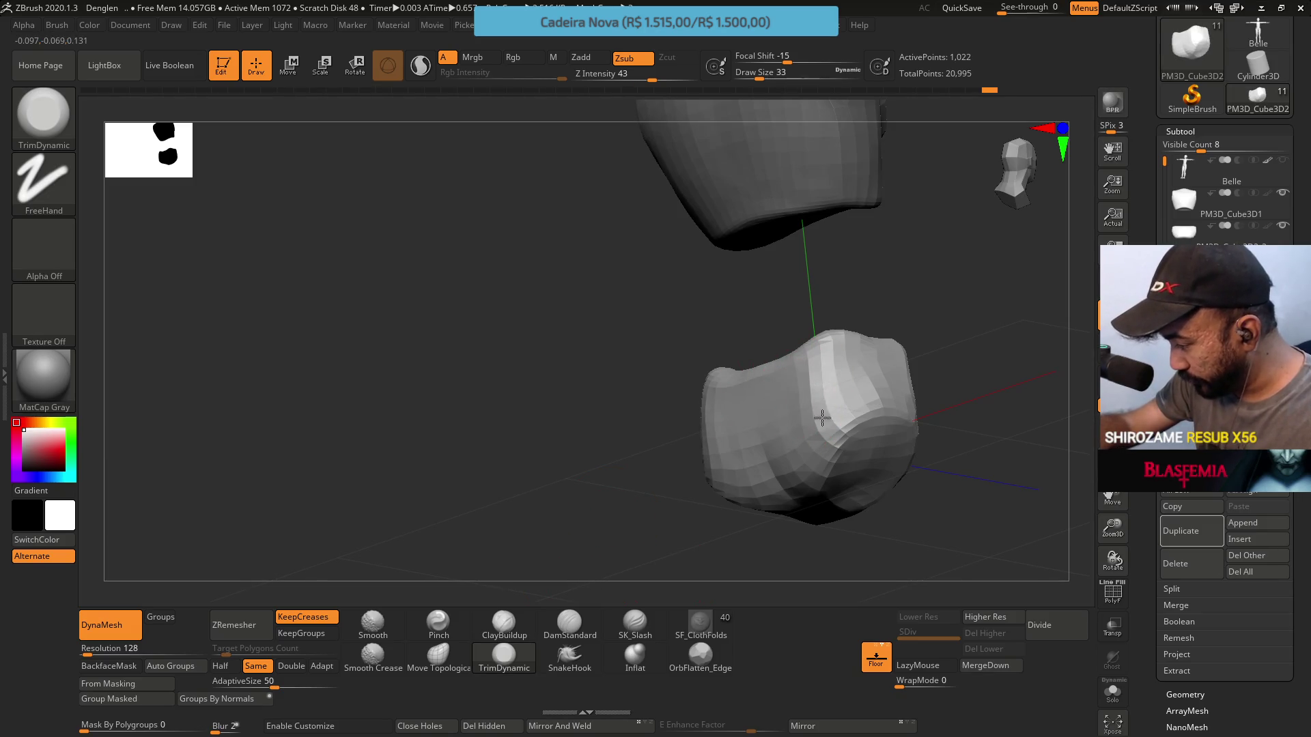
{"action": "mouse_move", "coordinate": [830, 352]}
{"action": "right_mouse_down"}
{"action": "mouse_move", "coordinate": [858, 296]}
{"action": "mouse_move", "coordinate": [822, 404]}
{"action": "mouse_move", "coordinate": [877, 310]}
{"action": "mouse_move", "coordinate": [850, 262]}
{"action": "right_mouse_up"}
{"action": "left_click", "coordinate": [441, 666]}
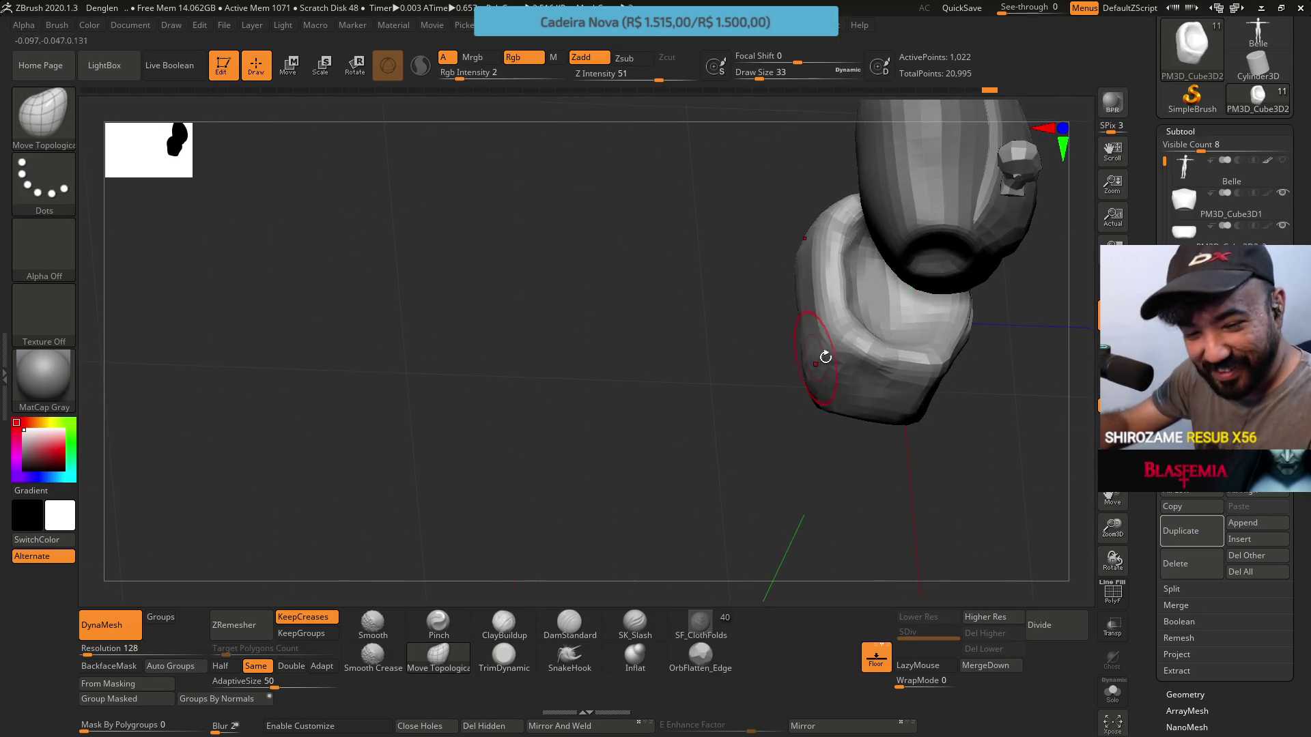
{"action": "mouse_move", "coordinate": [848, 380]}
{"action": "left_mouse_down"}
{"action": "mouse_move", "coordinate": [849, 307]}
{"action": "mouse_move", "coordinate": [863, 318]}
{"action": "left_mouse_up"}
{"action": "right_click_drag", "start_coordinate": [862, 317], "coordinate": [864, 307]}
Orbit around the chair pieces and select the PM3D_Cube3D1 subtool
{"action": "right_click_drag", "start_coordinate": [790, 365], "coordinate": [845, 241]}
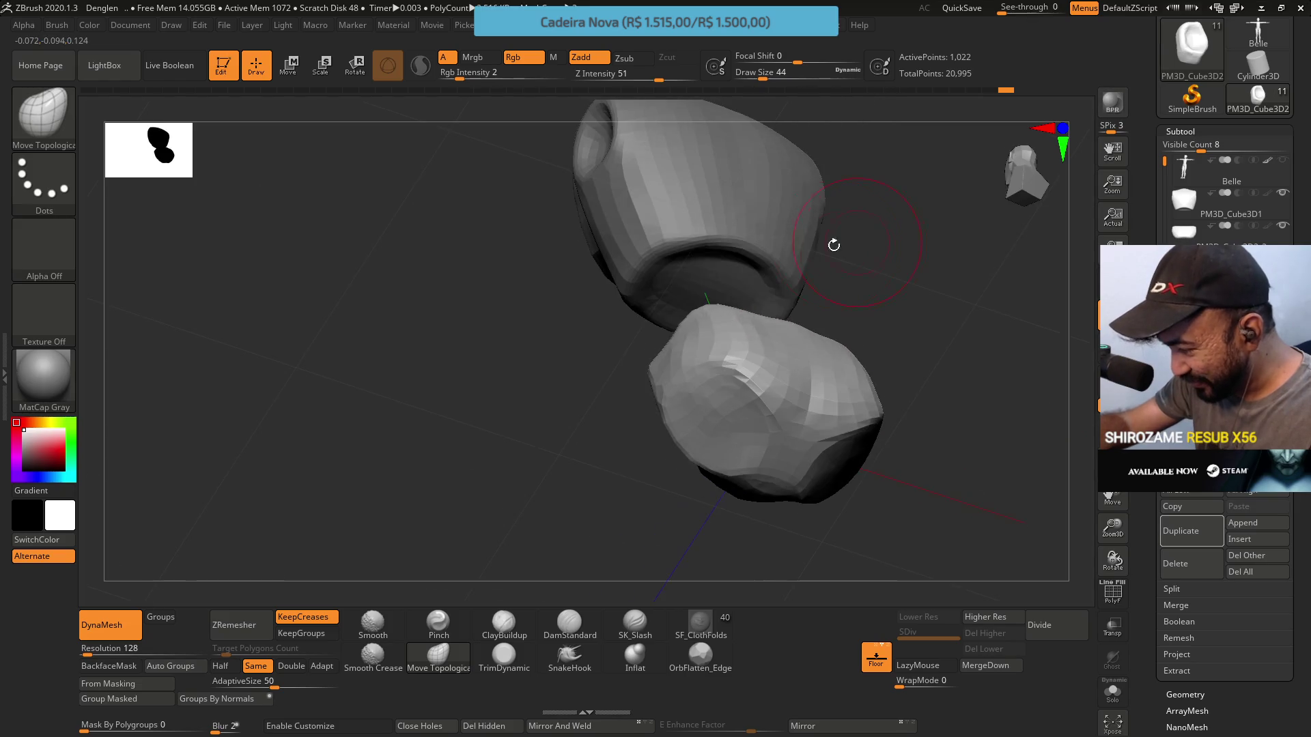
{"action": "mouse_move", "coordinate": [709, 302]}
{"action": "right_mouse_down"}
{"action": "mouse_move", "coordinate": [789, 292]}
{"action": "mouse_move", "coordinate": [842, 359]}
{"action": "right_mouse_up"}
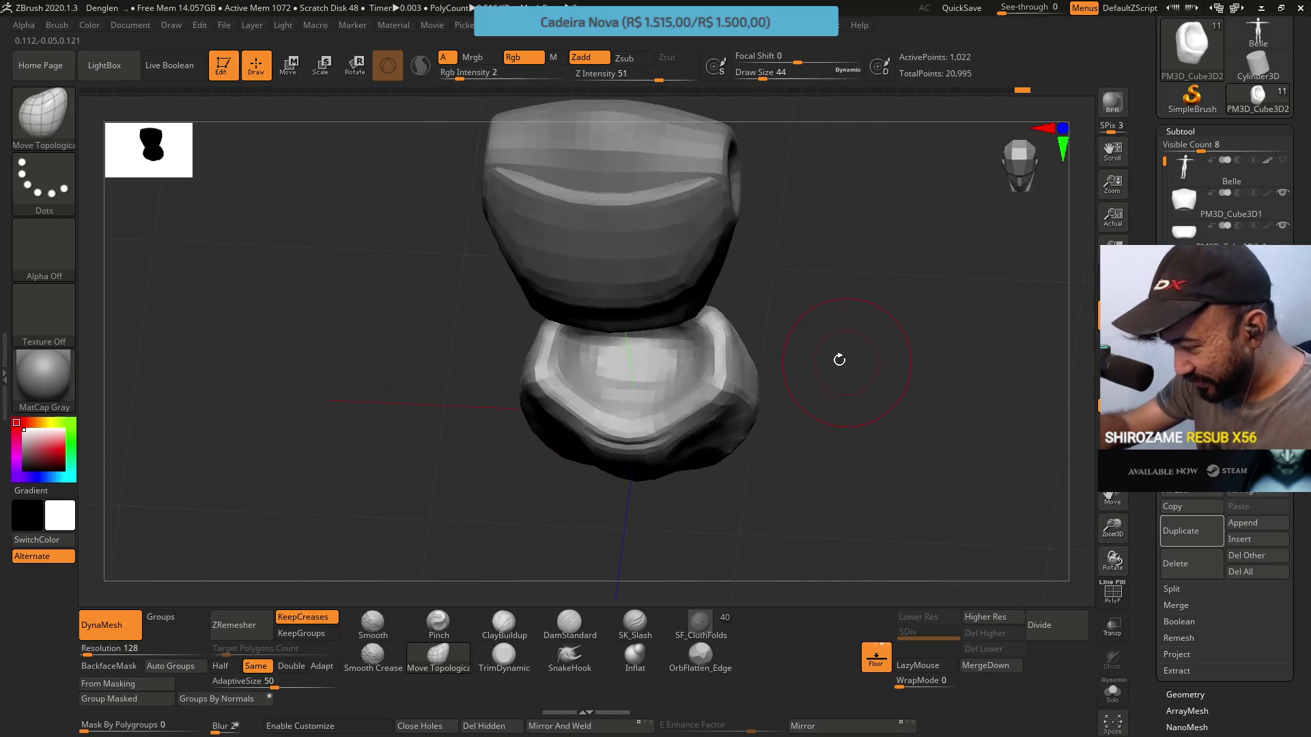
{"action": "right_click_drag", "start_coordinate": [739, 375], "coordinate": [759, 316]}
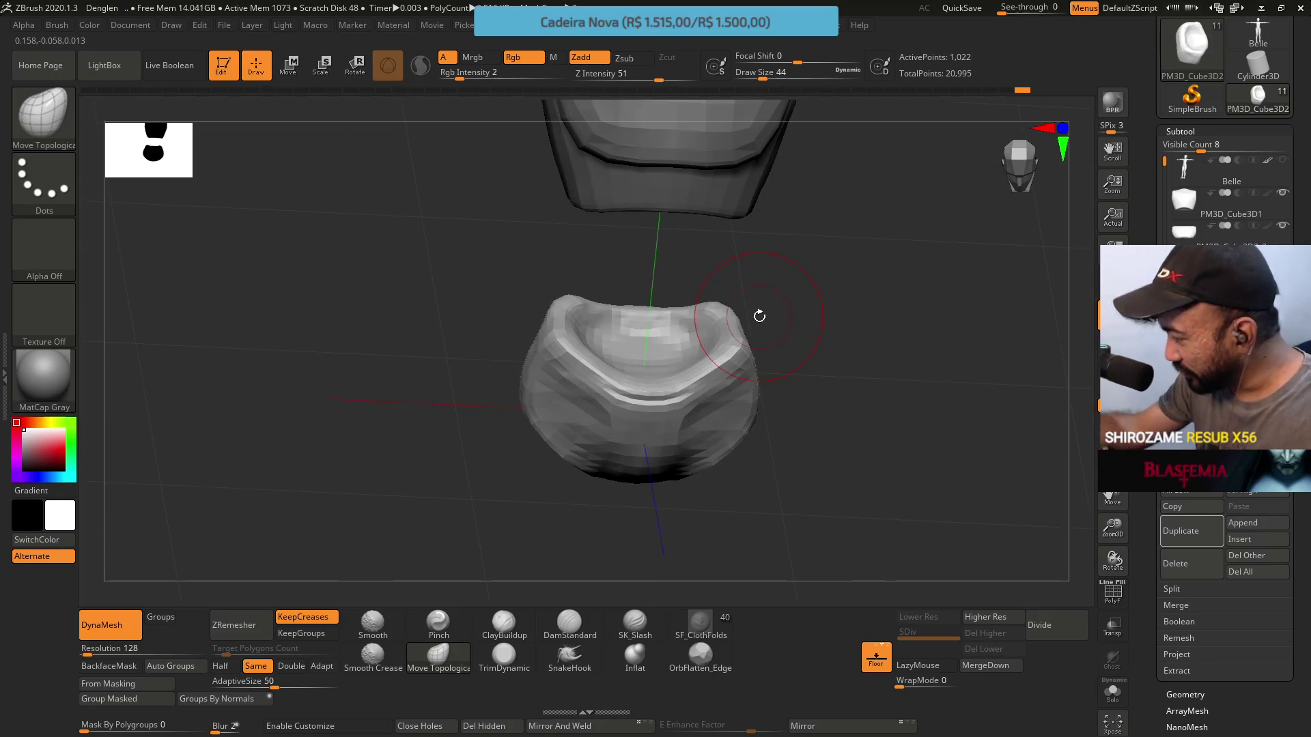
{"action": "left_click", "coordinate": [1192, 202]}
{"action": "key", "text": "ctrl"}
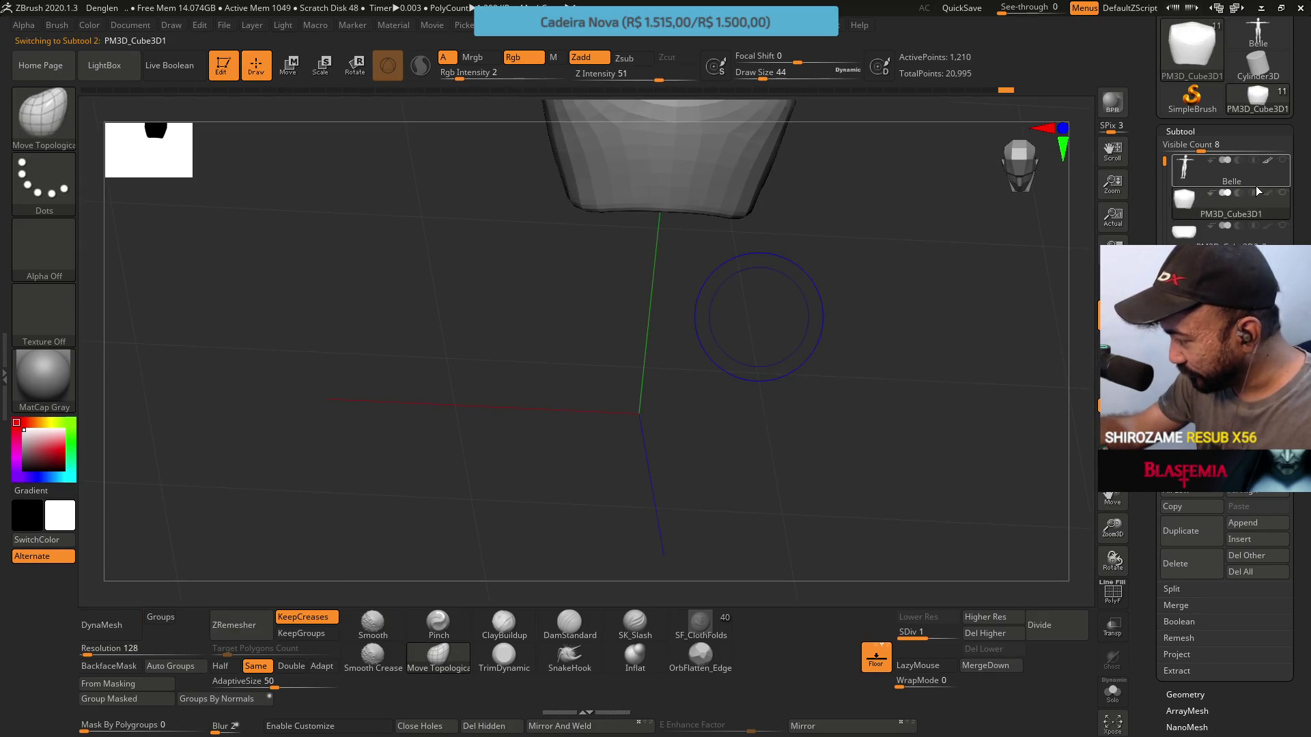
Select the PM3D_Cube3D2 cushion subtool and set Draw Size to 35
{"action": "left_click", "coordinate": [1222, 171]}
{"action": "left_click", "coordinate": [1222, 280]}
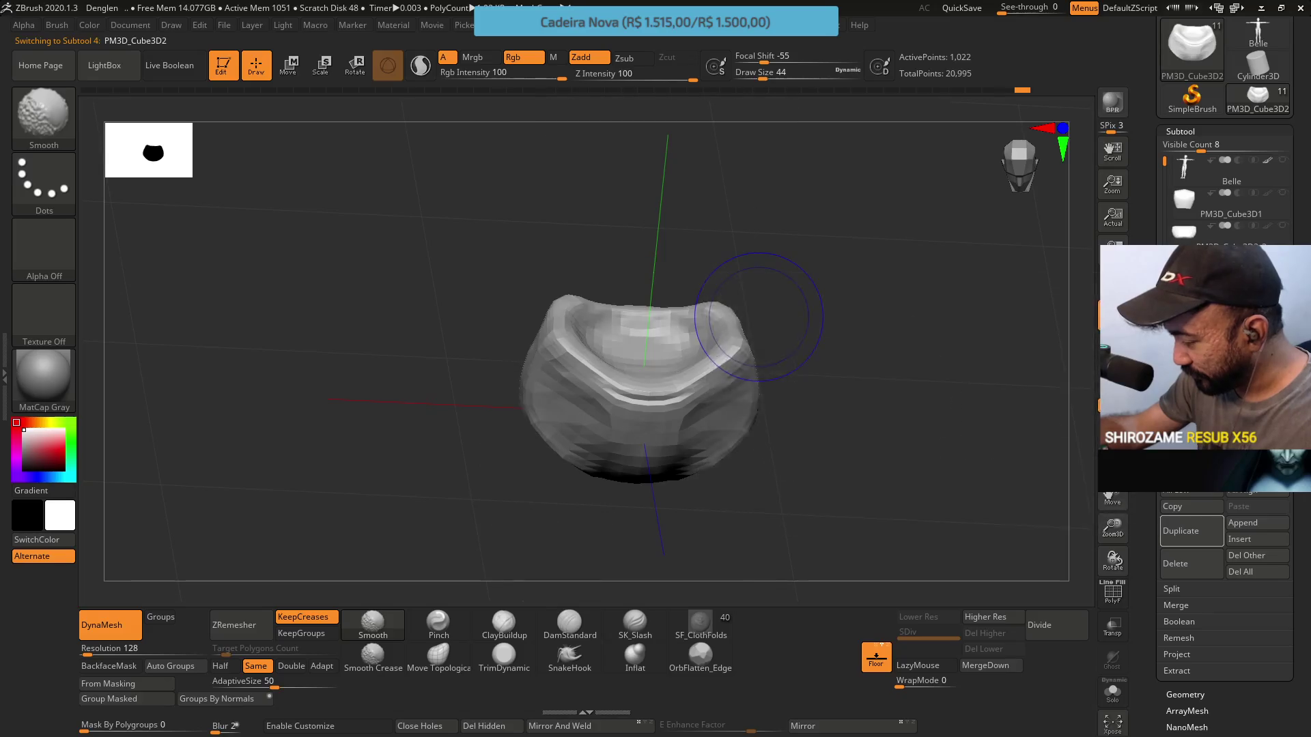
{"action": "right_click_drag", "start_coordinate": [806, 297], "coordinate": [761, 368]}
{"action": "key", "text": "s"}
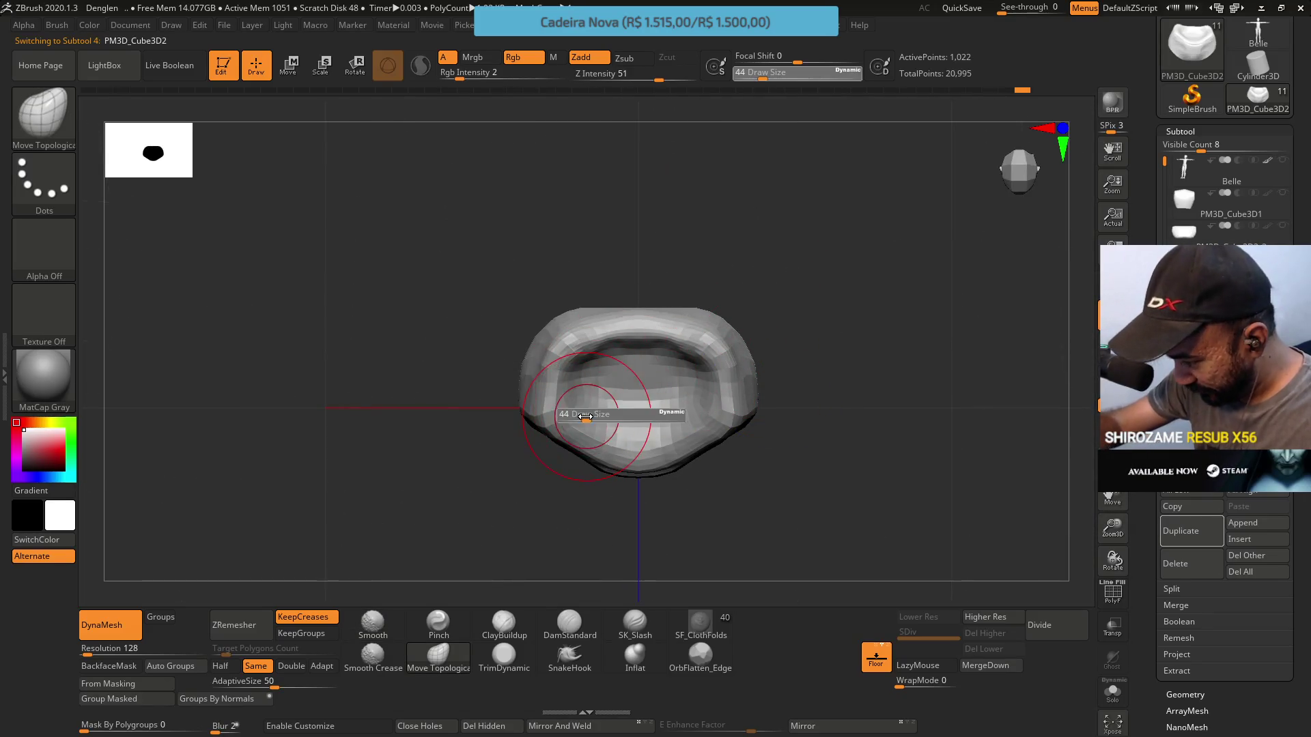
{"action": "type", "text": "35"}
{"action": "key", "text": "Return"}
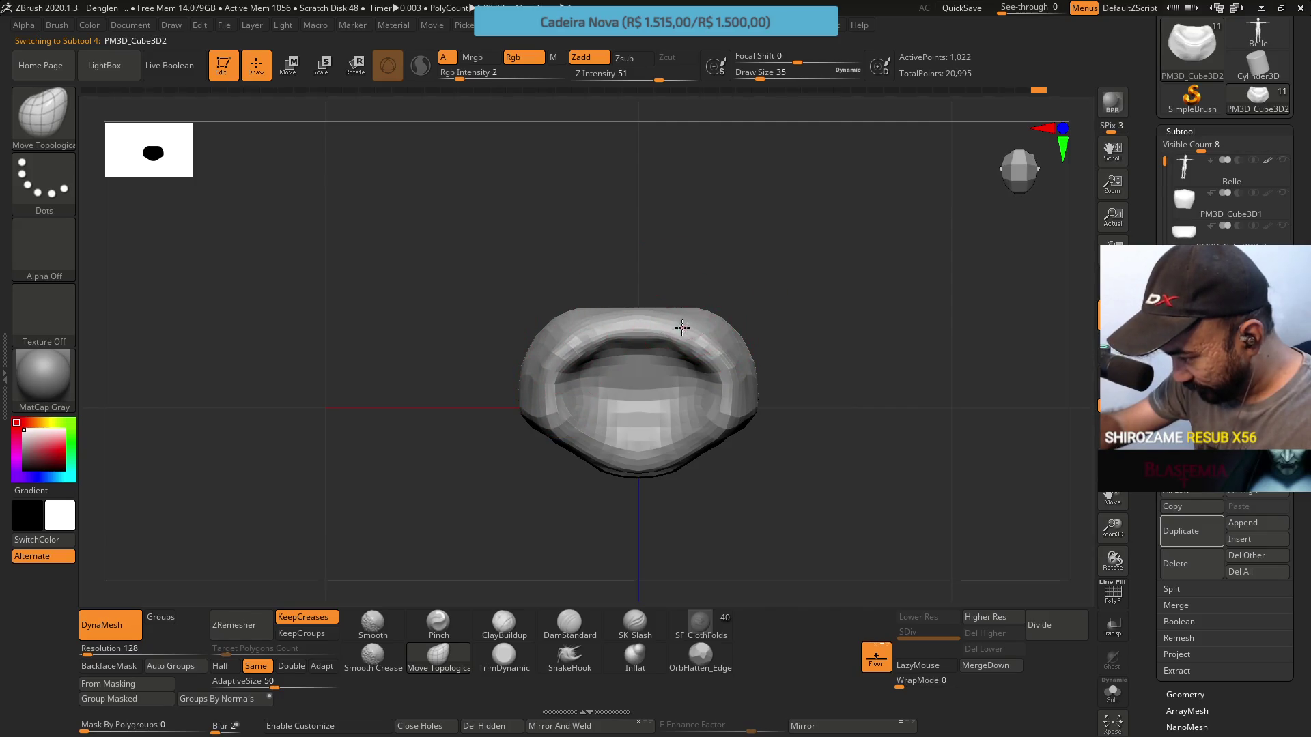
{"action": "mouse_move", "coordinate": [637, 404]}
{"action": "right_mouse_down"}
{"action": "mouse_move", "coordinate": [658, 415]}
{"action": "mouse_move", "coordinate": [591, 473]}
{"action": "mouse_move", "coordinate": [696, 433]}
{"action": "mouse_move", "coordinate": [682, 392]}
{"action": "mouse_move", "coordinate": [676, 457]}
{"action": "mouse_move", "coordinate": [679, 439]}
{"action": "mouse_move", "coordinate": [714, 547]}
{"action": "mouse_move", "coordinate": [661, 380]}
{"action": "mouse_move", "coordinate": [702, 359]}
{"action": "mouse_move", "coordinate": [704, 407]}
{"action": "right_mouse_up"}
Build up clay, then trim flat planes into the cushion with TrimDynamic at size 39
{"action": "left_click", "coordinate": [528, 626]}
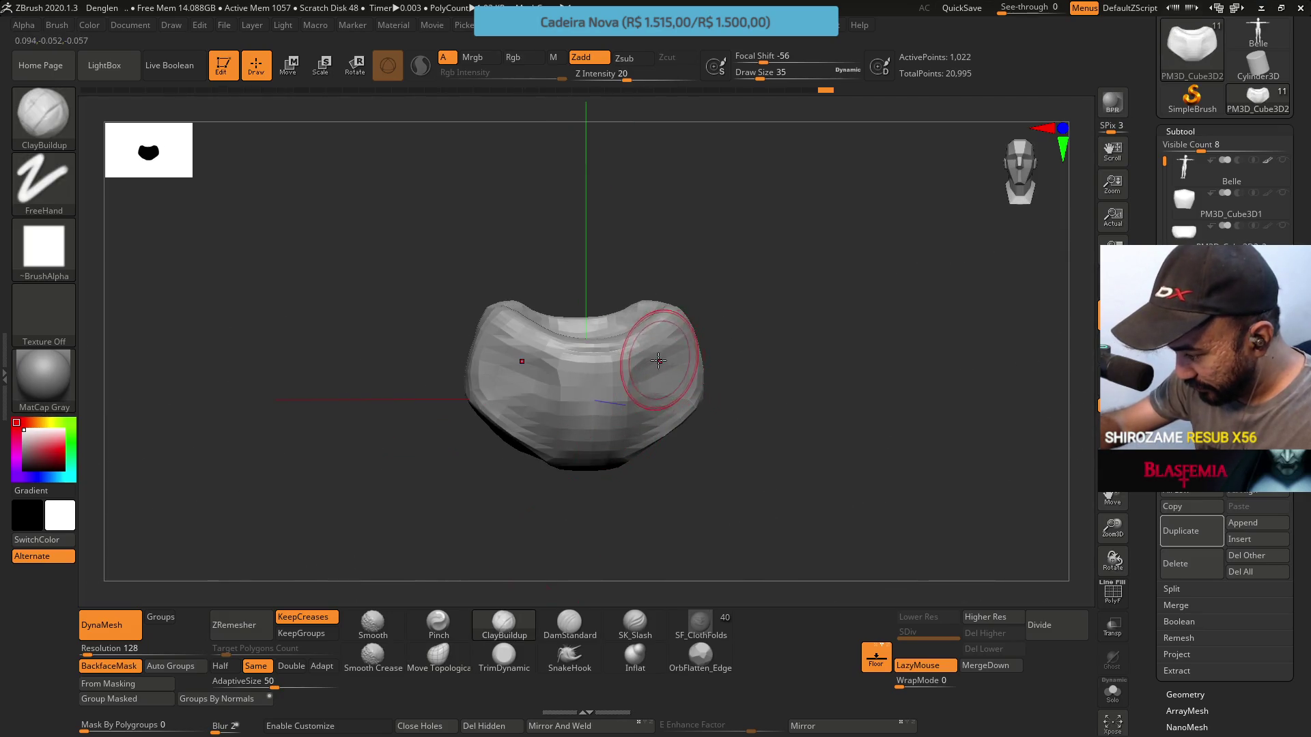
{"action": "right_click_drag", "start_coordinate": [634, 423], "coordinate": [705, 354]}
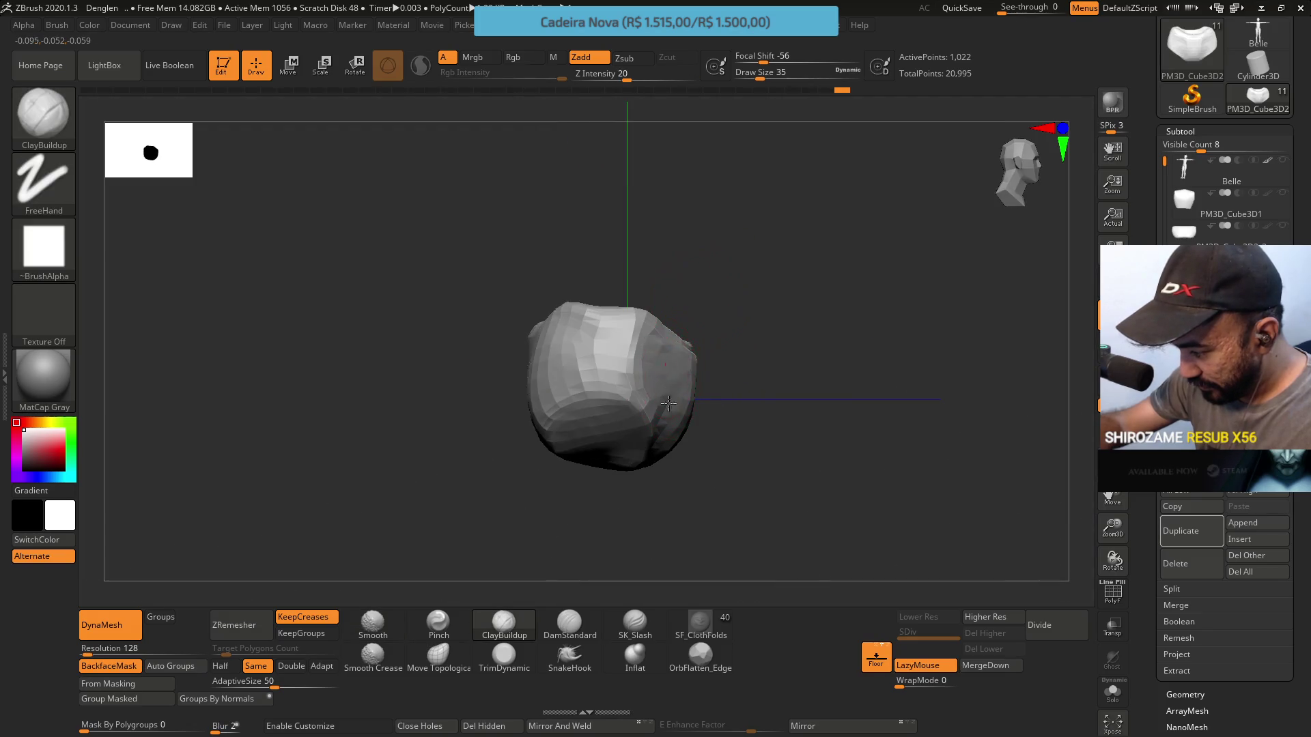
{"action": "left_click", "coordinate": [505, 658]}
{"action": "mouse_move", "coordinate": [655, 423]}
{"action": "right_mouse_down"}
{"action": "mouse_move", "coordinate": [673, 395]}
{"action": "mouse_move", "coordinate": [685, 402]}
{"action": "right_mouse_up"}
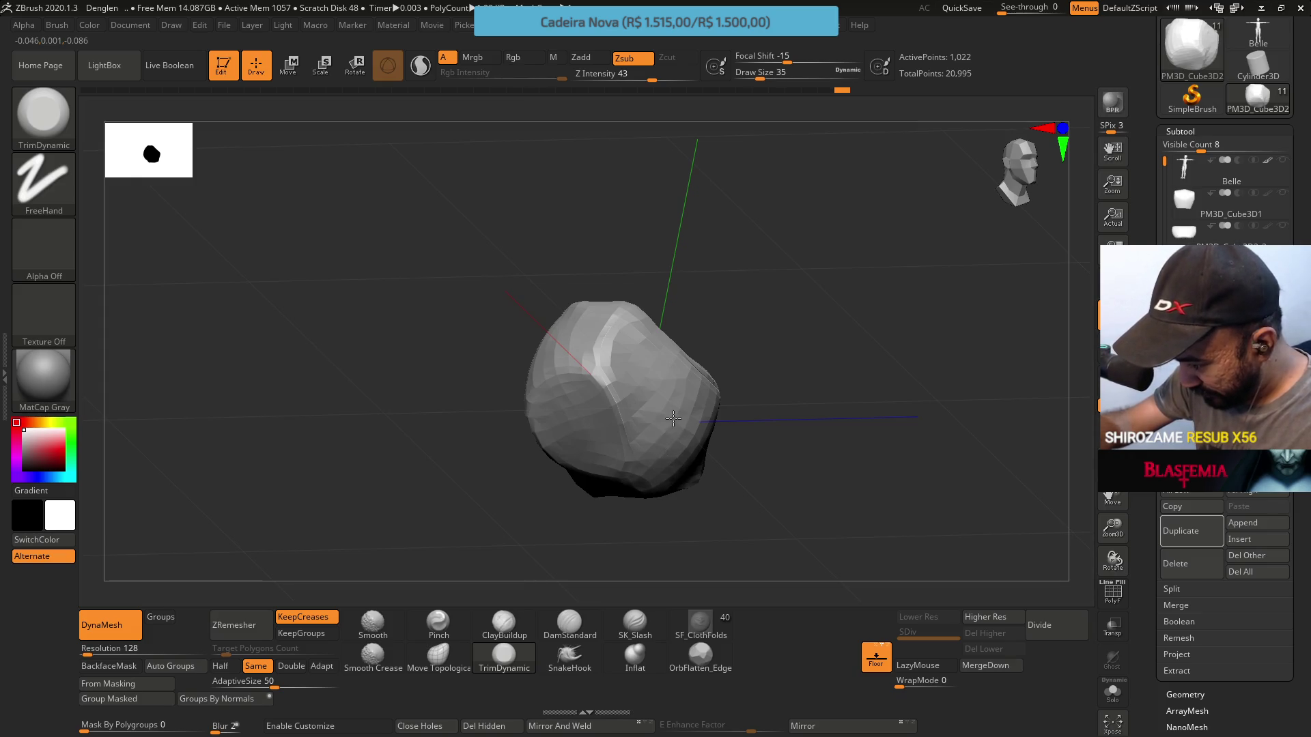
{"action": "mouse_move", "coordinate": [667, 405]}
{"action": "right_mouse_down"}
{"action": "mouse_move", "coordinate": [701, 452]}
{"action": "mouse_move", "coordinate": [713, 422]}
{"action": "right_mouse_up"}
{"action": "key", "text": "s"}
{"action": "left_click_drag", "start_coordinate": [729, 447], "coordinate": [737, 448]}
{"action": "right_click_drag", "start_coordinate": [737, 448], "coordinate": [690, 424]}
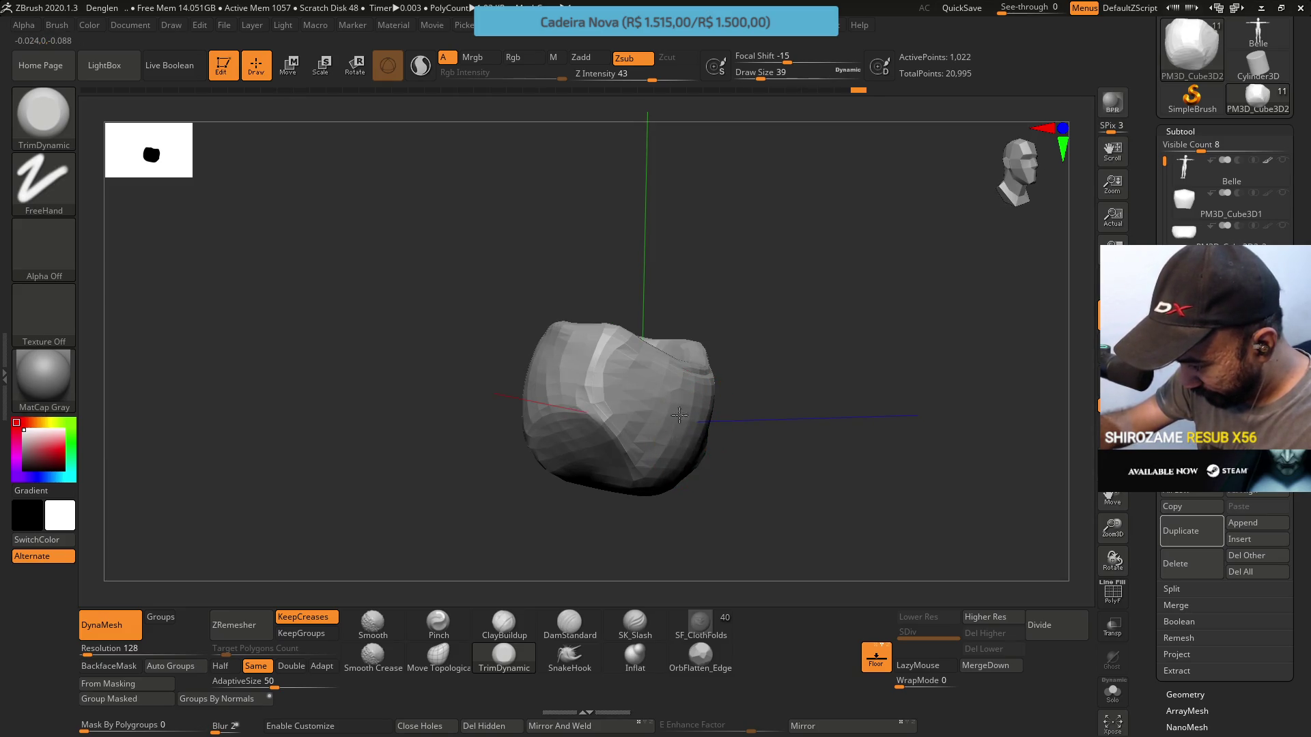
{"action": "mouse_move", "coordinate": [681, 409]}
{"action": "right_mouse_down"}
{"action": "mouse_move", "coordinate": [738, 428]}
{"action": "mouse_move", "coordinate": [702, 409]}
{"action": "mouse_move", "coordinate": [690, 422]}
{"action": "right_mouse_up"}
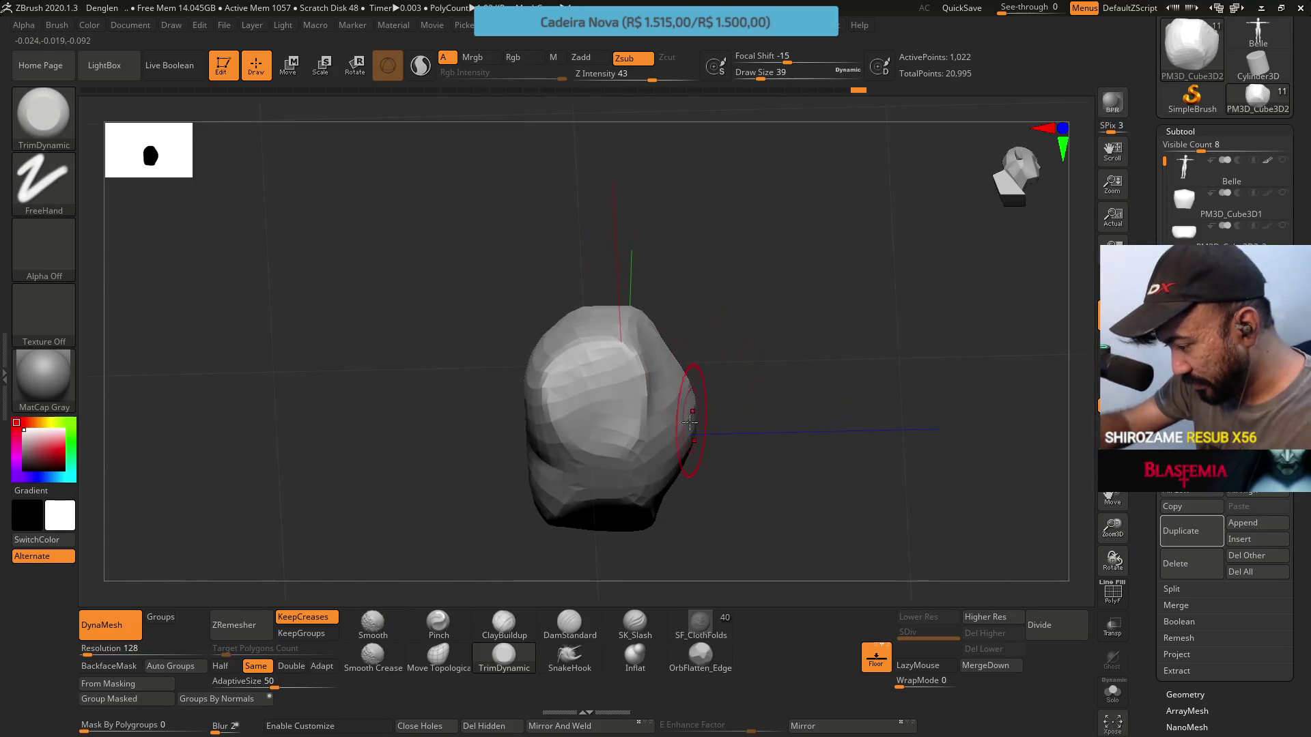
Push the cushion surface with Move Topological, then trim more flat planes on its top
{"action": "left_click", "coordinate": [438, 655]}
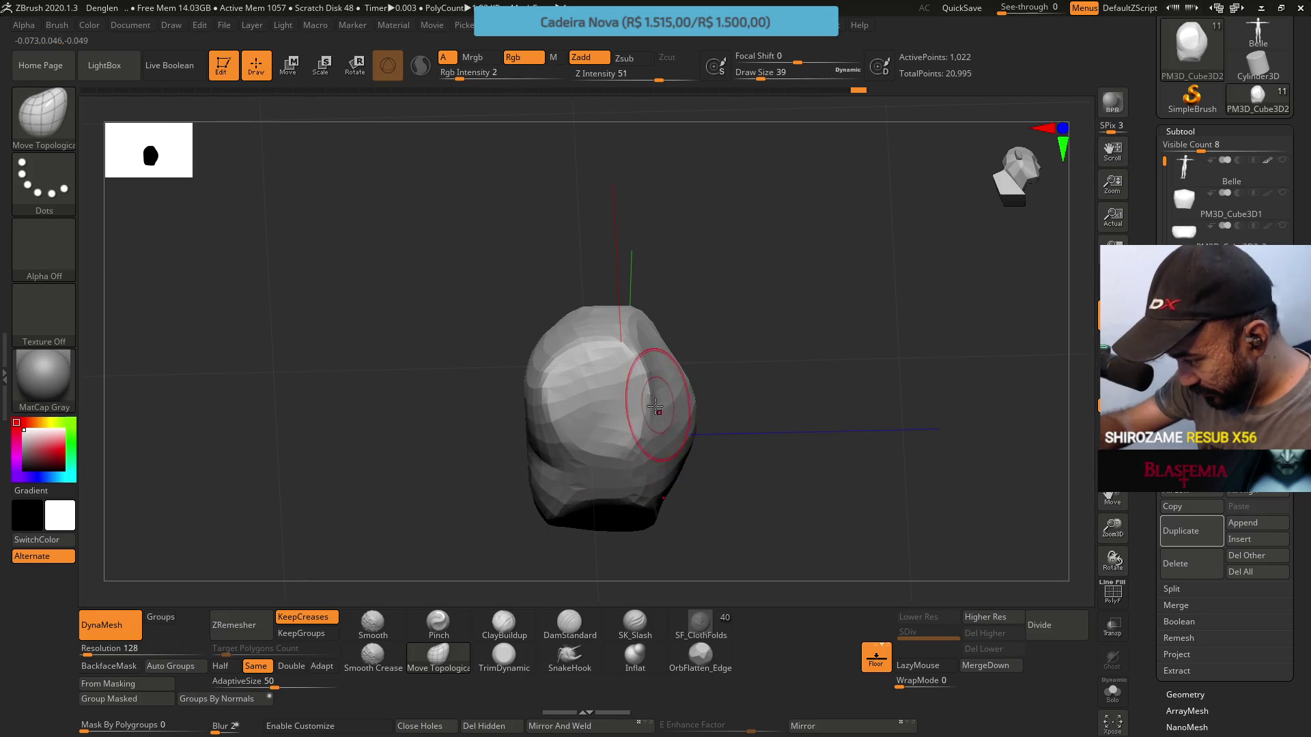
{"action": "mouse_move", "coordinate": [650, 441]}
{"action": "right_mouse_down"}
{"action": "mouse_move", "coordinate": [699, 423]}
{"action": "mouse_move", "coordinate": [733, 374]}
{"action": "right_mouse_up"}
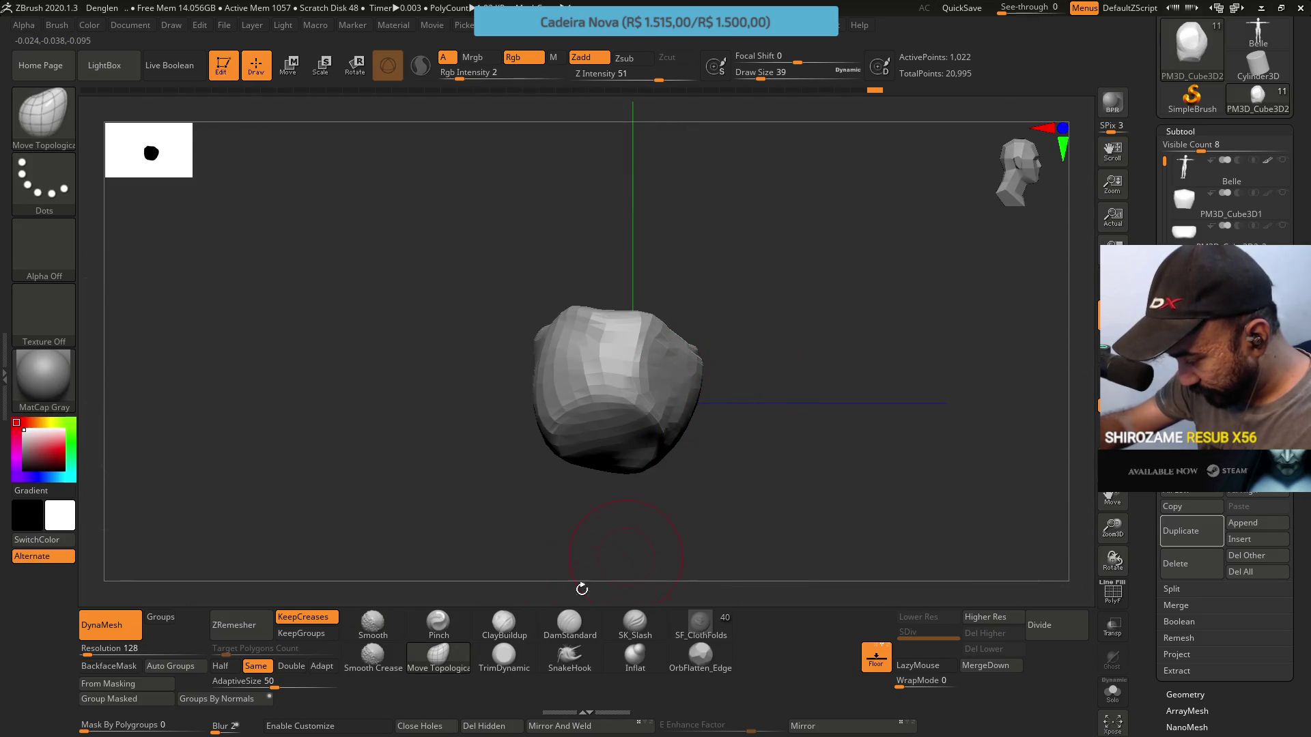
{"action": "left_click", "coordinate": [504, 656]}
{"action": "right_click_drag", "start_coordinate": [679, 416], "coordinate": [702, 399]}
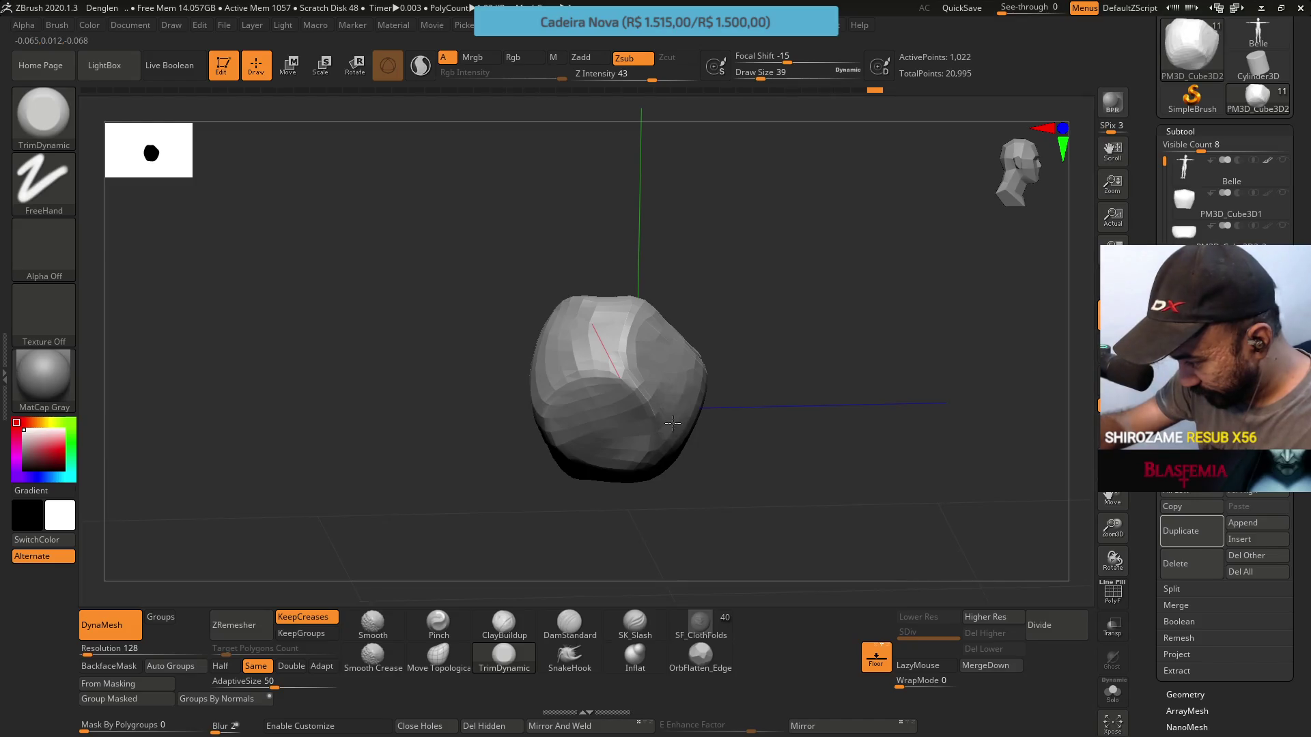
{"action": "mouse_move", "coordinate": [674, 381]}
{"action": "right_mouse_down"}
{"action": "mouse_move", "coordinate": [666, 545]}
{"action": "mouse_move", "coordinate": [678, 380]}
{"action": "mouse_move", "coordinate": [743, 334]}
{"action": "mouse_move", "coordinate": [699, 459]}
{"action": "right_mouse_up"}
{"action": "mouse_move", "coordinate": [775, 372]}
{"action": "right_mouse_down"}
{"action": "mouse_move", "coordinate": [782, 338]}
{"action": "mouse_move", "coordinate": [755, 374]}
{"action": "mouse_move", "coordinate": [751, 307]}
{"action": "right_mouse_up"}
Pinch sharp creases into the cushion at size 37 and inspect its hollow underside
{"action": "left_click", "coordinate": [437, 622]}
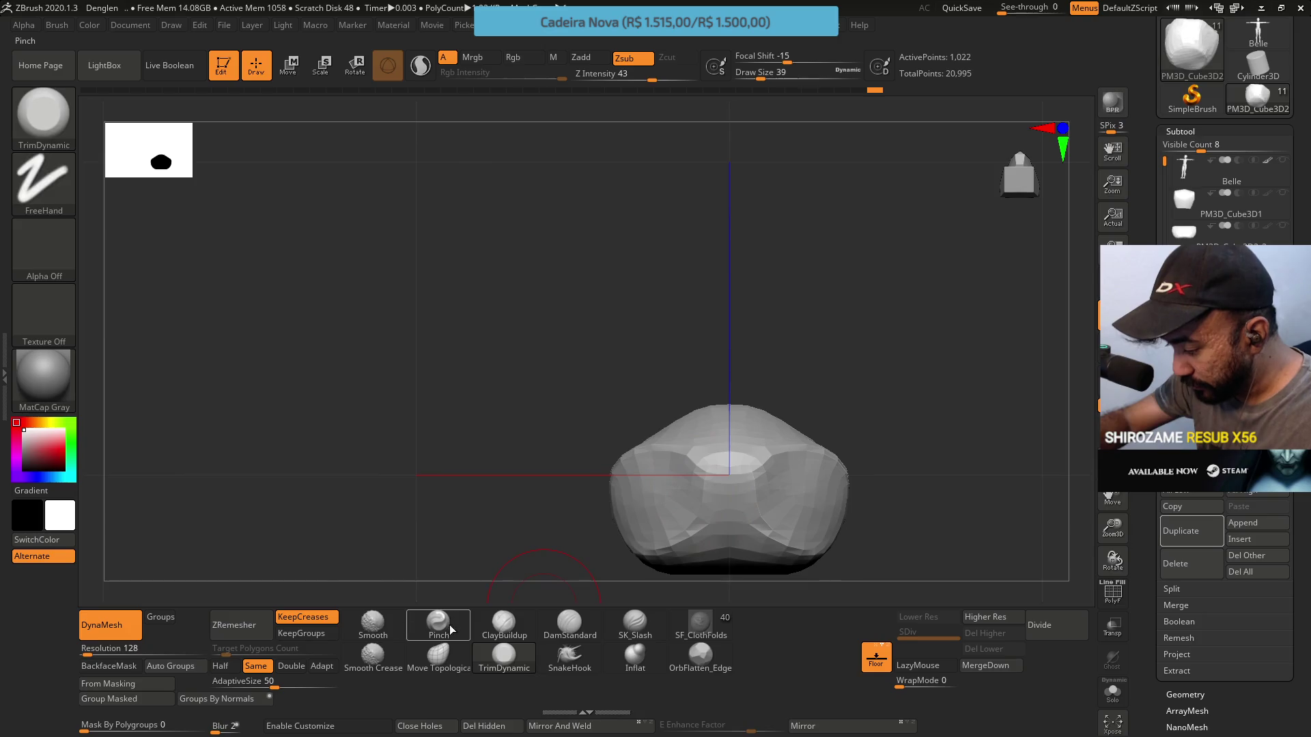
{"action": "mouse_move", "coordinate": [786, 424]}
{"action": "right_mouse_down"}
{"action": "mouse_move", "coordinate": [781, 412]}
{"action": "mouse_move", "coordinate": [834, 407]}
{"action": "mouse_move", "coordinate": [851, 418]}
{"action": "right_mouse_up"}
{"action": "key", "text": "s"}
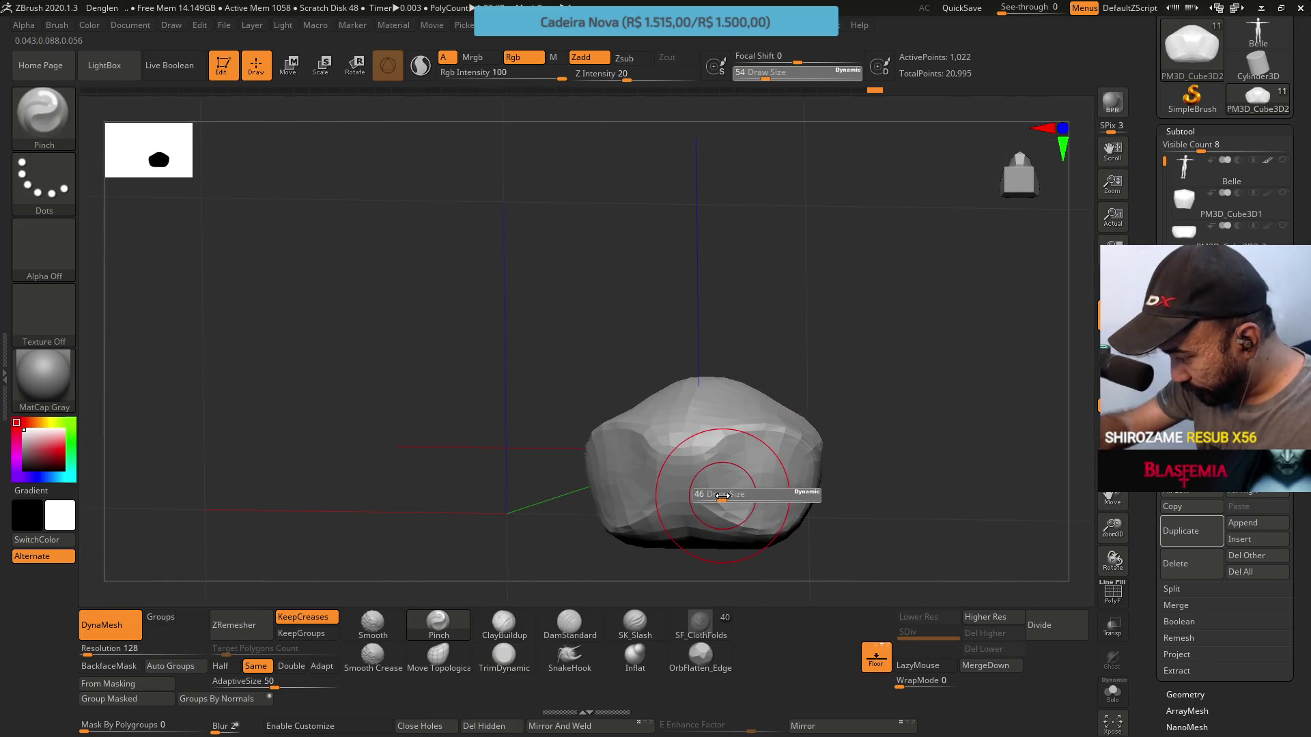
{"action": "left_click_drag", "start_coordinate": [720, 505], "coordinate": [721, 504]}
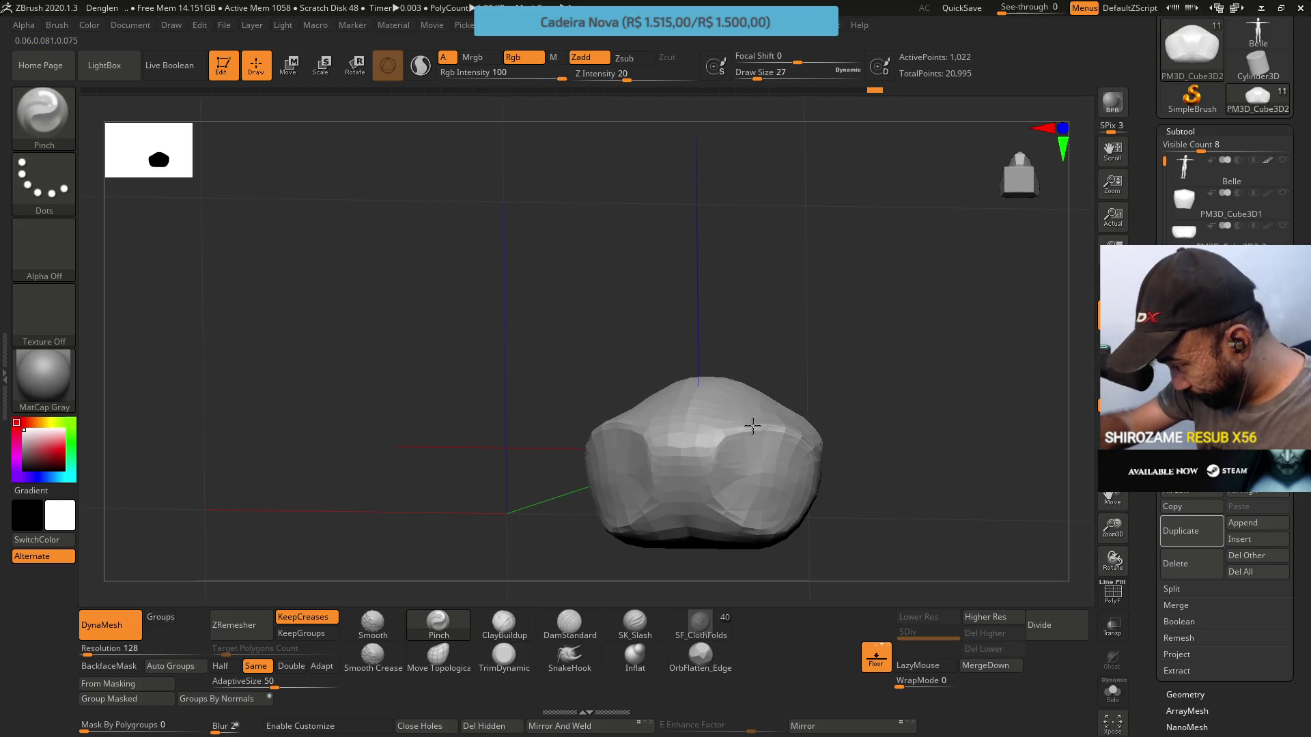
{"action": "mouse_move", "coordinate": [804, 441]}
{"action": "right_mouse_down"}
{"action": "mouse_move", "coordinate": [752, 390]}
{"action": "mouse_move", "coordinate": [755, 459]}
{"action": "right_mouse_up"}
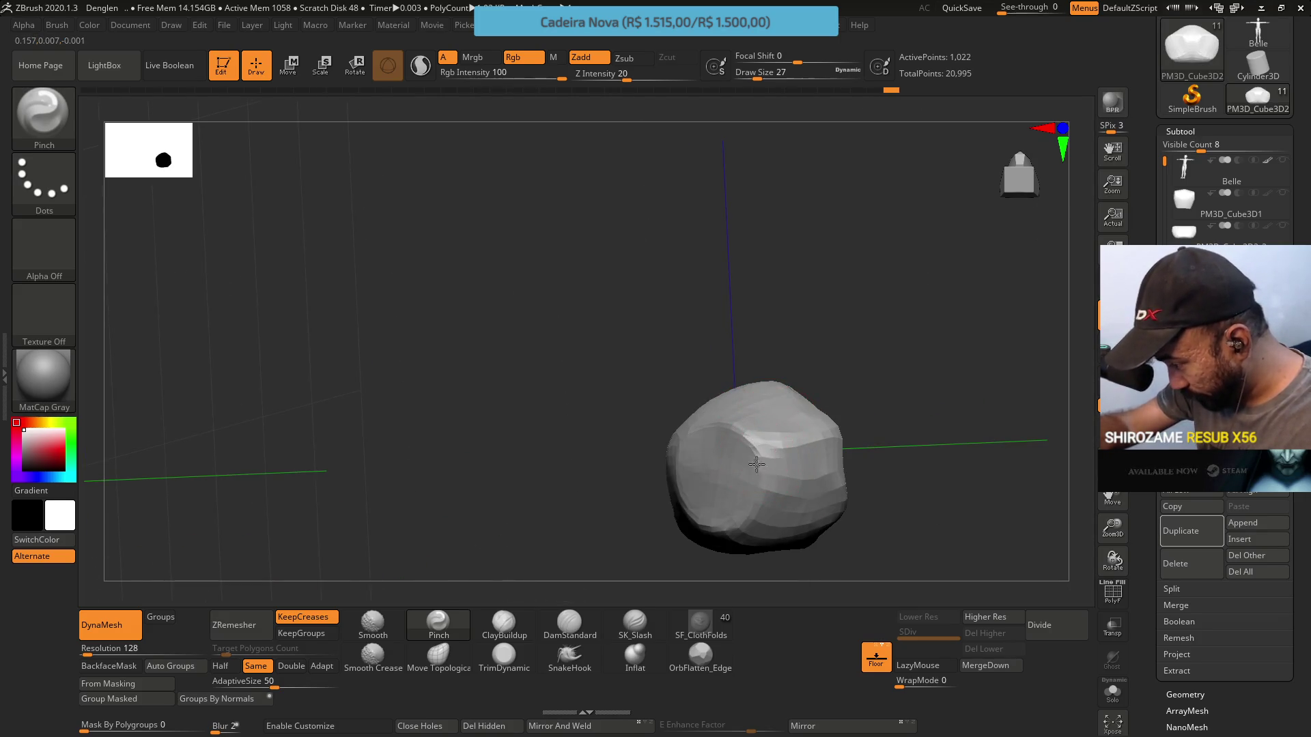
{"action": "right_click_drag", "start_coordinate": [728, 525], "coordinate": [683, 539]}
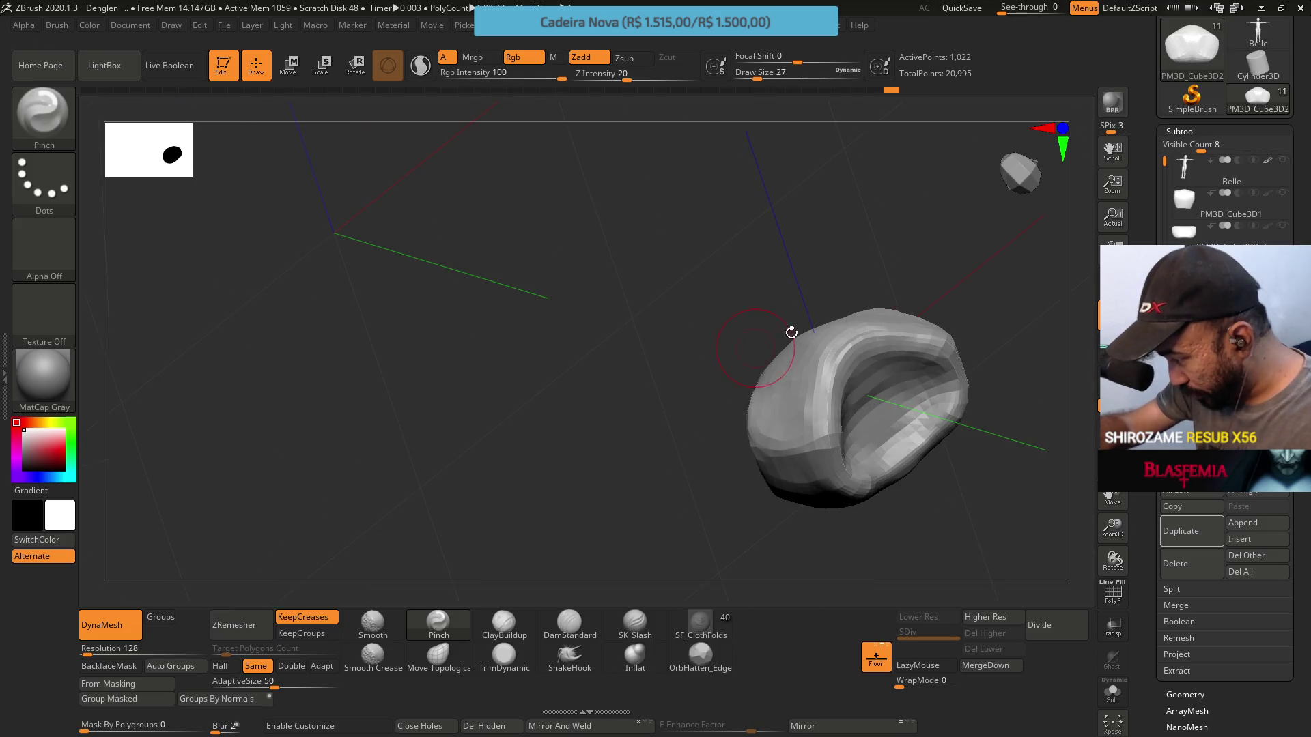
{"action": "mouse_move", "coordinate": [833, 366]}
{"action": "right_mouse_down"}
{"action": "mouse_move", "coordinate": [788, 424]}
{"action": "mouse_move", "coordinate": [822, 403]}
{"action": "mouse_move", "coordinate": [680, 418]}
{"action": "mouse_move", "coordinate": [703, 396]}
{"action": "mouse_move", "coordinate": [767, 444]}
{"action": "mouse_move", "coordinate": [717, 429]}
{"action": "mouse_move", "coordinate": [633, 470]}
{"action": "right_mouse_up"}
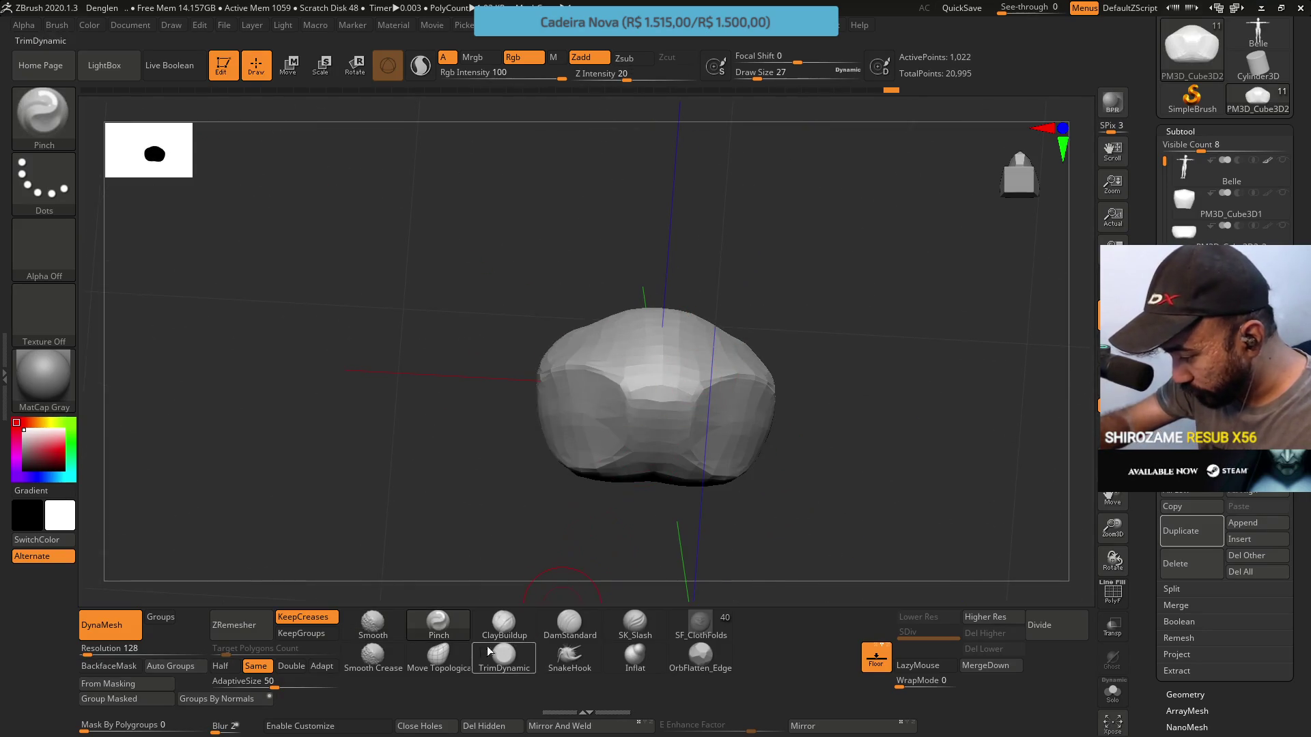
Push the cushion's front and sides into shape with Move Topological
{"action": "left_click", "coordinate": [437, 656]}
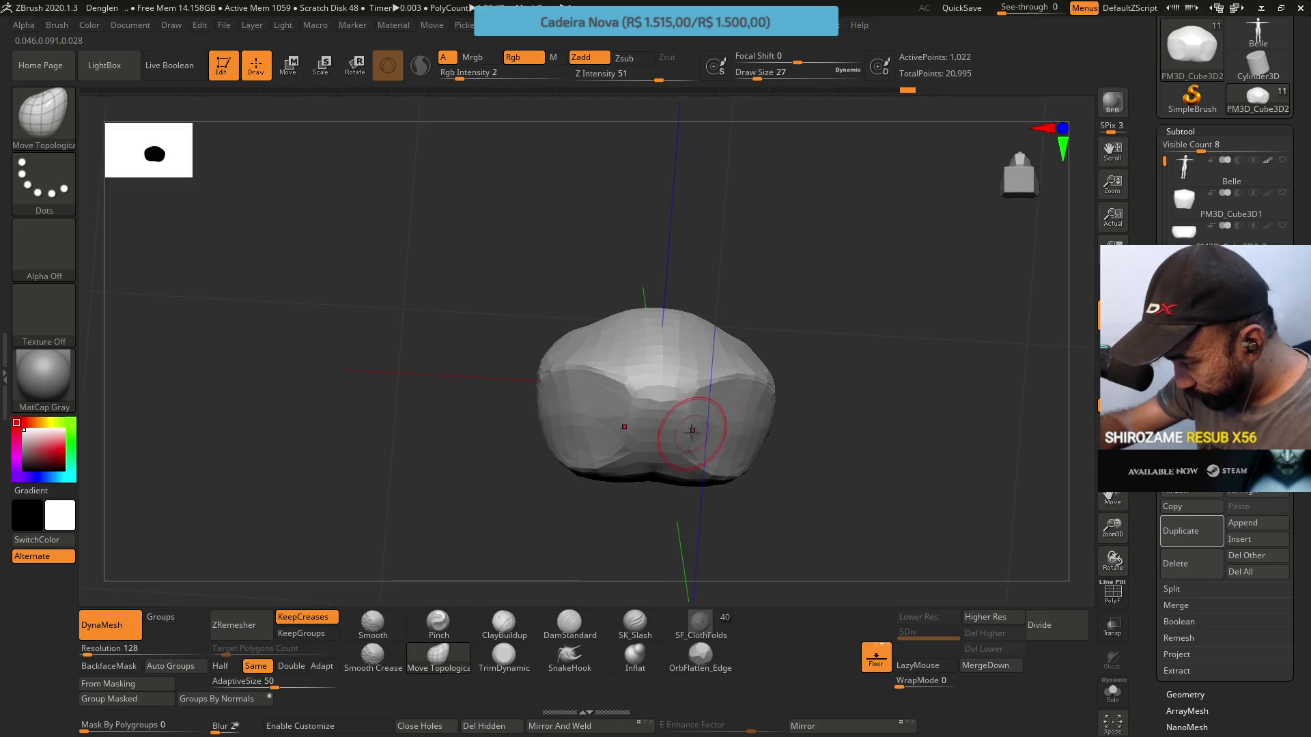
{"action": "right_click_drag", "start_coordinate": [703, 410], "coordinate": [756, 372]}
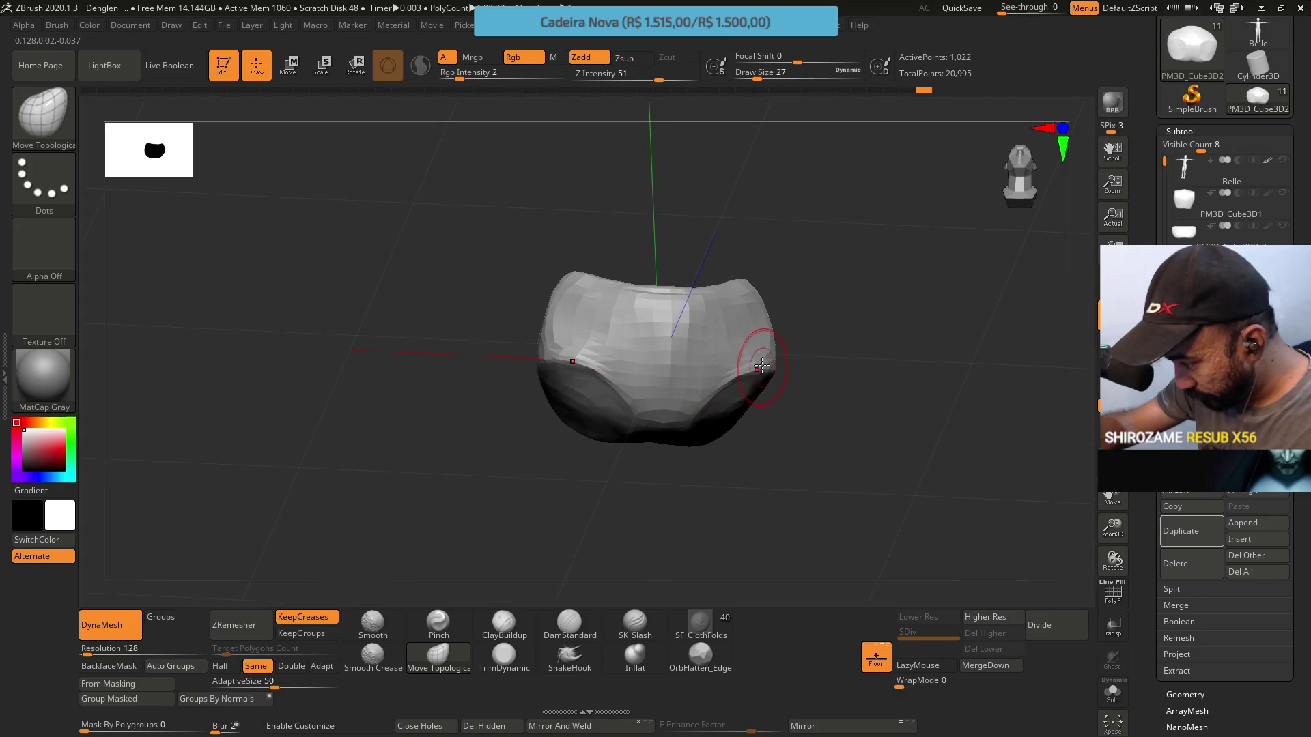
{"action": "right_click_drag", "start_coordinate": [759, 367], "coordinate": [785, 349]}
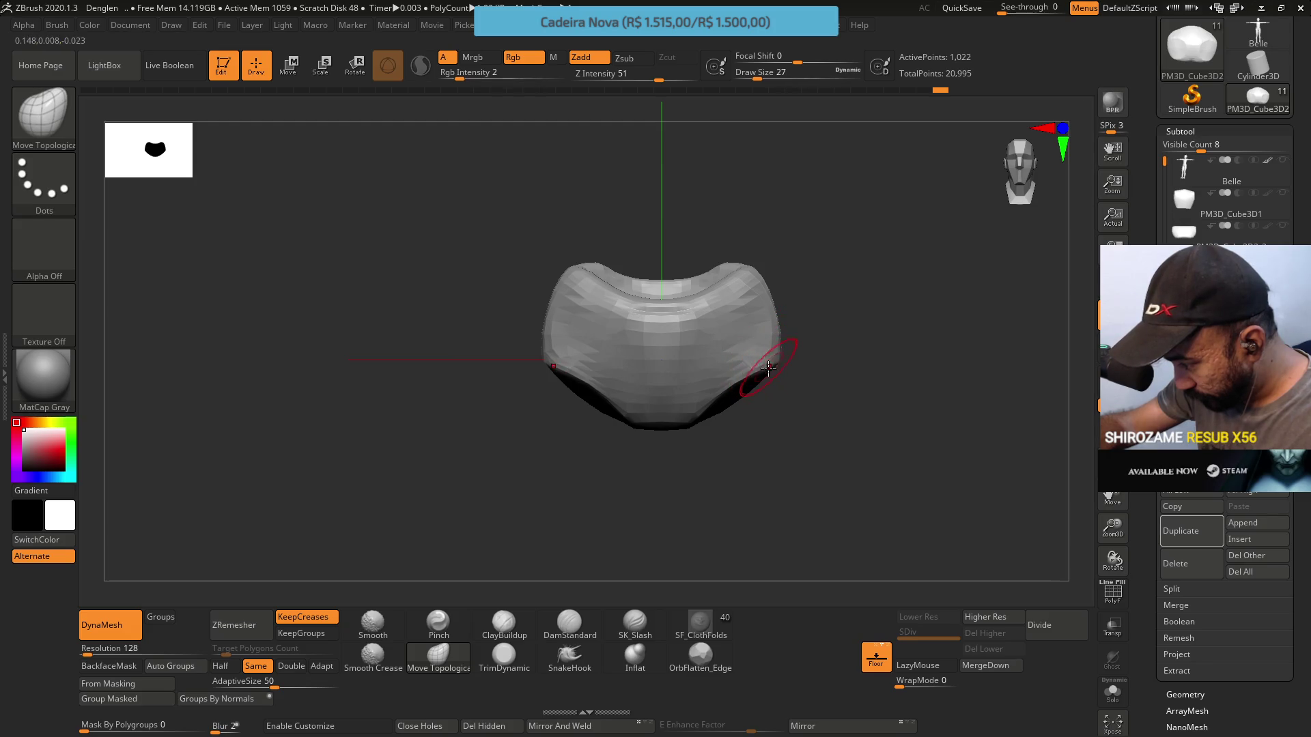
{"action": "mouse_move", "coordinate": [761, 367]}
{"action": "right_mouse_down"}
{"action": "mouse_move", "coordinate": [796, 342]}
{"action": "mouse_move", "coordinate": [788, 371]}
{"action": "mouse_move", "coordinate": [746, 399]}
{"action": "mouse_move", "coordinate": [811, 355]}
{"action": "mouse_move", "coordinate": [835, 439]}
{"action": "mouse_move", "coordinate": [779, 412]}
{"action": "right_mouse_up"}
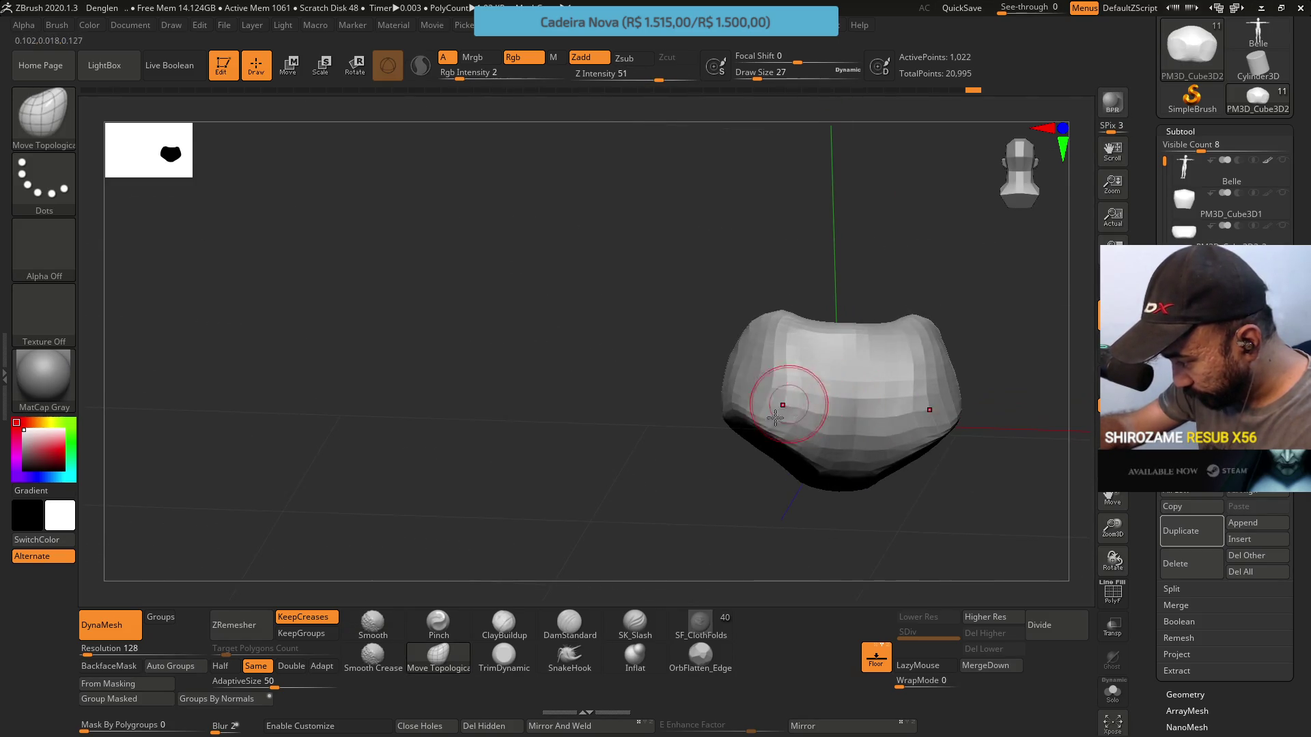
{"action": "mouse_move", "coordinate": [823, 474]}
{"action": "right_mouse_down"}
{"action": "mouse_move", "coordinate": [792, 443]}
{"action": "mouse_move", "coordinate": [821, 477]}
{"action": "mouse_move", "coordinate": [822, 392]}
{"action": "right_mouse_up"}
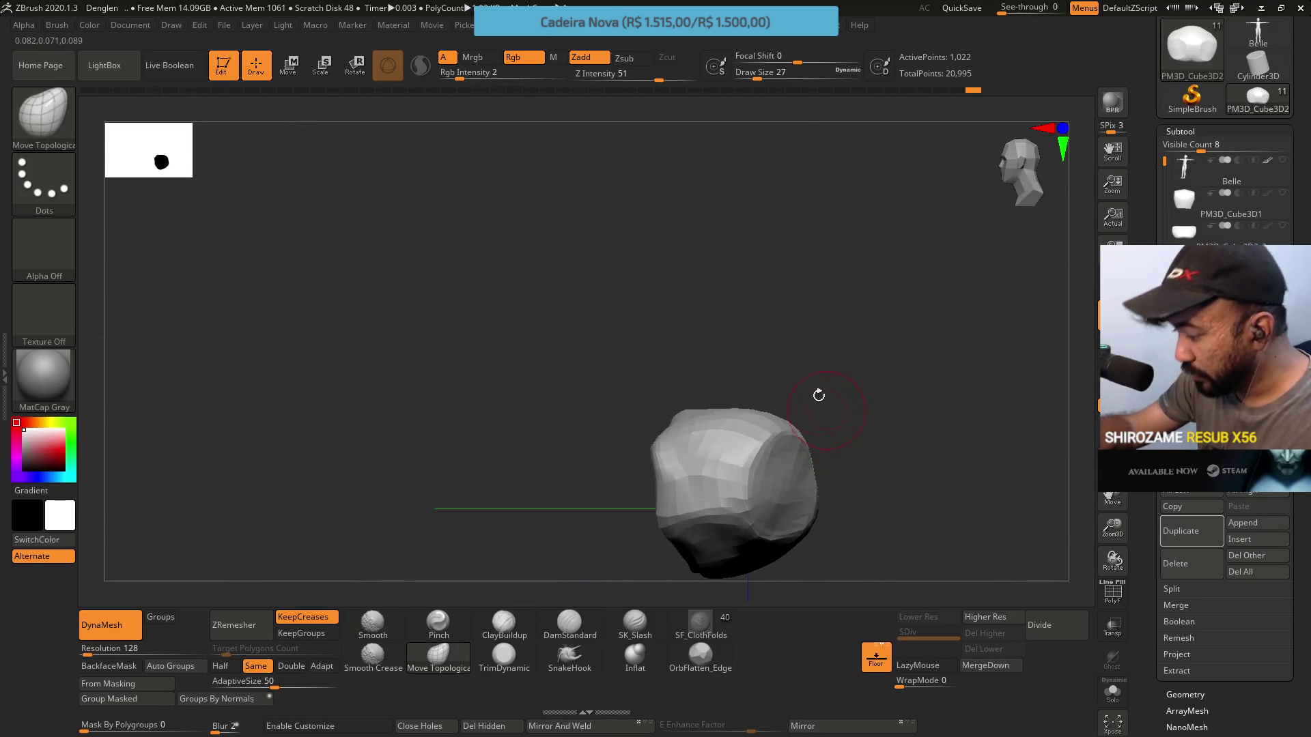
Build up clay, pinch creases, and ZRemesh the cushion from 1,022 to 884 points
{"action": "left_click", "coordinate": [503, 628]}
{"action": "right_click_drag", "start_coordinate": [738, 492], "coordinate": [753, 438]}
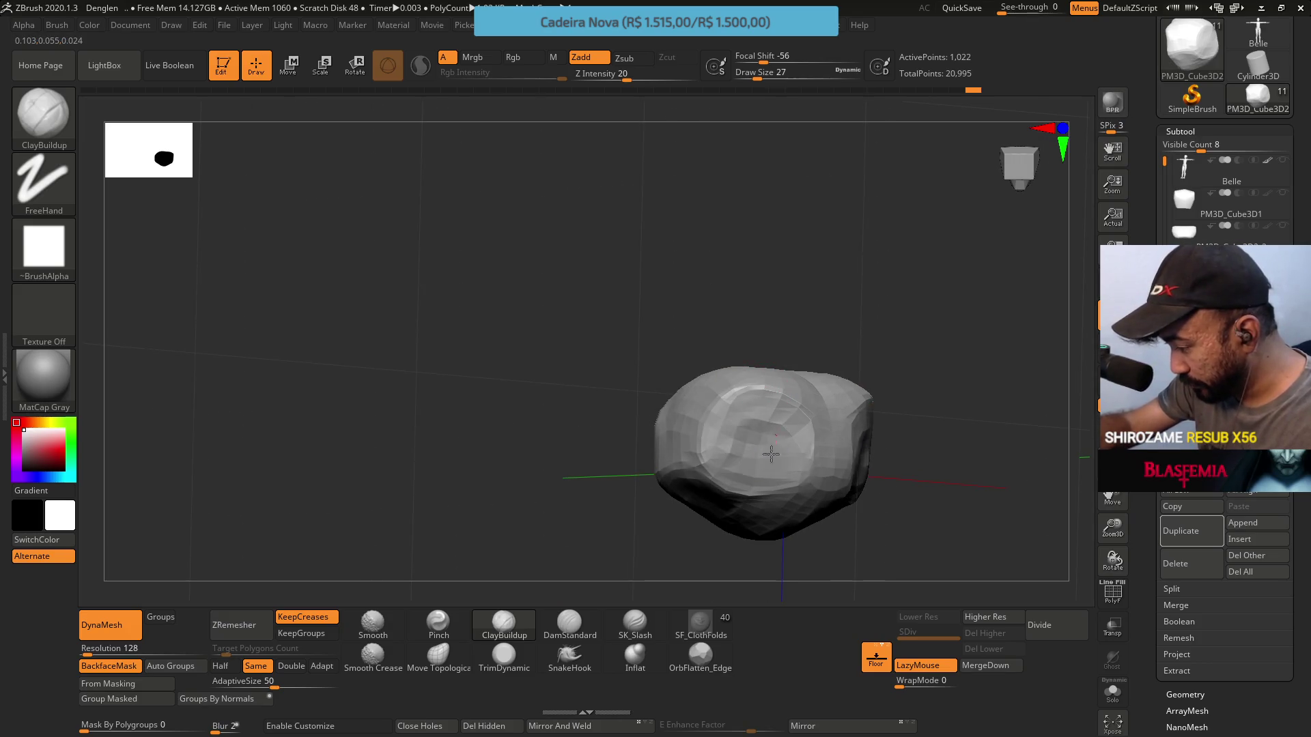
{"action": "mouse_move", "coordinate": [778, 415]}
{"action": "right_mouse_down"}
{"action": "mouse_move", "coordinate": [791, 423]}
{"action": "mouse_move", "coordinate": [691, 464]}
{"action": "mouse_move", "coordinate": [528, 607]}
{"action": "right_mouse_up"}
{"action": "left_click", "coordinate": [447, 625]}
{"action": "mouse_move", "coordinate": [751, 437]}
{"action": "right_mouse_down"}
{"action": "mouse_move", "coordinate": [755, 406]}
{"action": "mouse_move", "coordinate": [738, 436]}
{"action": "mouse_move", "coordinate": [770, 352]}
{"action": "right_mouse_up"}
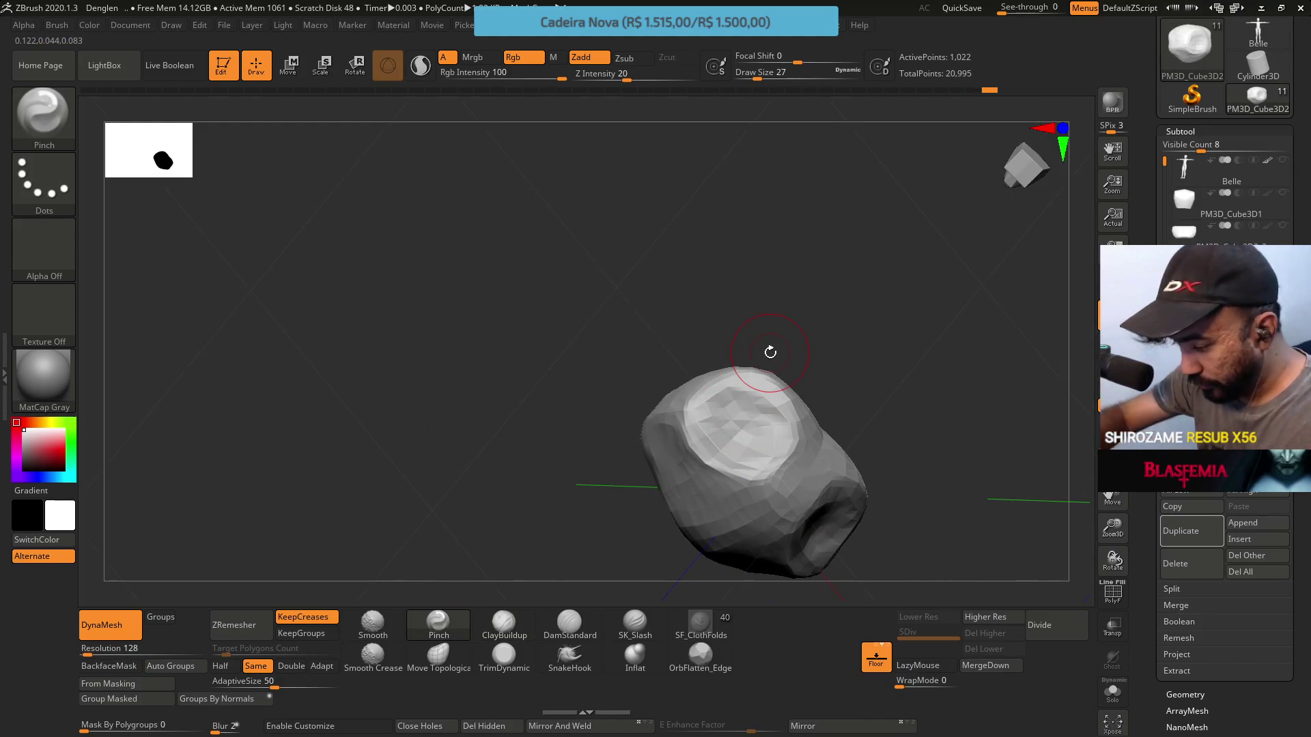
{"action": "left_click", "coordinate": [232, 625]}
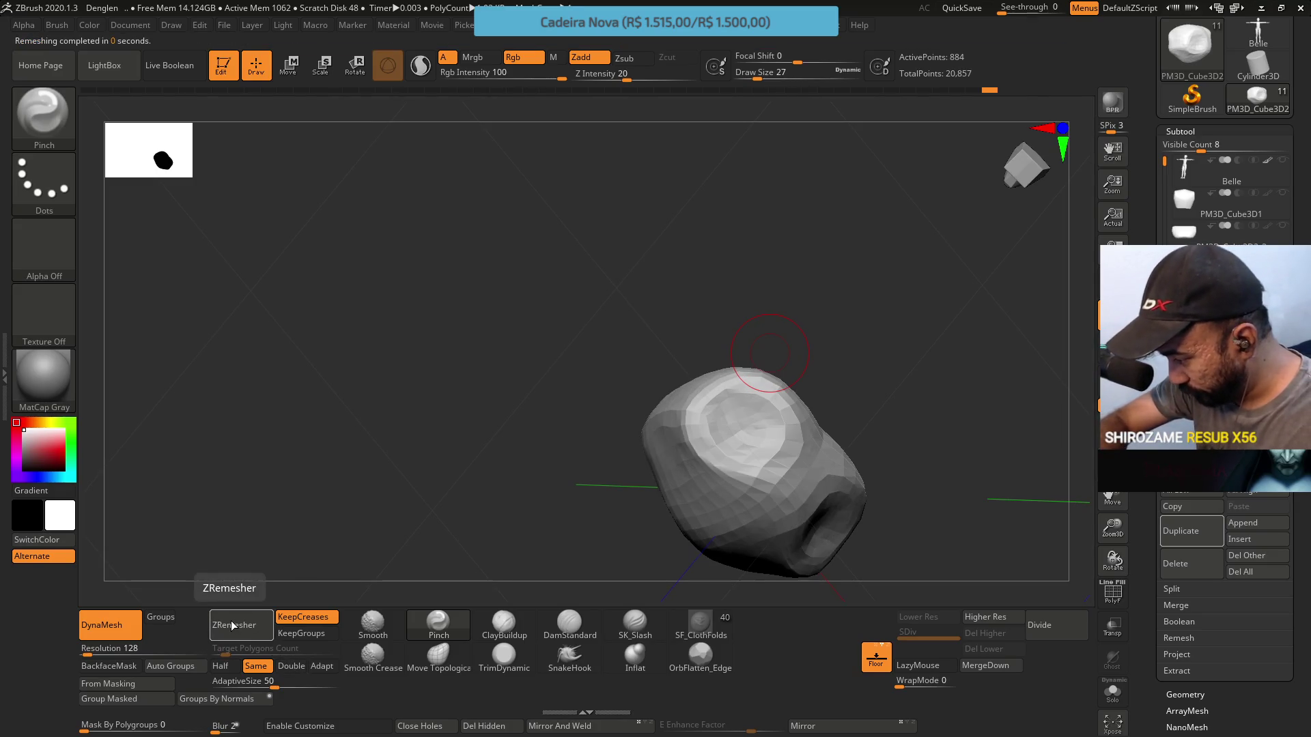
Undo the remesh and pick the ZRemesherGuide brush with B, Z, G
{"action": "key", "text": "ctrl+z"}
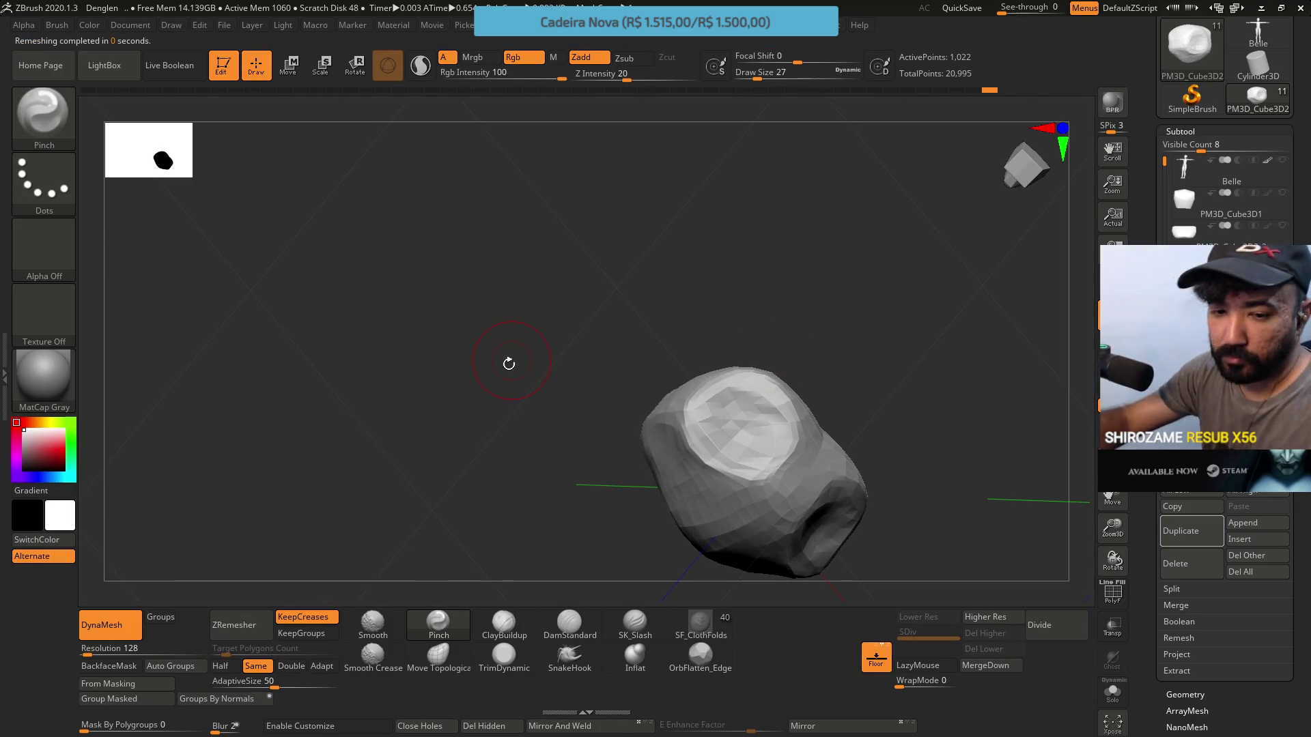
{"action": "key", "text": "b"}
{"action": "key", "text": "z"}
{"action": "key", "text": "g"}
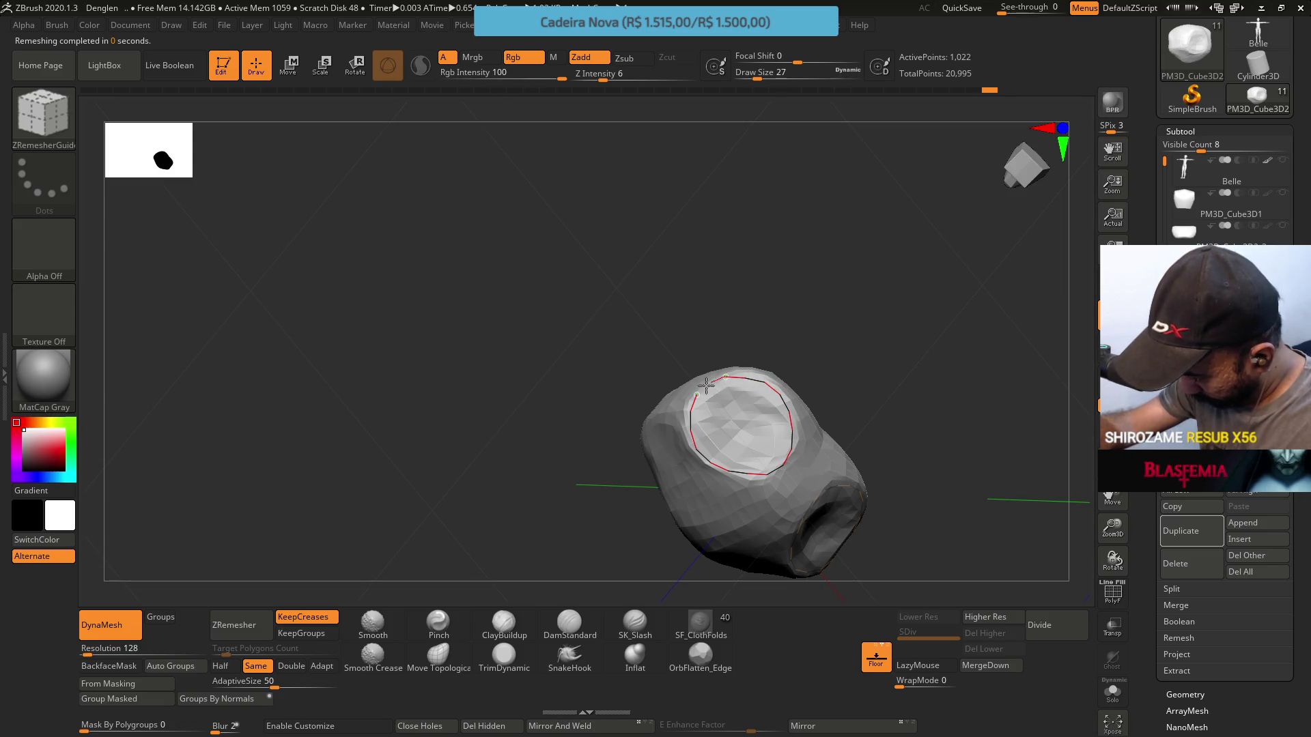
Check the guide curves and rerun ZRemesher, leaving the cushion at 906 points
{"action": "mouse_move", "coordinate": [783, 332]}
{"action": "left_mouse_down"}
{"action": "mouse_move", "coordinate": [822, 324]}
{"action": "mouse_move", "coordinate": [749, 373]}
{"action": "mouse_move", "coordinate": [658, 394]}
{"action": "left_mouse_up"}
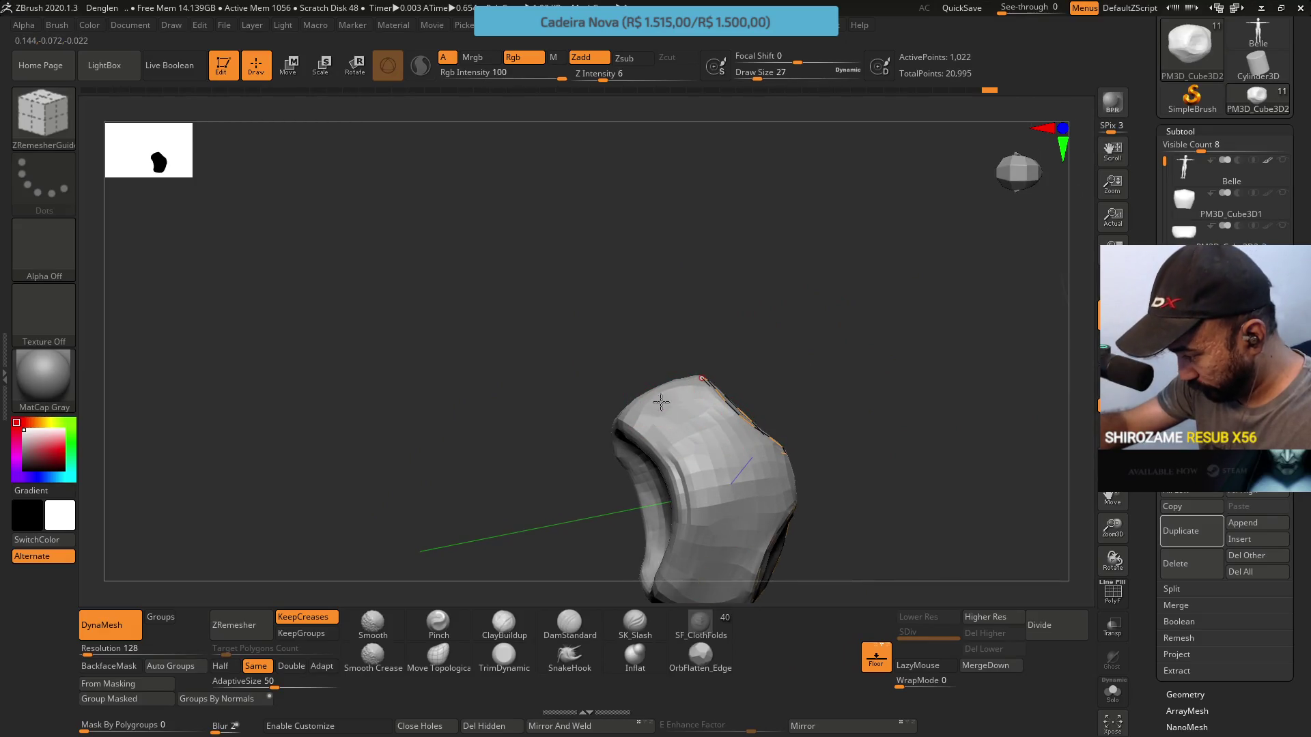
{"action": "mouse_move", "coordinate": [755, 389]}
{"action": "left_mouse_down"}
{"action": "mouse_move", "coordinate": [703, 409]}
{"action": "mouse_move", "coordinate": [696, 492]}
{"action": "mouse_move", "coordinate": [703, 410]}
{"action": "mouse_move", "coordinate": [673, 424]}
{"action": "mouse_move", "coordinate": [743, 369]}
{"action": "mouse_move", "coordinate": [683, 410]}
{"action": "mouse_move", "coordinate": [708, 413]}
{"action": "mouse_move", "coordinate": [731, 307]}
{"action": "mouse_move", "coordinate": [741, 335]}
{"action": "left_mouse_up"}
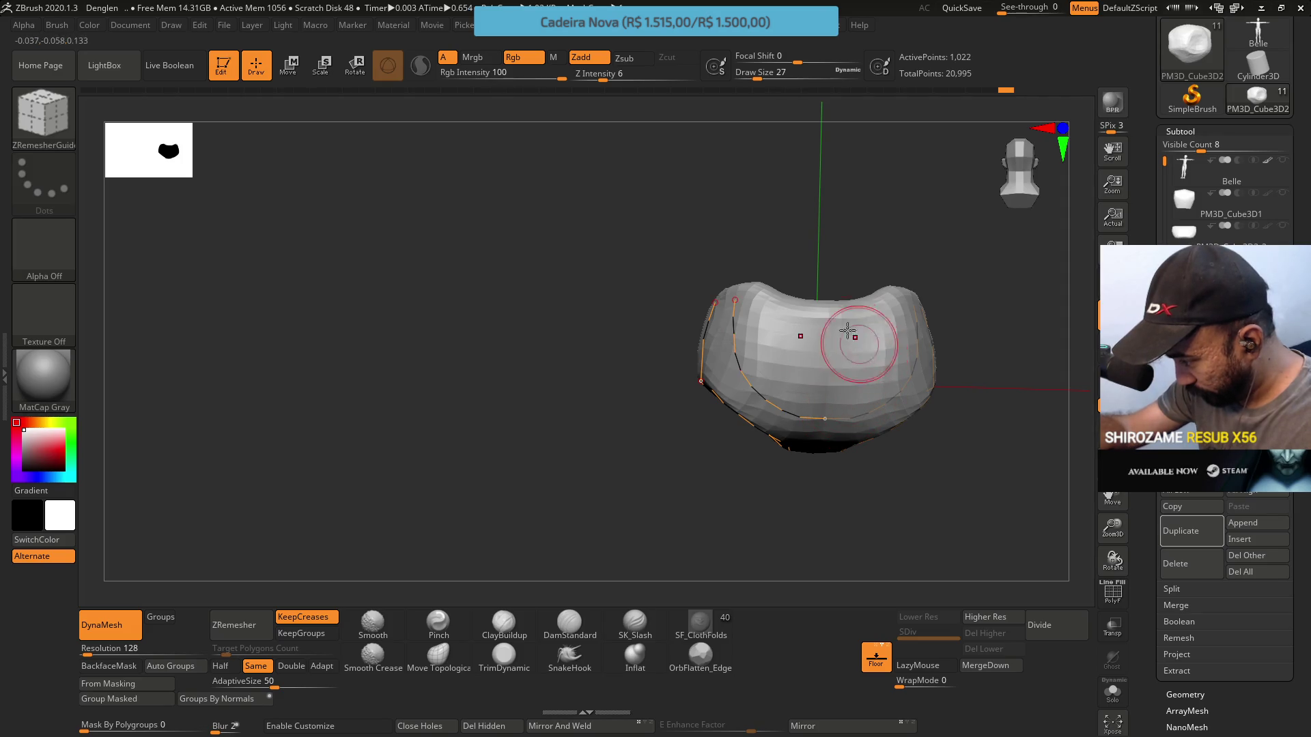
{"action": "mouse_move", "coordinate": [766, 293]}
{"action": "left_mouse_down"}
{"action": "mouse_move", "coordinate": [787, 339]}
{"action": "mouse_move", "coordinate": [804, 293]}
{"action": "mouse_move", "coordinate": [793, 269]}
{"action": "mouse_move", "coordinate": [823, 272]}
{"action": "left_mouse_up"}
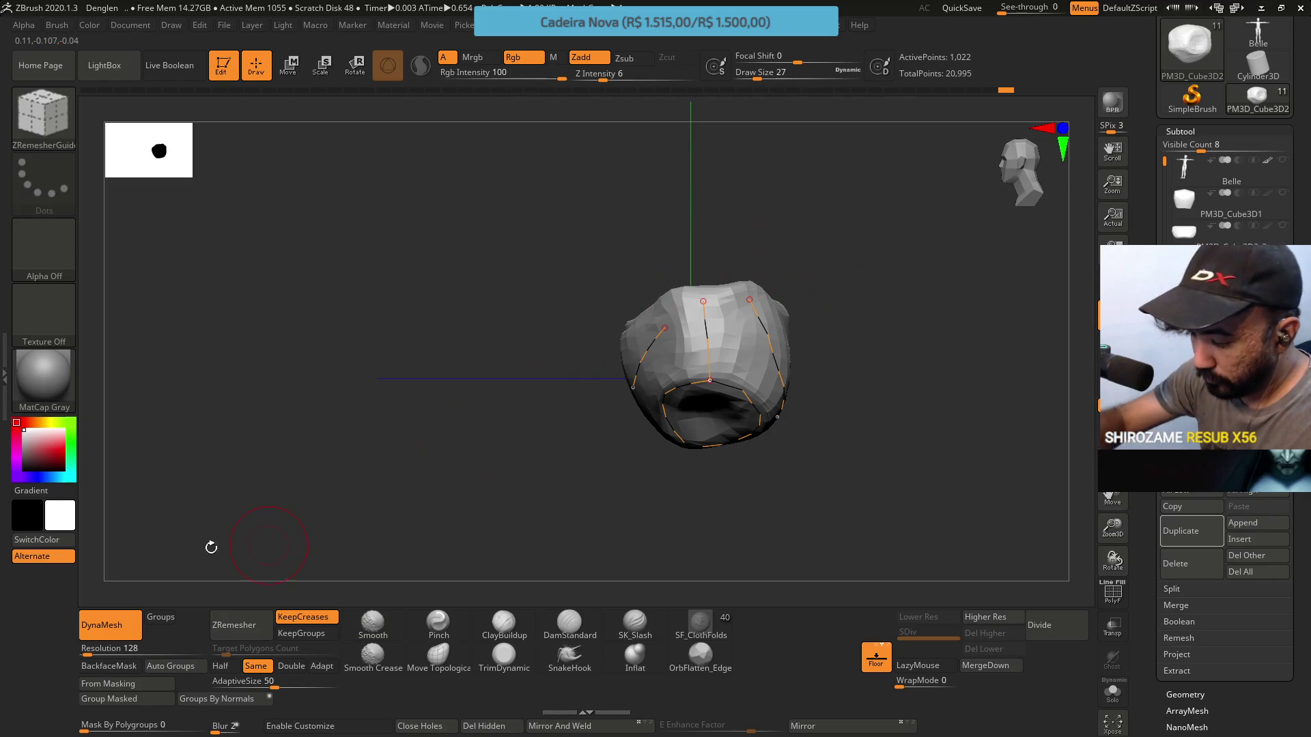
{"action": "left_click", "coordinate": [249, 626]}
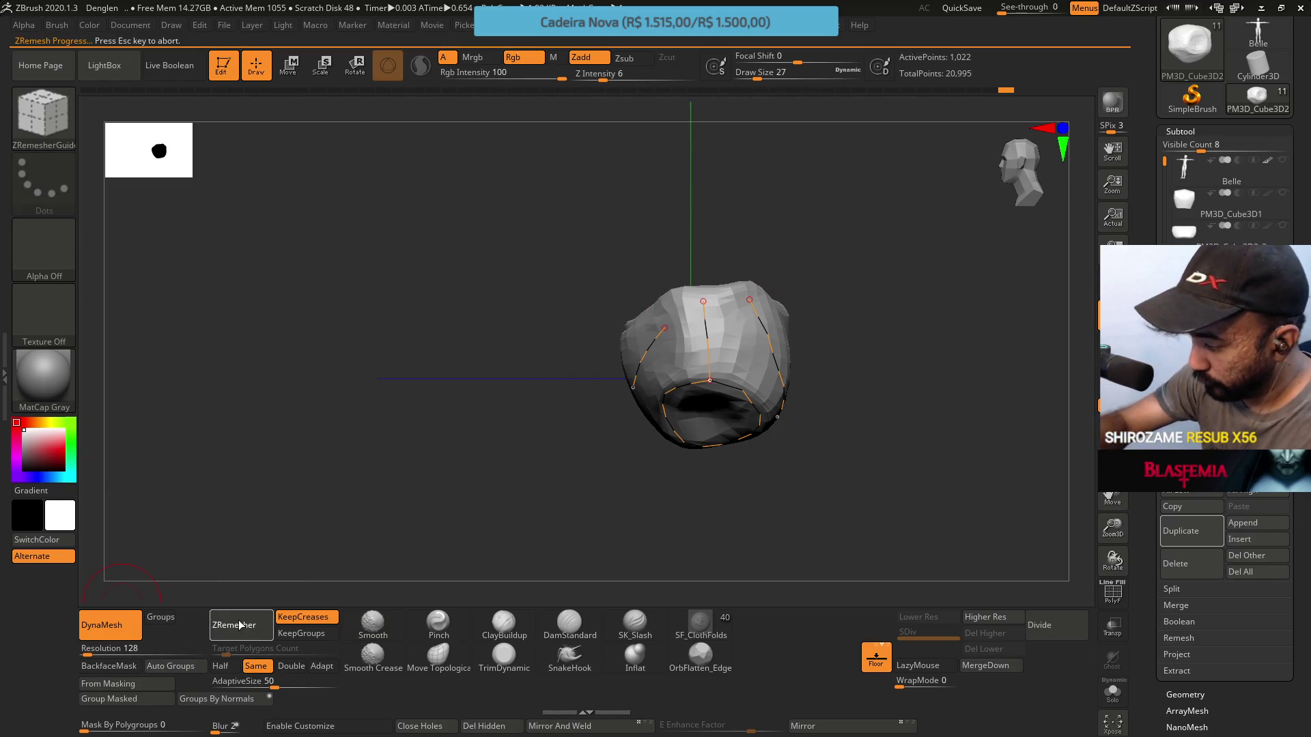
{"action": "mouse_move", "coordinate": [555, 562]}
{"action": "left_mouse_down"}
{"action": "mouse_move", "coordinate": [723, 377]}
{"action": "mouse_move", "coordinate": [555, 445]}
{"action": "mouse_move", "coordinate": [752, 297]}
{"action": "mouse_move", "coordinate": [731, 317]}
{"action": "mouse_move", "coordinate": [751, 329]}
{"action": "left_mouse_up"}
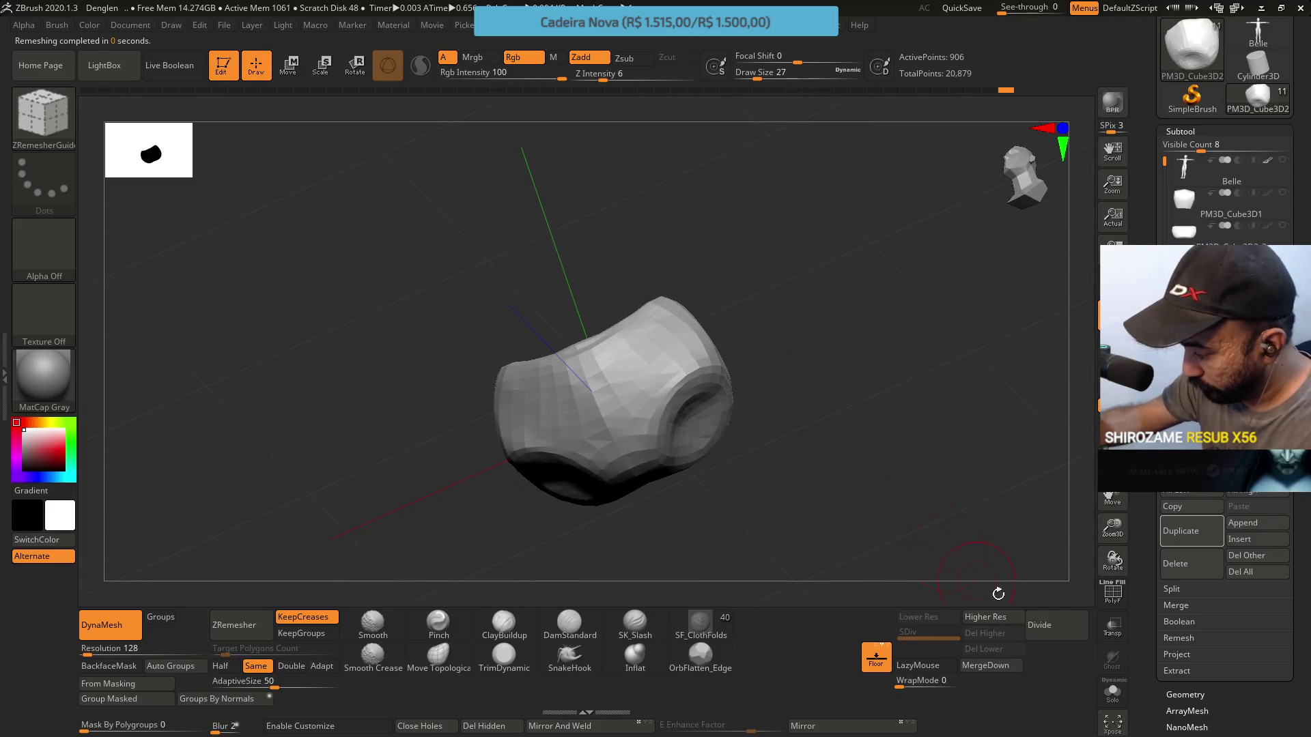
Add a subdivision level with Divide, then return to SDiv 1 with TrimDynamic selected
{"action": "left_click", "coordinate": [1037, 624]}
{"action": "mouse_move", "coordinate": [751, 478]}
{"action": "left_mouse_down"}
{"action": "mouse_move", "coordinate": [684, 449]}
{"action": "mouse_move", "coordinate": [730, 444]}
{"action": "mouse_move", "coordinate": [872, 294]}
{"action": "mouse_move", "coordinate": [743, 433]}
{"action": "mouse_move", "coordinate": [831, 477]}
{"action": "mouse_move", "coordinate": [694, 482]}
{"action": "left_mouse_up"}
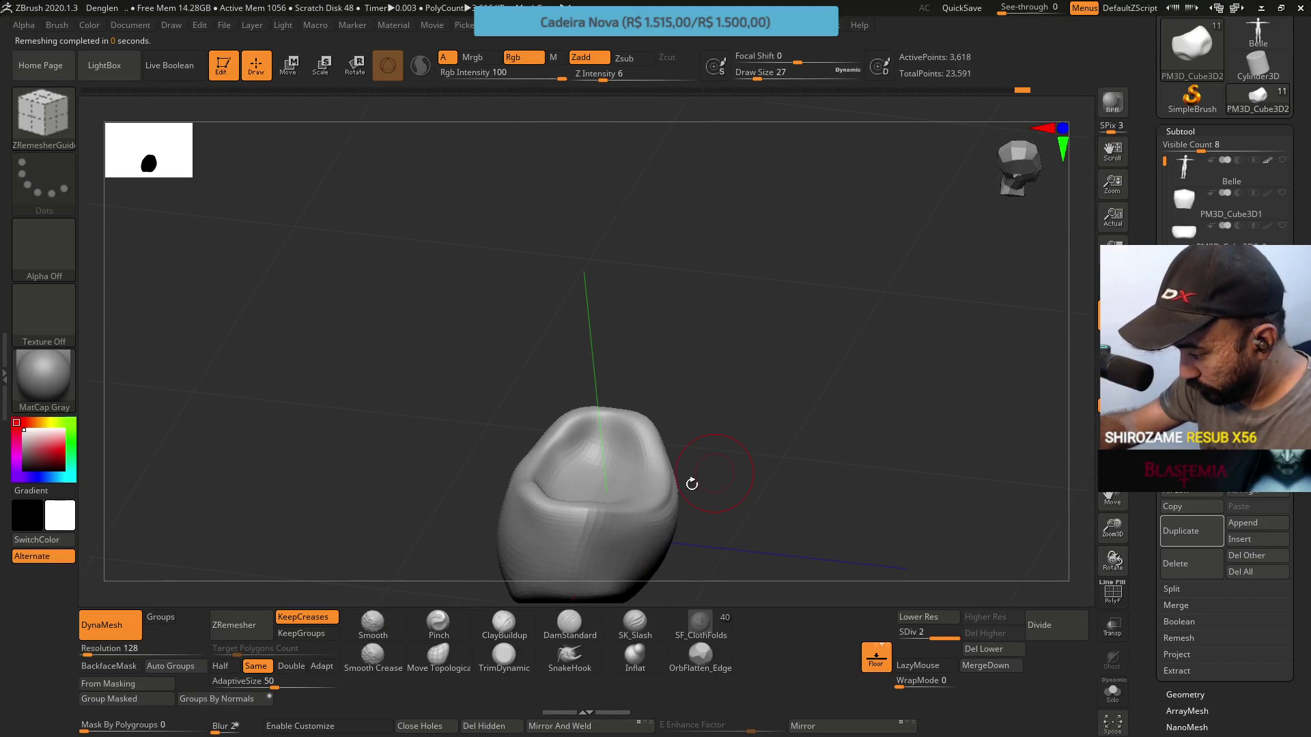
{"action": "left_click", "coordinate": [494, 663]}
{"action": "left_click_drag", "start_coordinate": [585, 533], "coordinate": [715, 427]}
{"action": "left_click_drag", "start_coordinate": [882, 635], "coordinate": [877, 635]}
{"action": "mouse_move", "coordinate": [751, 512]}
{"action": "left_mouse_down"}
{"action": "mouse_move", "coordinate": [720, 418]}
{"action": "mouse_move", "coordinate": [665, 469]}
{"action": "mouse_move", "coordinate": [655, 424]}
{"action": "mouse_move", "coordinate": [682, 454]}
{"action": "left_mouse_up"}
Trim the seat's top and right rim flat with TrimDynamic at size 35
{"action": "key", "text": "s"}
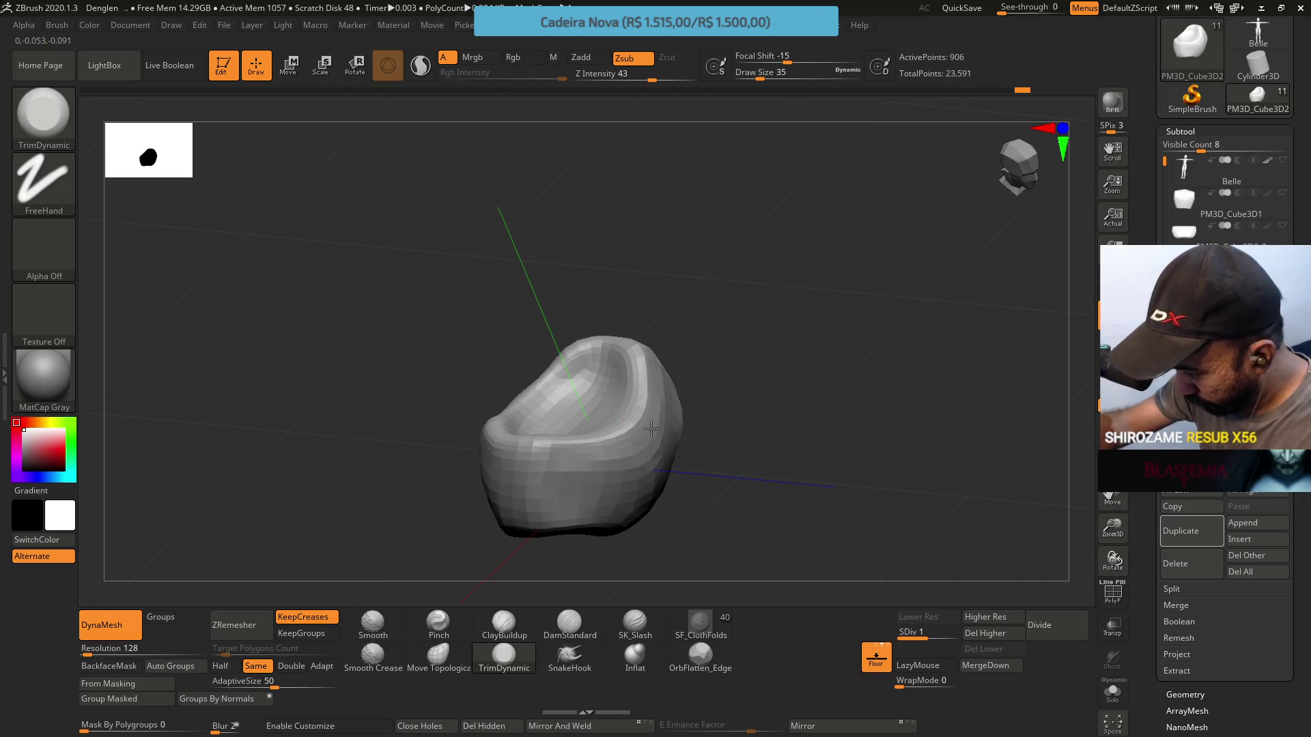
{"action": "mouse_move", "coordinate": [663, 447]}
{"action": "left_mouse_down"}
{"action": "mouse_move", "coordinate": [634, 410]}
{"action": "mouse_move", "coordinate": [650, 396]}
{"action": "left_mouse_up"}
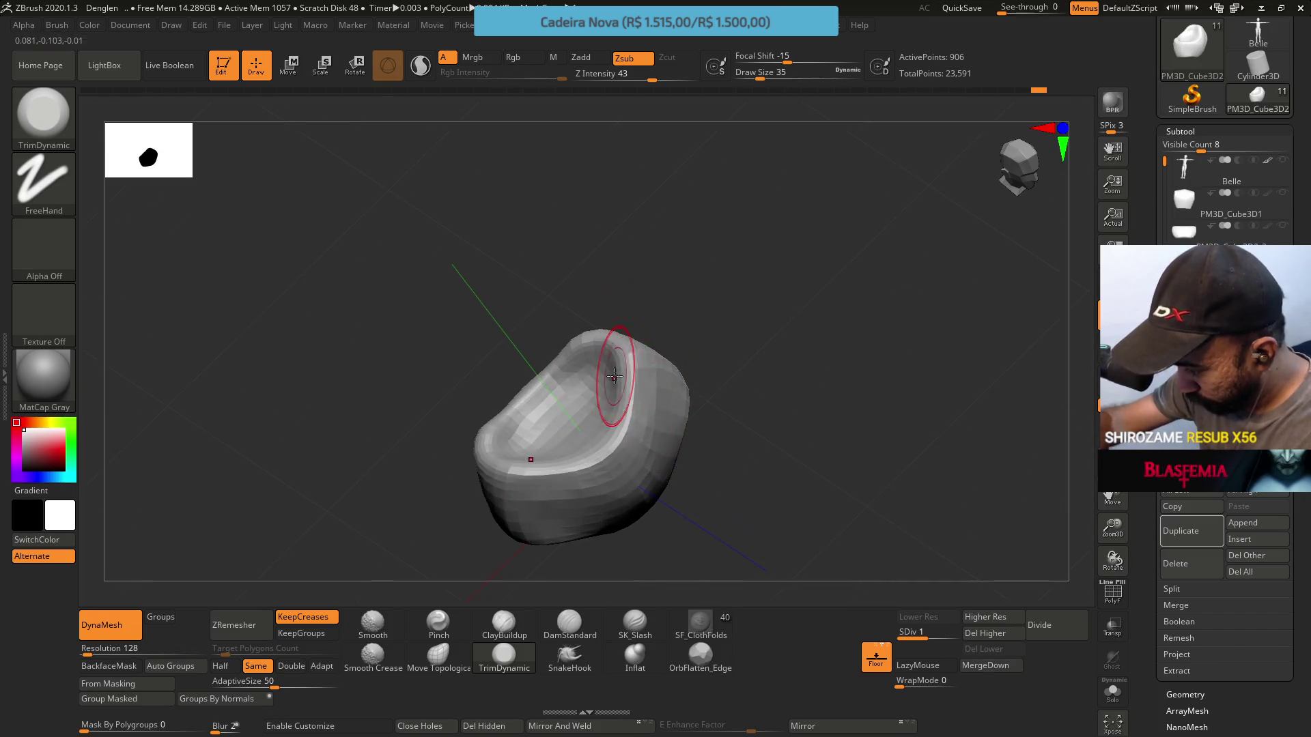
{"action": "mouse_move", "coordinate": [650, 455]}
{"action": "left_mouse_down"}
{"action": "mouse_move", "coordinate": [614, 336]}
{"action": "mouse_move", "coordinate": [648, 367]}
{"action": "mouse_move", "coordinate": [723, 369]}
{"action": "mouse_move", "coordinate": [738, 355]}
{"action": "left_mouse_up"}
{"action": "mouse_move", "coordinate": [601, 270]}
{"action": "left_mouse_down"}
{"action": "mouse_move", "coordinate": [673, 322]}
{"action": "mouse_move", "coordinate": [641, 320]}
{"action": "mouse_move", "coordinate": [679, 295]}
{"action": "left_mouse_up"}
{"action": "mouse_move", "coordinate": [699, 410]}
{"action": "left_mouse_down"}
{"action": "mouse_move", "coordinate": [673, 353]}
{"action": "mouse_move", "coordinate": [623, 351]}
{"action": "mouse_move", "coordinate": [586, 375]}
{"action": "left_mouse_up"}
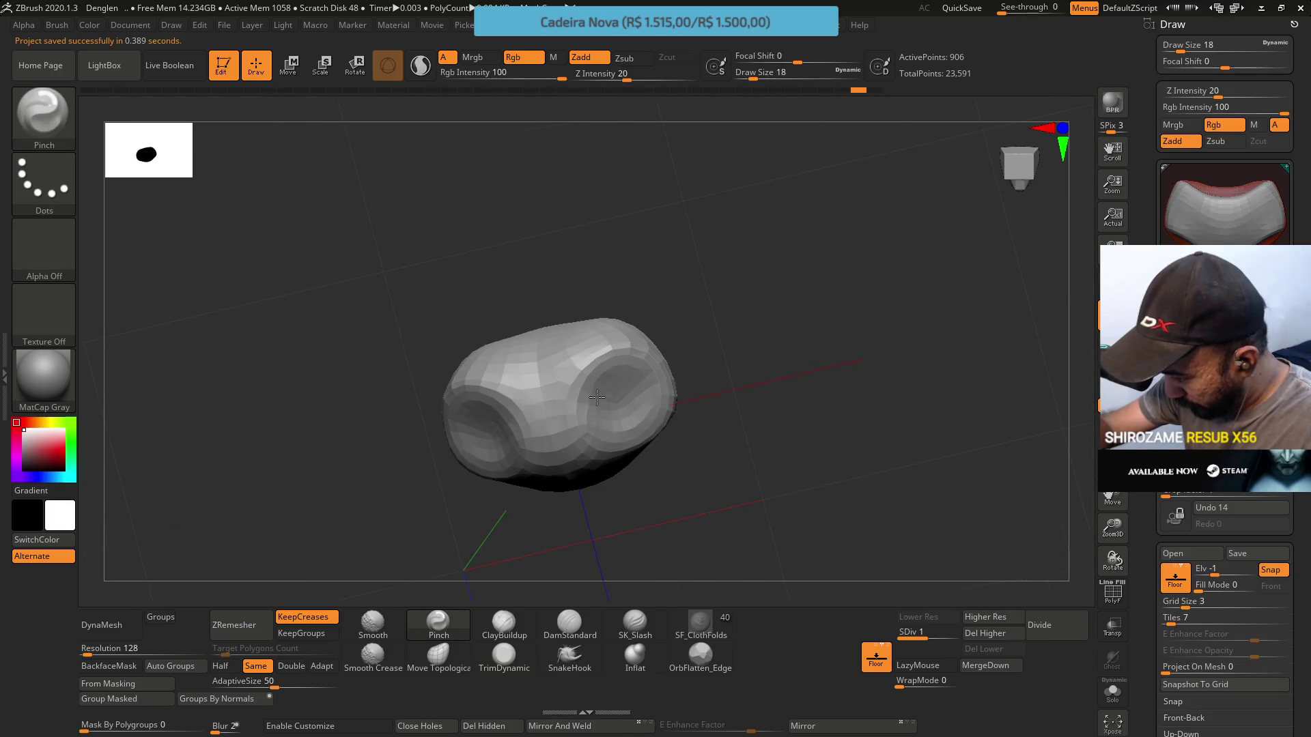
Enable DynaMesh and build up clay rings around both mirrored holes with ClayBuildup
{"action": "key", "text": "ctrl+d"}
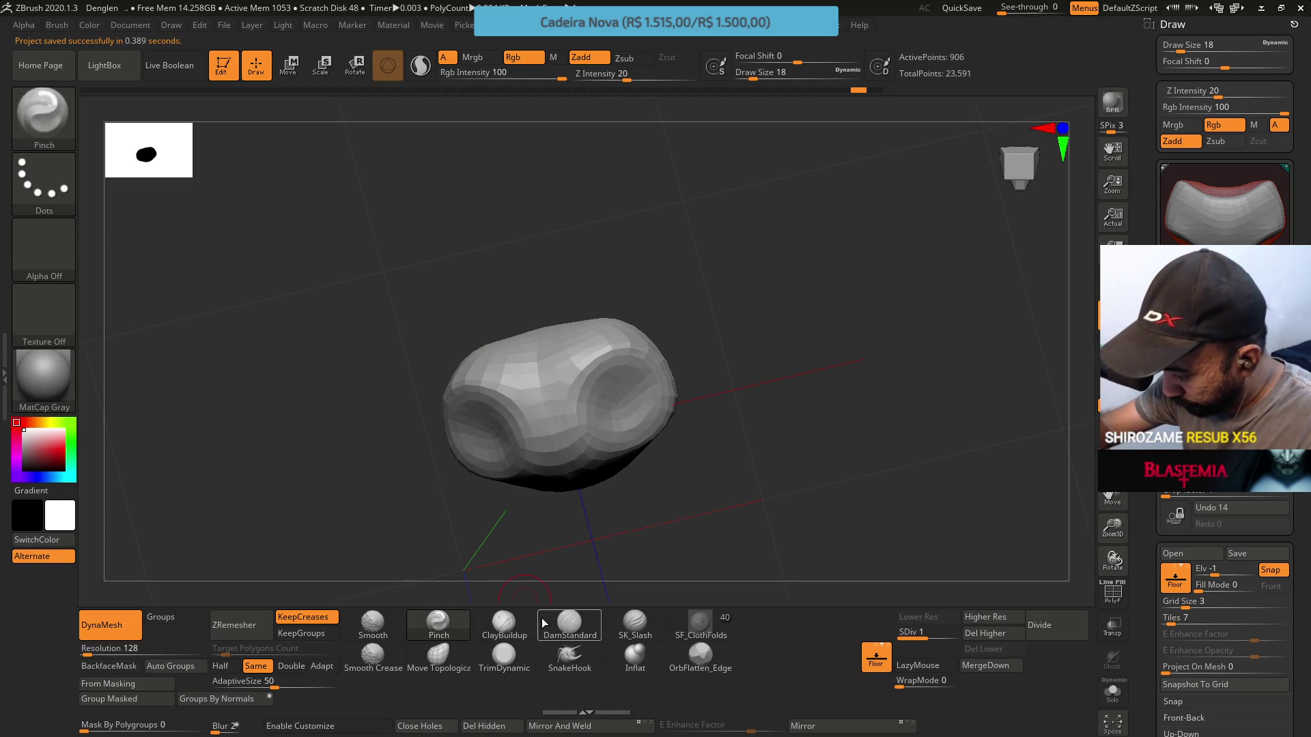
{"action": "left_click", "coordinate": [568, 623]}
{"action": "key", "text": "b"}
{"action": "key", "text": "c"}
{"action": "key", "text": "b"}
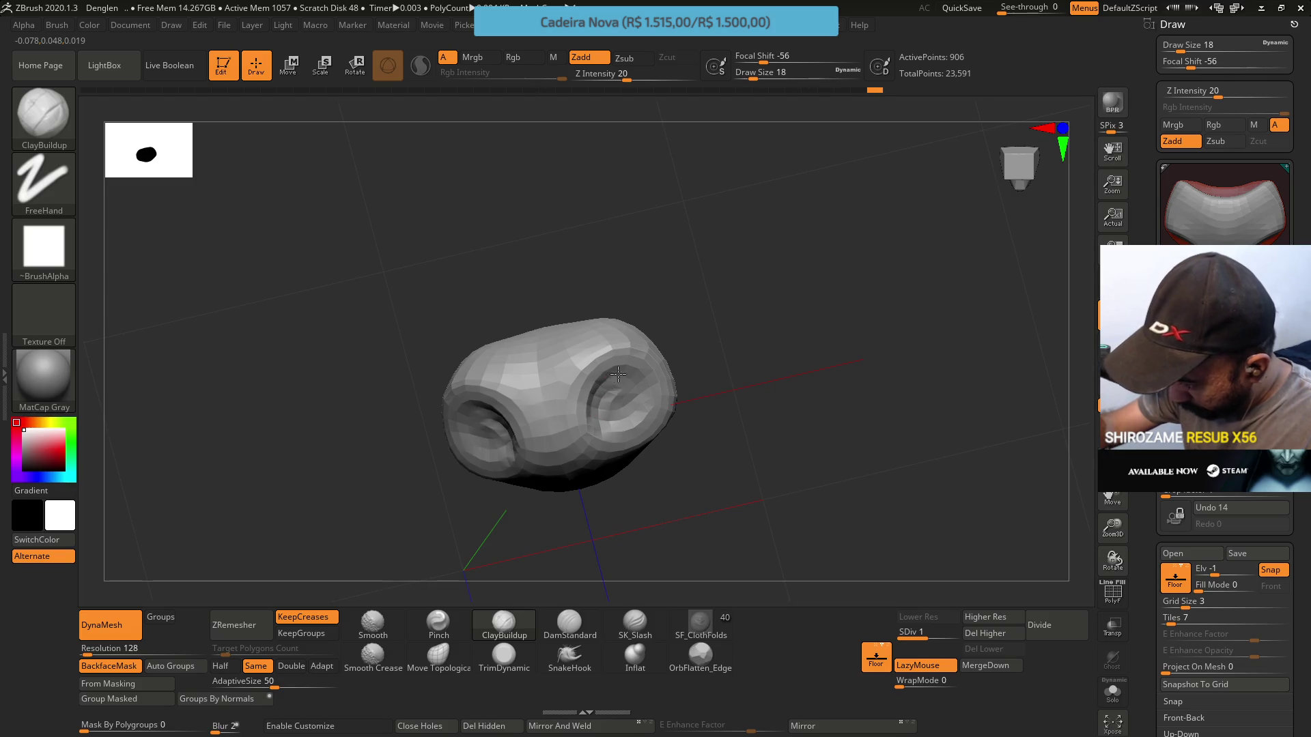
{"action": "left_click_drag", "start_coordinate": [639, 380], "coordinate": [634, 356]}
{"action": "right_click_drag", "start_coordinate": [633, 357], "coordinate": [621, 403]}
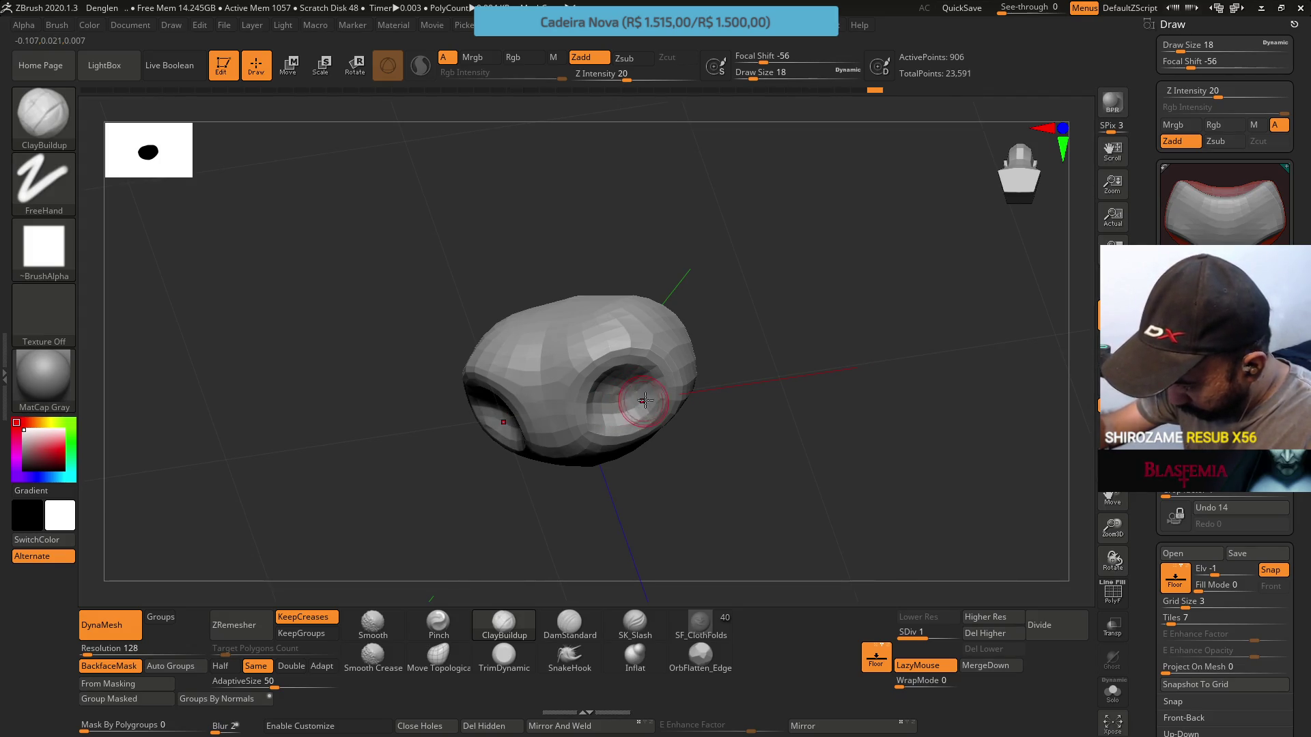
{"action": "mouse_move", "coordinate": [637, 390]}
{"action": "right_mouse_down"}
{"action": "mouse_move", "coordinate": [611, 406]}
{"action": "mouse_move", "coordinate": [617, 374]}
{"action": "right_mouse_up"}
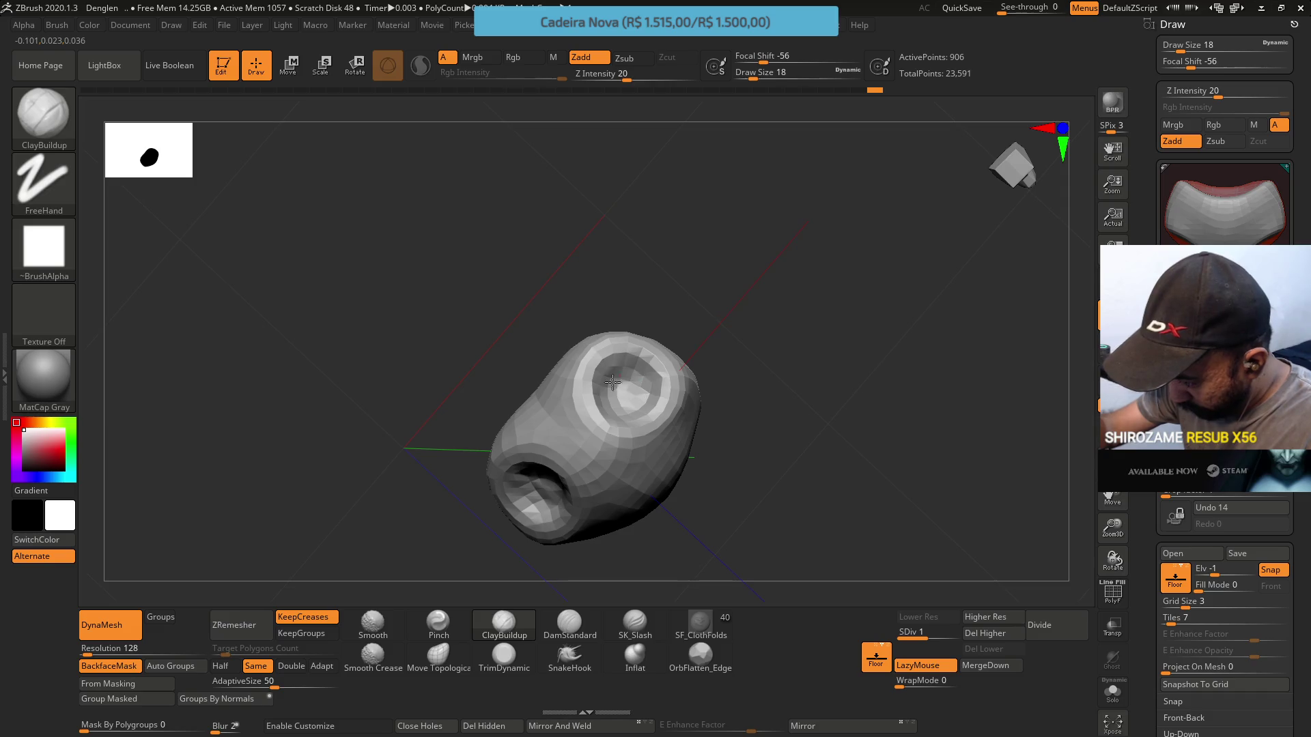
{"action": "mouse_move", "coordinate": [644, 382]}
{"action": "right_mouse_down"}
{"action": "mouse_move", "coordinate": [641, 413]}
{"action": "mouse_move", "coordinate": [634, 369]}
{"action": "mouse_move", "coordinate": [618, 365]}
{"action": "mouse_move", "coordinate": [641, 293]}
{"action": "mouse_move", "coordinate": [550, 546]}
{"action": "mouse_move", "coordinate": [485, 605]}
{"action": "right_mouse_up"}
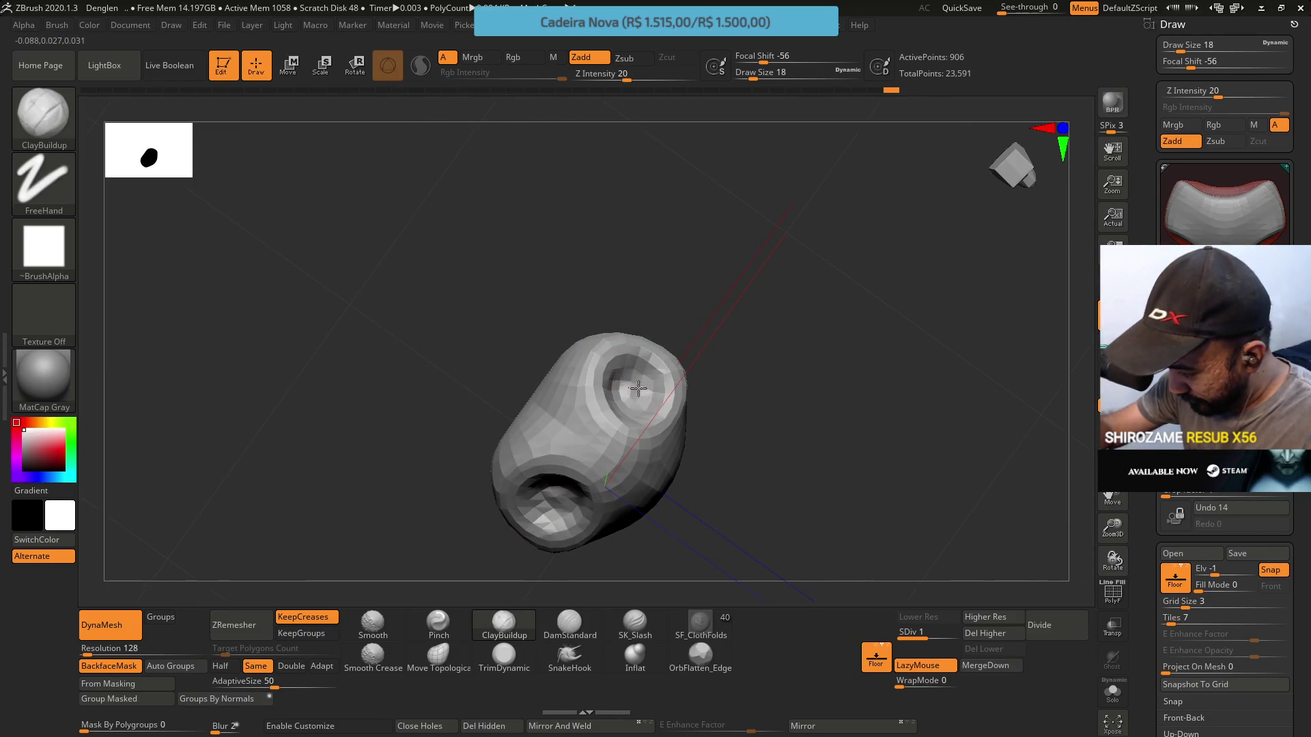
{"action": "right_click_drag", "start_coordinate": [628, 388], "coordinate": [623, 402]}
Trim the ring-shaped crater flat with TrimDynamic, then switch to the Pinch brush
{"action": "left_click", "coordinate": [503, 655]}
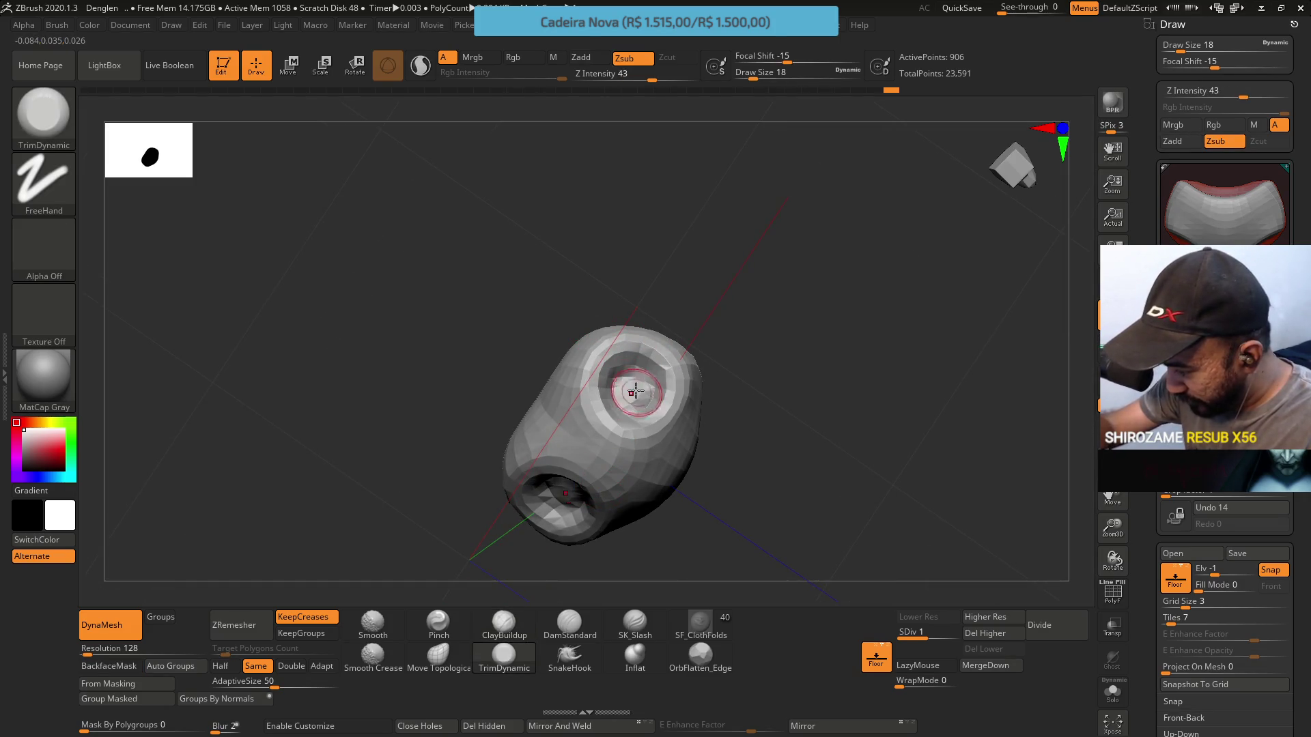
{"action": "key", "text": "s"}
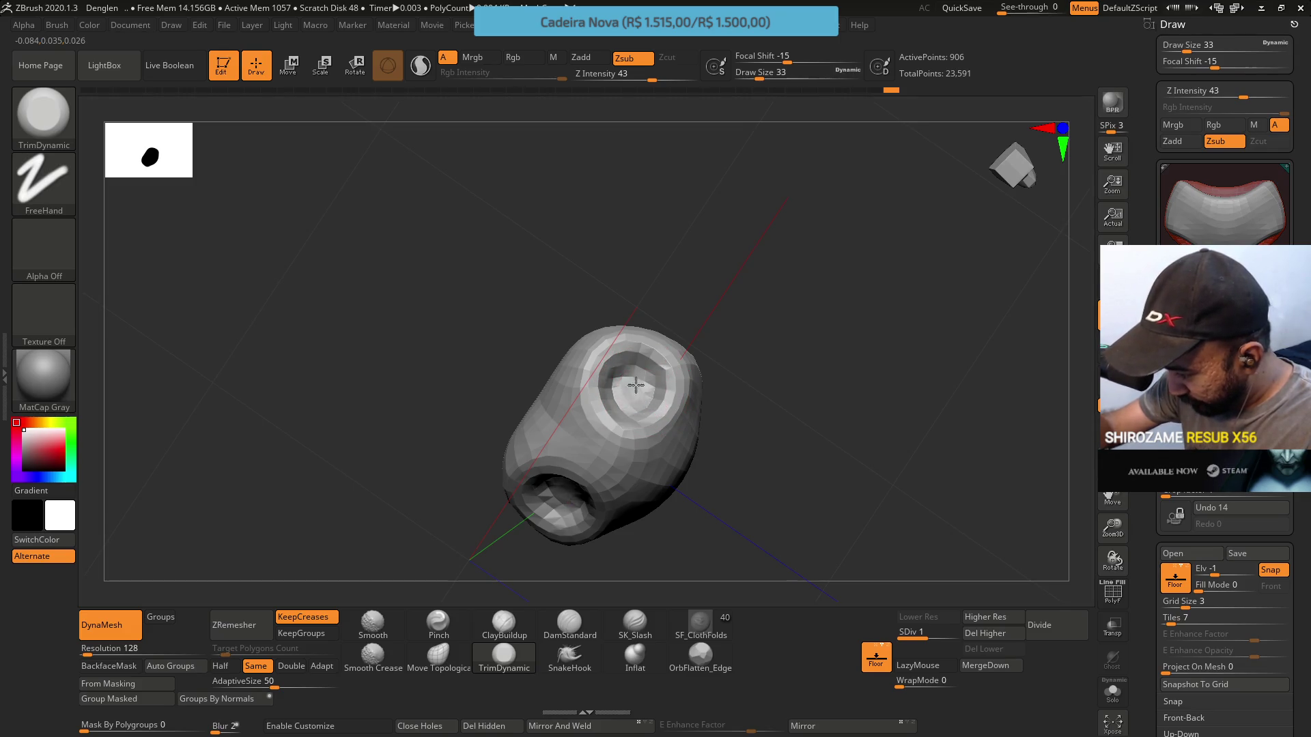
{"action": "mouse_move", "coordinate": [619, 387]}
{"action": "right_mouse_down"}
{"action": "mouse_move", "coordinate": [630, 397]}
{"action": "mouse_move", "coordinate": [615, 303]}
{"action": "right_mouse_up"}
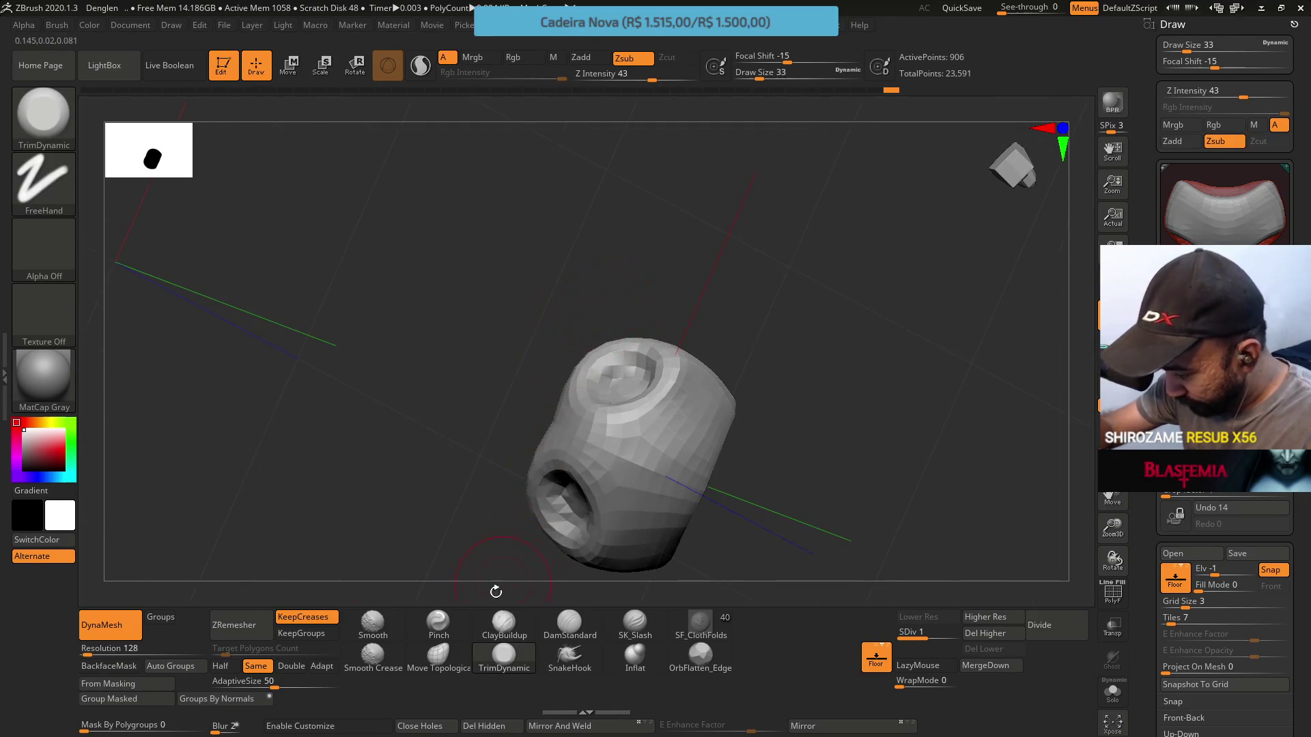
{"action": "left_click", "coordinate": [438, 623]}
{"action": "right_click_drag", "start_coordinate": [627, 365], "coordinate": [625, 377]}
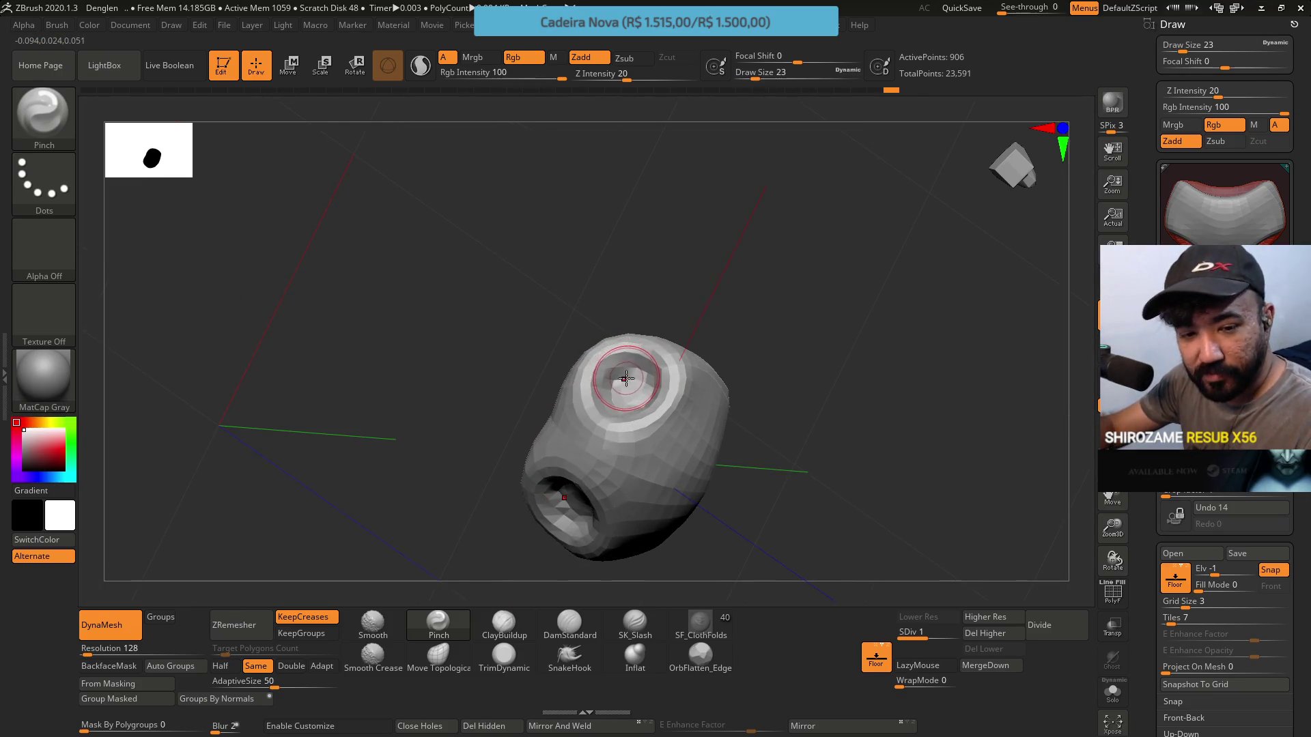
Enlarge the Pinch brush to size 27 and pinch inside the upper hole's rim
{"action": "key", "text": "]"}
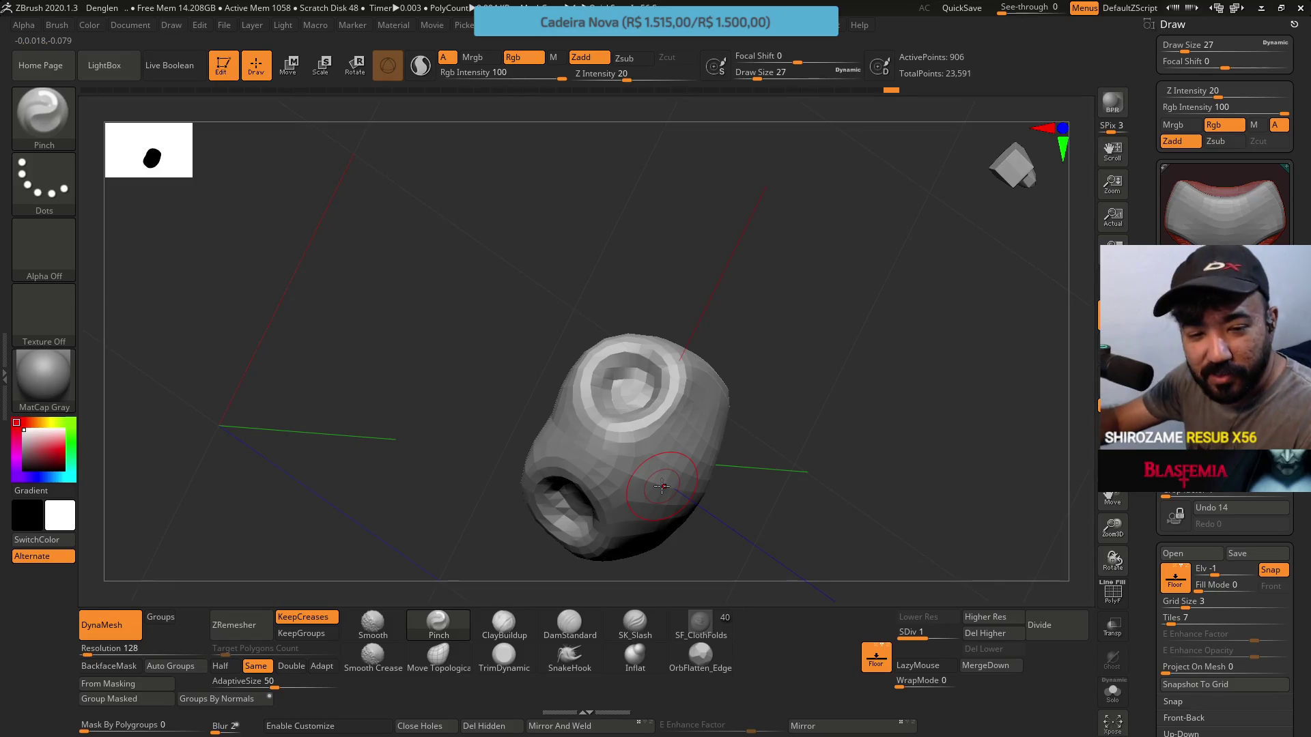
{"action": "mouse_move", "coordinate": [590, 314]}
{"action": "left_mouse_down"}
{"action": "mouse_move", "coordinate": [615, 350]}
{"action": "mouse_move", "coordinate": [604, 395]}
{"action": "left_mouse_up"}
{"action": "right_click_drag", "start_coordinate": [606, 382], "coordinate": [609, 378]}
{"action": "left_click_drag", "start_coordinate": [609, 378], "coordinate": [604, 381]}
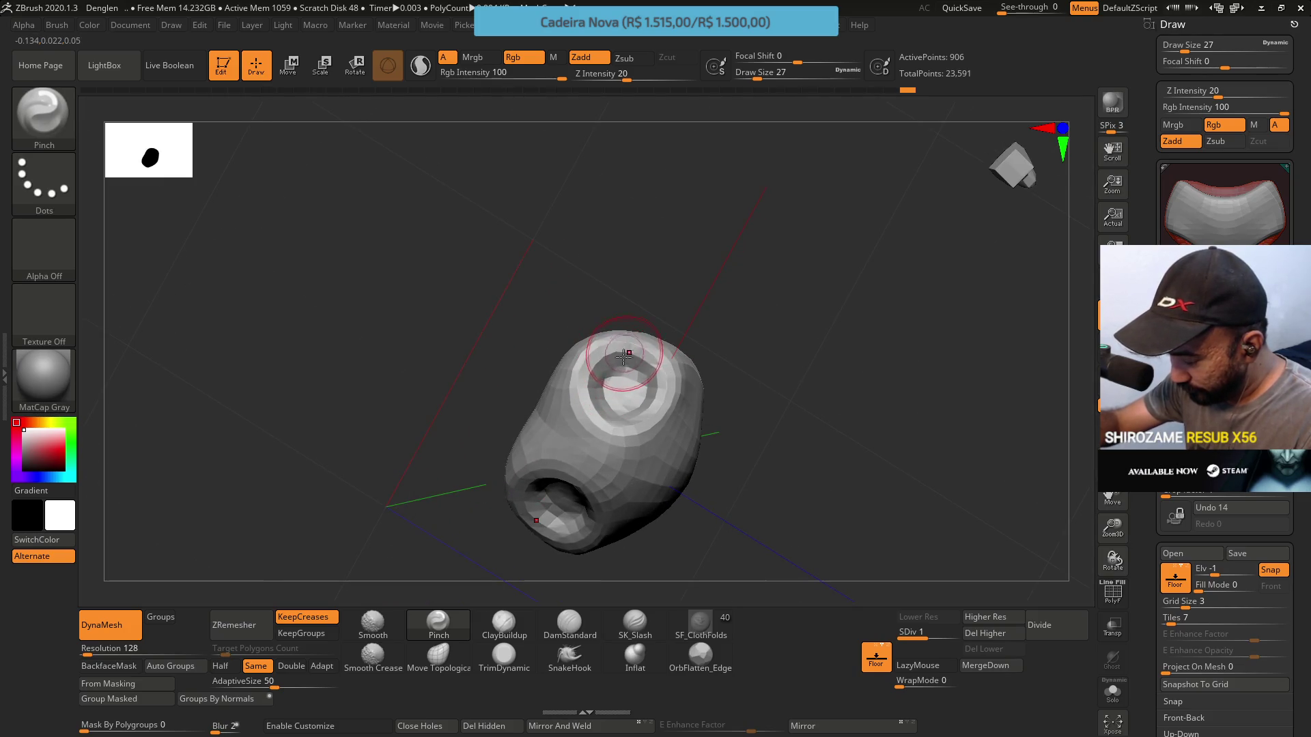
Reduce the brush size to 20 and orbit around to inspect the sharpened hole
{"action": "key", "text": "s"}
{"action": "left_click_drag", "start_coordinate": [619, 384], "coordinate": [617, 384]}
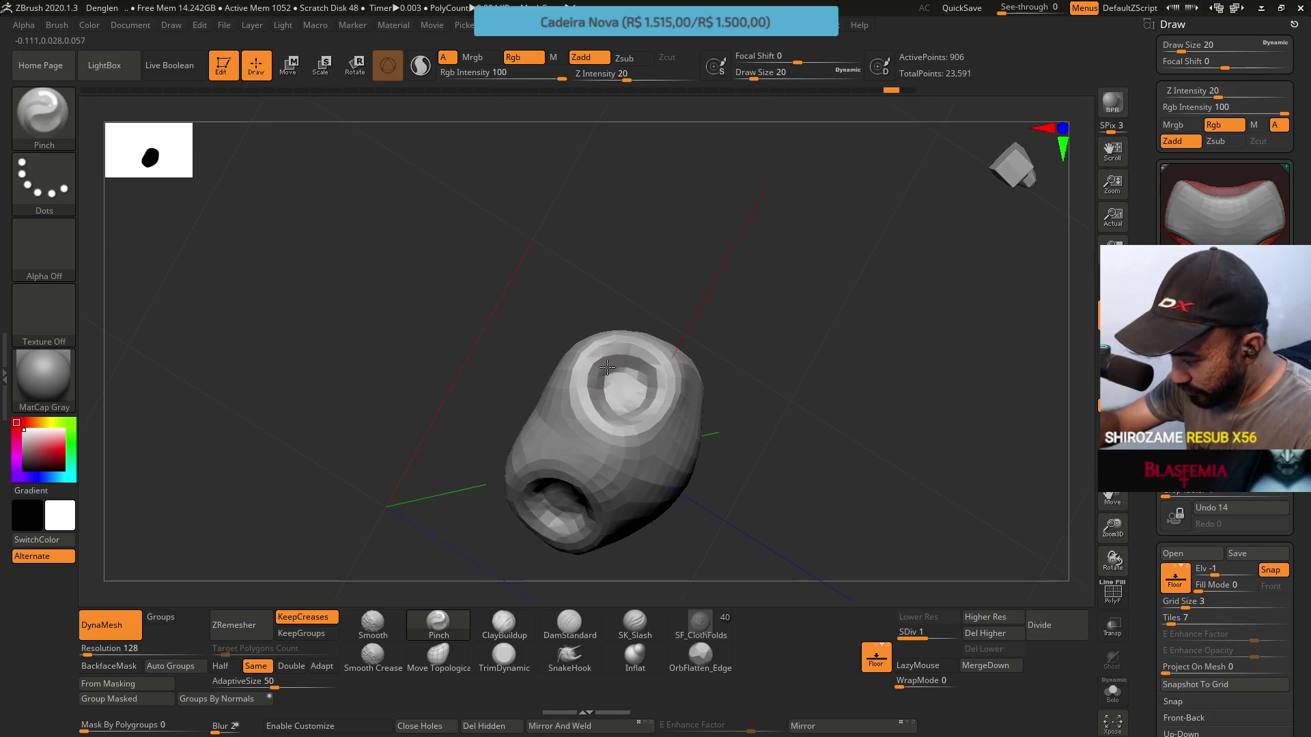
{"action": "right_click_drag", "start_coordinate": [624, 371], "coordinate": [634, 373]}
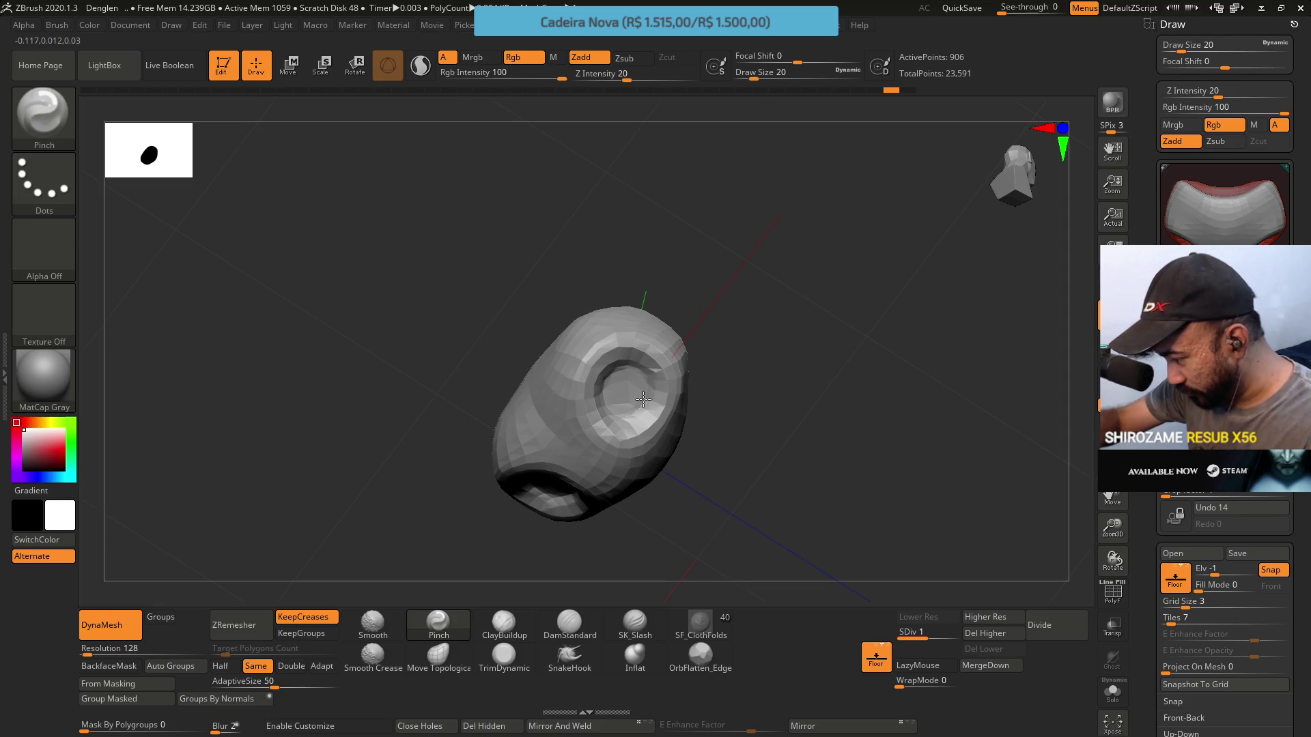
{"action": "mouse_move", "coordinate": [645, 391]}
{"action": "right_mouse_down"}
{"action": "mouse_move", "coordinate": [614, 299]}
{"action": "mouse_move", "coordinate": [601, 319]}
{"action": "right_mouse_up"}
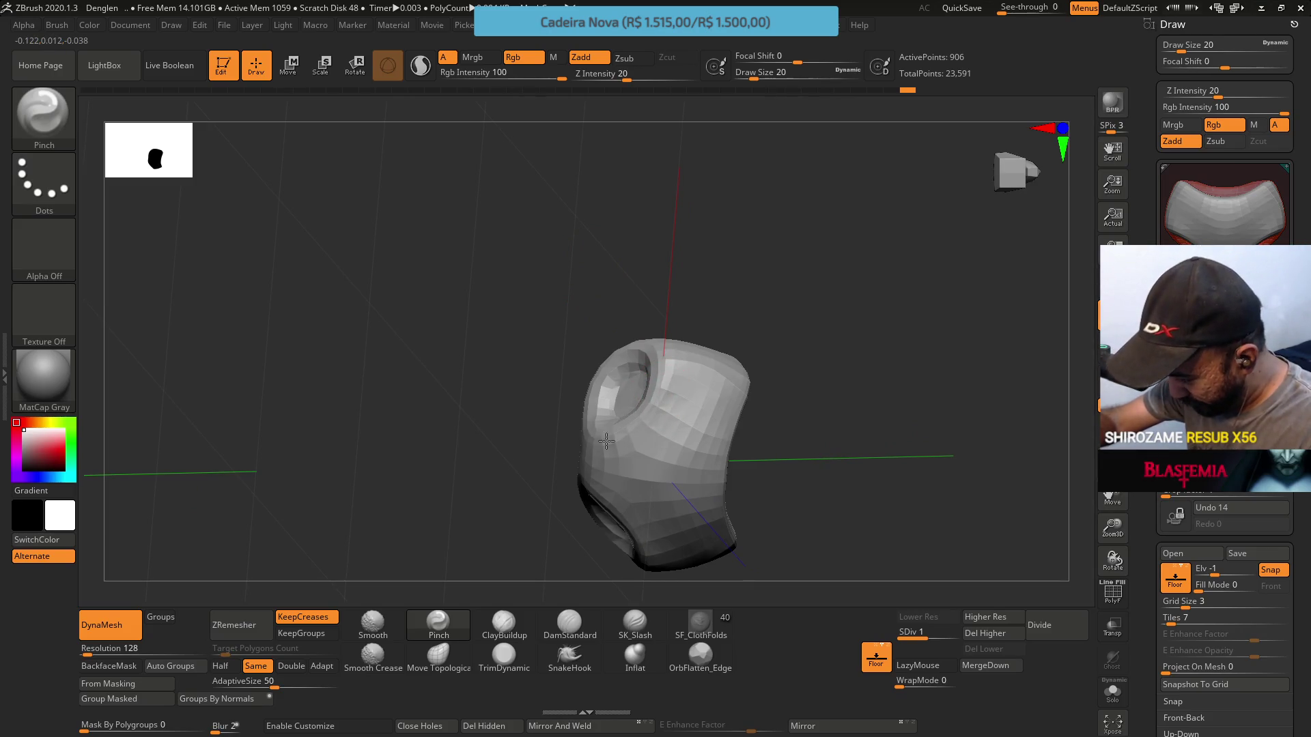
{"action": "mouse_move", "coordinate": [662, 369]}
{"action": "right_mouse_down"}
{"action": "mouse_move", "coordinate": [654, 355]}
{"action": "mouse_move", "coordinate": [593, 348]}
{"action": "right_mouse_up"}
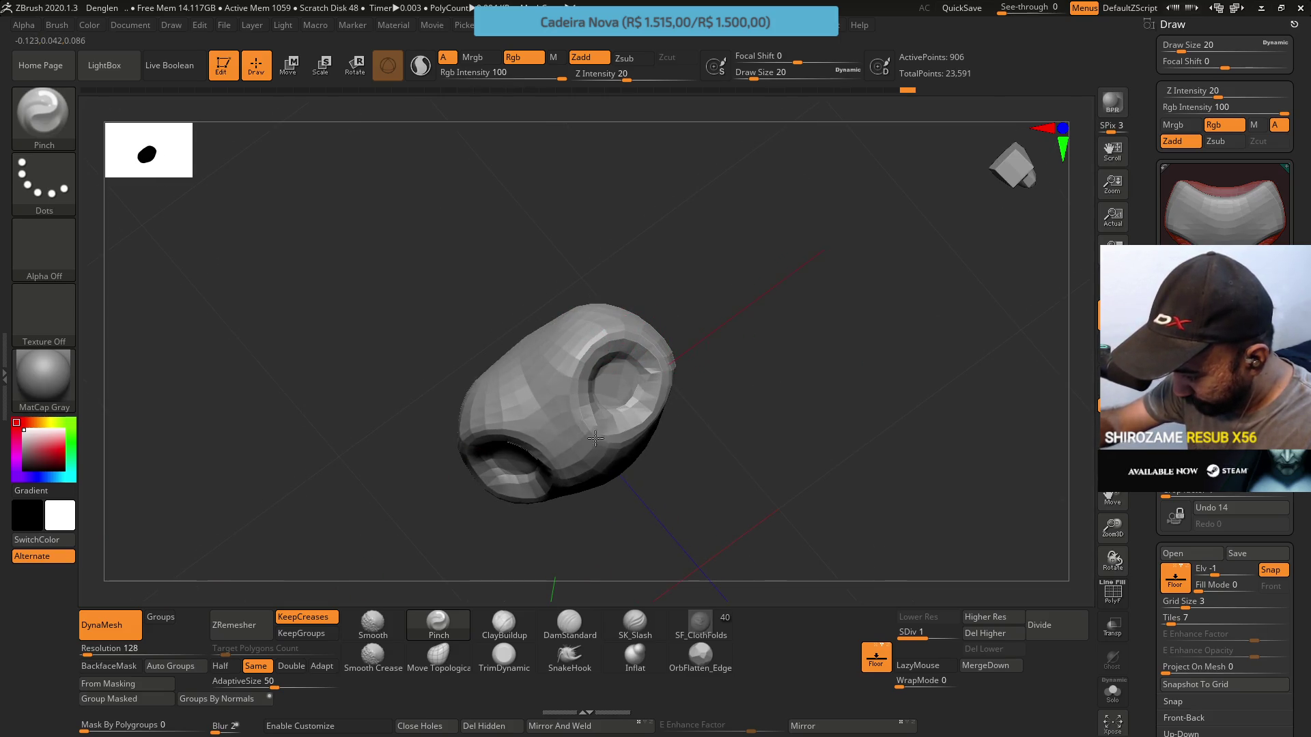
{"action": "mouse_move", "coordinate": [576, 388]}
{"action": "right_mouse_down"}
{"action": "mouse_move", "coordinate": [600, 301]}
{"action": "mouse_move", "coordinate": [584, 387]}
{"action": "mouse_move", "coordinate": [585, 362]}
{"action": "right_mouse_up"}
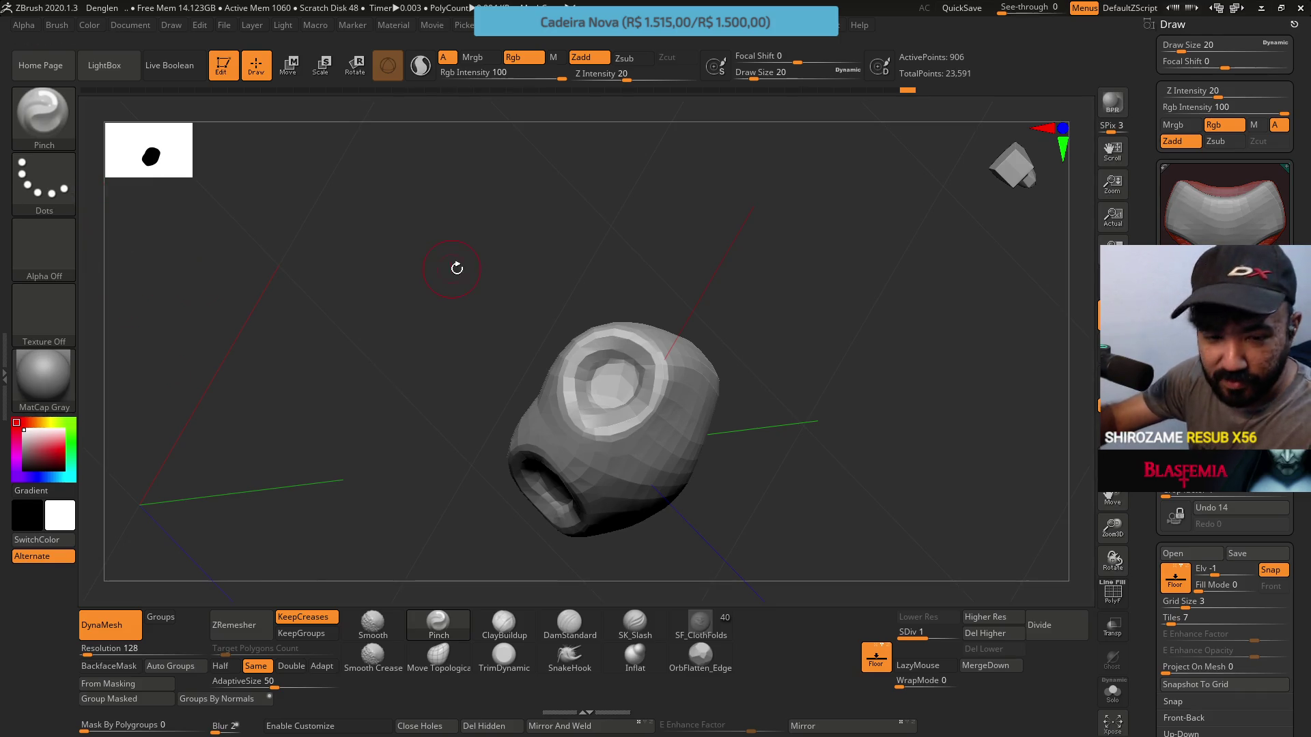
Pick the ZRemesher Guide brush (BZR) and draw a guide curve around the hole's rim
{"action": "key", "text": "b"}
{"action": "key", "text": "z"}
{"action": "key", "text": "r"}
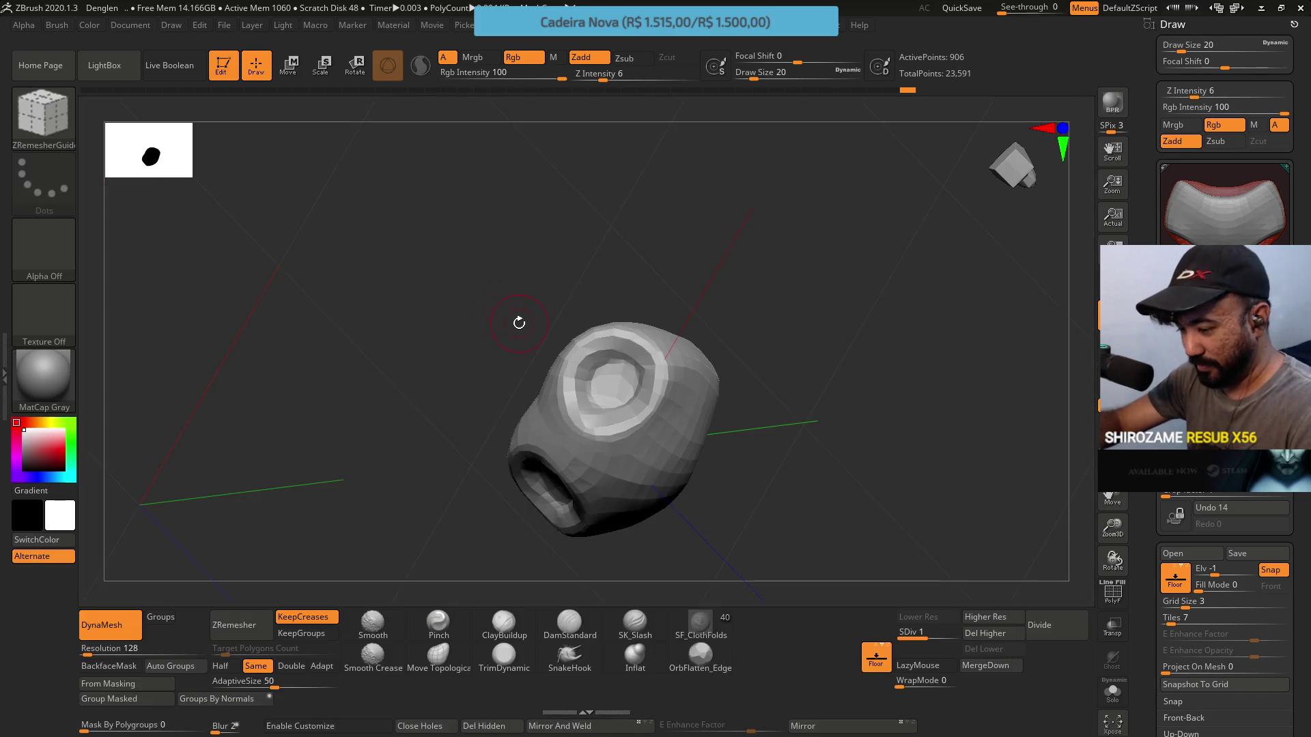
{"action": "right_click_drag", "start_coordinate": [618, 382], "coordinate": [557, 380]}
{"action": "left_click_drag", "start_coordinate": [561, 375], "coordinate": [565, 407]}
{"action": "left_click_drag", "start_coordinate": [642, 343], "coordinate": [658, 380]}
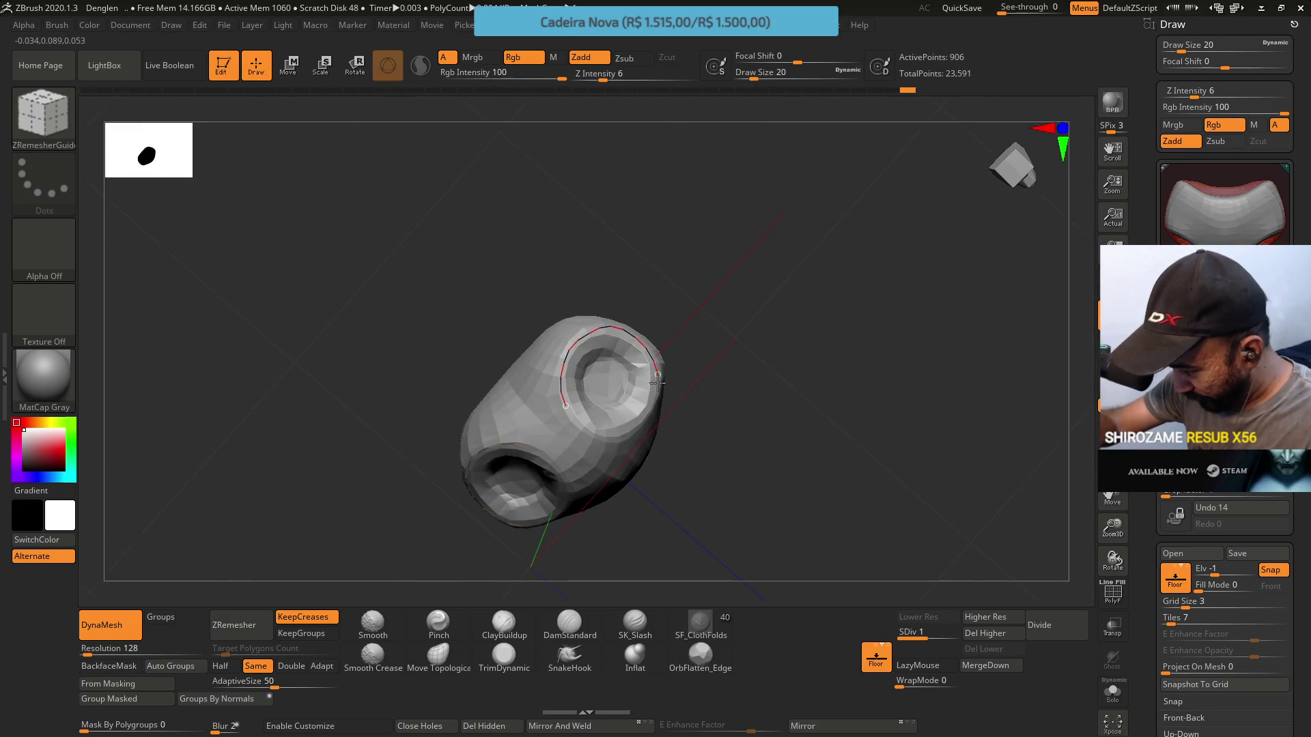
{"action": "left_click_drag", "start_coordinate": [642, 425], "coordinate": [572, 418]}
Redraw the guide curve inside the hole, orbiting to close the loop around it
{"action": "mouse_move", "coordinate": [580, 320]}
{"action": "right_mouse_down"}
{"action": "mouse_move", "coordinate": [556, 307]}
{"action": "mouse_move", "coordinate": [587, 334]}
{"action": "right_mouse_up"}
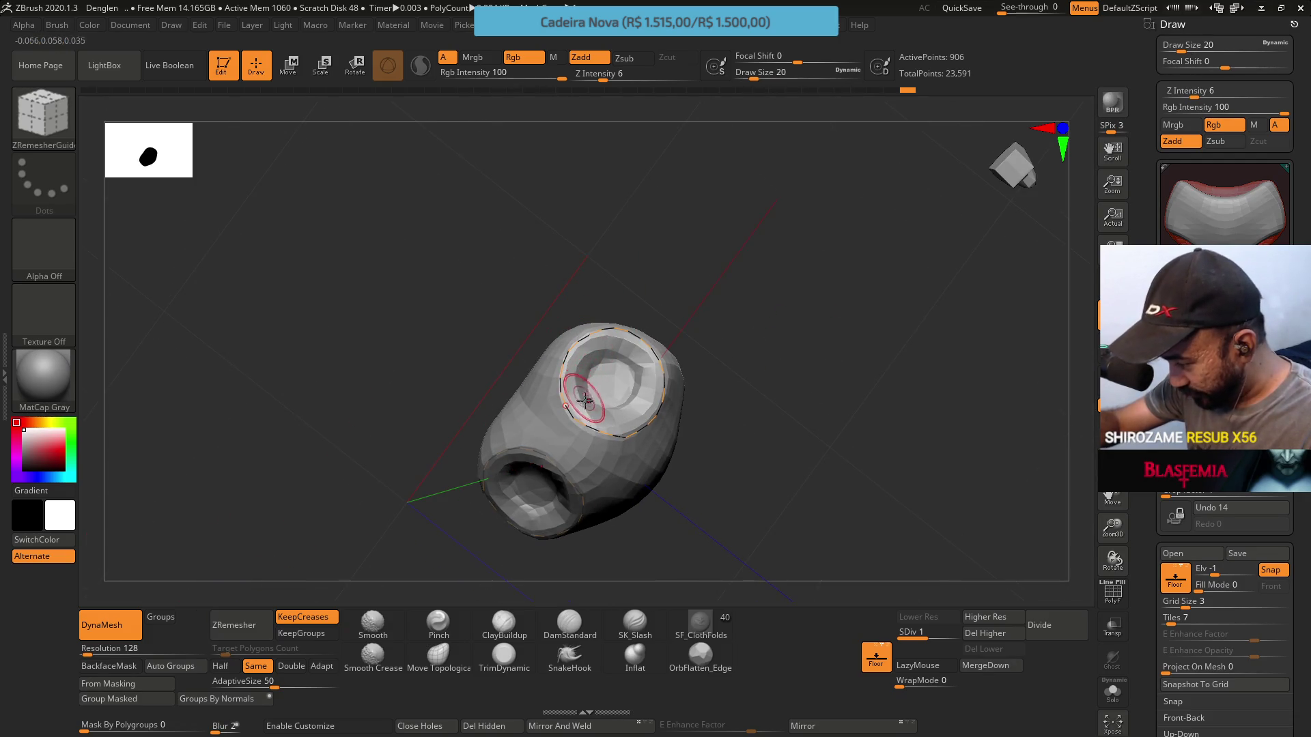
{"action": "left_click_drag", "start_coordinate": [579, 379], "coordinate": [586, 409]}
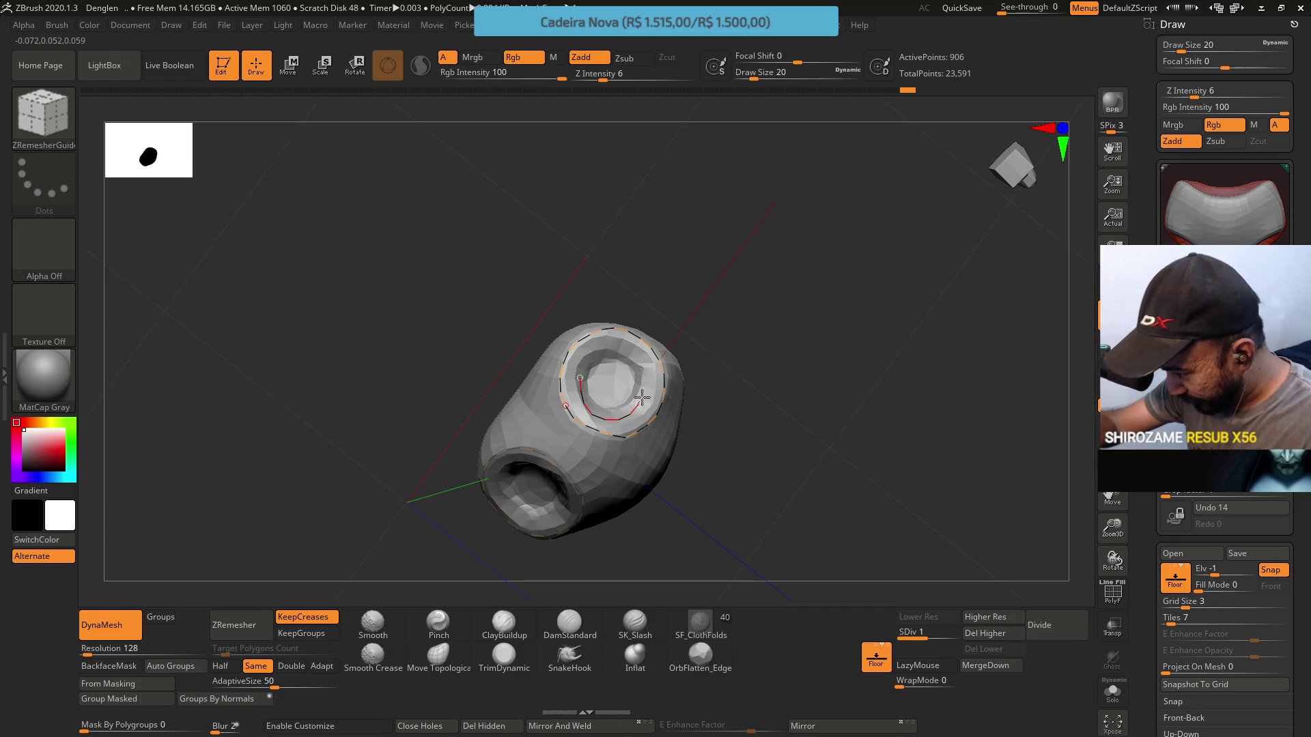
{"action": "mouse_move", "coordinate": [583, 362]}
{"action": "left_mouse_down"}
{"action": "mouse_move", "coordinate": [594, 301]}
{"action": "mouse_move", "coordinate": [580, 359]}
{"action": "mouse_move", "coordinate": [628, 350]}
{"action": "mouse_move", "coordinate": [641, 391]}
{"action": "mouse_move", "coordinate": [628, 408]}
{"action": "left_mouse_up"}
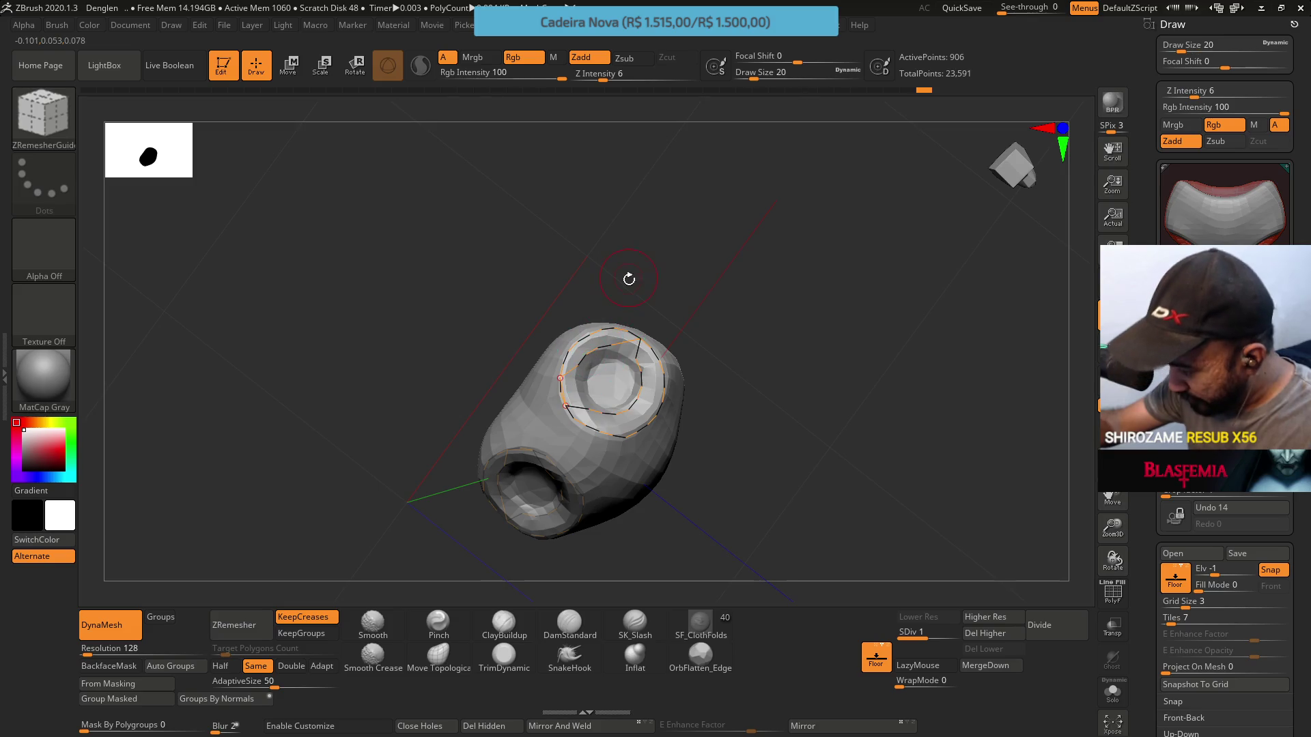
{"action": "left_click_drag", "start_coordinate": [629, 277], "coordinate": [569, 390]}
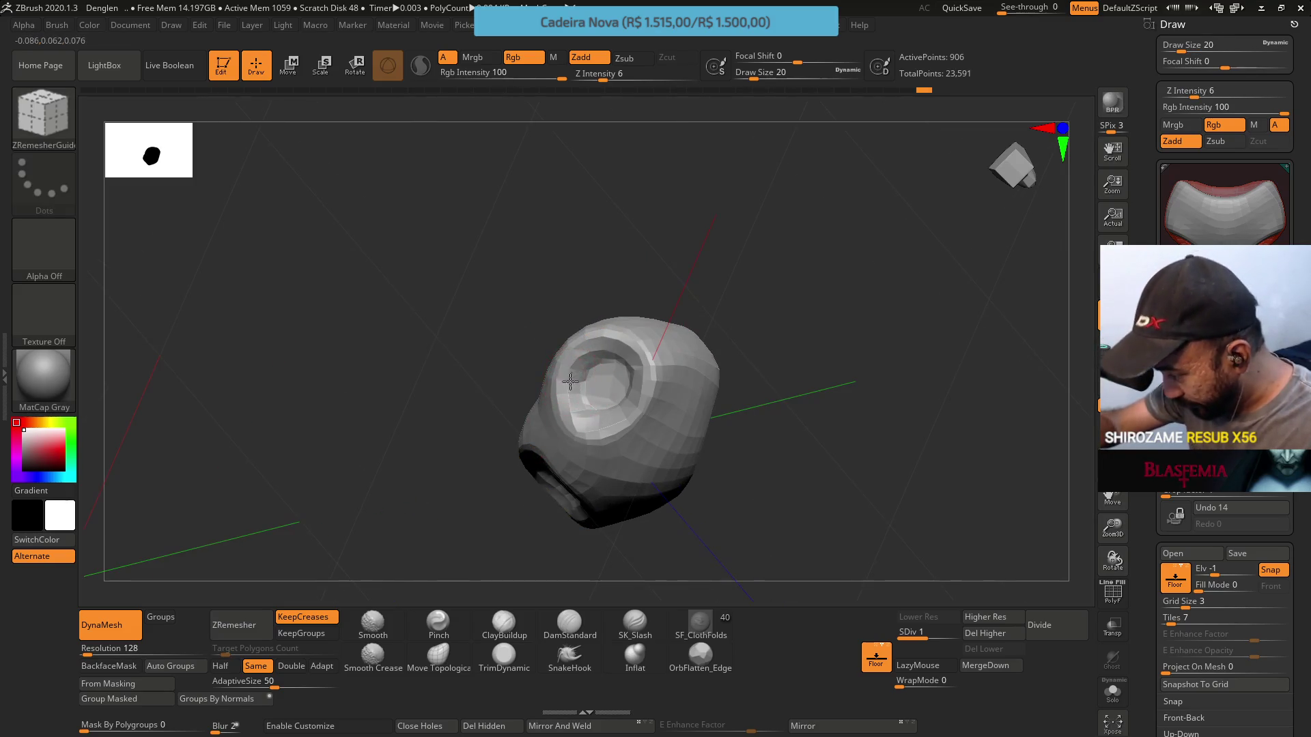
{"action": "mouse_move", "coordinate": [597, 348]}
{"action": "left_mouse_down"}
{"action": "mouse_move", "coordinate": [586, 374]}
{"action": "mouse_move", "coordinate": [570, 352]}
{"action": "mouse_move", "coordinate": [562, 389]}
{"action": "mouse_move", "coordinate": [610, 437]}
{"action": "mouse_move", "coordinate": [648, 410]}
{"action": "left_mouse_up"}
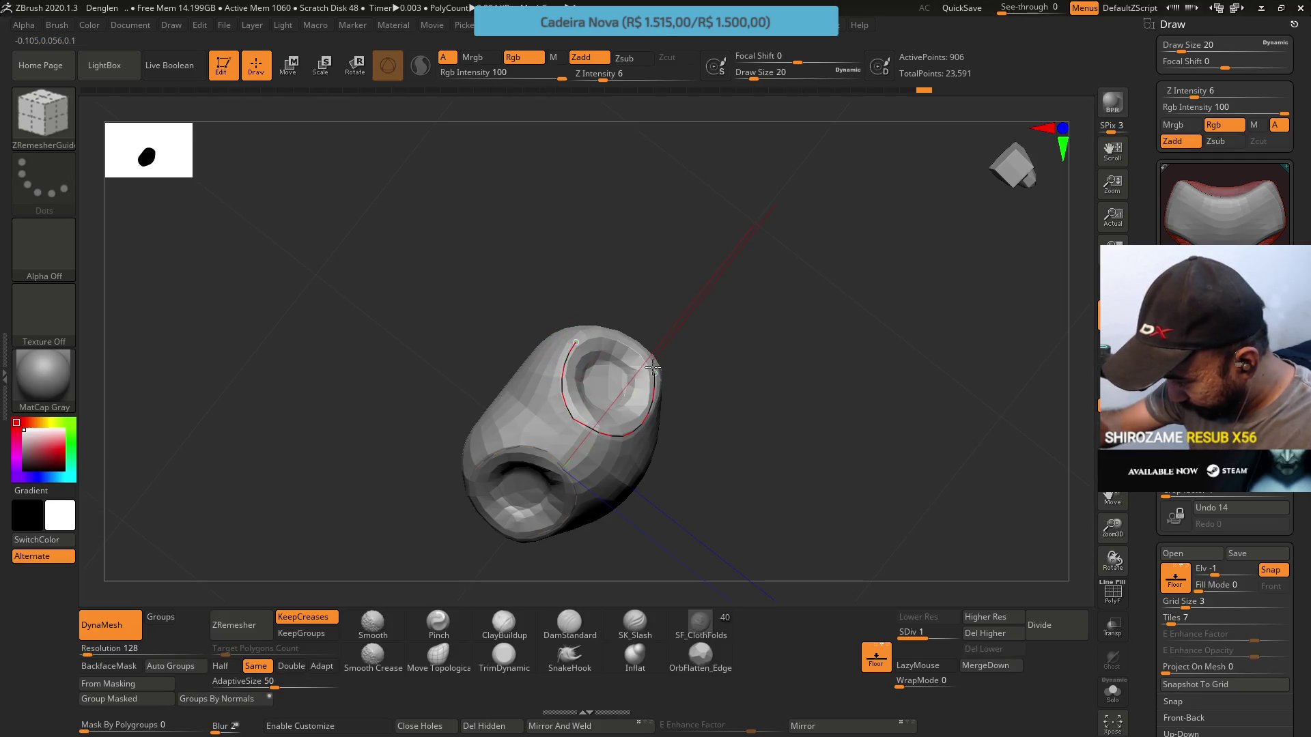
{"action": "left_click_drag", "start_coordinate": [635, 343], "coordinate": [575, 341]}
{"action": "left_click_drag", "start_coordinate": [690, 321], "coordinate": [588, 335]}
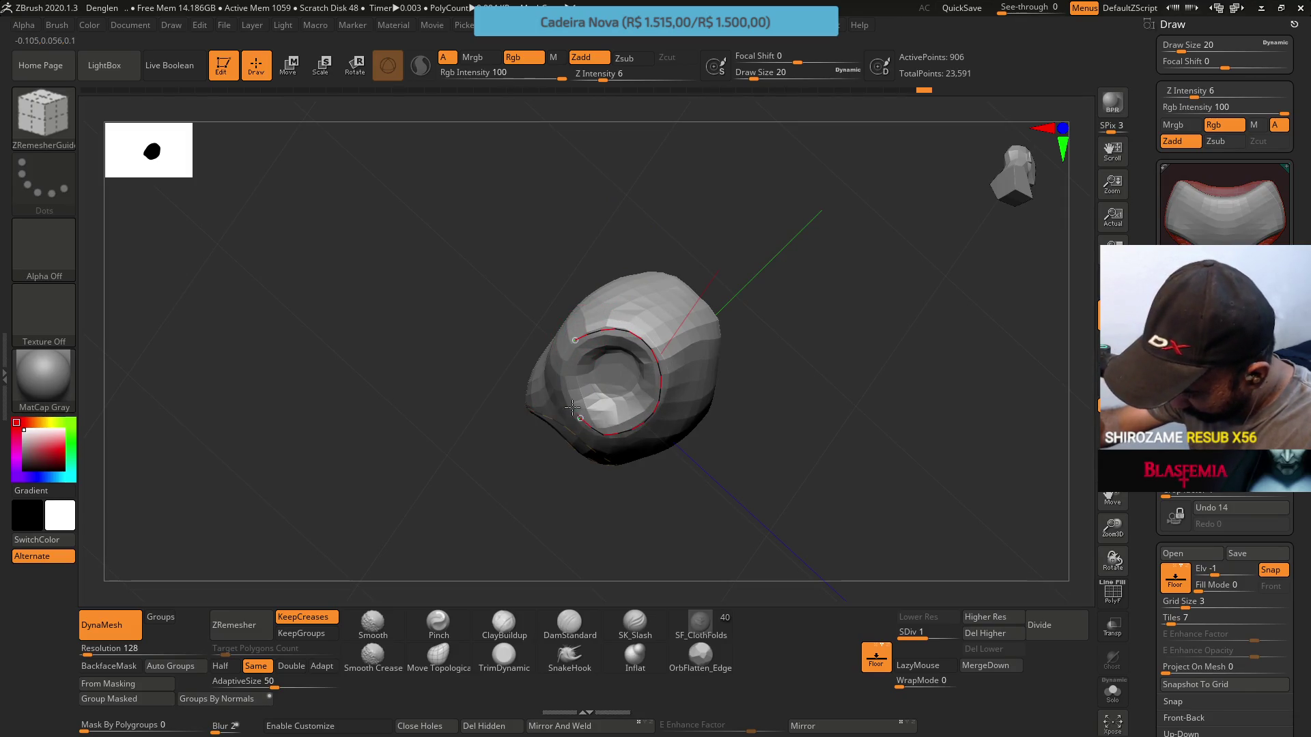
{"action": "mouse_move", "coordinate": [653, 228]}
{"action": "left_mouse_down"}
{"action": "mouse_move", "coordinate": [652, 361]}
{"action": "mouse_move", "coordinate": [702, 389]}
{"action": "mouse_move", "coordinate": [664, 355]}
{"action": "left_mouse_up"}
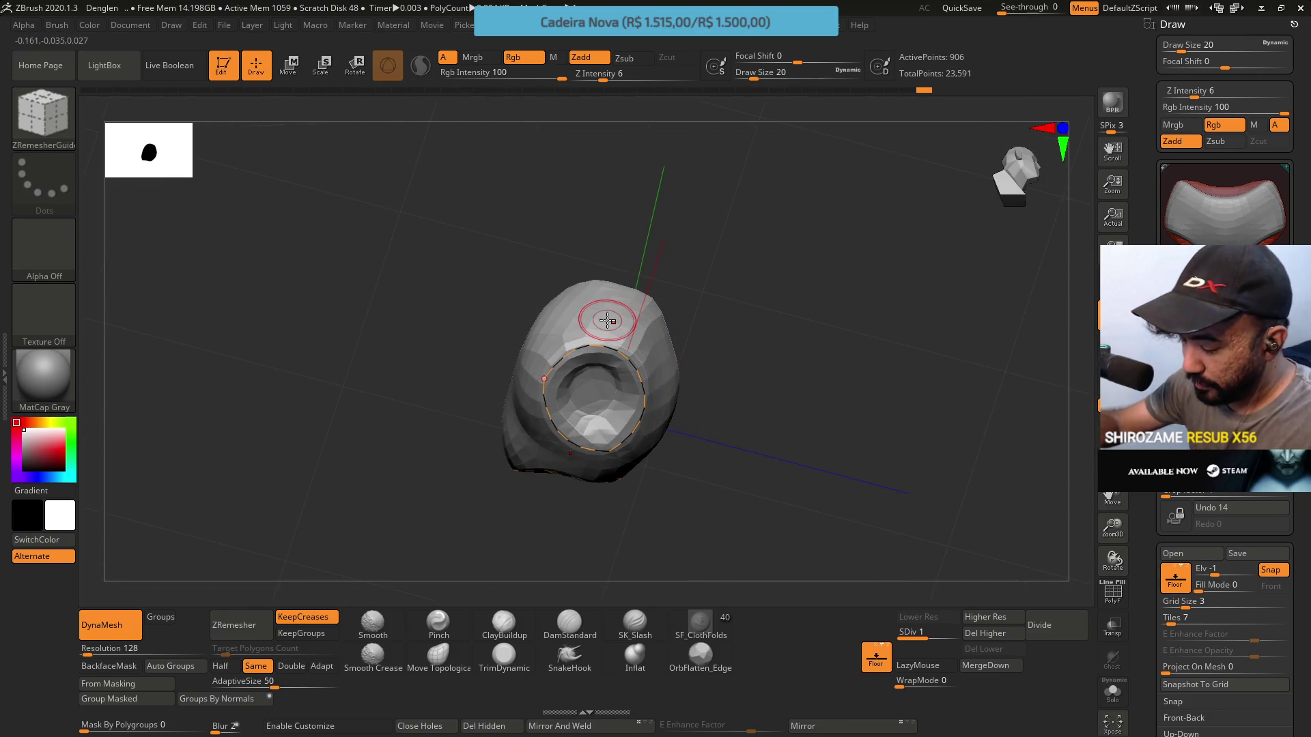
Run ZRemesher, undo it, then run ZRemesher again
{"action": "left_click", "coordinate": [234, 625]}
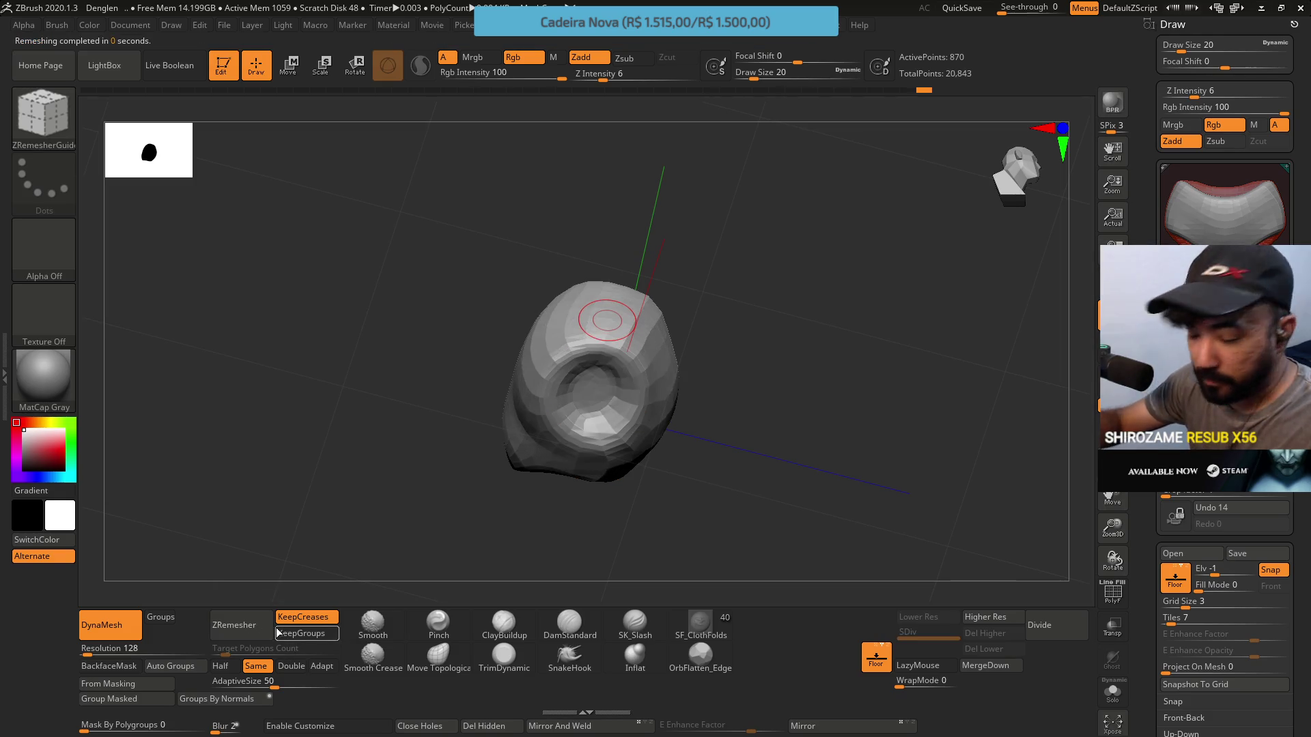
{"action": "key", "text": "ctrl+z"}
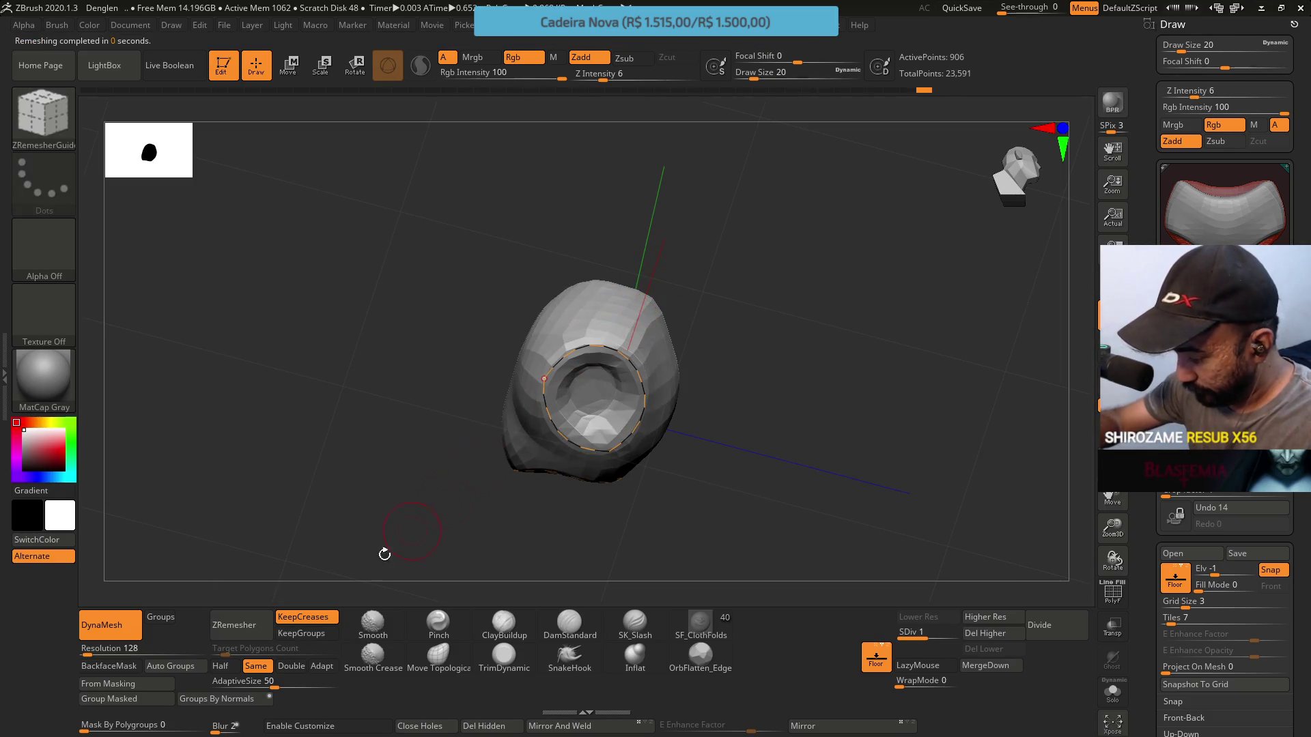
{"action": "left_click", "coordinate": [235, 625]}
Switch to the ClayBuildup brush at size 39 and build up a clay ridge inside the hollow
{"action": "mouse_move", "coordinate": [492, 519]}
{"action": "left_mouse_down"}
{"action": "mouse_move", "coordinate": [601, 478]}
{"action": "mouse_move", "coordinate": [636, 346]}
{"action": "mouse_move", "coordinate": [703, 348]}
{"action": "mouse_move", "coordinate": [629, 232]}
{"action": "mouse_move", "coordinate": [658, 279]}
{"action": "mouse_move", "coordinate": [679, 246]}
{"action": "mouse_move", "coordinate": [638, 366]}
{"action": "mouse_move", "coordinate": [497, 605]}
{"action": "left_mouse_up"}
{"action": "left_click", "coordinate": [501, 618]}
{"action": "mouse_move", "coordinate": [519, 560]}
{"action": "left_mouse_down"}
{"action": "mouse_move", "coordinate": [635, 363]}
{"action": "mouse_move", "coordinate": [614, 301]}
{"action": "mouse_move", "coordinate": [655, 321]}
{"action": "mouse_move", "coordinate": [716, 396]}
{"action": "left_mouse_up"}
{"action": "key", "text": "s"}
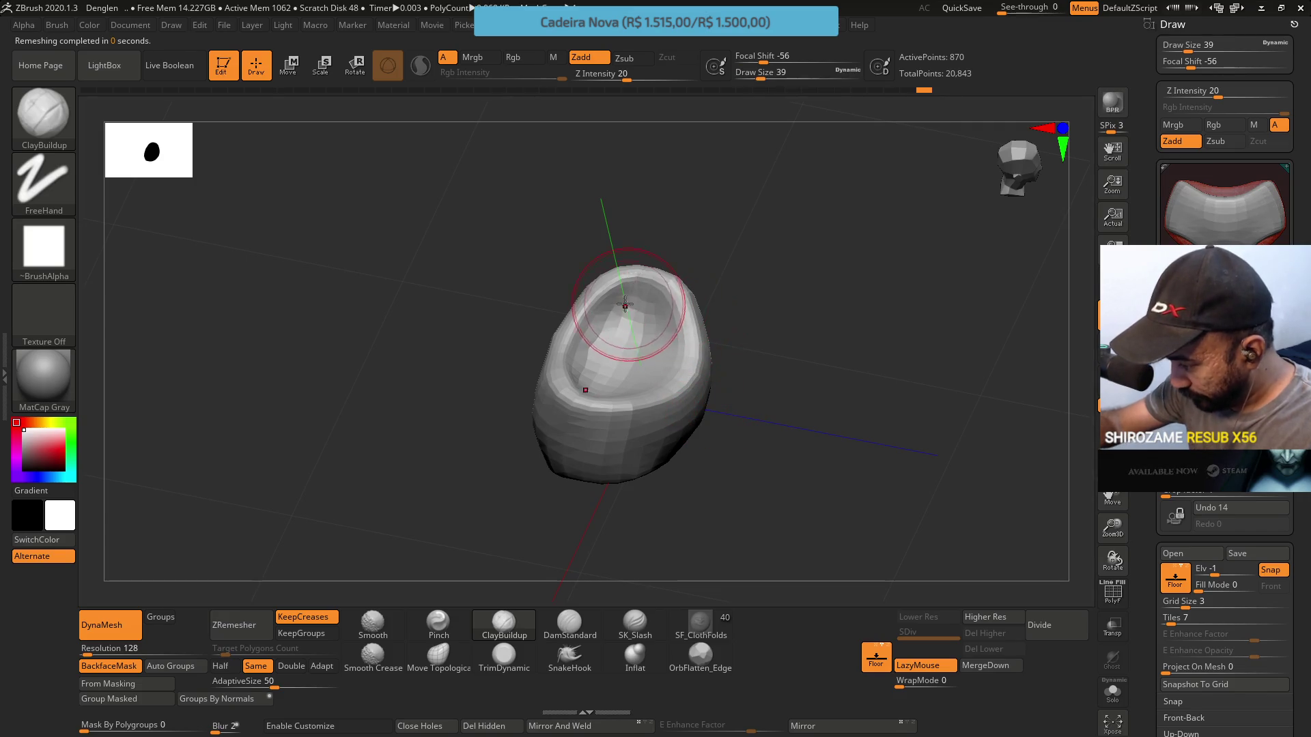
{"action": "left_click_drag", "start_coordinate": [594, 328], "coordinate": [604, 317]}
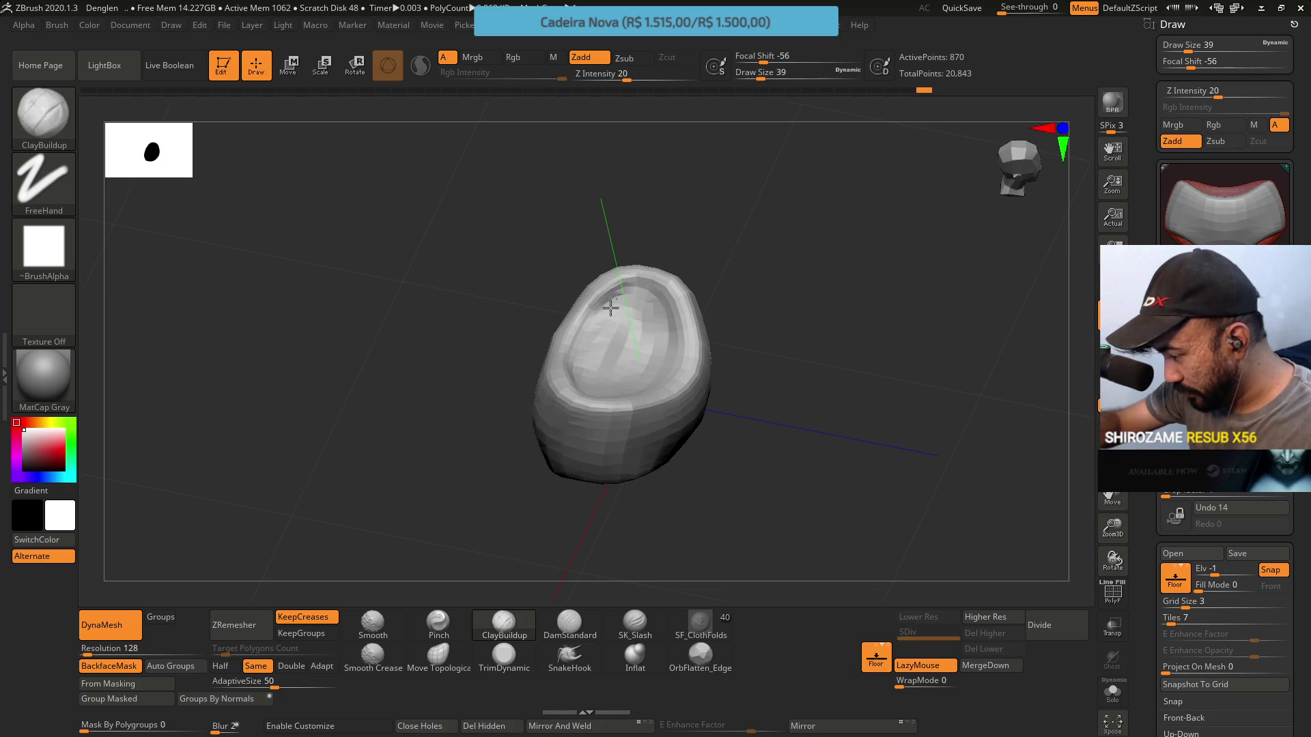
Smooth the hollow's inner surface with Shift while orbiting to inspect it
{"action": "right_click_drag", "start_coordinate": [607, 319], "coordinate": [638, 321]}
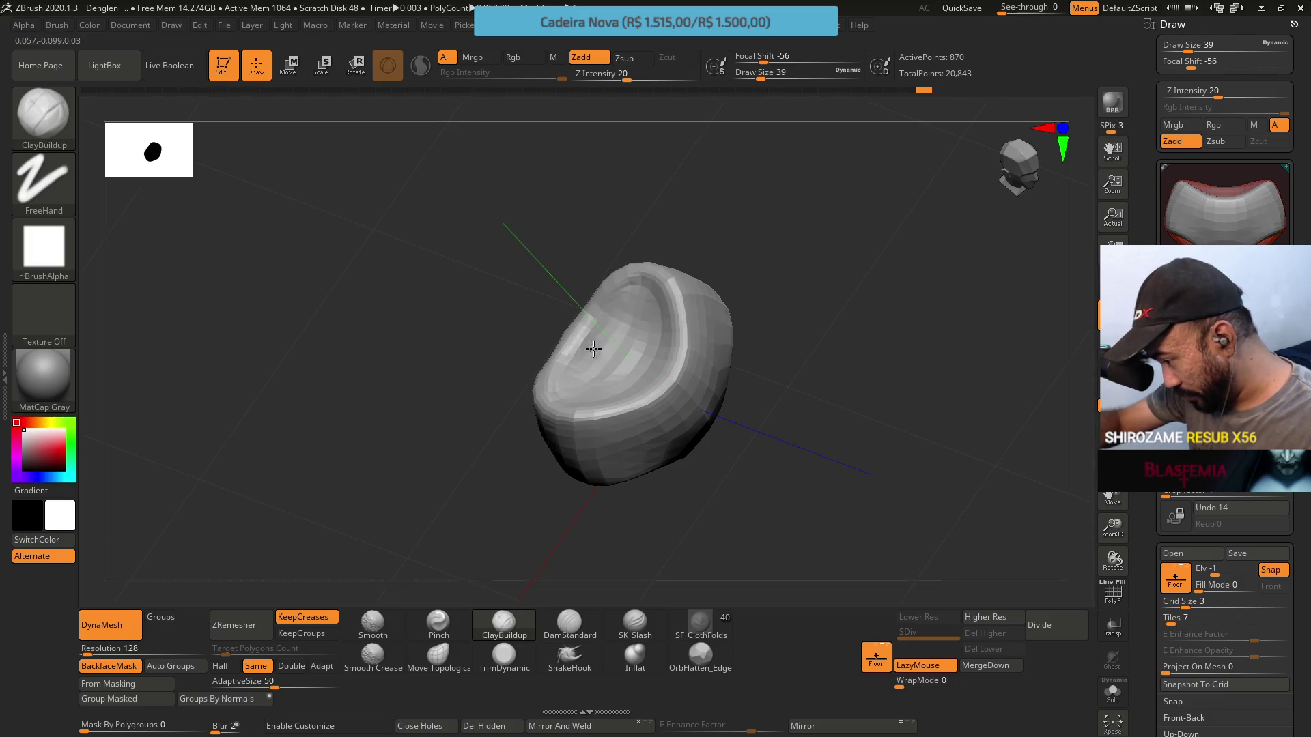
{"action": "mouse_move", "coordinate": [639, 327]}
{"action": "right_mouse_down"}
{"action": "mouse_move", "coordinate": [629, 275]}
{"action": "mouse_move", "coordinate": [645, 300]}
{"action": "mouse_move", "coordinate": [586, 337]}
{"action": "right_mouse_up"}
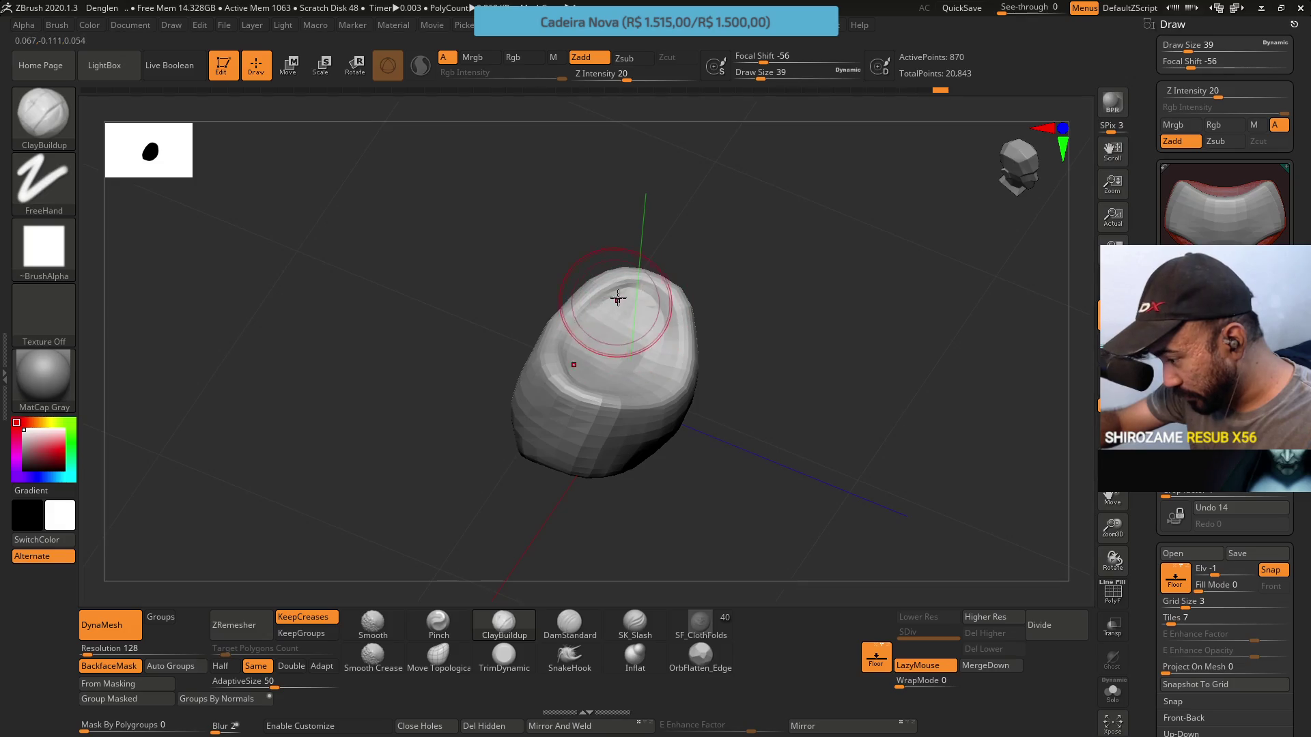
{"action": "right_click_drag", "start_coordinate": [650, 331], "coordinate": [614, 316]}
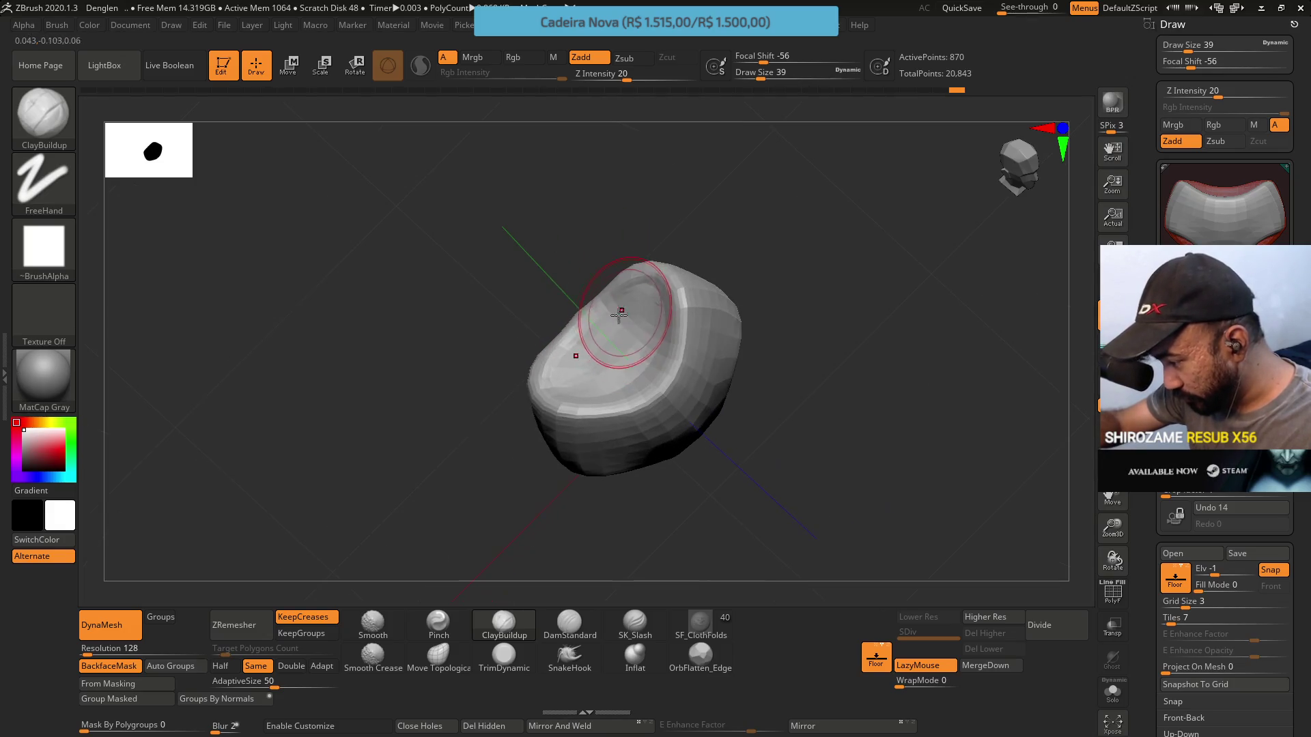
{"action": "key", "text": "shift"}
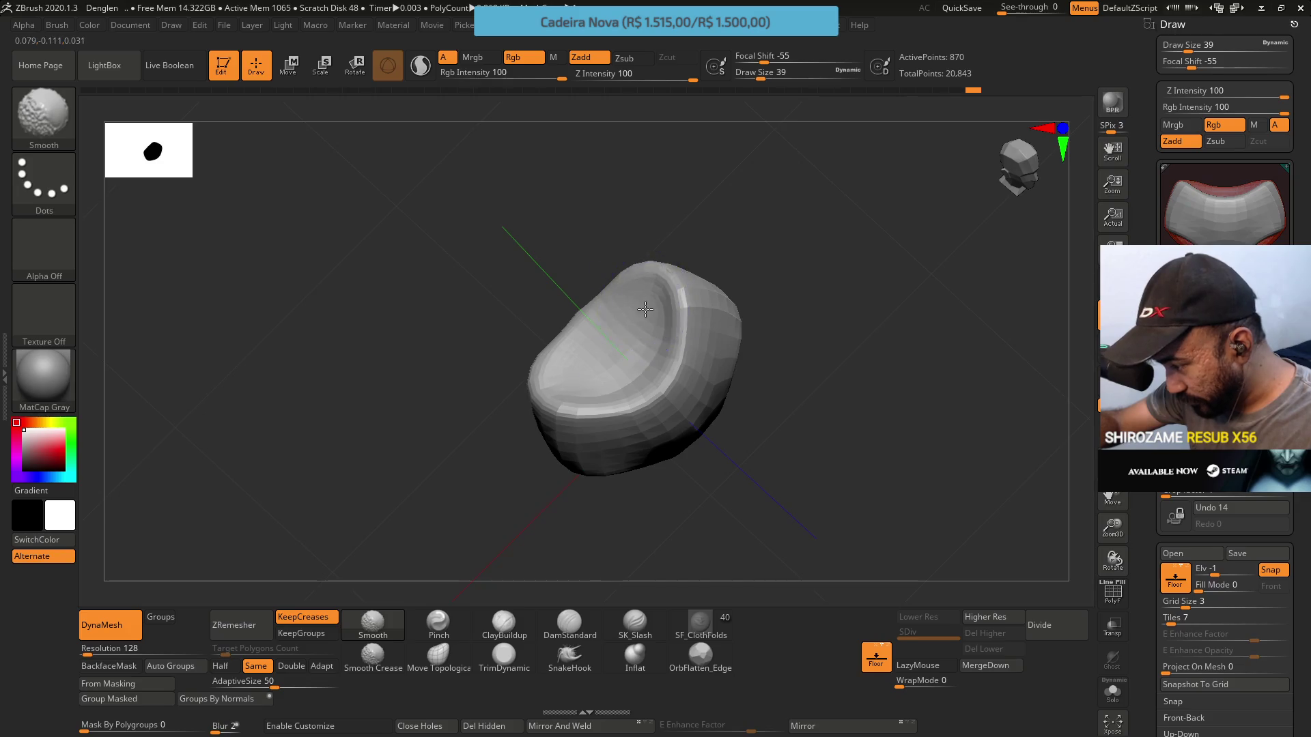
{"action": "mouse_move", "coordinate": [569, 385]}
{"action": "right_mouse_down"}
{"action": "mouse_move", "coordinate": [661, 298]}
{"action": "mouse_move", "coordinate": [655, 258]}
{"action": "mouse_move", "coordinate": [688, 264]}
{"action": "right_mouse_up"}
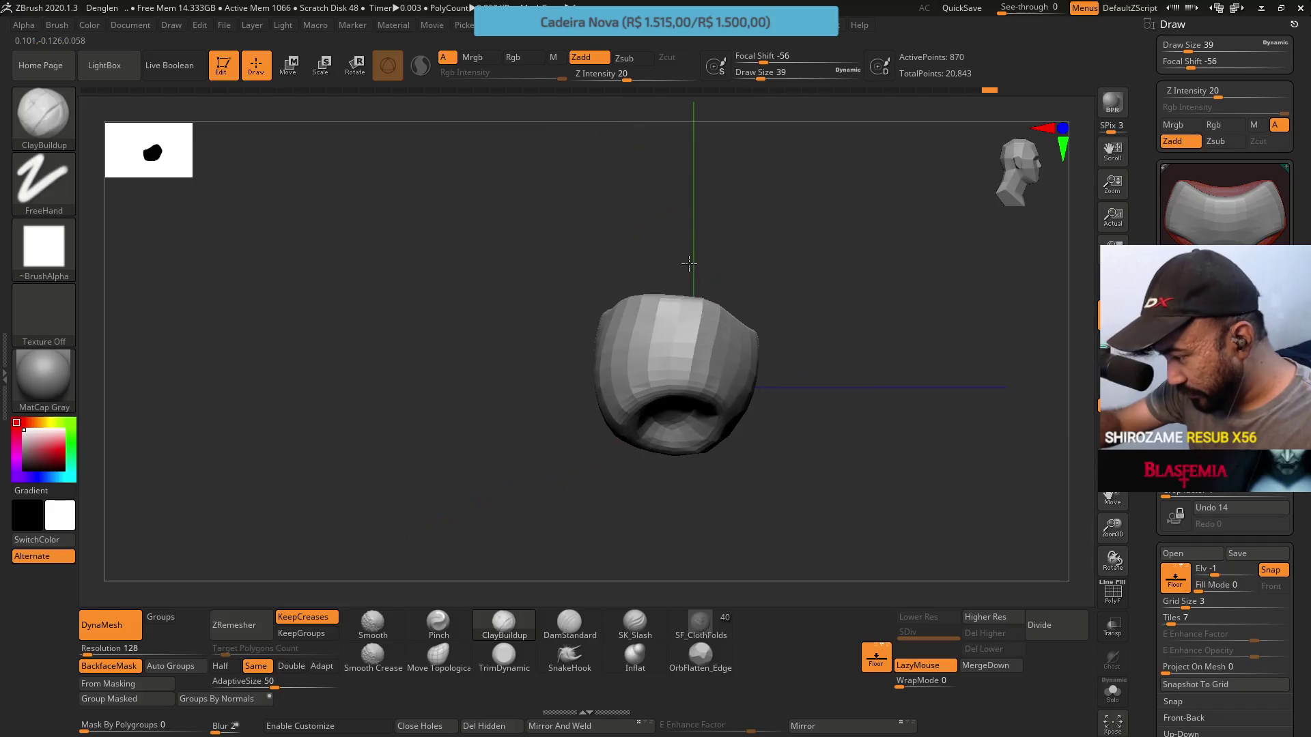
{"action": "mouse_move", "coordinate": [714, 321]}
{"action": "right_mouse_down"}
{"action": "mouse_move", "coordinate": [737, 320]}
{"action": "mouse_move", "coordinate": [691, 260]}
{"action": "right_mouse_up"}
{"action": "mouse_move", "coordinate": [483, 526]}
{"action": "right_mouse_down"}
{"action": "mouse_move", "coordinate": [595, 425]}
{"action": "mouse_move", "coordinate": [594, 454]}
{"action": "mouse_move", "coordinate": [678, 337]}
{"action": "right_mouse_up"}
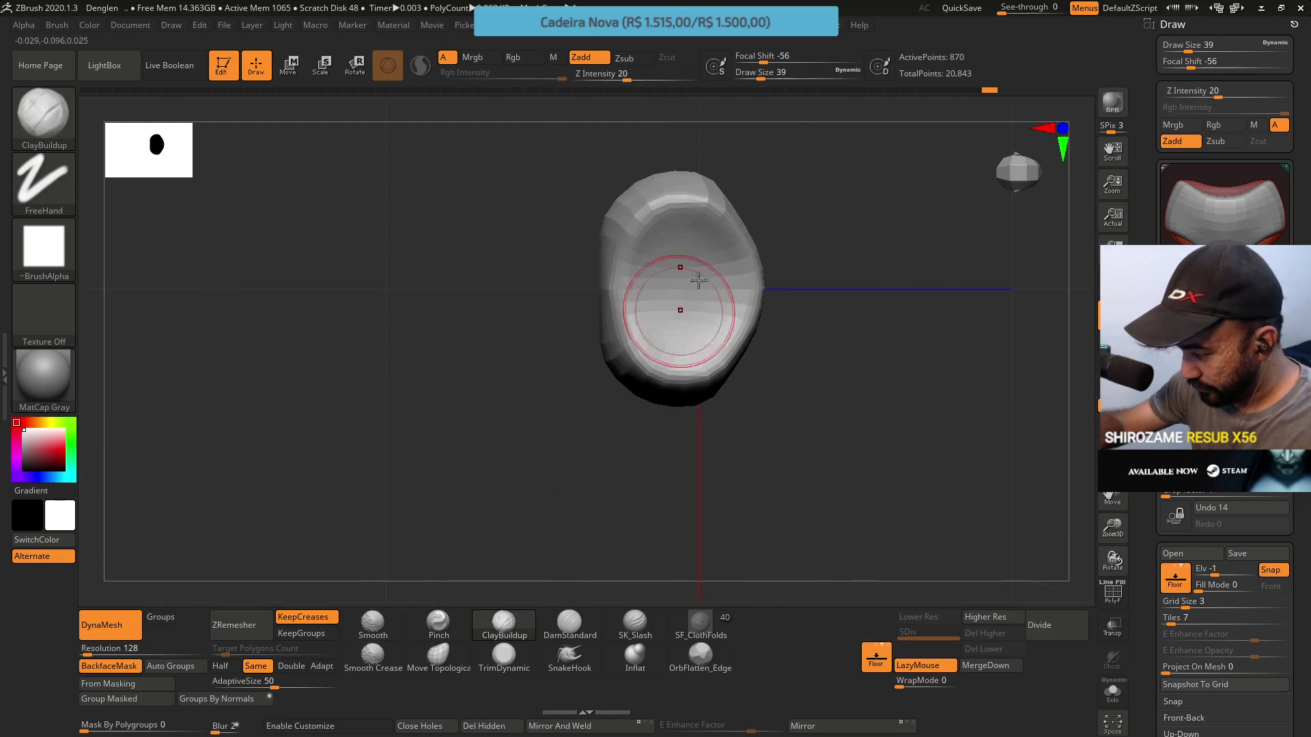
{"action": "left_click", "coordinate": [430, 652]}
{"action": "key", "text": "space"}
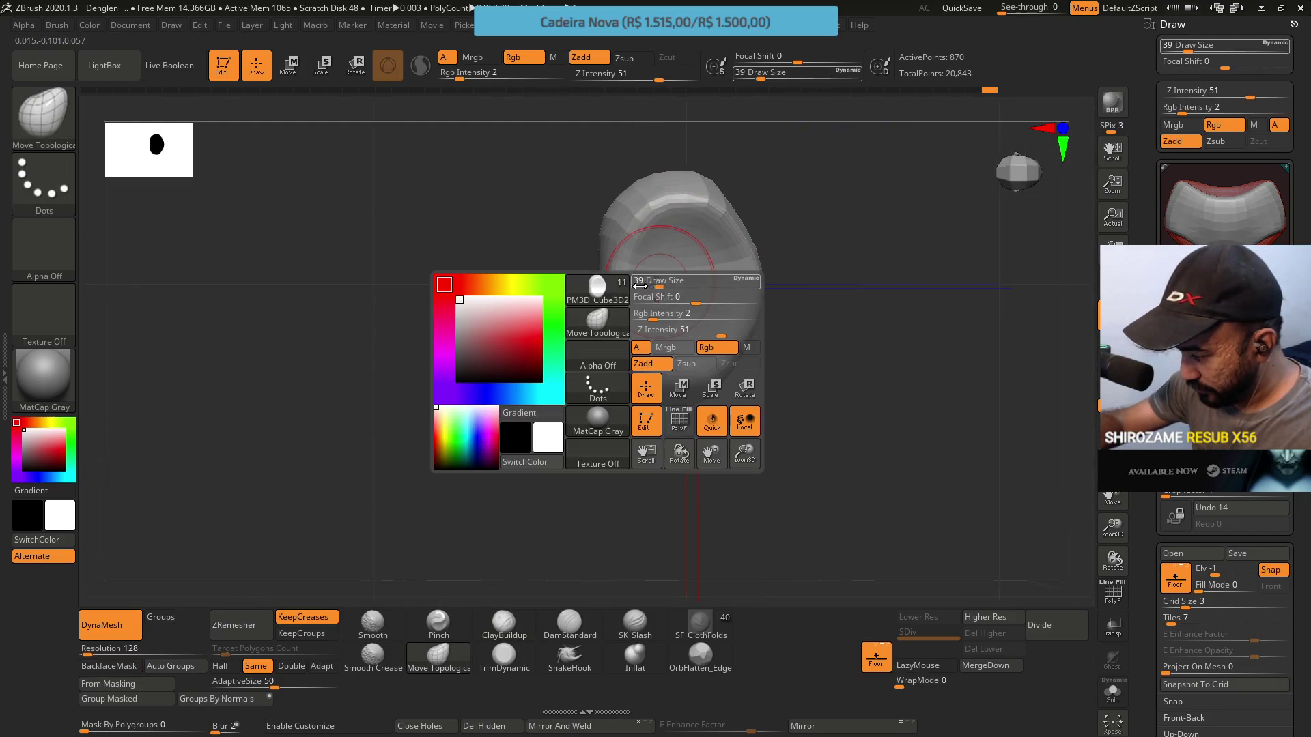
Shrink the brush Draw Size to 31 and then down to 22
{"action": "mouse_move", "coordinate": [594, 345]}
{"action": "right_mouse_down"}
{"action": "mouse_move", "coordinate": [690, 239]}
{"action": "mouse_move", "coordinate": [617, 288]}
{"action": "right_mouse_up"}
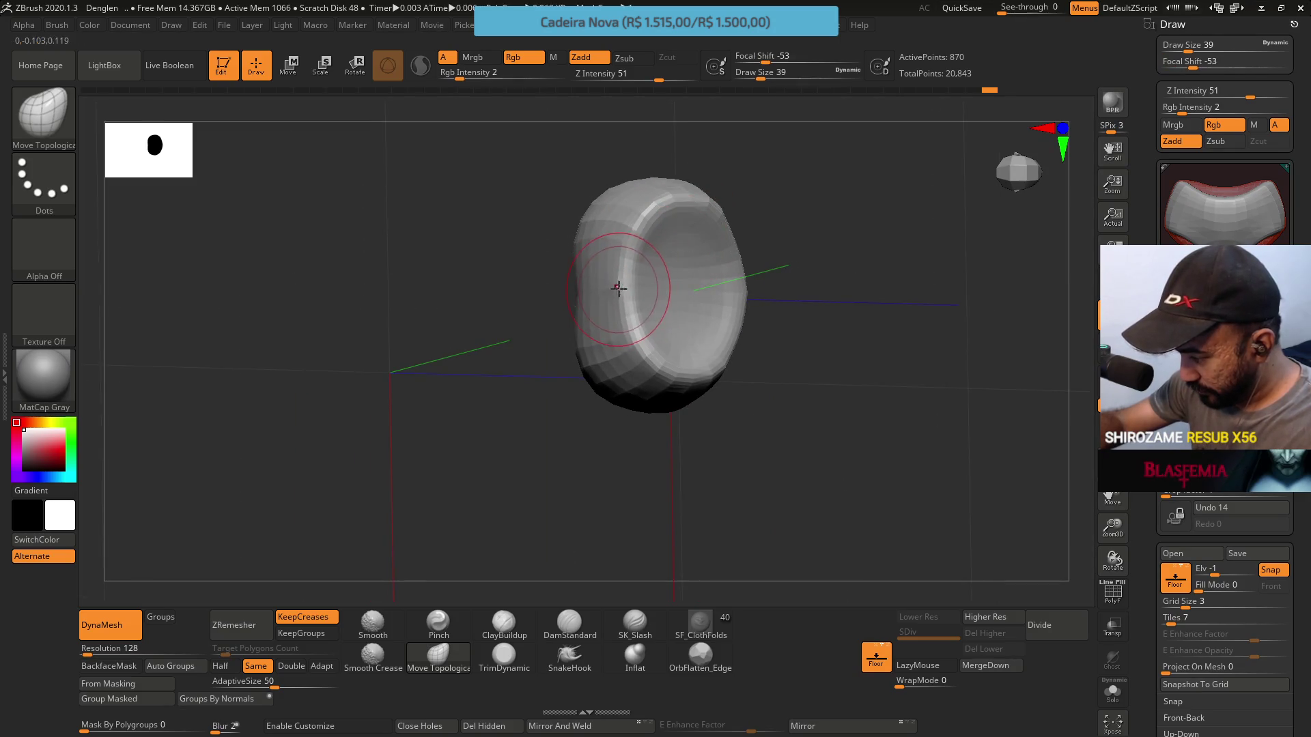
{"action": "key", "text": "s"}
{"action": "left_click_drag", "start_coordinate": [633, 292], "coordinate": [623, 286]}
{"action": "key", "text": "s"}
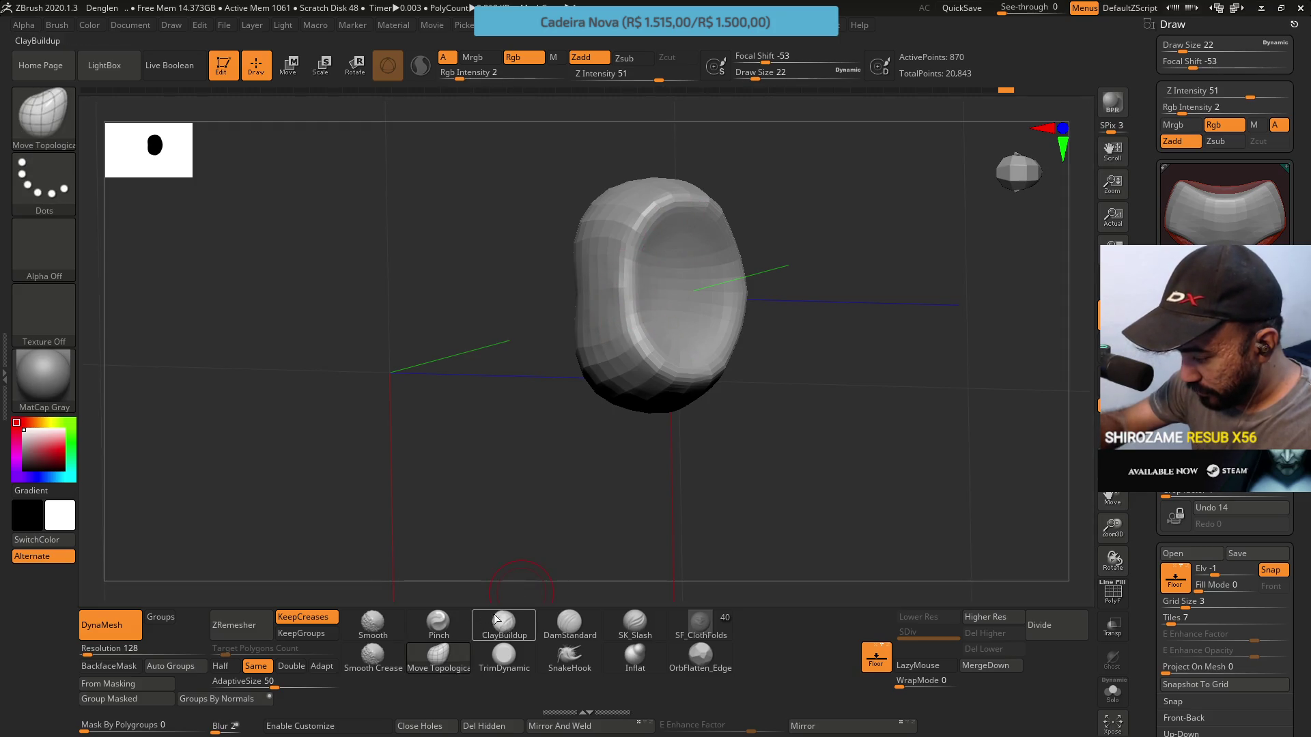
Switch to the DamStandard brush and subdivide the cushion one level
{"action": "mouse_move", "coordinate": [607, 346]}
{"action": "right_mouse_down"}
{"action": "mouse_move", "coordinate": [583, 284]}
{"action": "mouse_move", "coordinate": [635, 293]}
{"action": "mouse_move", "coordinate": [628, 269]}
{"action": "mouse_move", "coordinate": [696, 243]}
{"action": "mouse_move", "coordinate": [717, 204]}
{"action": "right_mouse_up"}
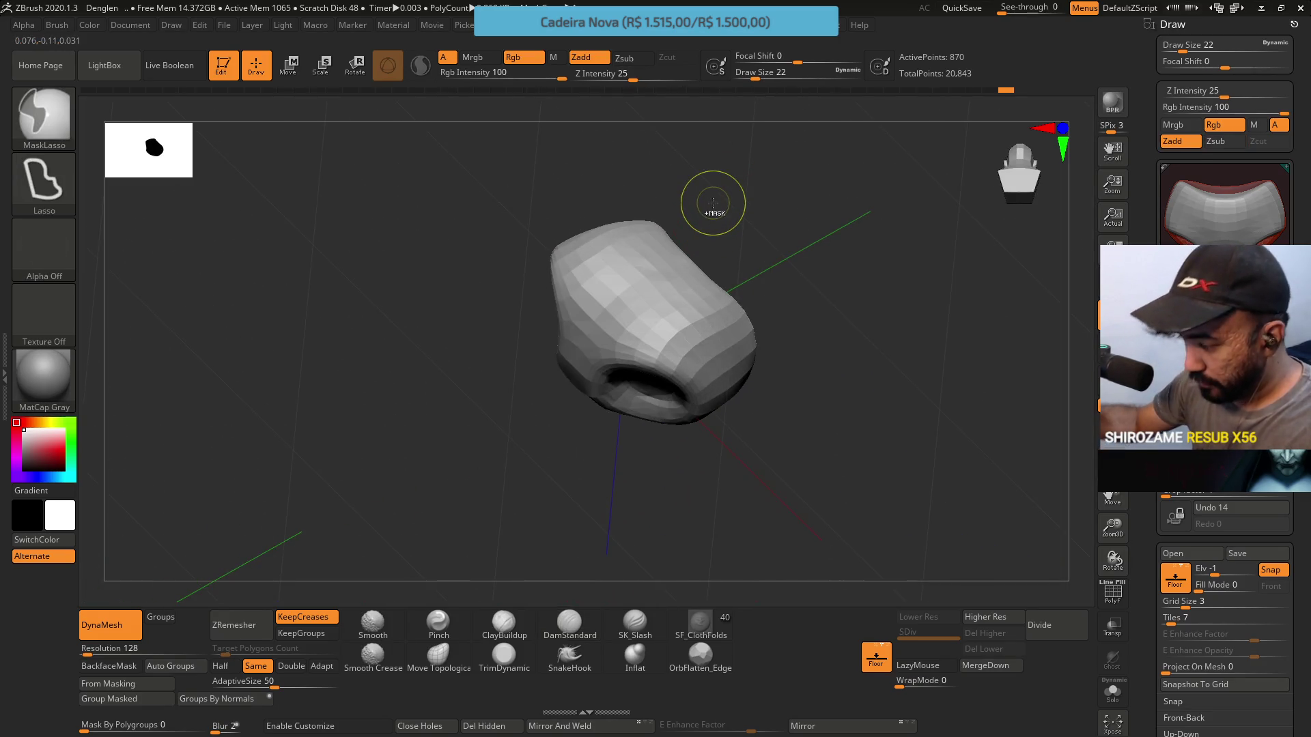
{"action": "key", "text": "b"}
{"action": "key", "text": "d"}
{"action": "key", "text": "s"}
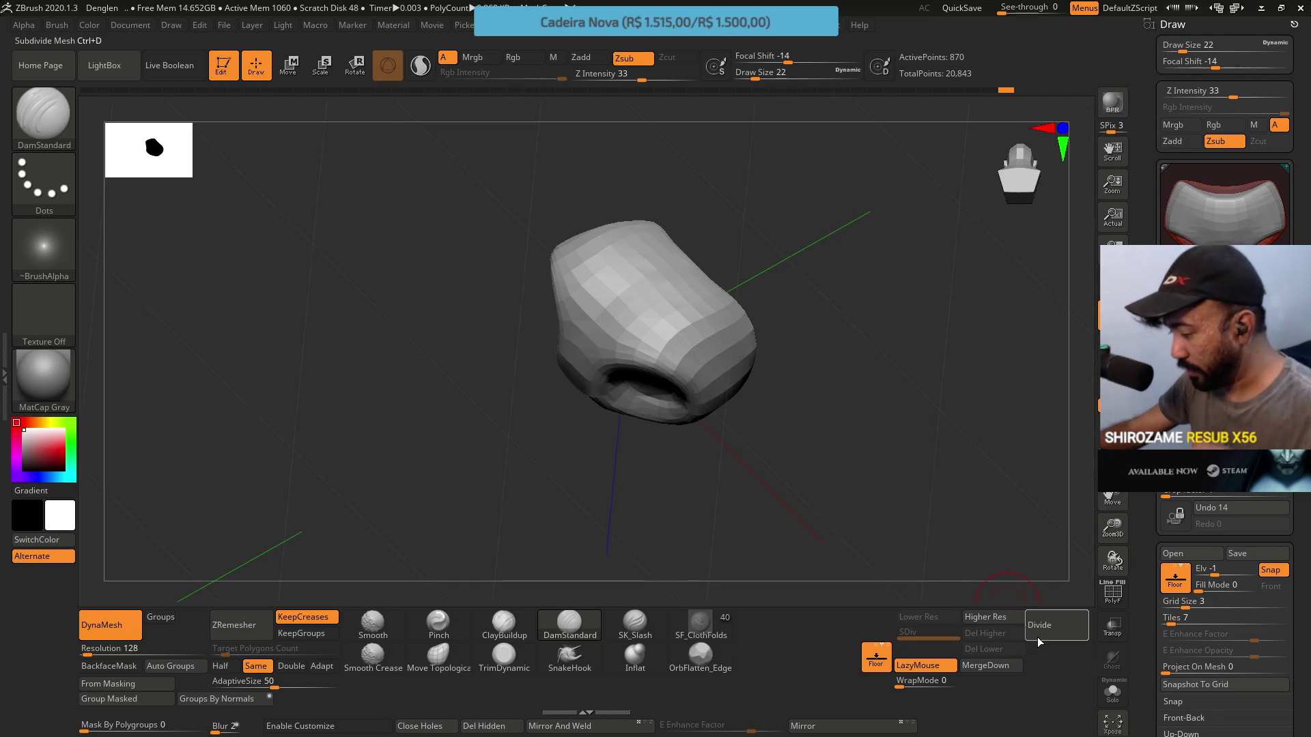
{"action": "left_click", "coordinate": [1038, 624]}
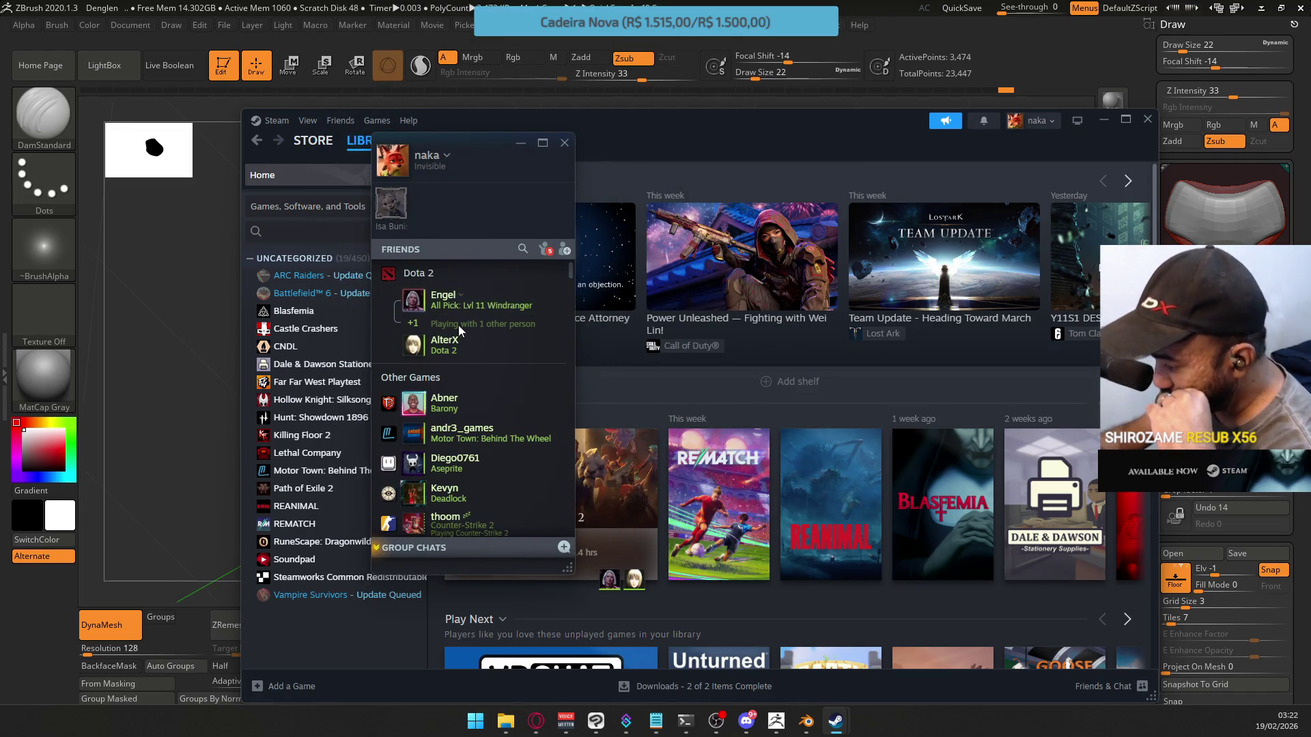
Scroll the Steam friends list, right-click an online friend and open their profile
{"action": "scroll", "coordinate": [447, 341], "scroll_direction": "down", "scroll_amount": 5}
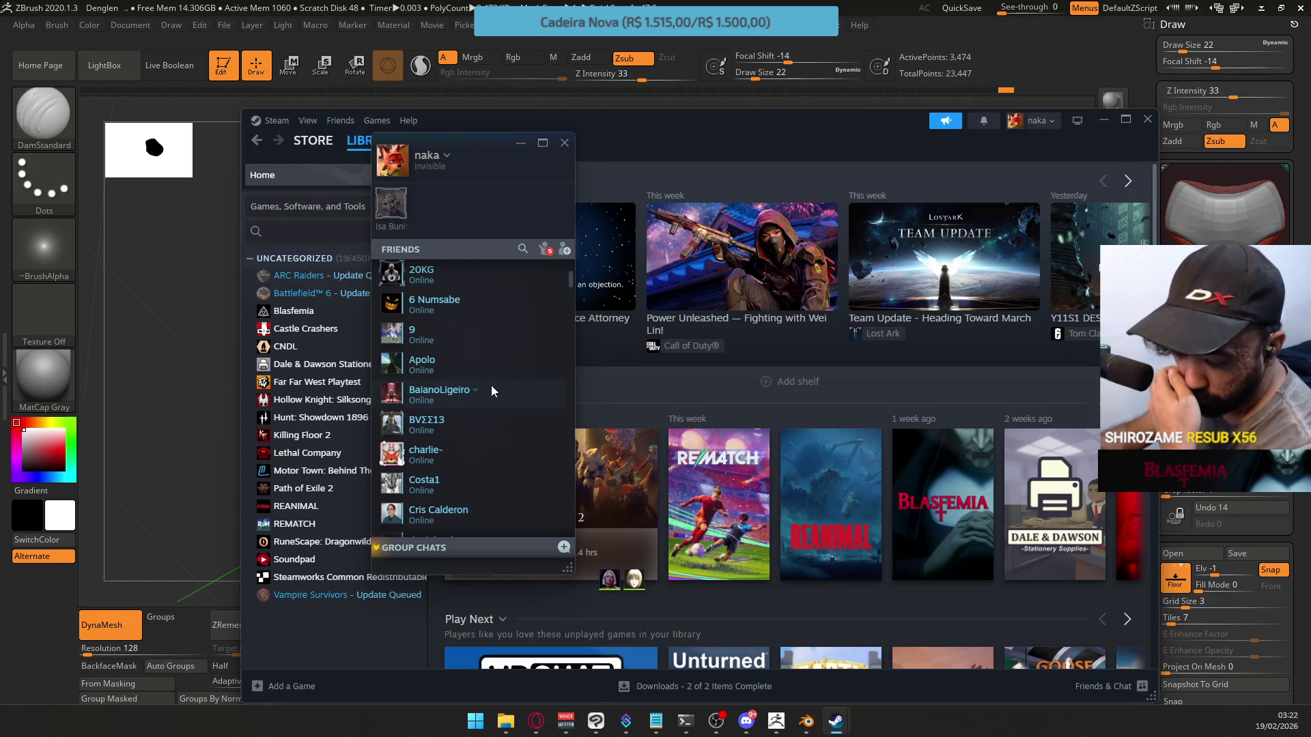
{"action": "scroll", "coordinate": [478, 362], "scroll_direction": "down", "scroll_amount": 10}
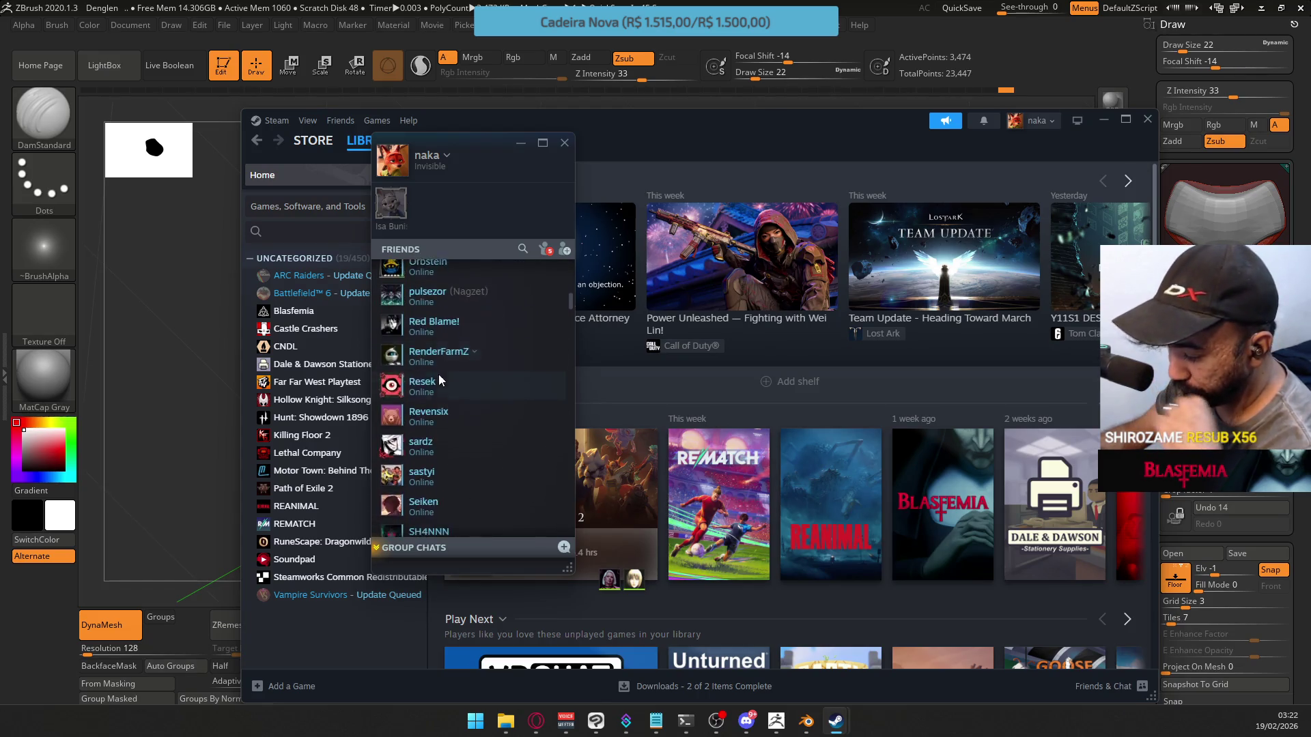
{"action": "scroll", "coordinate": [471, 362], "scroll_direction": "up", "scroll_amount": 2}
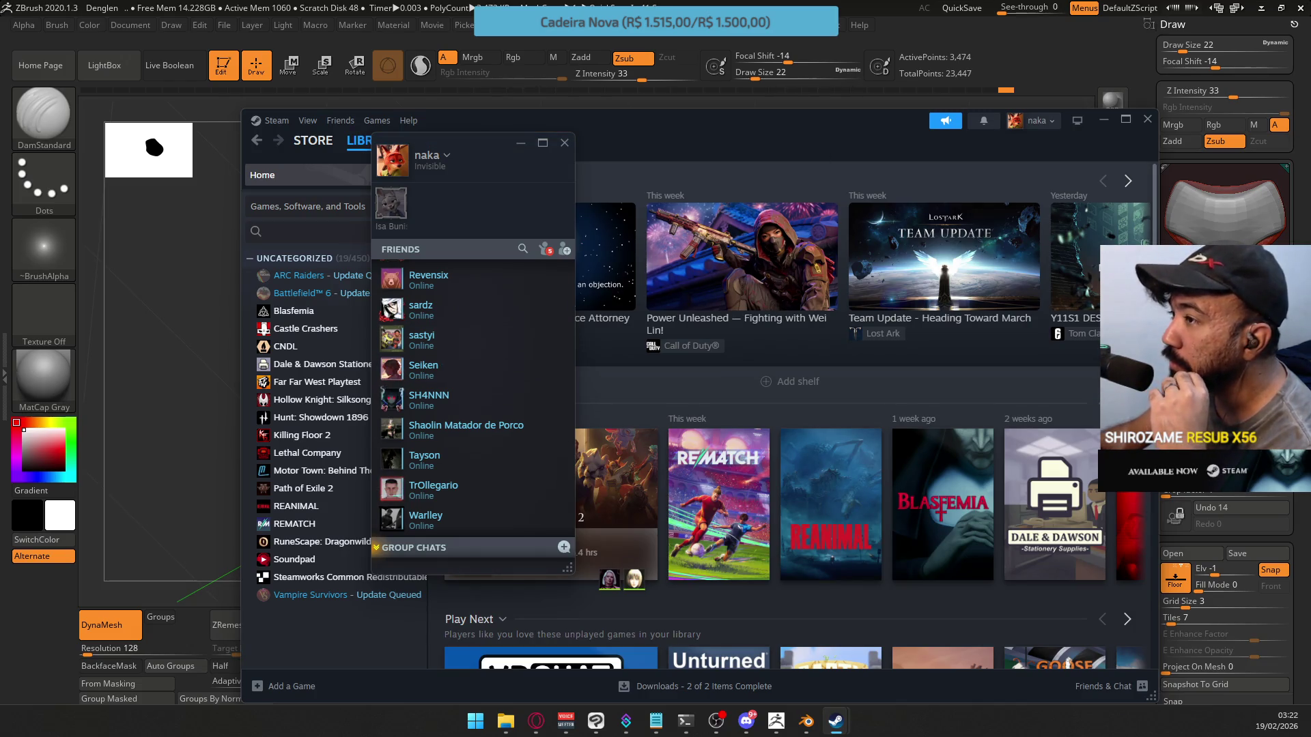
{"action": "double_click", "coordinate": [457, 400]}
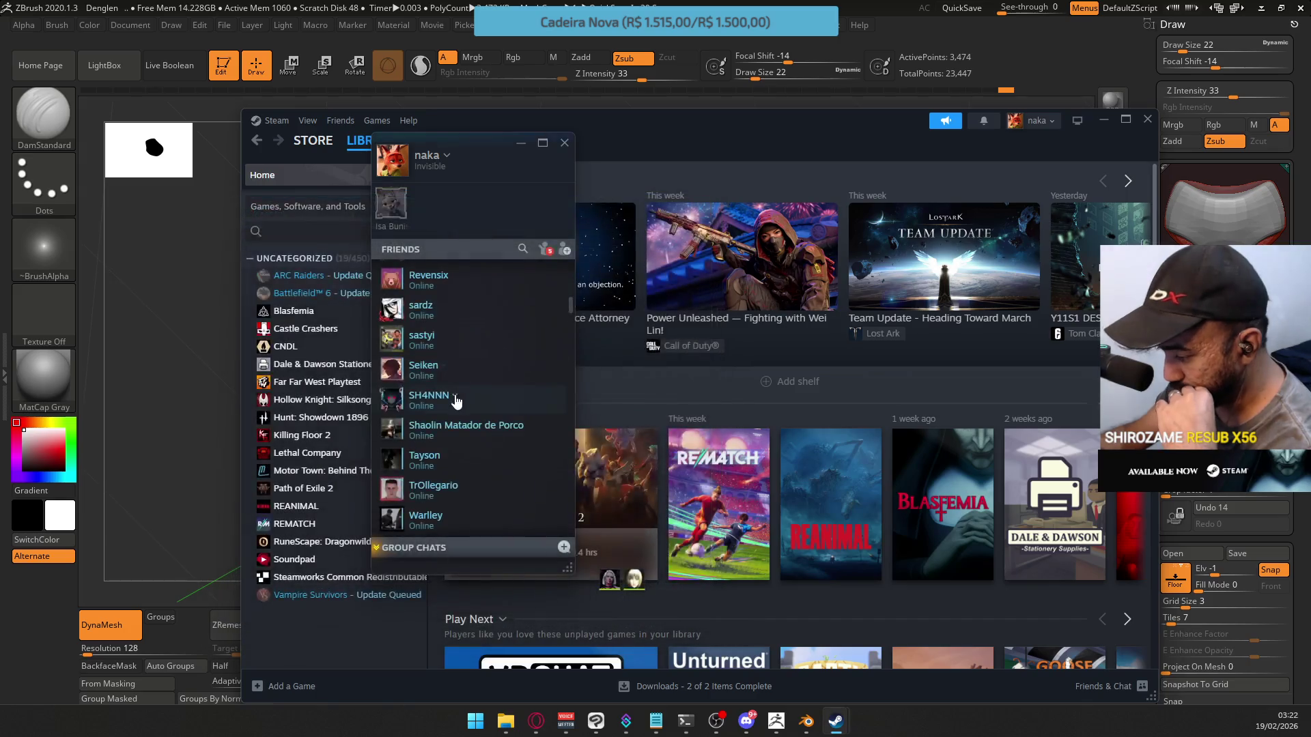
{"action": "right_click", "coordinate": [449, 342]}
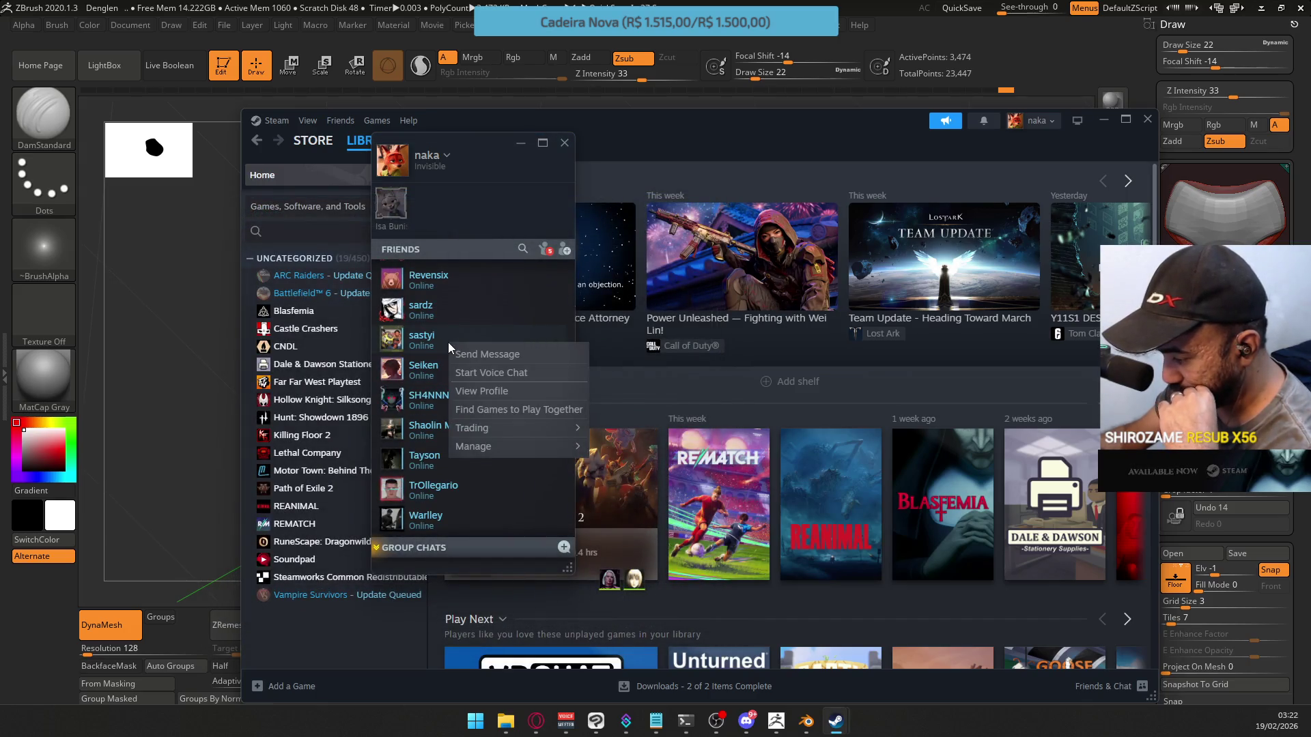
{"action": "left_click", "coordinate": [502, 391]}
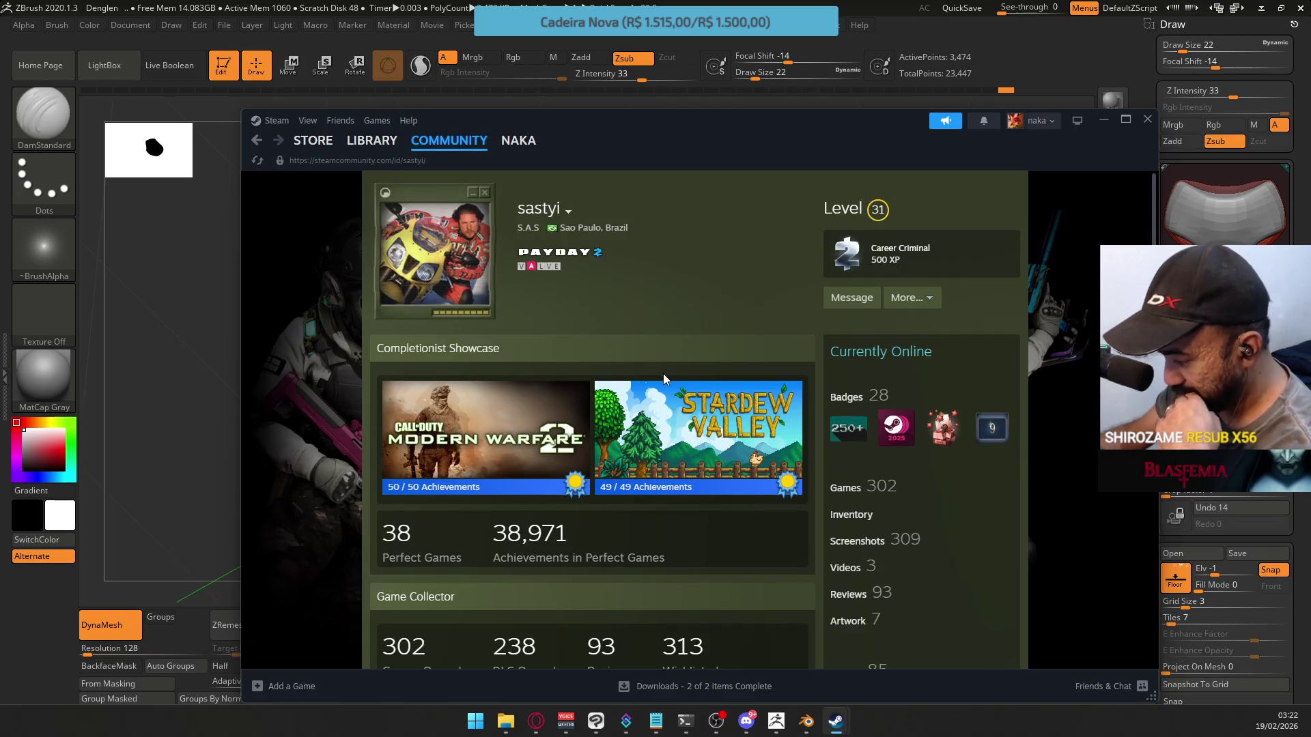
Scroll down the friend's profile and open All Recently Played games
{"action": "scroll", "coordinate": [714, 512], "scroll_direction": "down", "scroll_amount": 4}
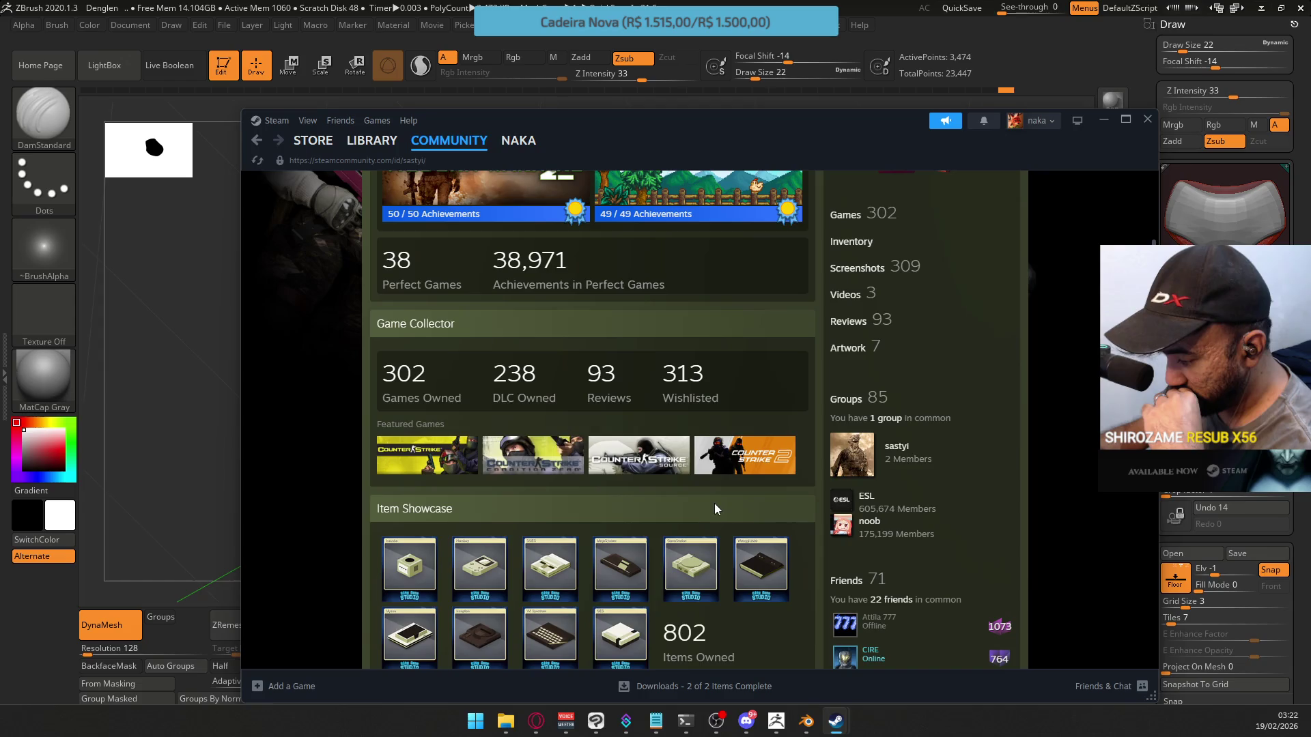
{"action": "scroll", "coordinate": [709, 502], "scroll_direction": "up", "scroll_amount": 3}
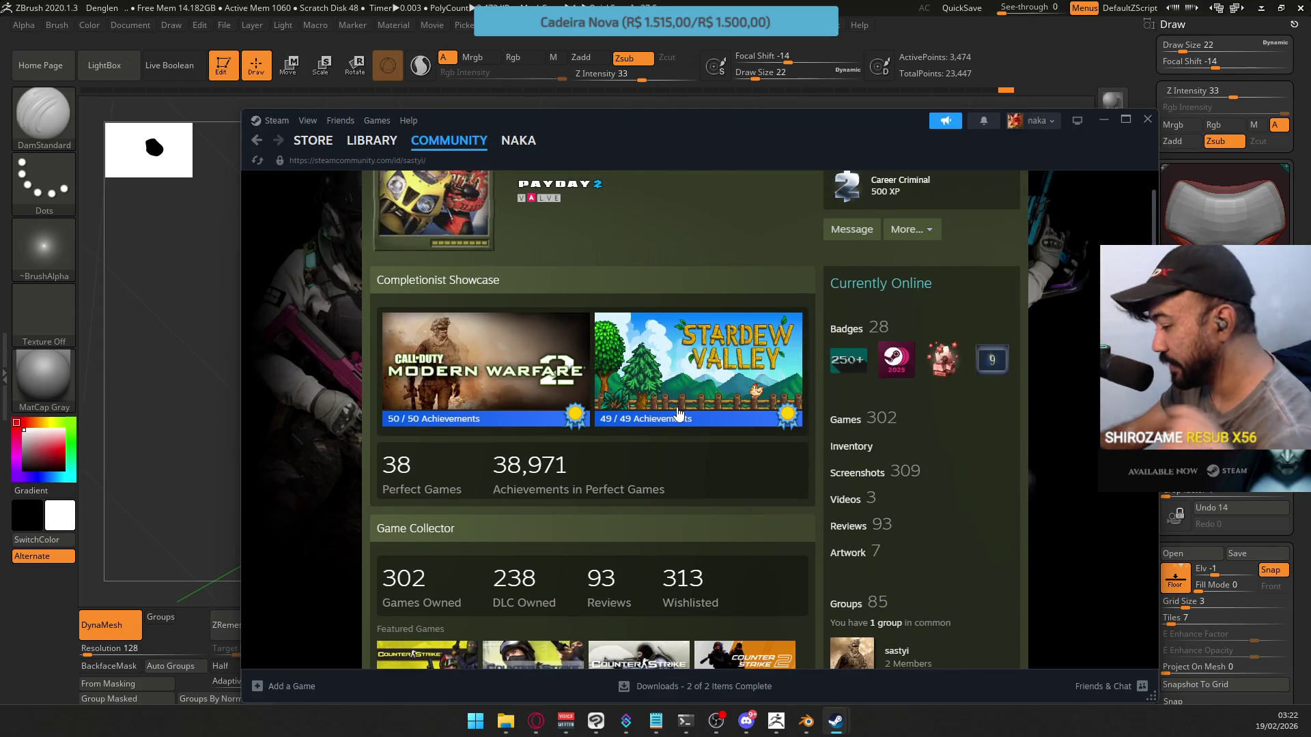
{"action": "scroll", "coordinate": [654, 421], "scroll_direction": "down", "scroll_amount": 3}
{"action": "scroll", "coordinate": [597, 423], "scroll_direction": "down", "scroll_amount": 2}
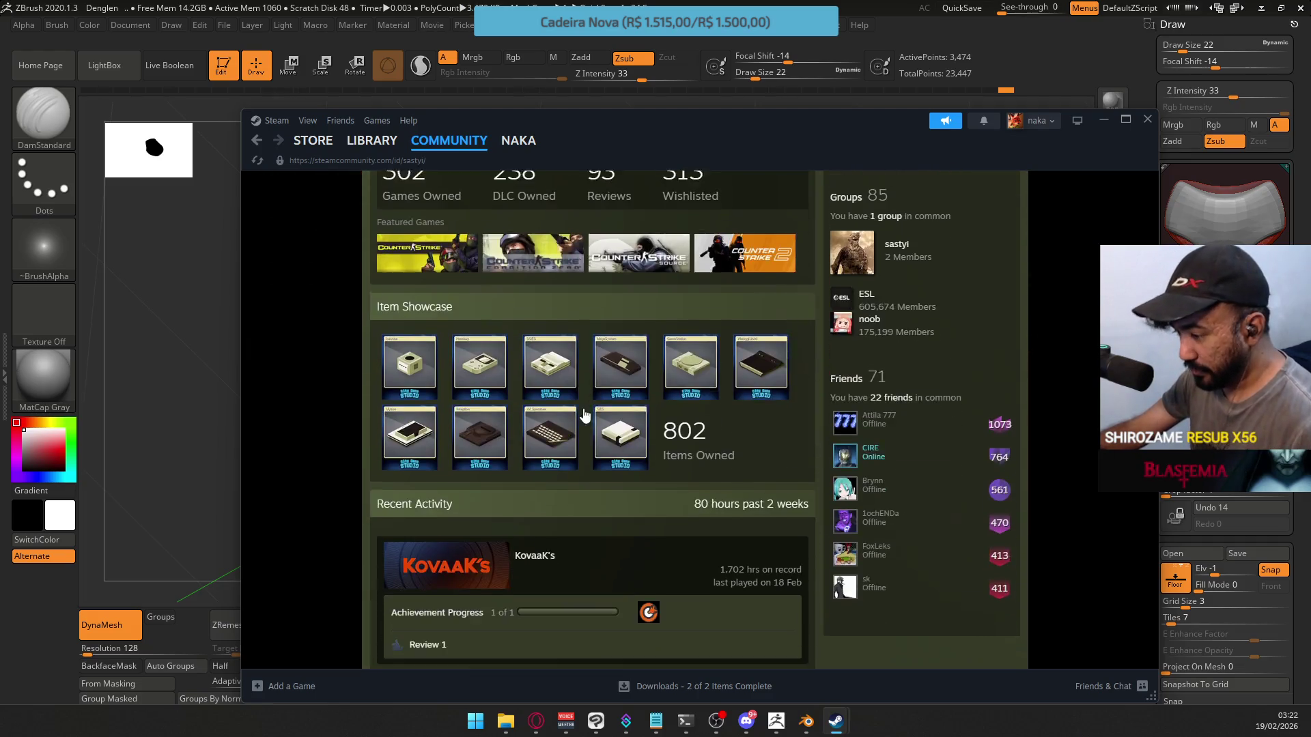
{"action": "scroll", "coordinate": [604, 413], "scroll_direction": "up", "scroll_amount": 6}
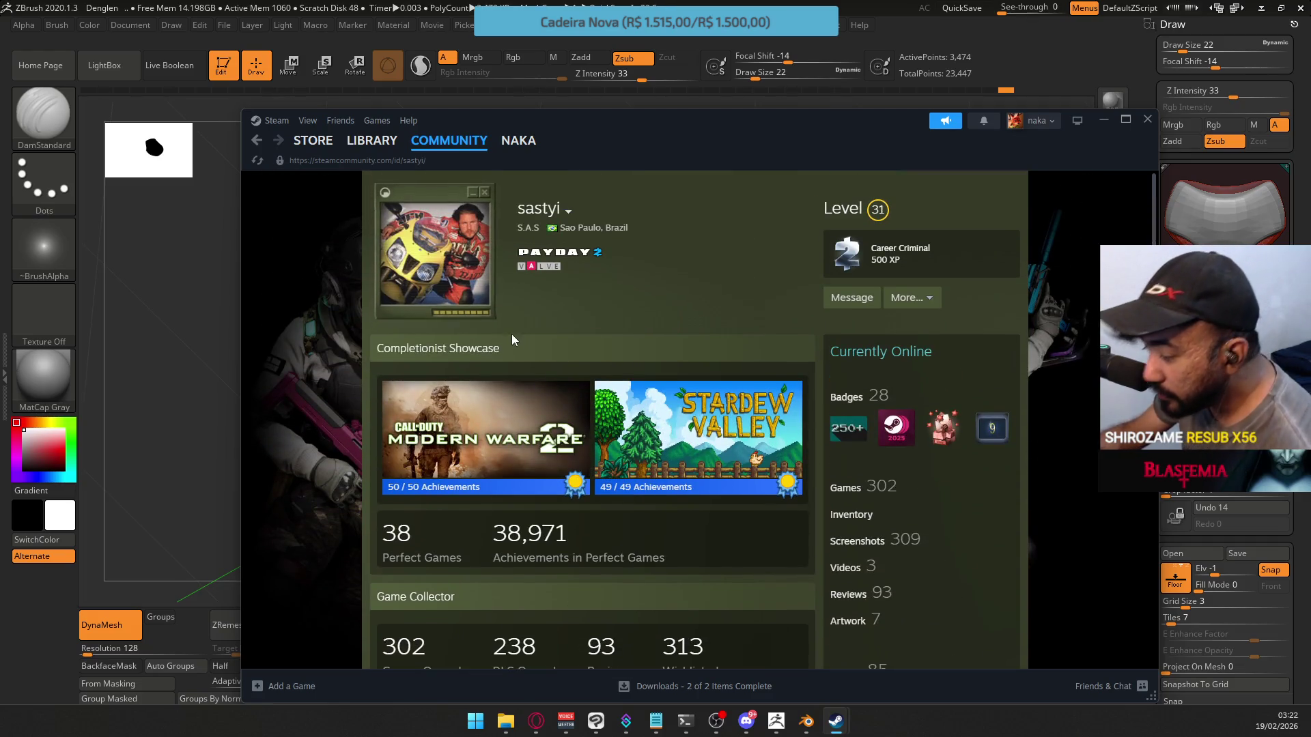
{"action": "mouse_move", "coordinate": [480, 244]}
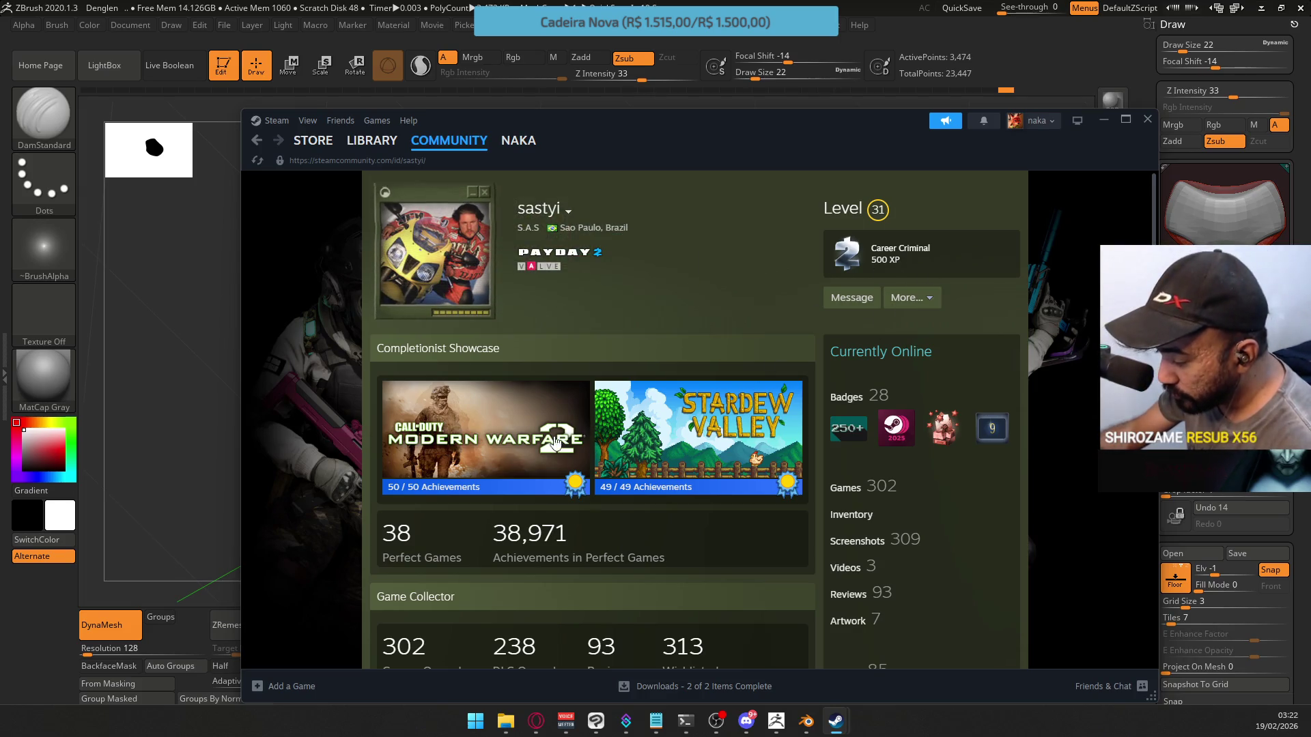
{"action": "scroll", "coordinate": [562, 408], "scroll_direction": "down", "scroll_amount": 4}
{"action": "scroll", "coordinate": [563, 409], "scroll_direction": "down", "scroll_amount": 7}
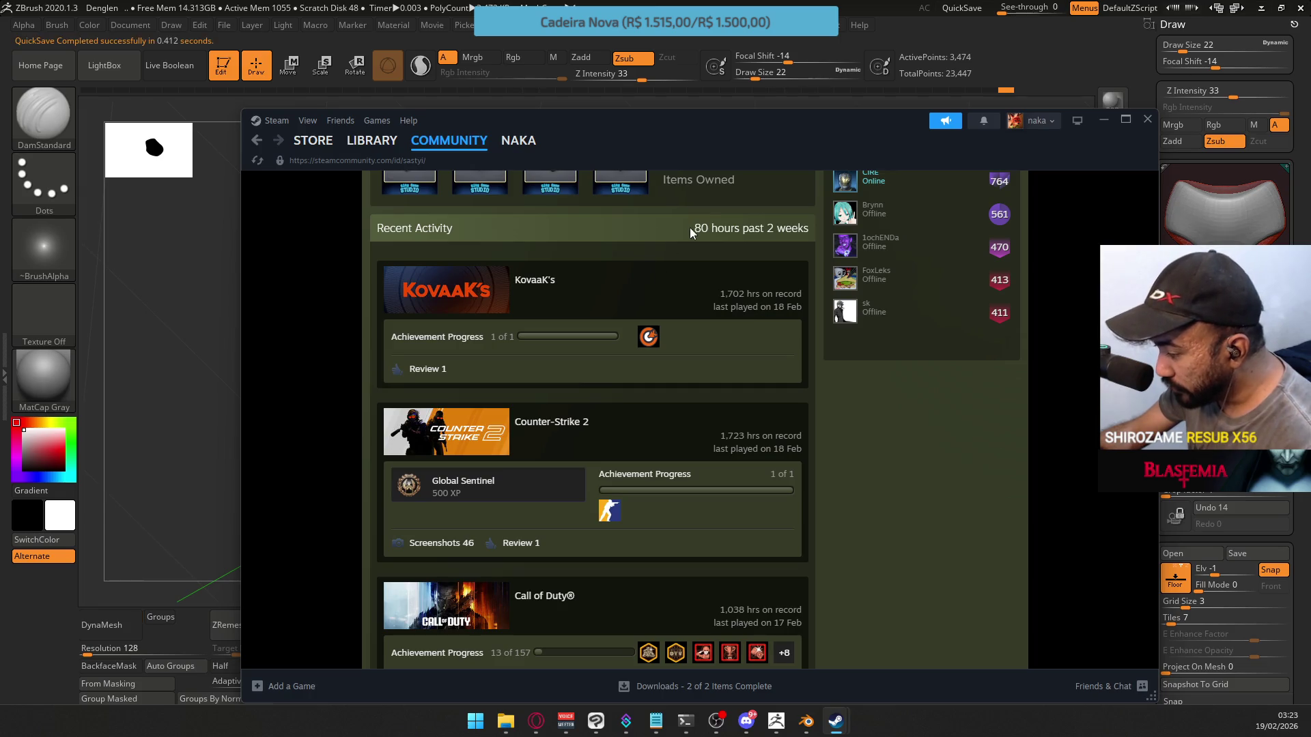
{"action": "scroll", "coordinate": [796, 423], "scroll_direction": "down", "scroll_amount": 2}
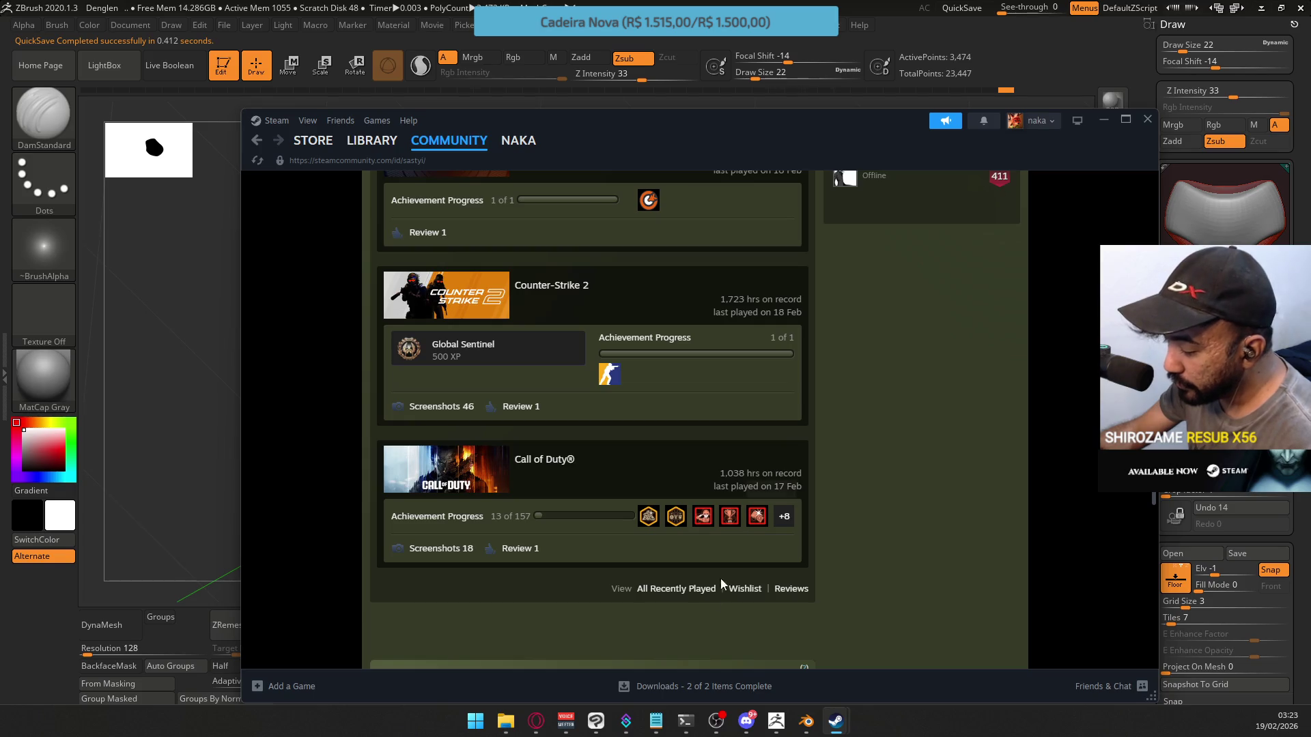
{"action": "left_click", "coordinate": [695, 594]}
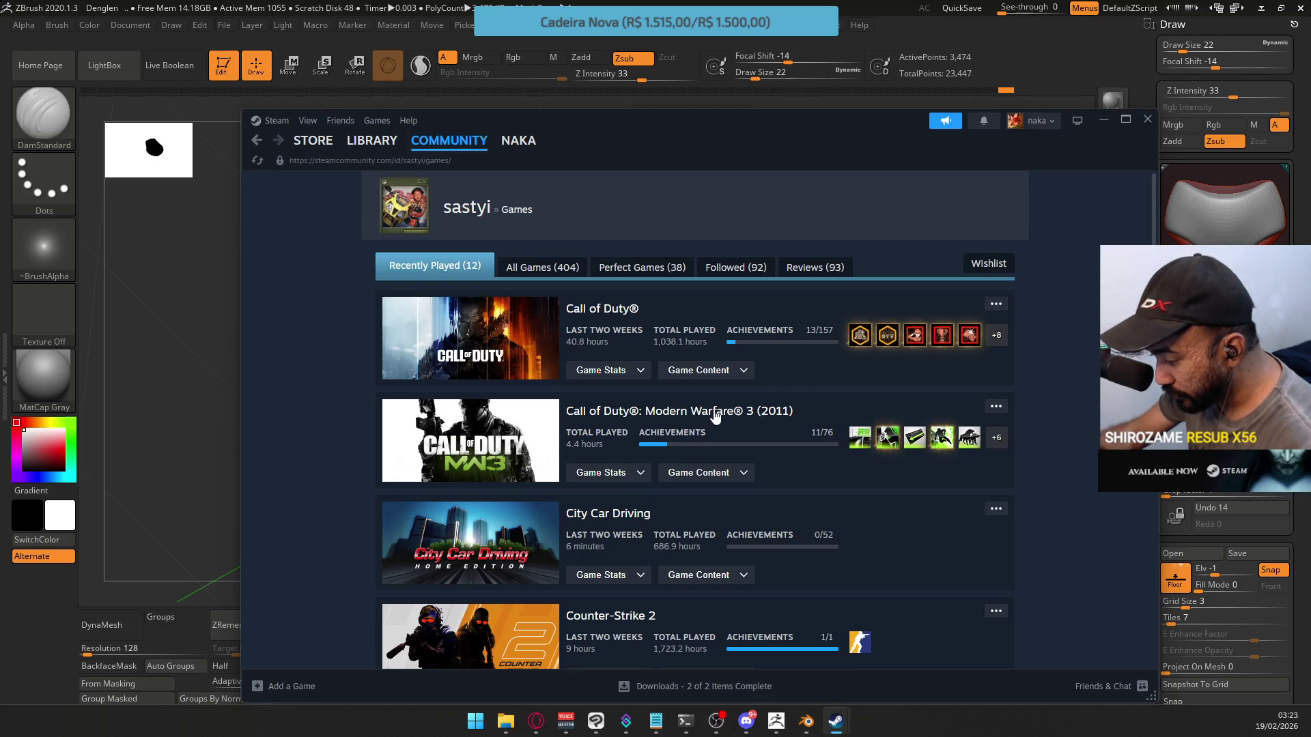
Scroll through the friend's Recently Played games list
{"action": "scroll", "coordinate": [666, 503], "scroll_direction": "down", "scroll_amount": 1}
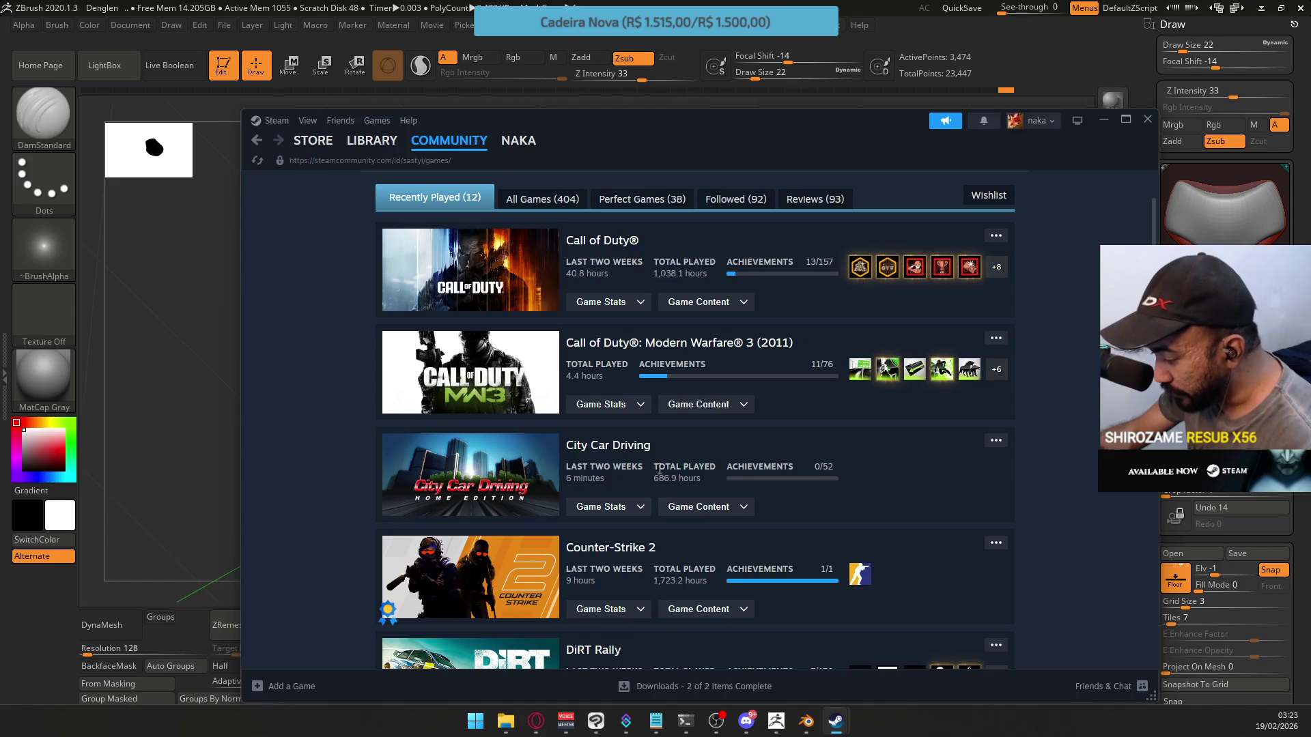
{"action": "scroll", "coordinate": [591, 459], "scroll_direction": "down", "scroll_amount": 1}
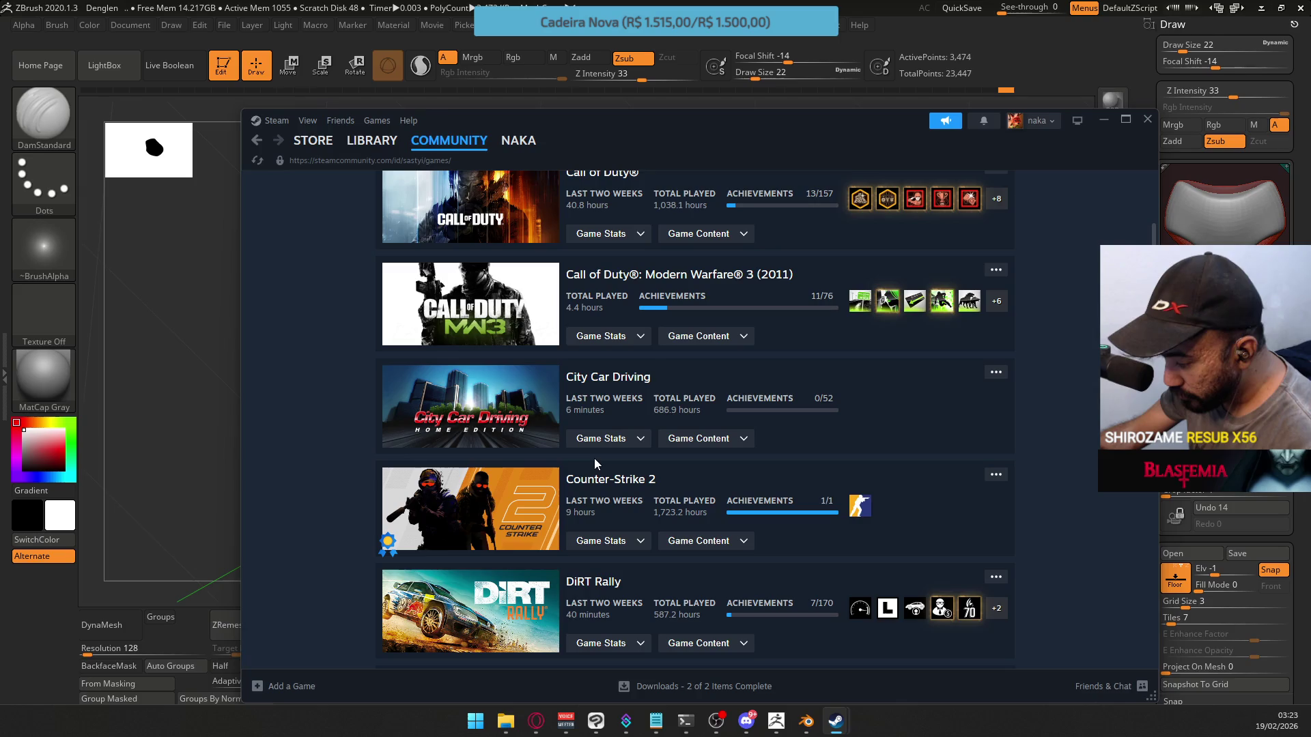
{"action": "scroll", "coordinate": [594, 459], "scroll_direction": "down", "scroll_amount": 2}
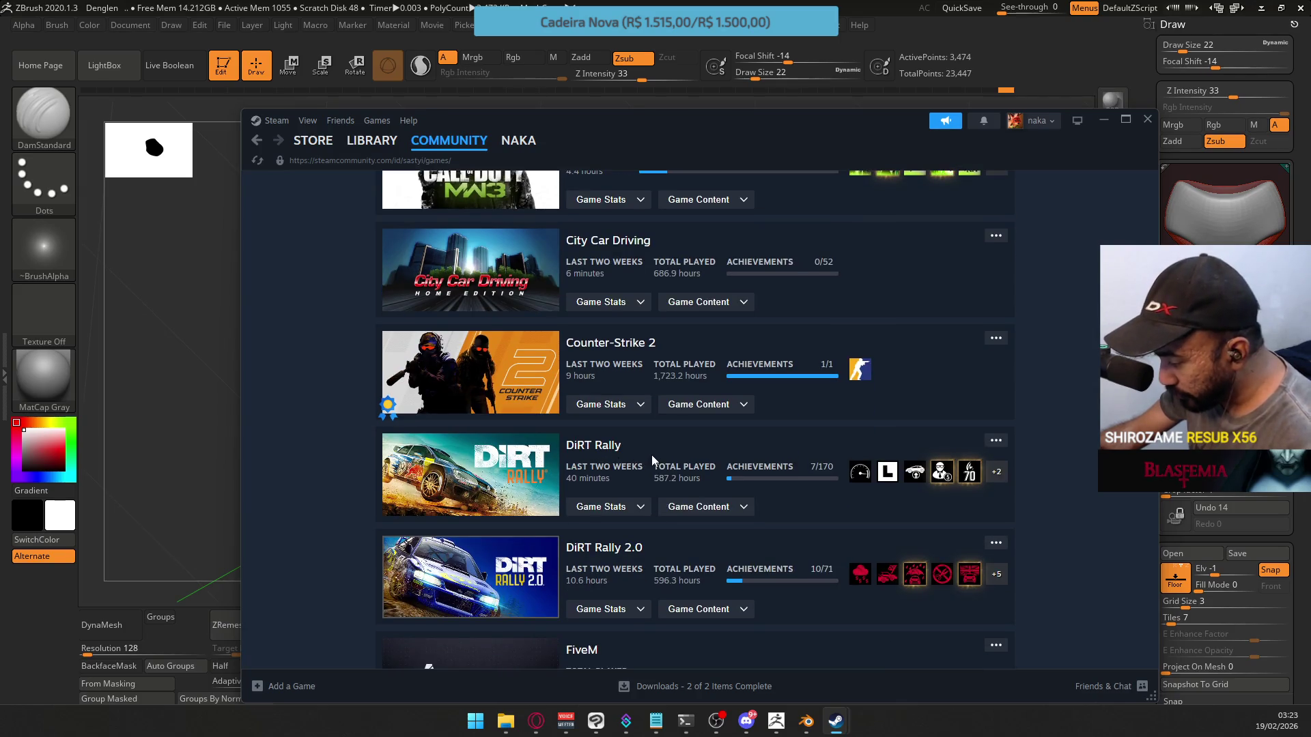
{"action": "scroll", "coordinate": [648, 471], "scroll_direction": "down", "scroll_amount": 2}
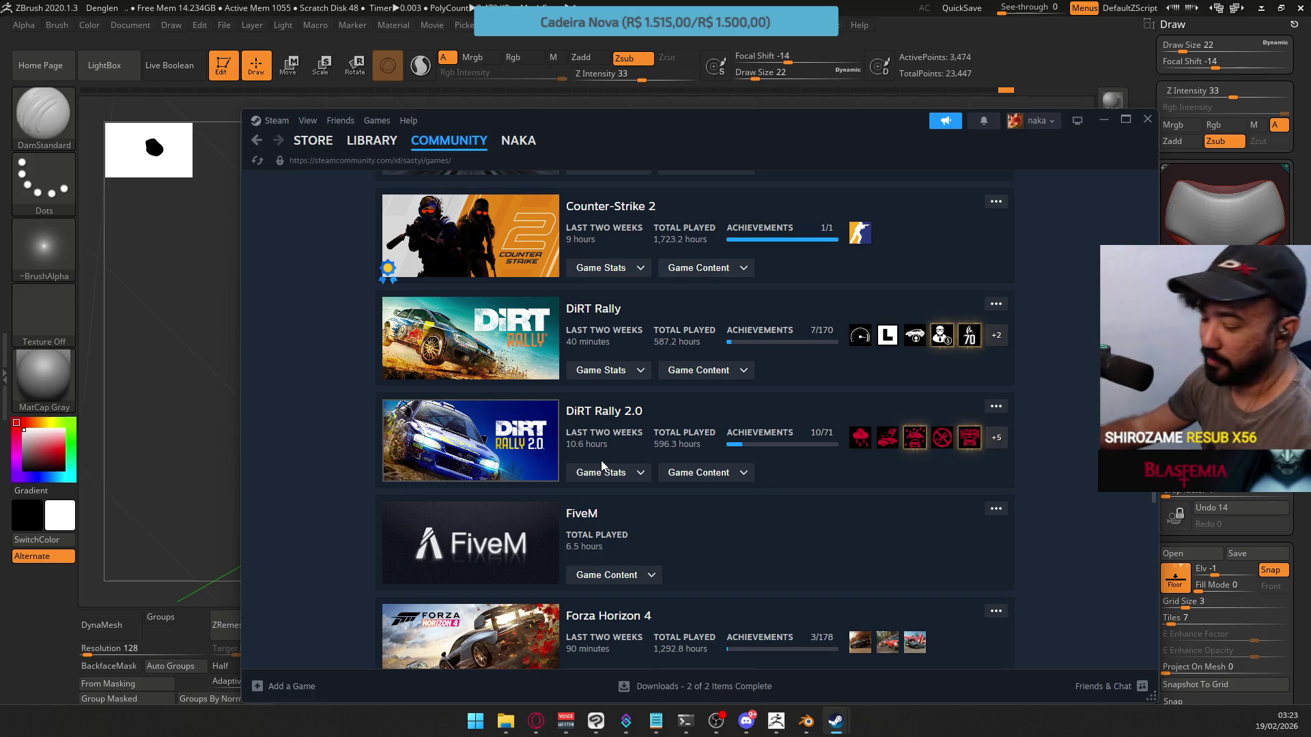
{"action": "scroll", "coordinate": [614, 424], "scroll_direction": "down", "scroll_amount": 2}
{"action": "scroll", "coordinate": [603, 476], "scroll_direction": "down", "scroll_amount": 3}
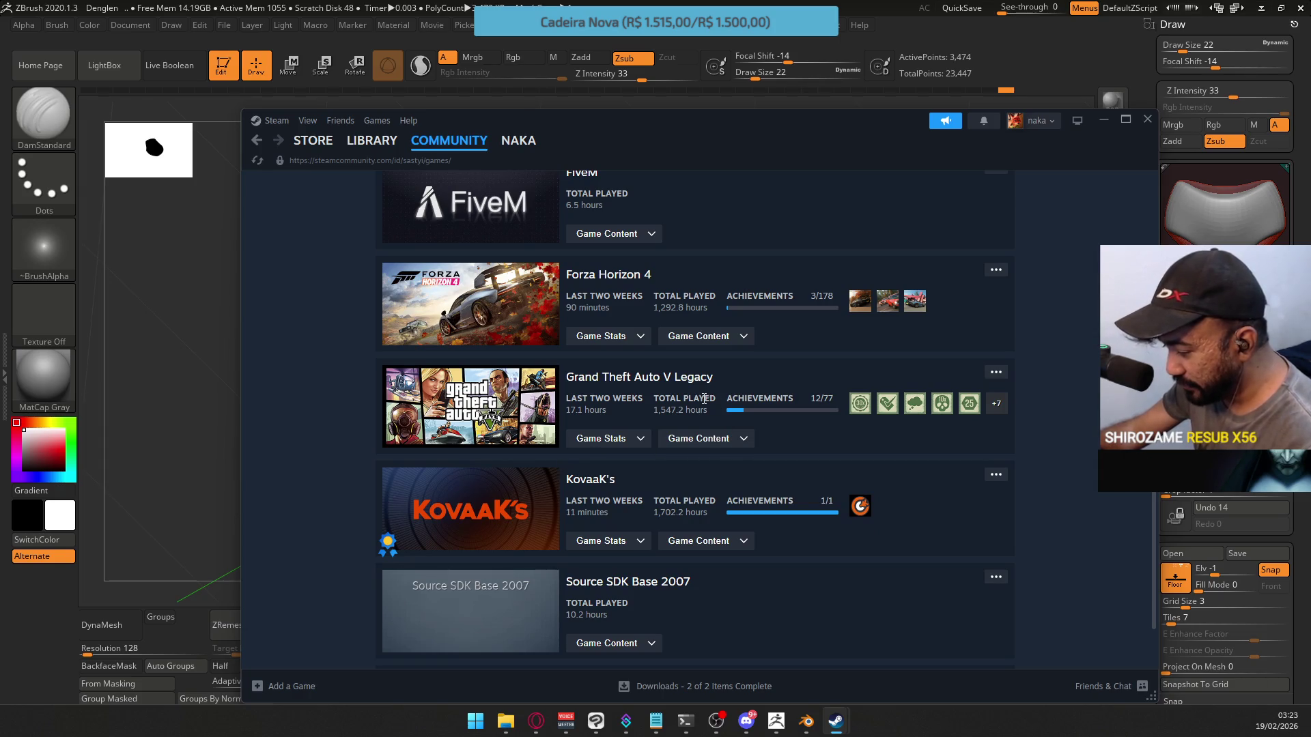
{"action": "scroll", "coordinate": [694, 389], "scroll_direction": "down", "scroll_amount": 2}
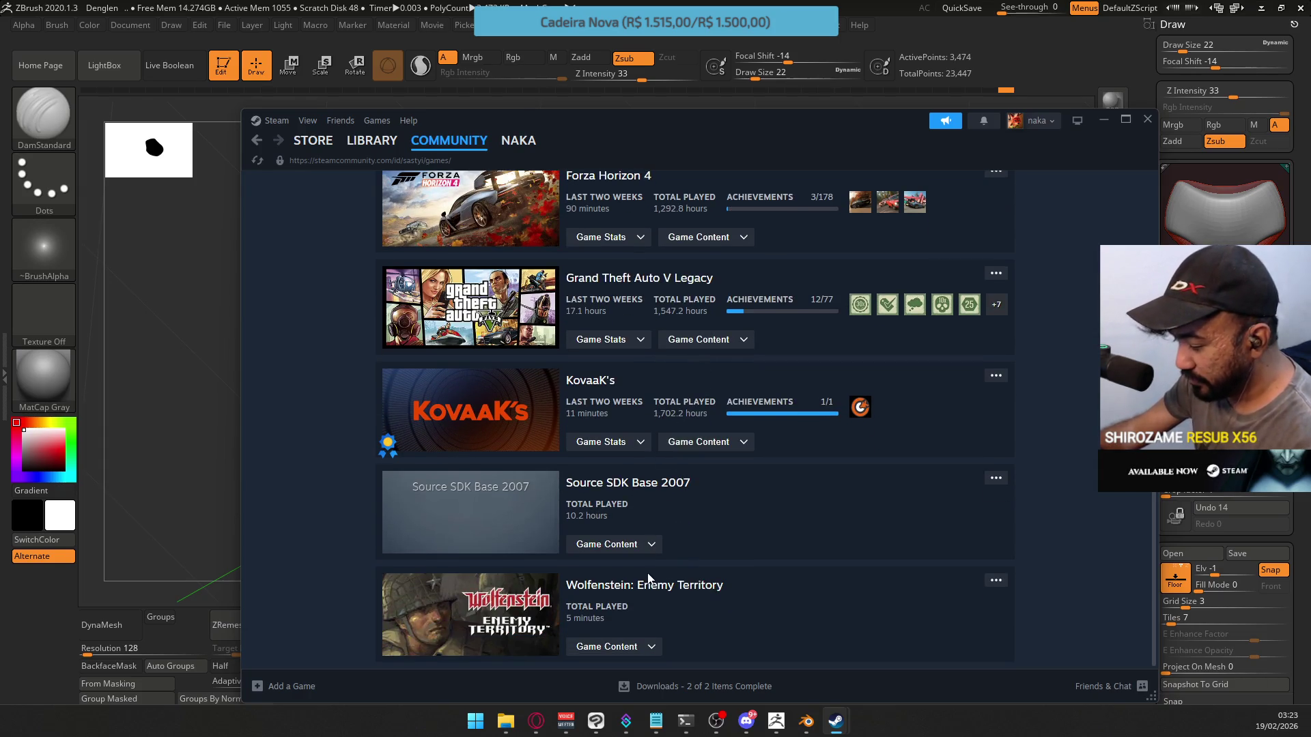
{"action": "scroll", "coordinate": [606, 609], "scroll_direction": "up", "scroll_amount": 15}
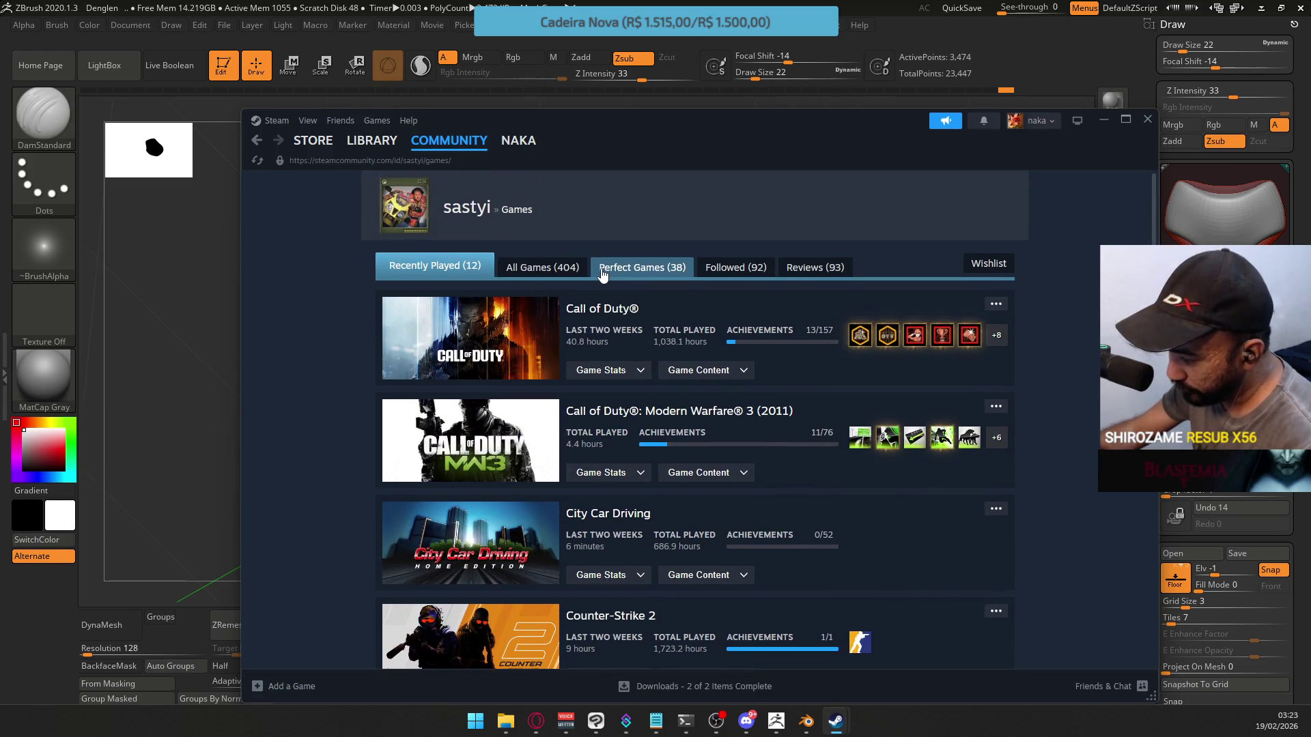
View Perfect Games, return to Recently Played, then open the Reviews tab
{"action": "left_click", "coordinate": [646, 275]}
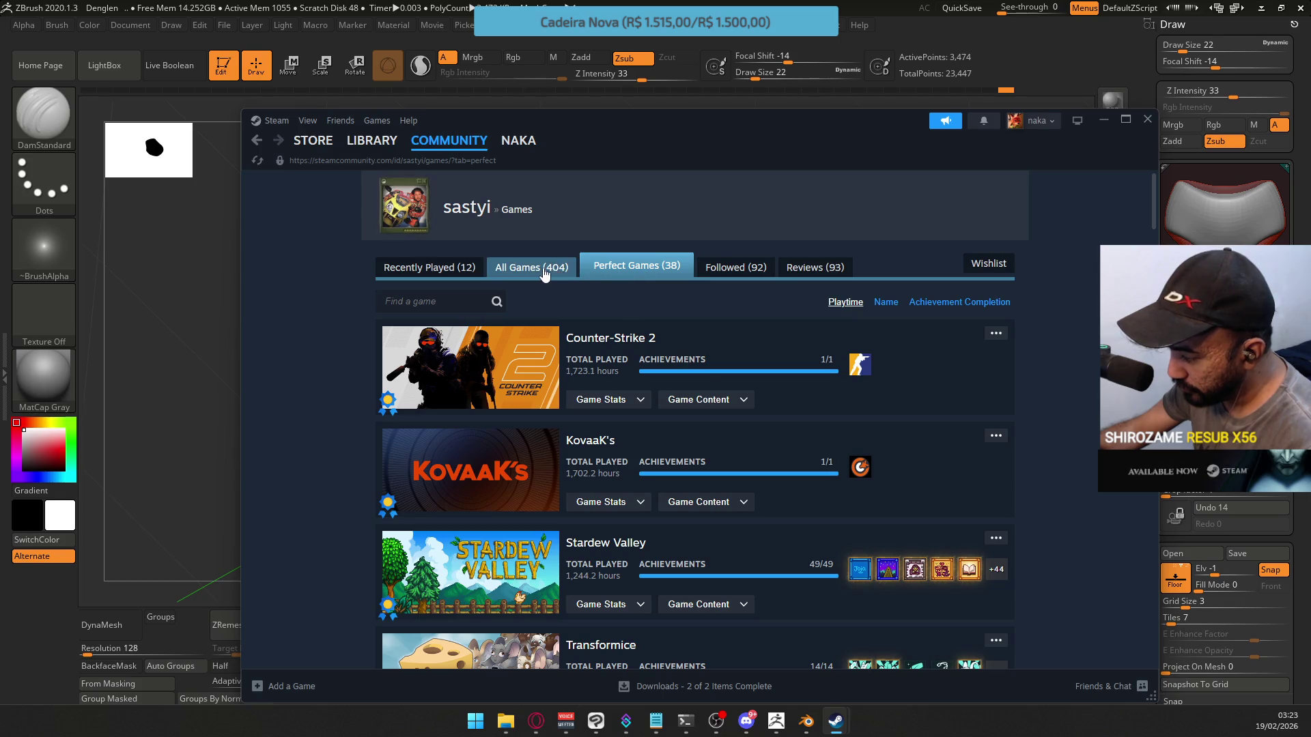
{"action": "left_click", "coordinate": [434, 270]}
{"action": "left_click", "coordinate": [828, 267]}
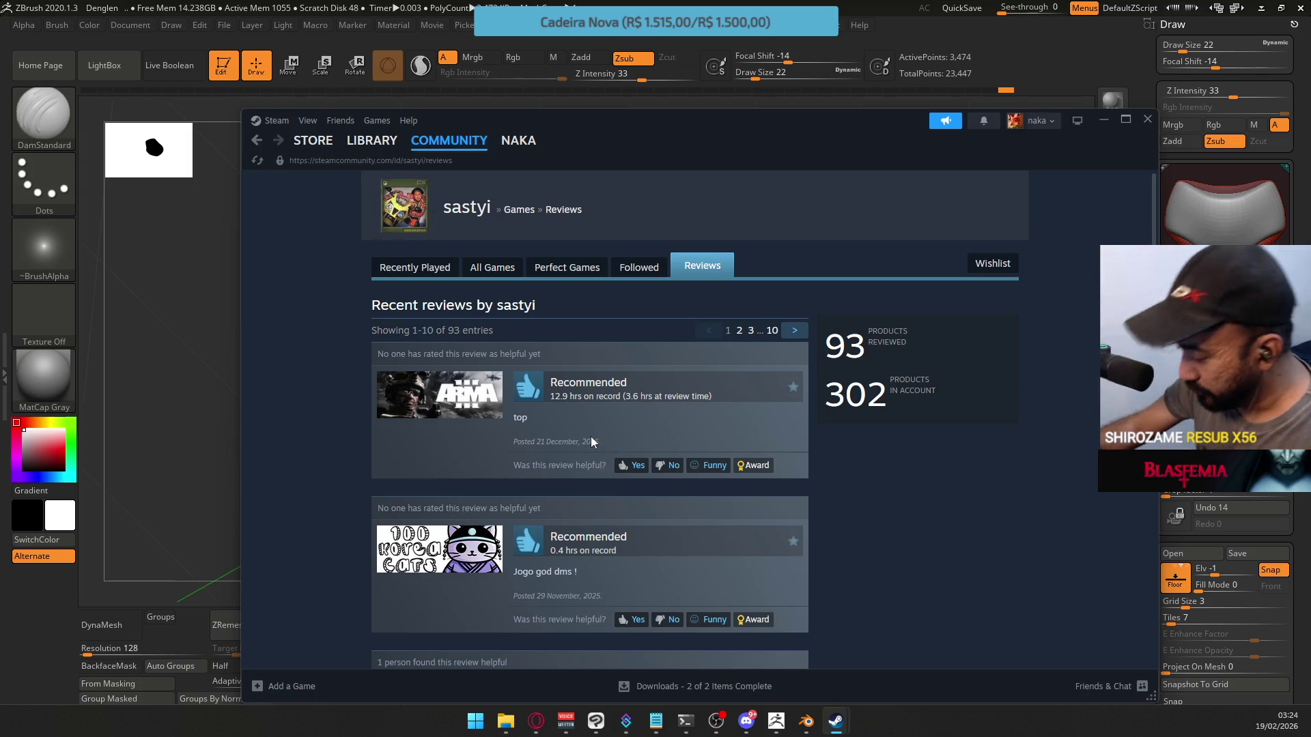
{"action": "scroll", "coordinate": [592, 441], "scroll_direction": "down", "scroll_amount": 2}
{"action": "scroll", "coordinate": [590, 448], "scroll_direction": "down", "scroll_amount": 1}
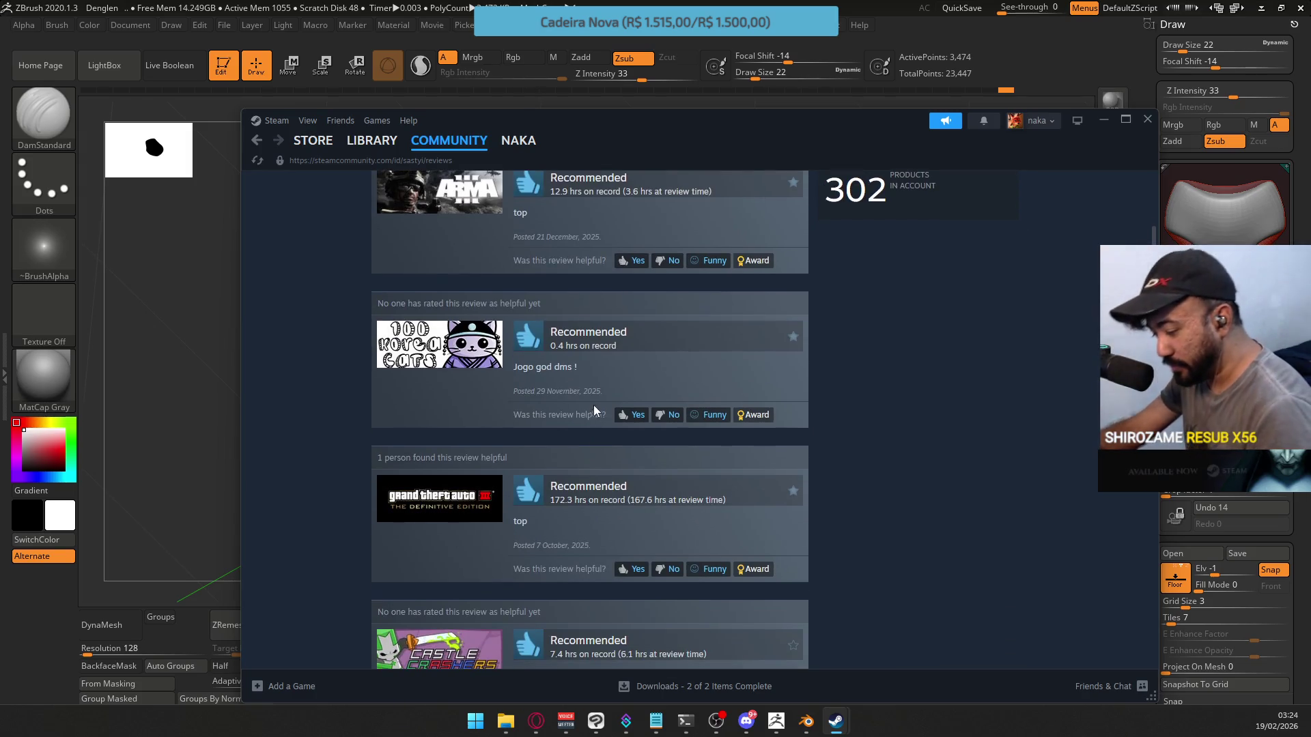
{"action": "scroll", "coordinate": [602, 544], "scroll_direction": "down", "scroll_amount": 3}
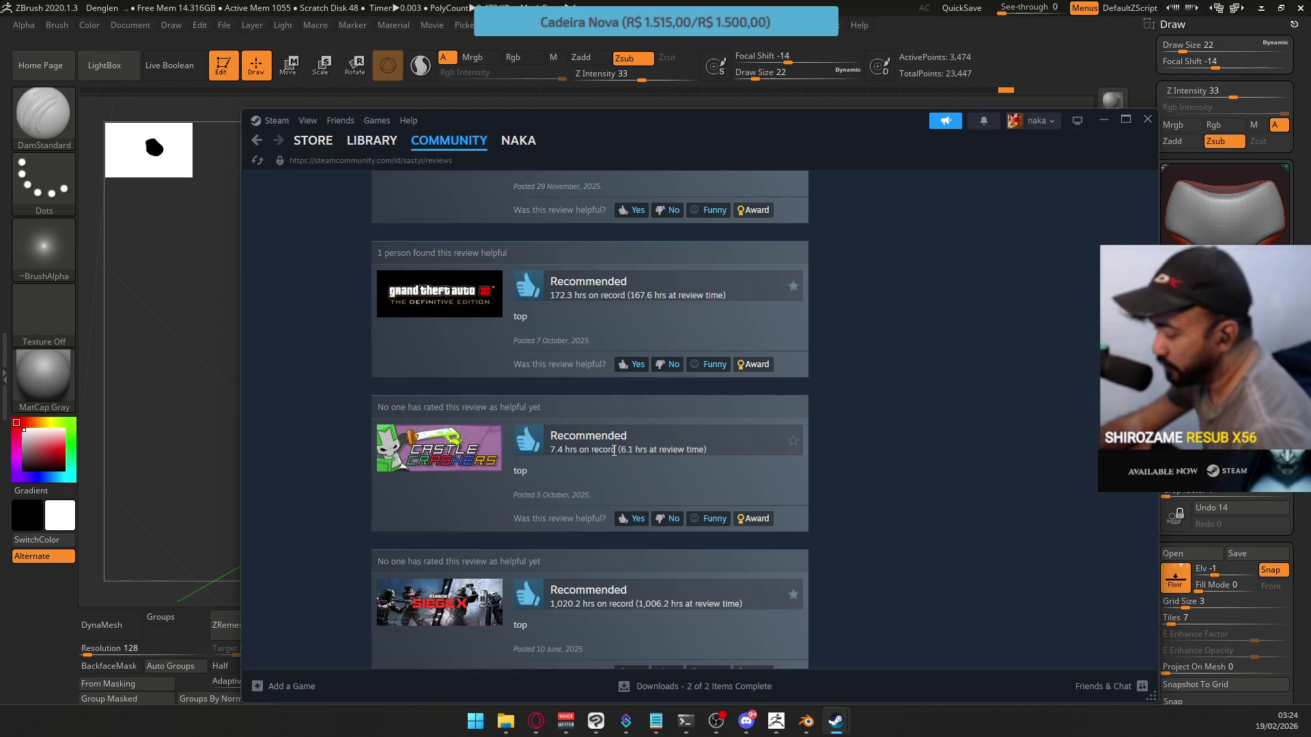
{"action": "scroll", "coordinate": [614, 471], "scroll_direction": "down", "scroll_amount": 2}
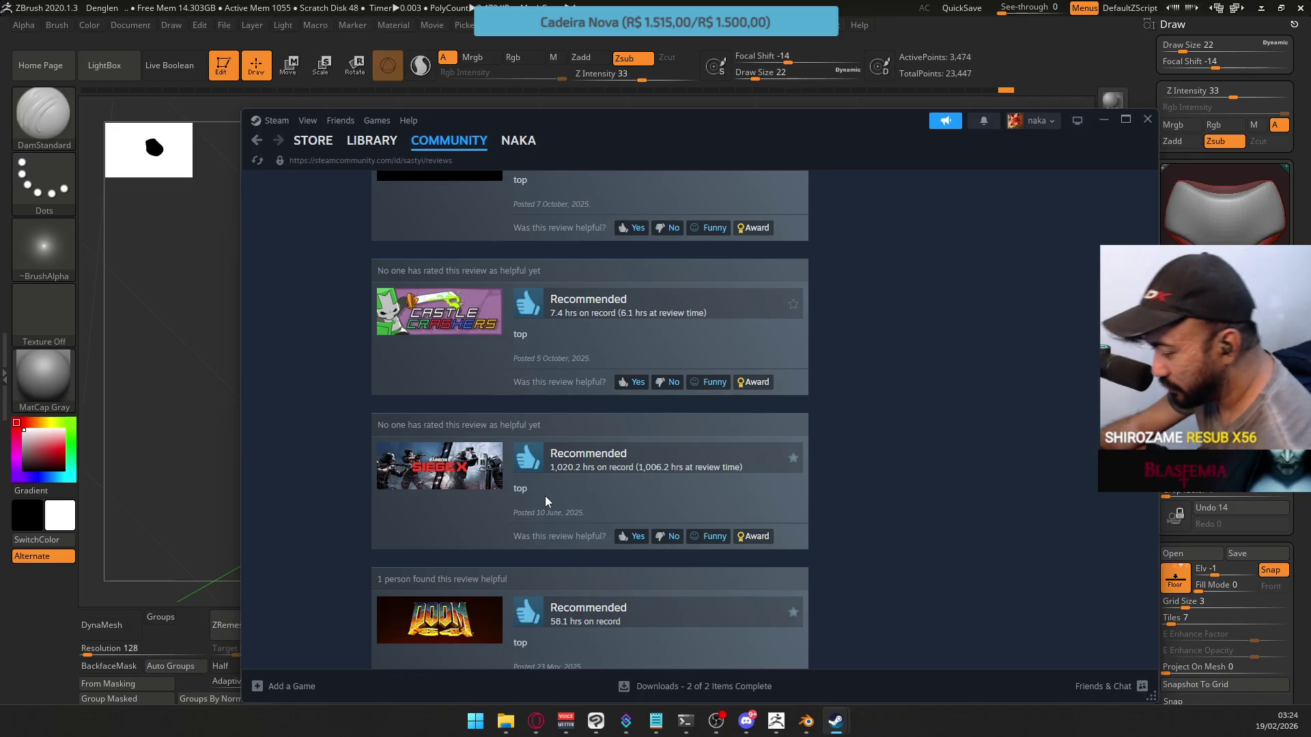
{"action": "scroll", "coordinate": [553, 486], "scroll_direction": "down", "scroll_amount": 2}
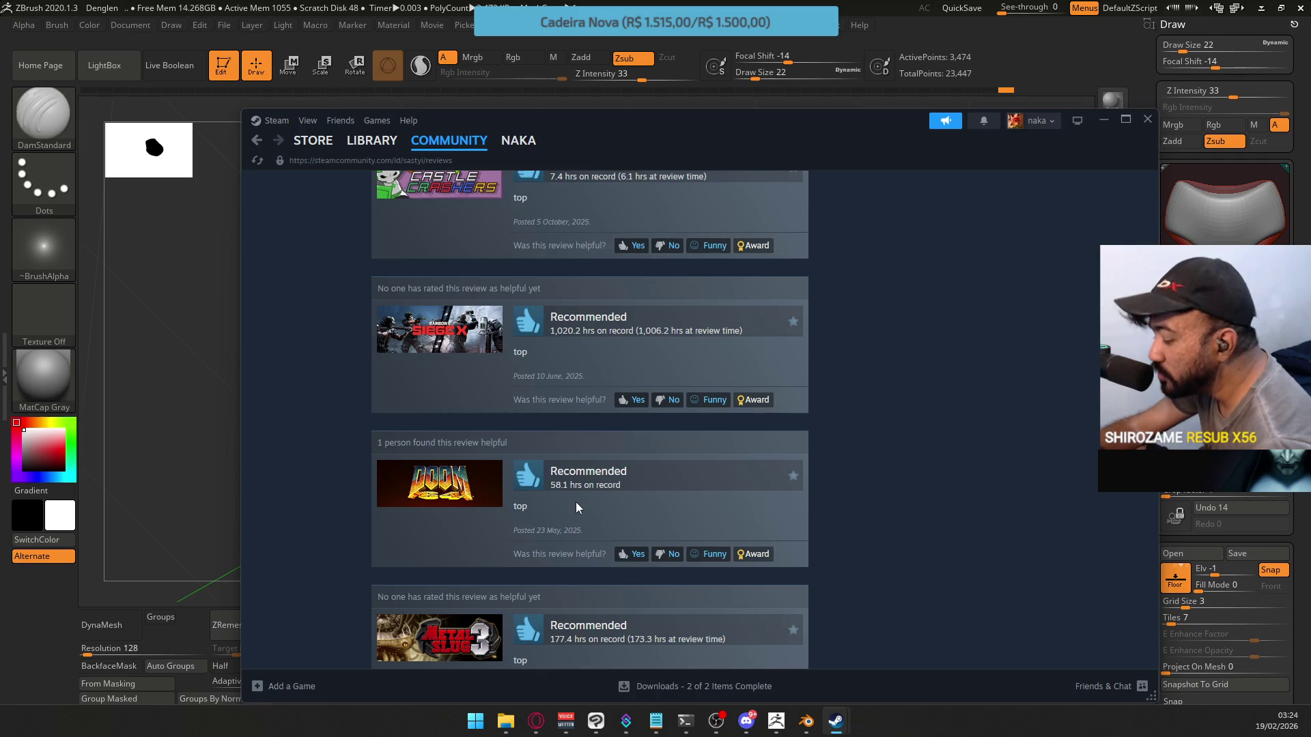
{"action": "left_click_drag", "start_coordinate": [630, 482], "coordinate": [549, 486]}
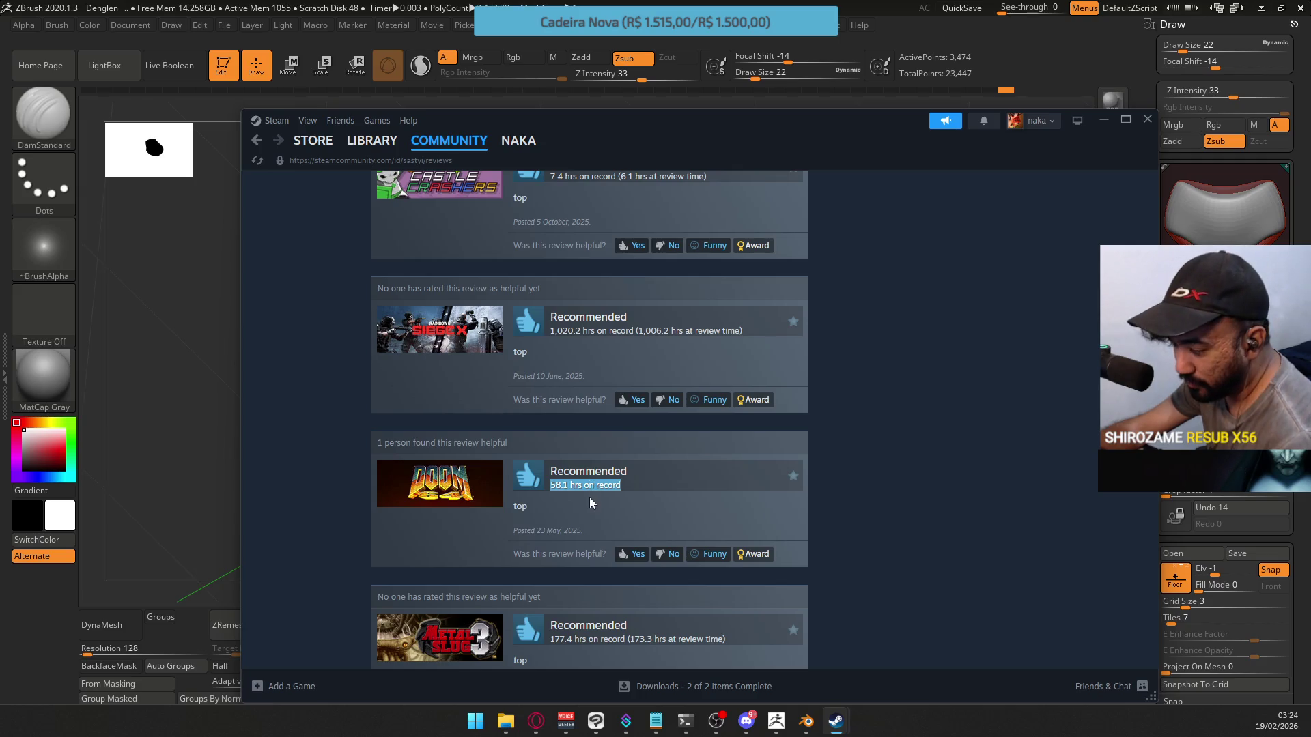
{"action": "left_click", "coordinate": [582, 510]}
{"action": "scroll", "coordinate": [592, 497], "scroll_direction": "down", "scroll_amount": 2}
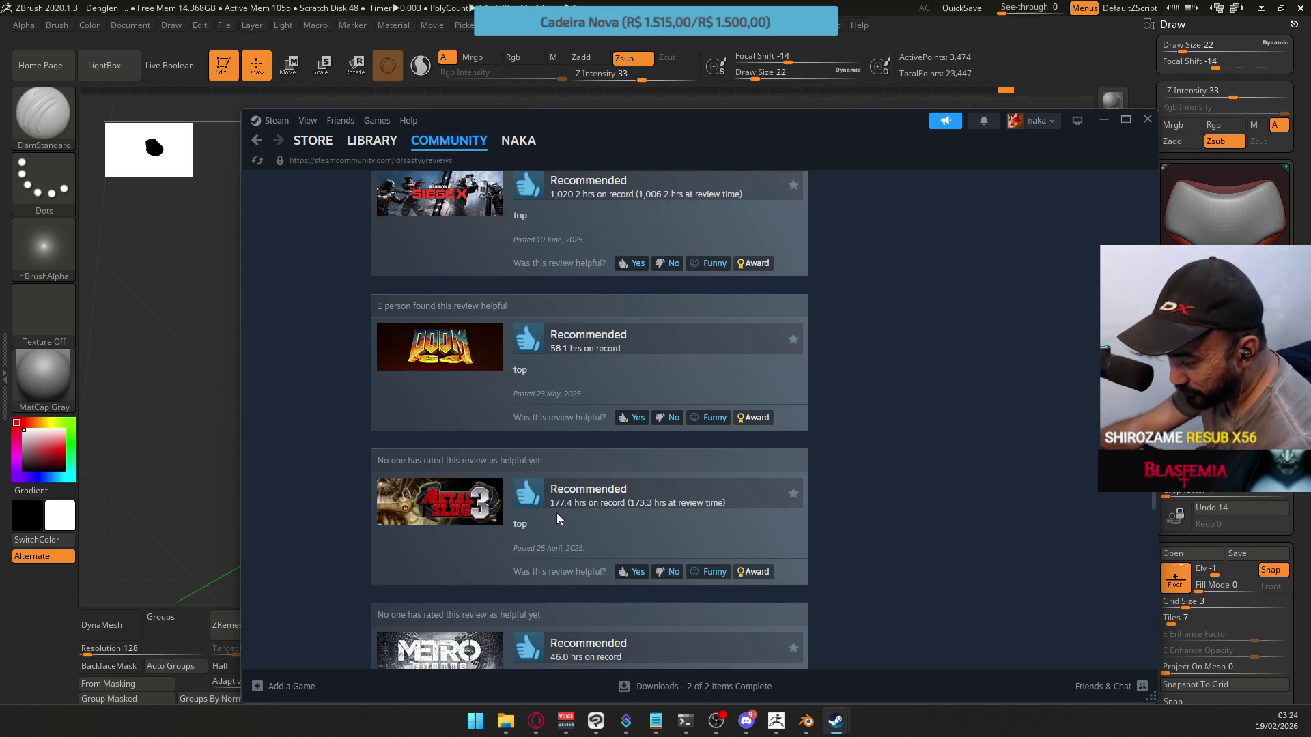
{"action": "scroll", "coordinate": [559, 505], "scroll_direction": "down", "scroll_amount": 1}
{"action": "scroll", "coordinate": [564, 455], "scroll_direction": "down", "scroll_amount": 2}
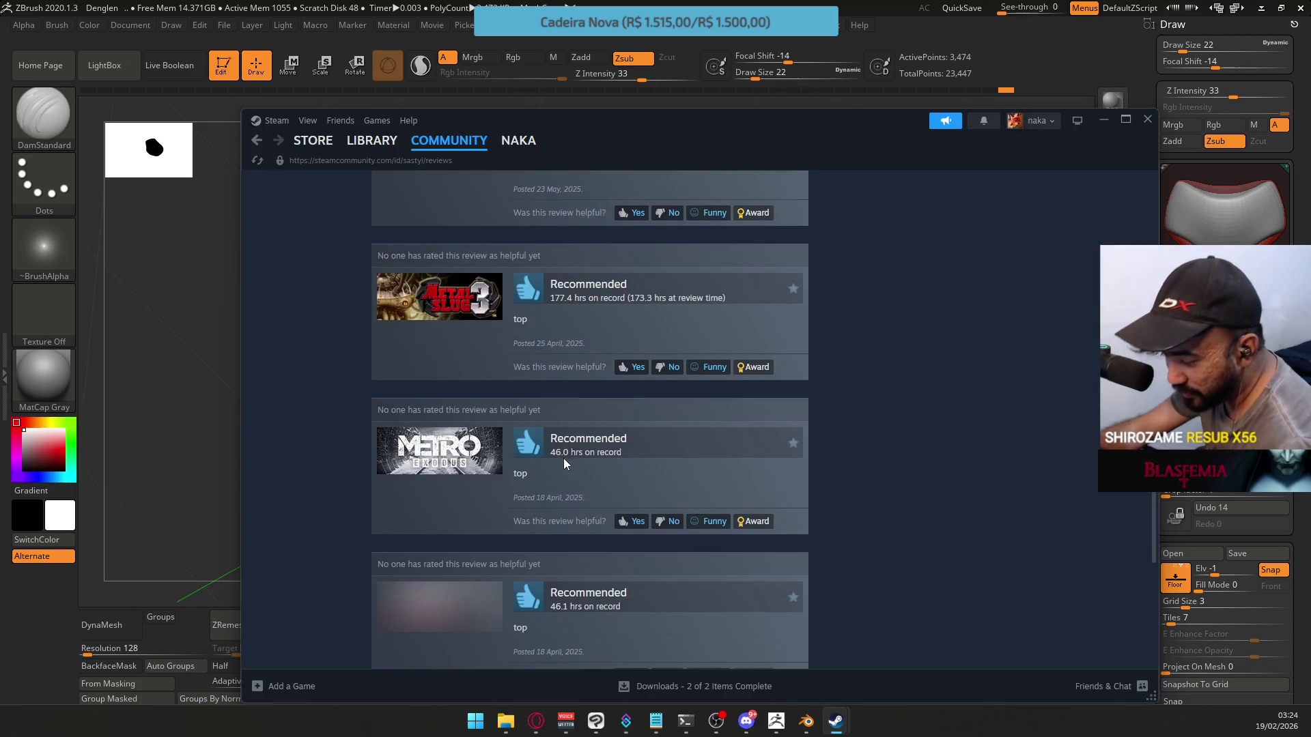
{"action": "scroll", "coordinate": [563, 481], "scroll_direction": "down", "scroll_amount": 2}
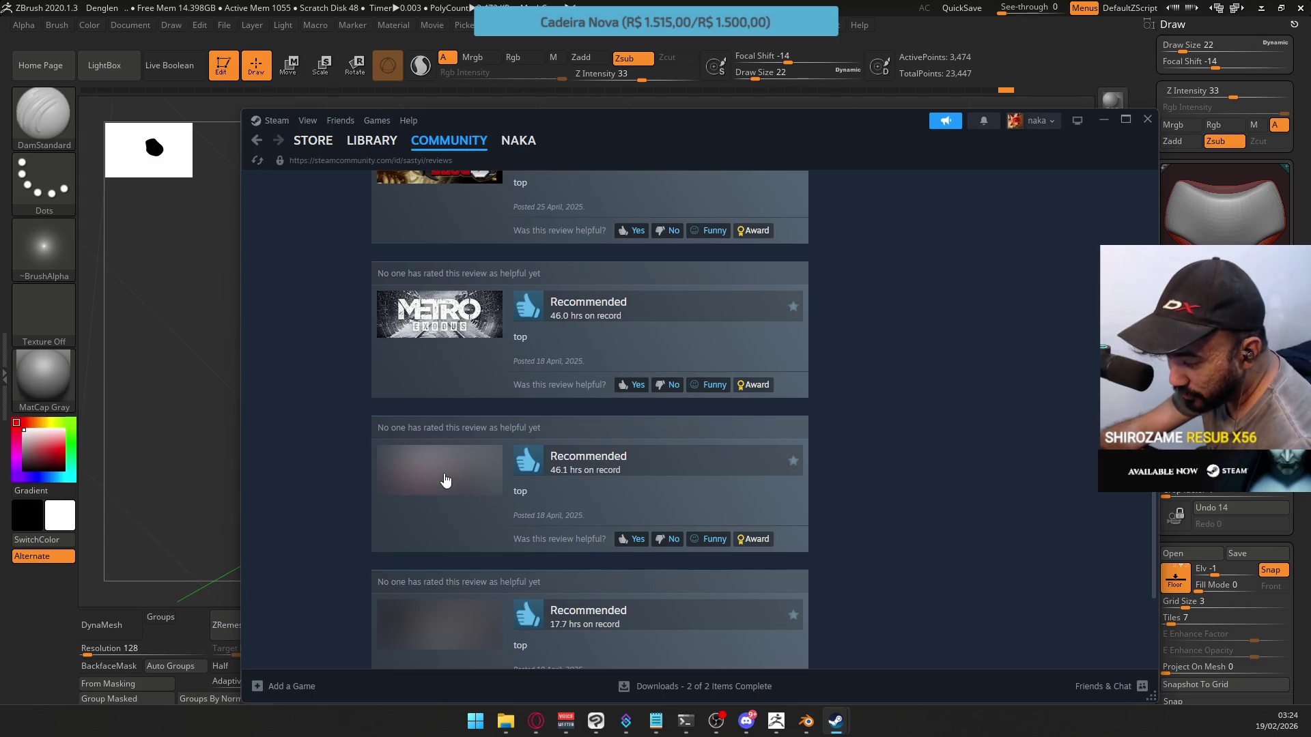
{"action": "left_click", "coordinate": [450, 481]}
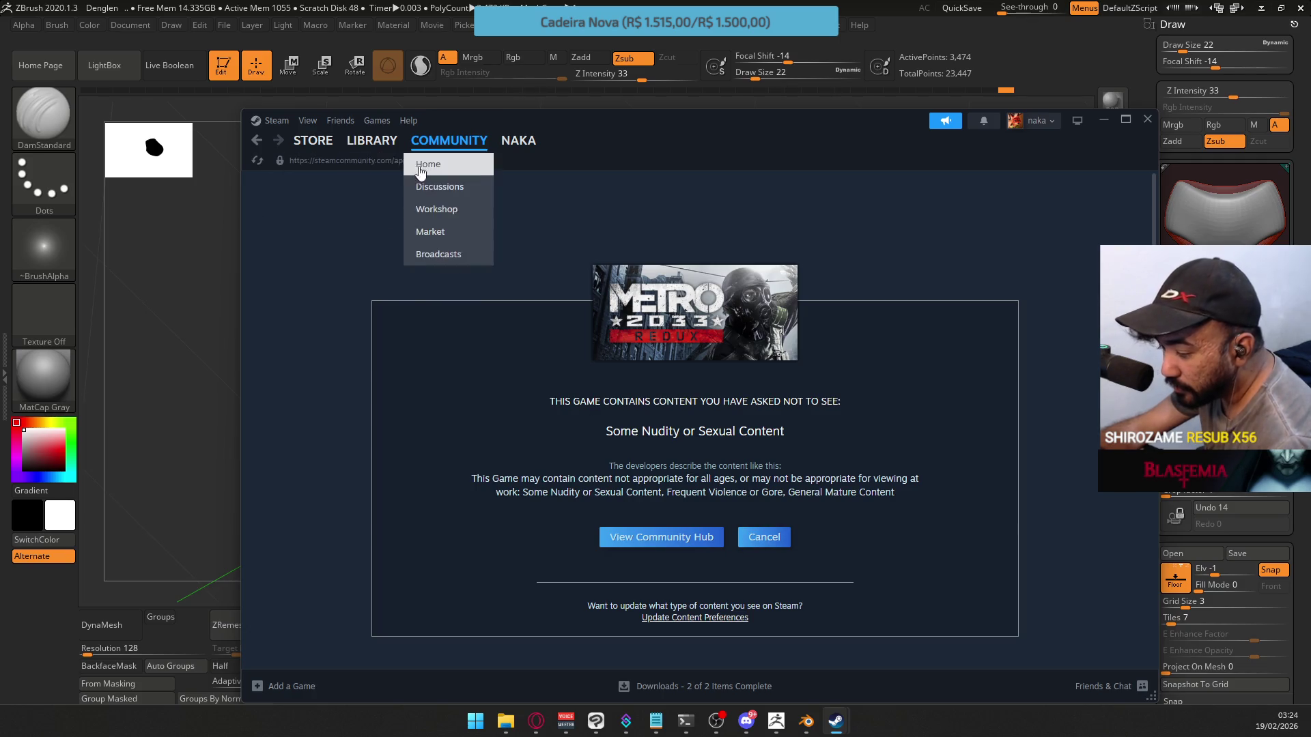
{"action": "left_click", "coordinate": [257, 140]}
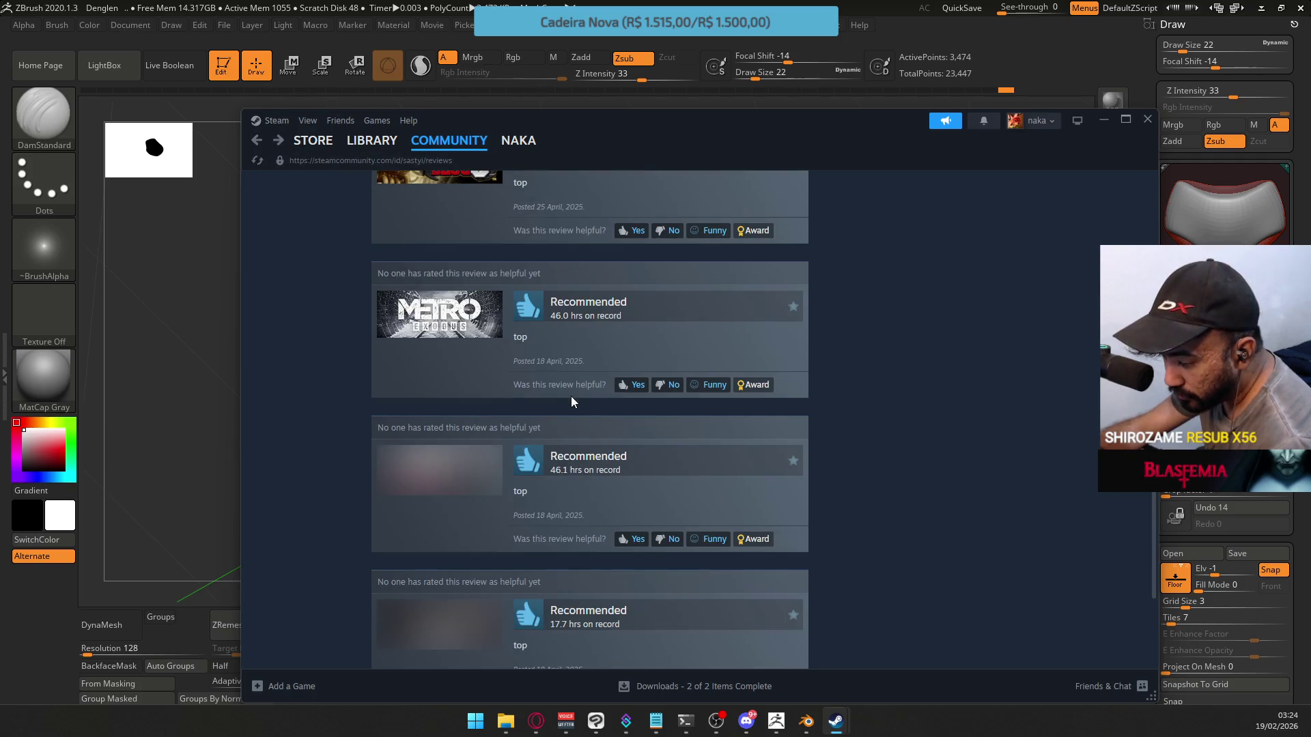
{"action": "left_click", "coordinate": [490, 476]}
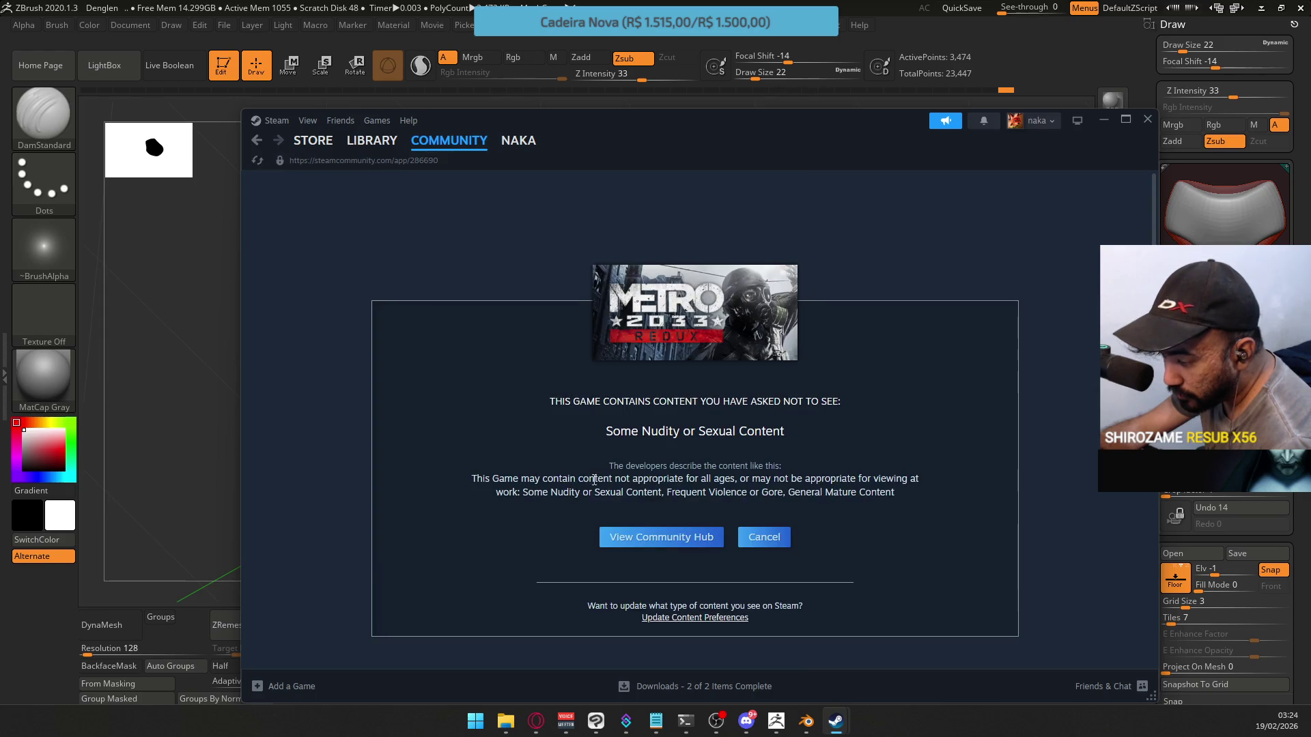
{"action": "left_click", "coordinate": [747, 547]}
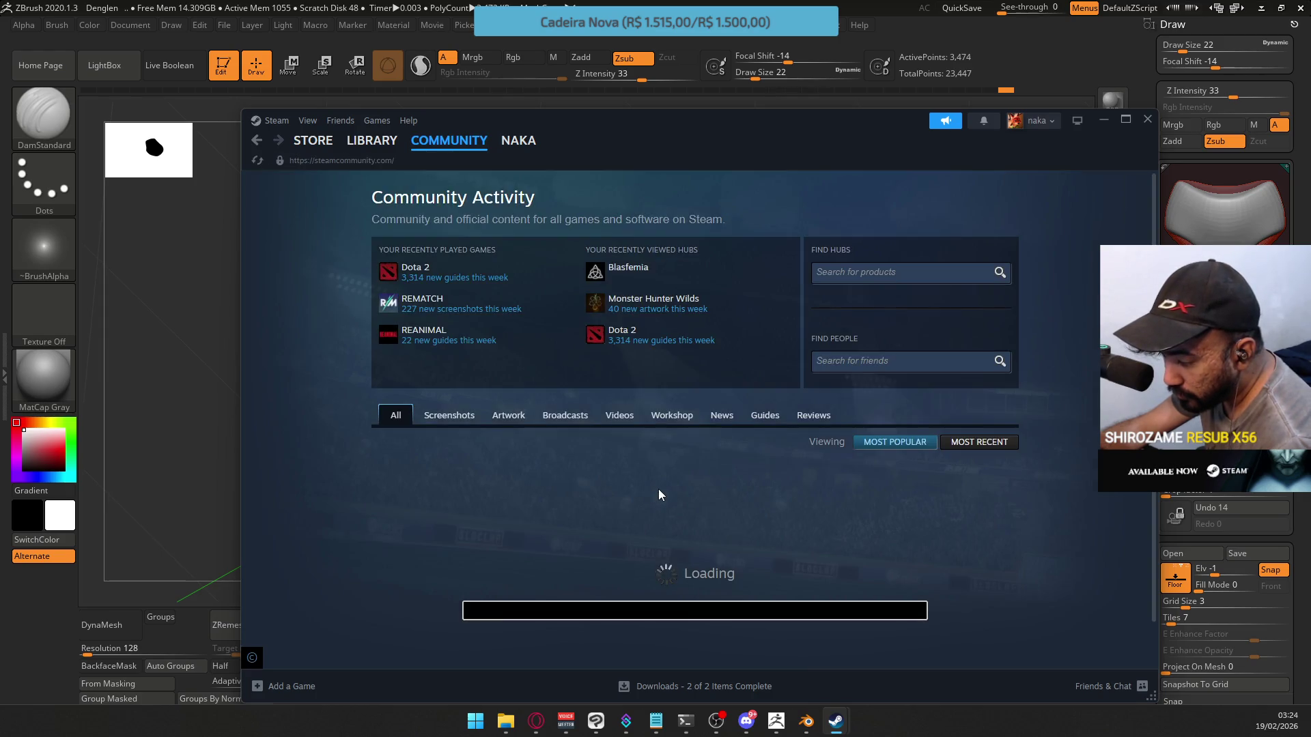
{"action": "left_click", "coordinate": [257, 140]}
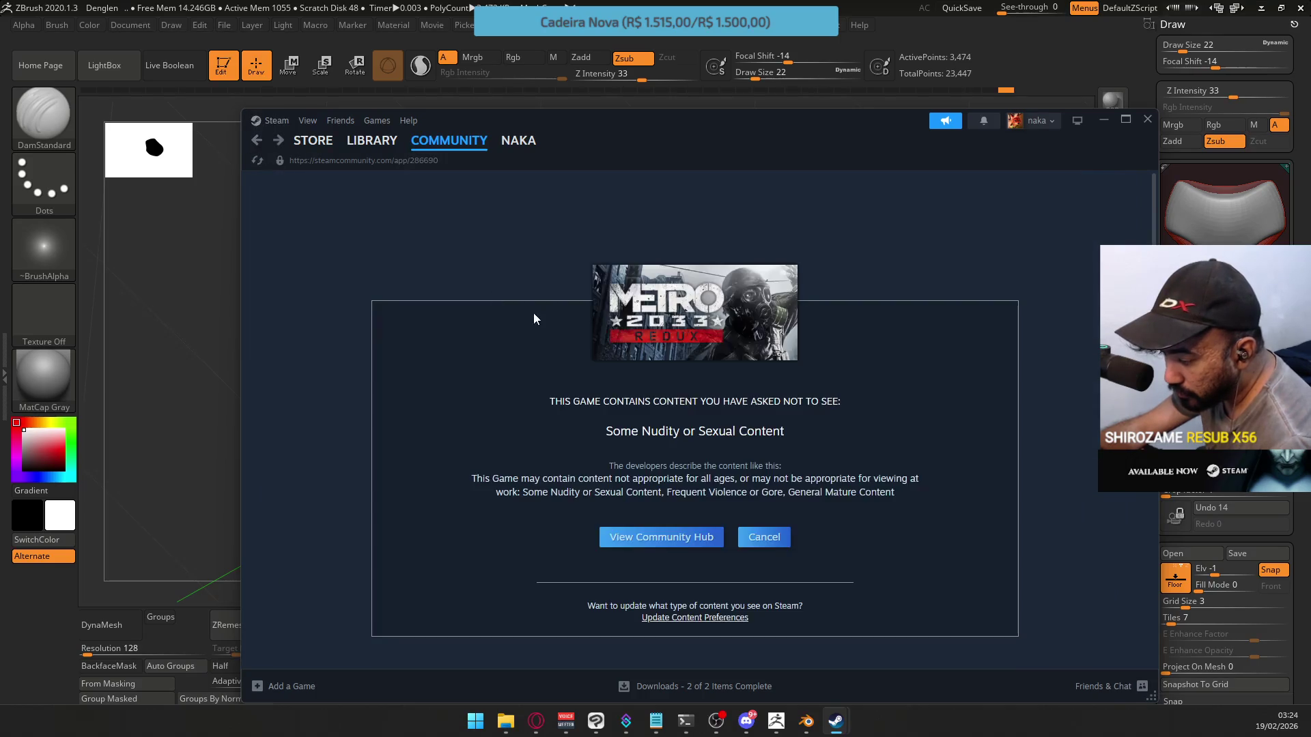
{"action": "left_click", "coordinate": [257, 140]}
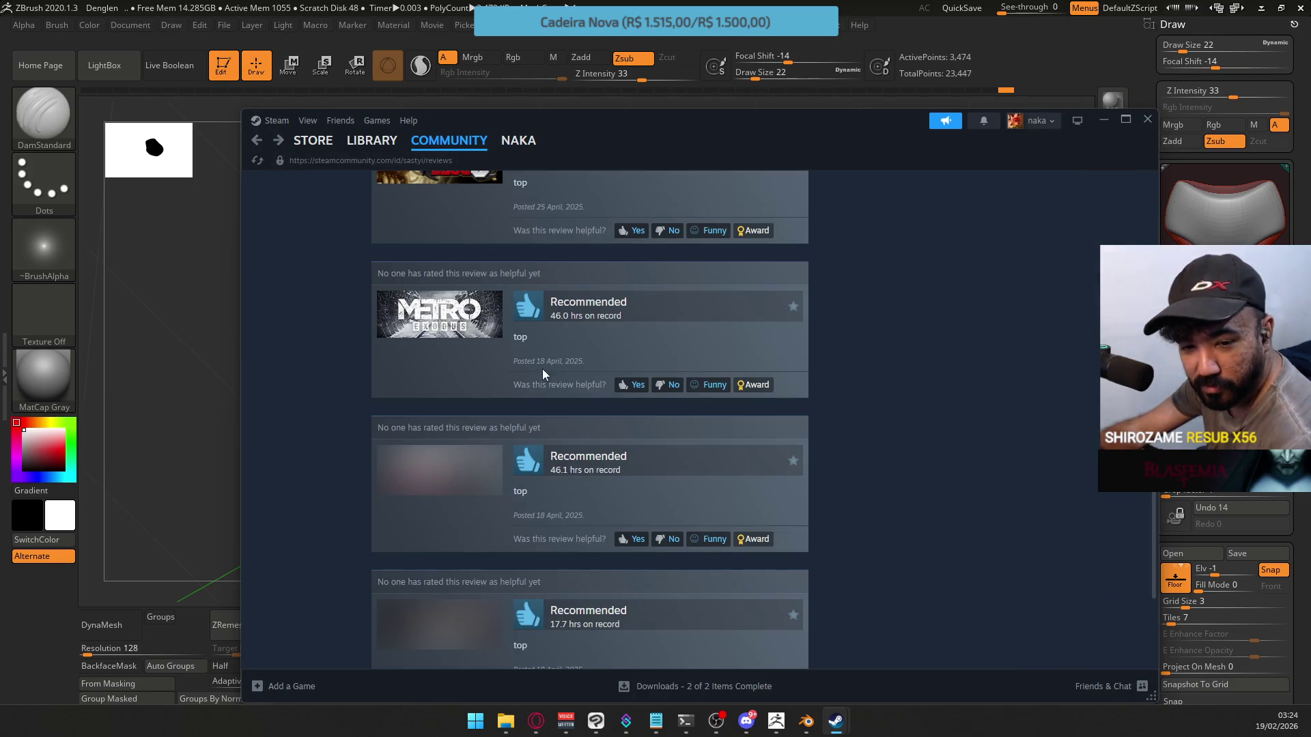
{"action": "scroll", "coordinate": [599, 408], "scroll_direction": "down", "scroll_amount": 2}
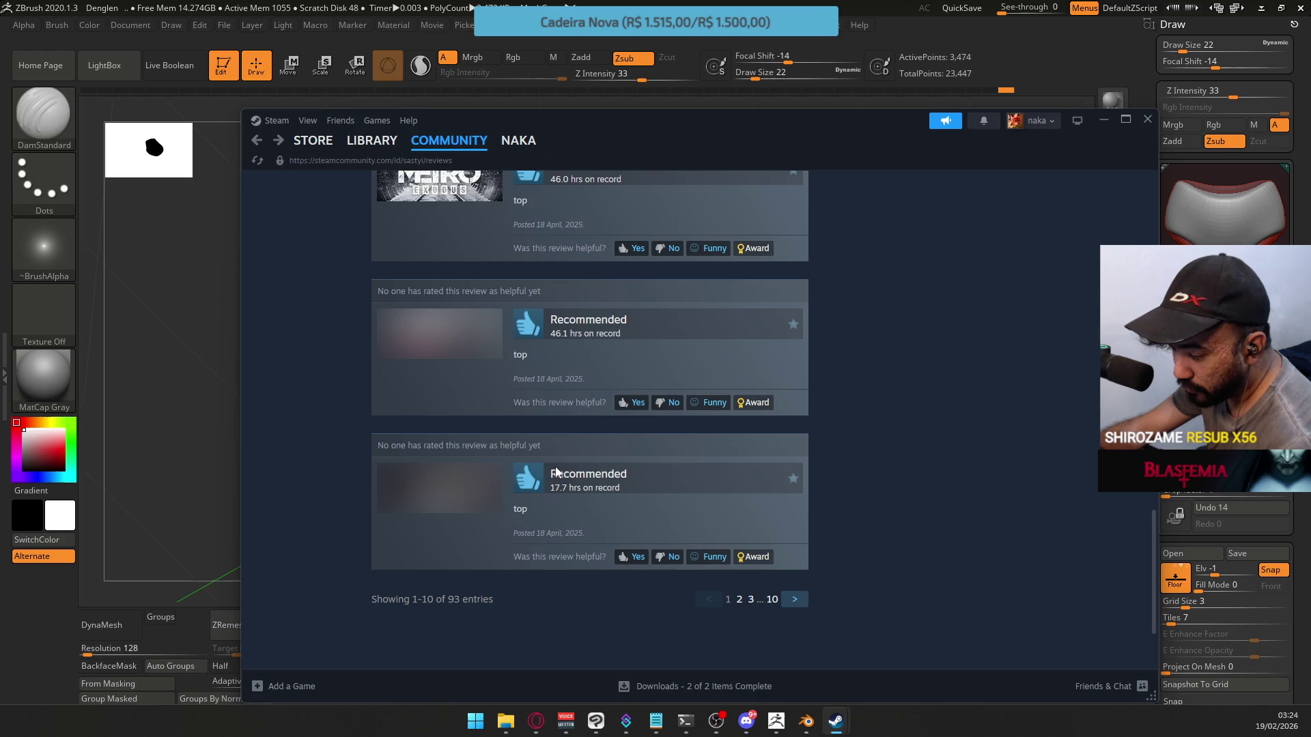
{"action": "left_click", "coordinate": [447, 478]}
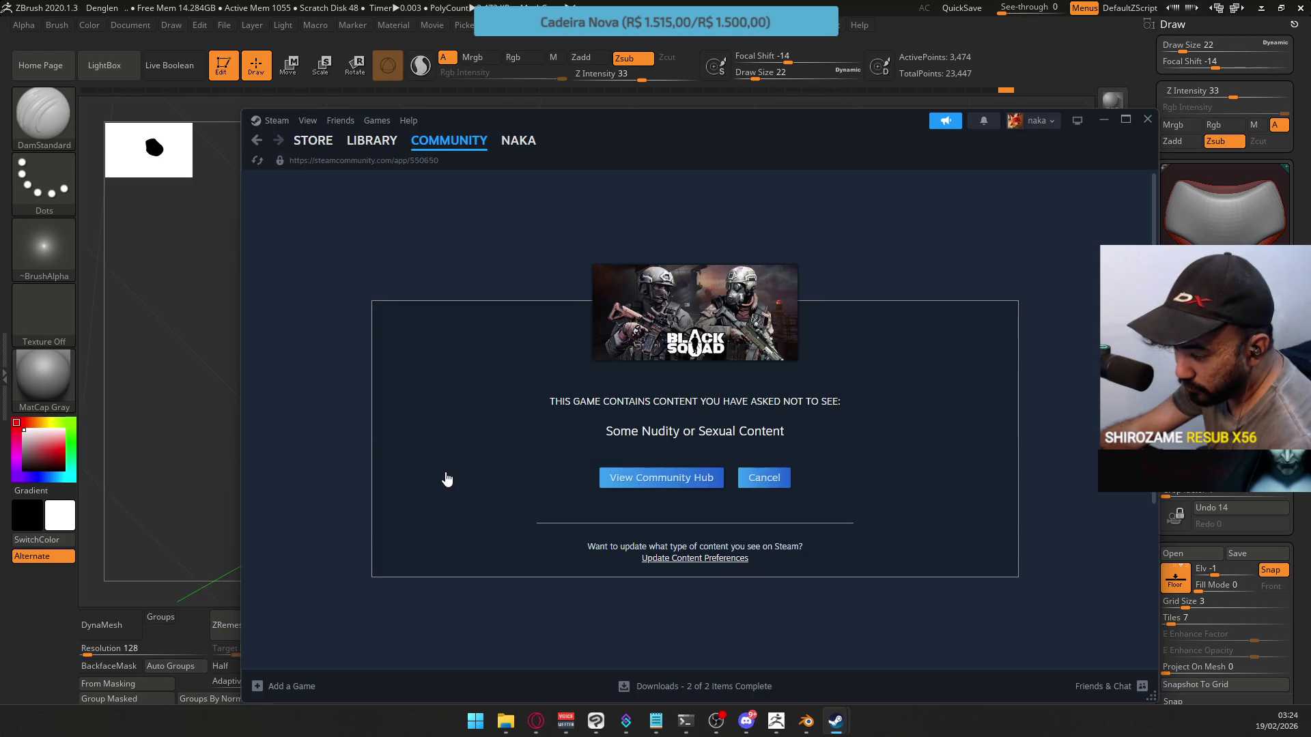
{"action": "left_click", "coordinate": [257, 140]}
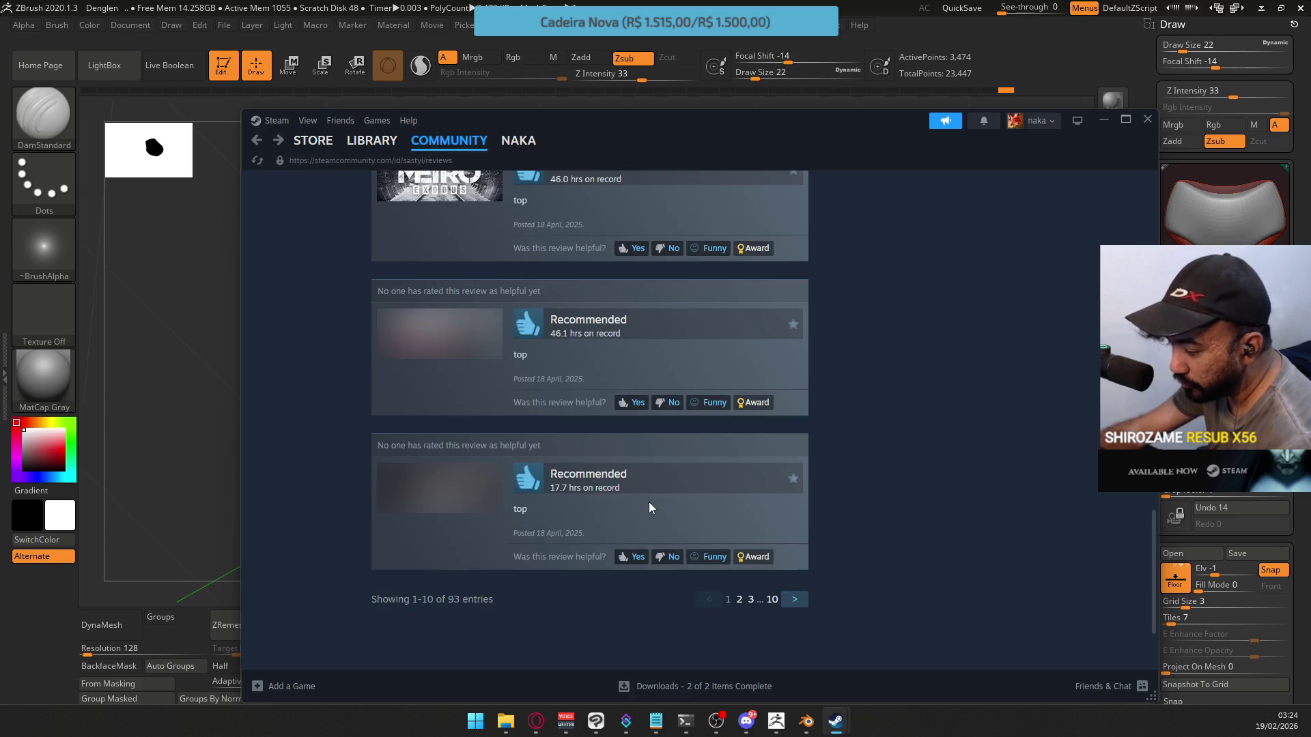
{"action": "left_click", "coordinate": [737, 599]}
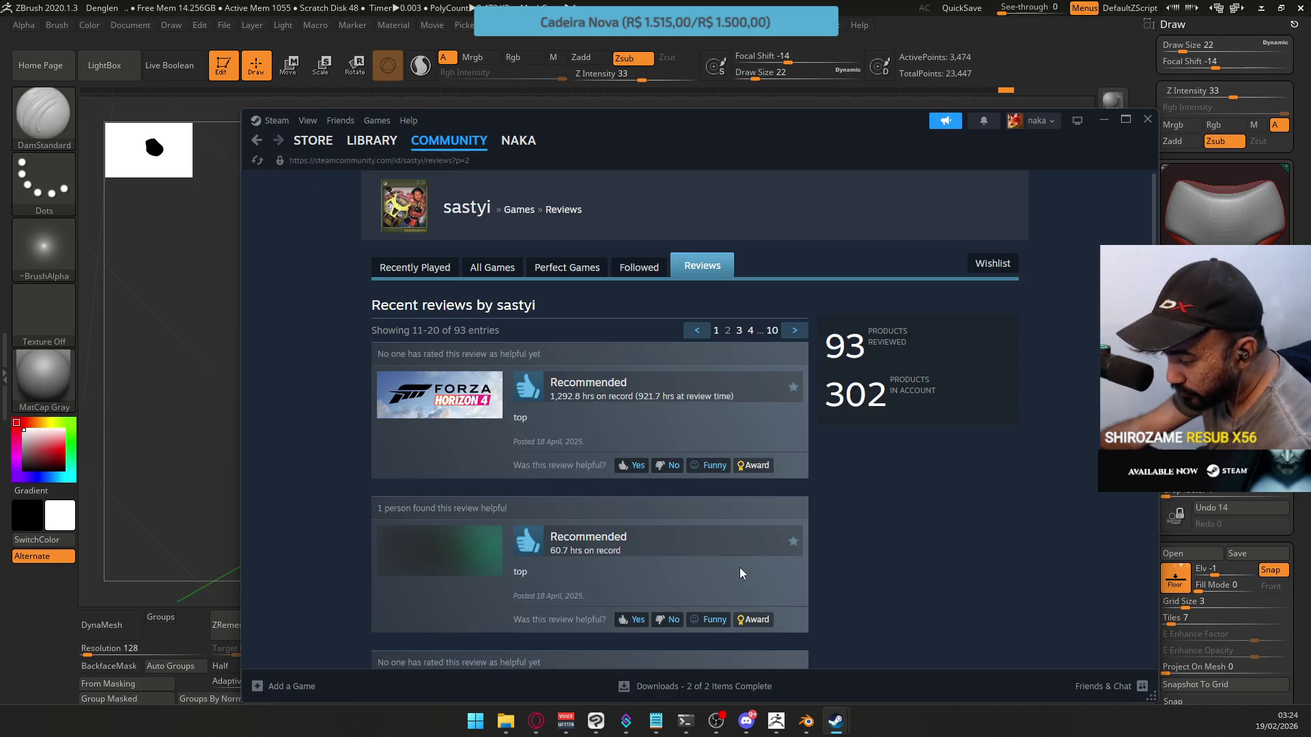
Open the Counter-Strike Nexon game page, then go back to reviews page 2
{"action": "scroll", "coordinate": [637, 469], "scroll_direction": "down", "scroll_amount": 2}
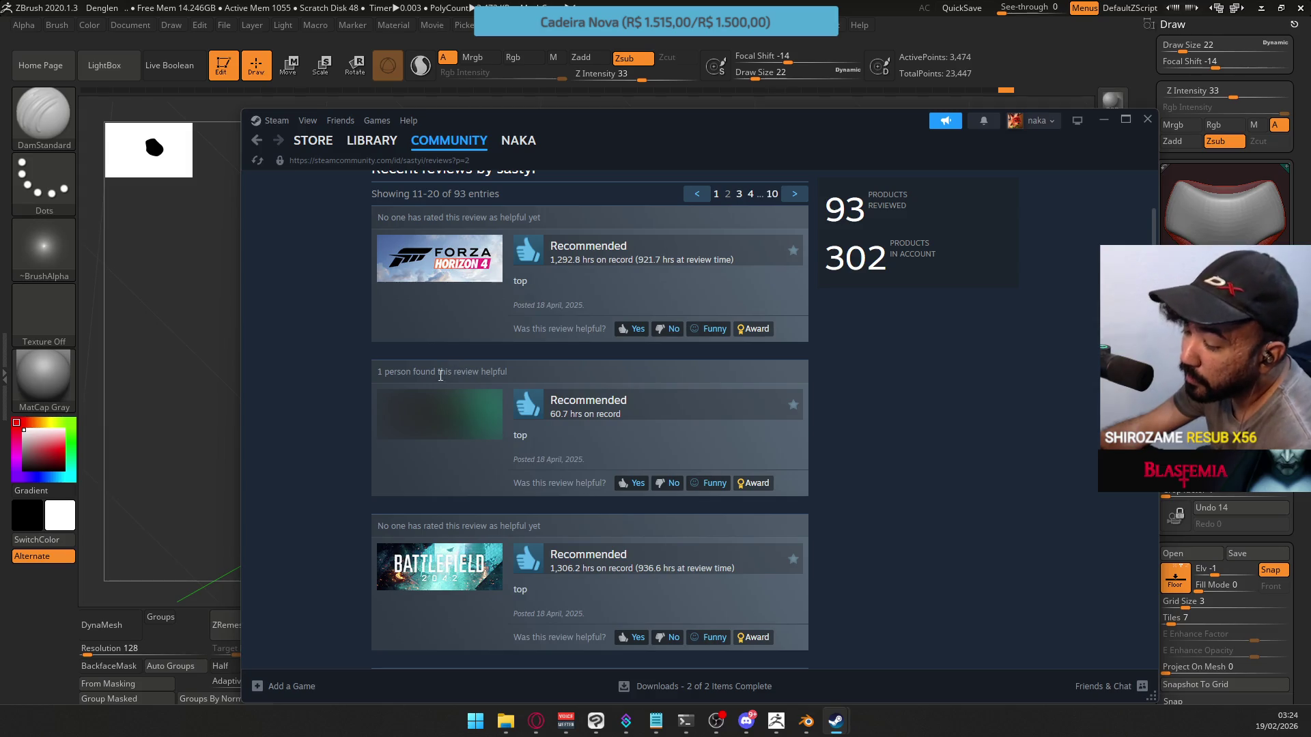
{"action": "left_click", "coordinate": [425, 406]}
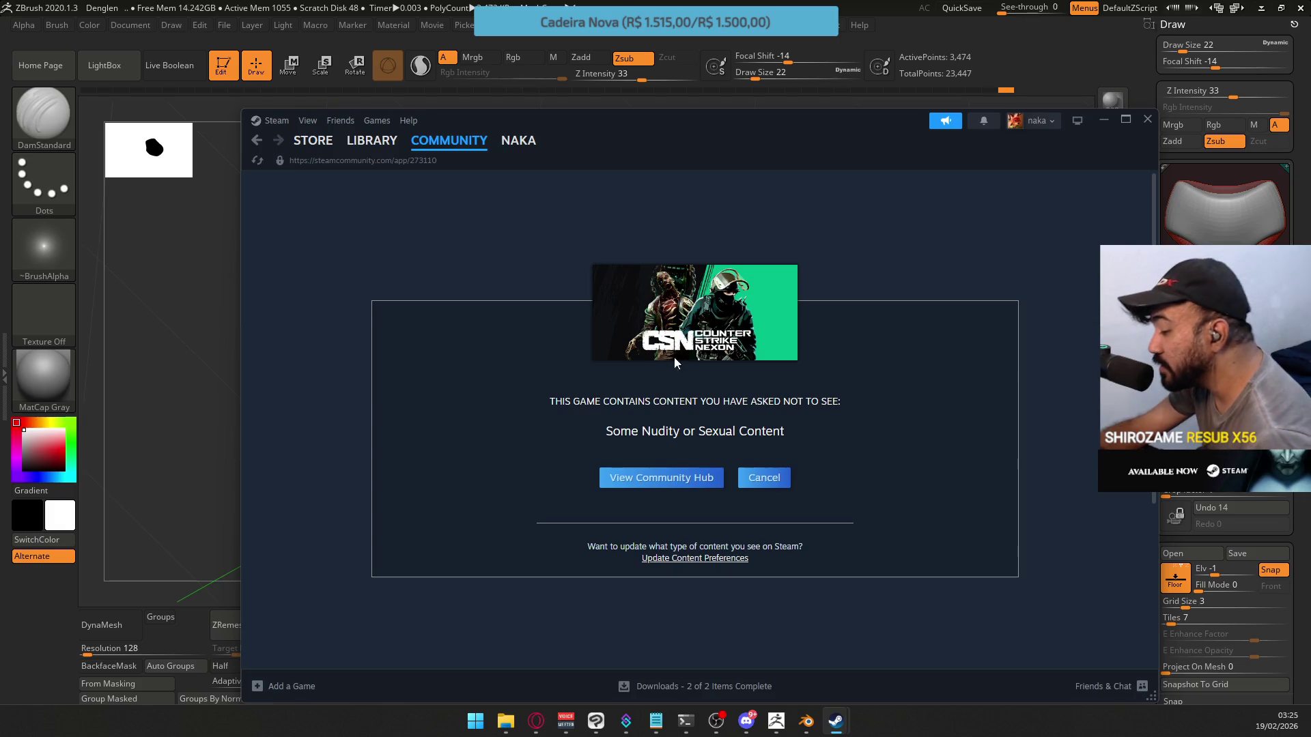
{"action": "right_click", "coordinate": [277, 142]}
{"action": "left_click", "coordinate": [257, 140]}
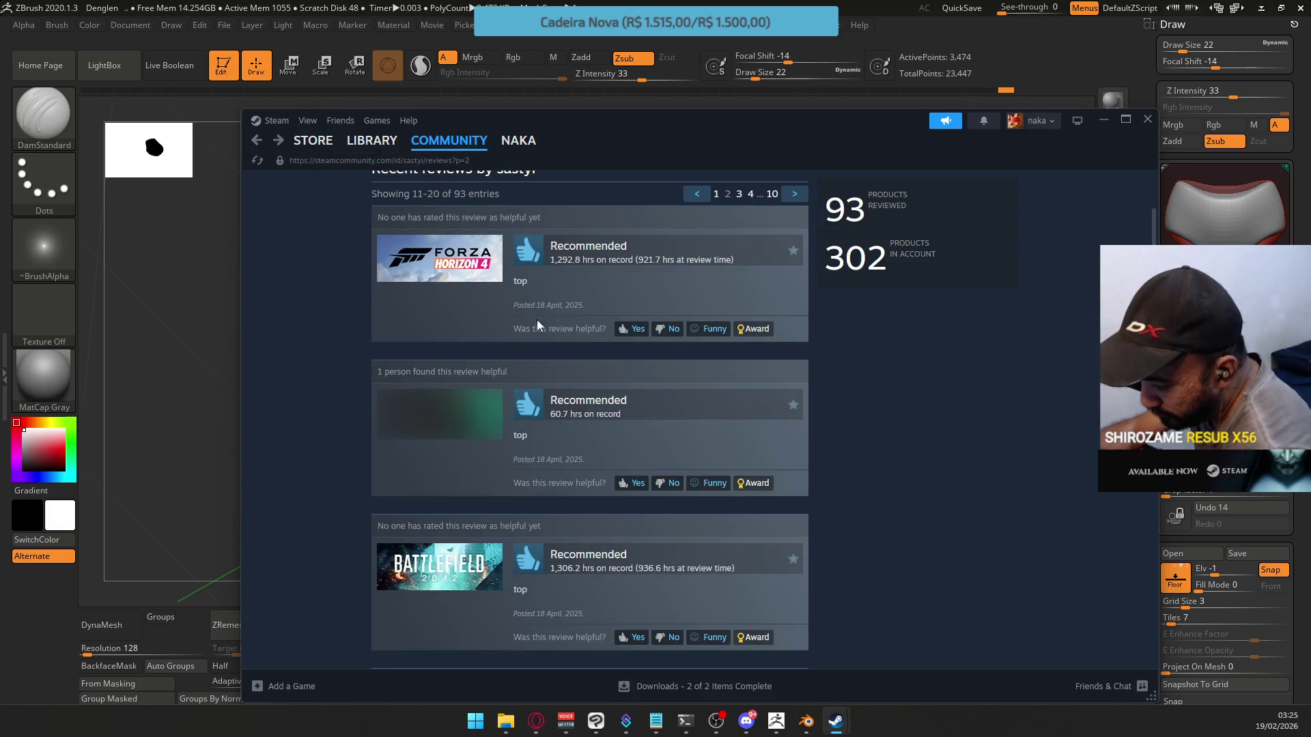
Read through reviews 11–20 and open the third page of reviews
{"action": "scroll", "coordinate": [577, 409], "scroll_direction": "down", "scroll_amount": 3}
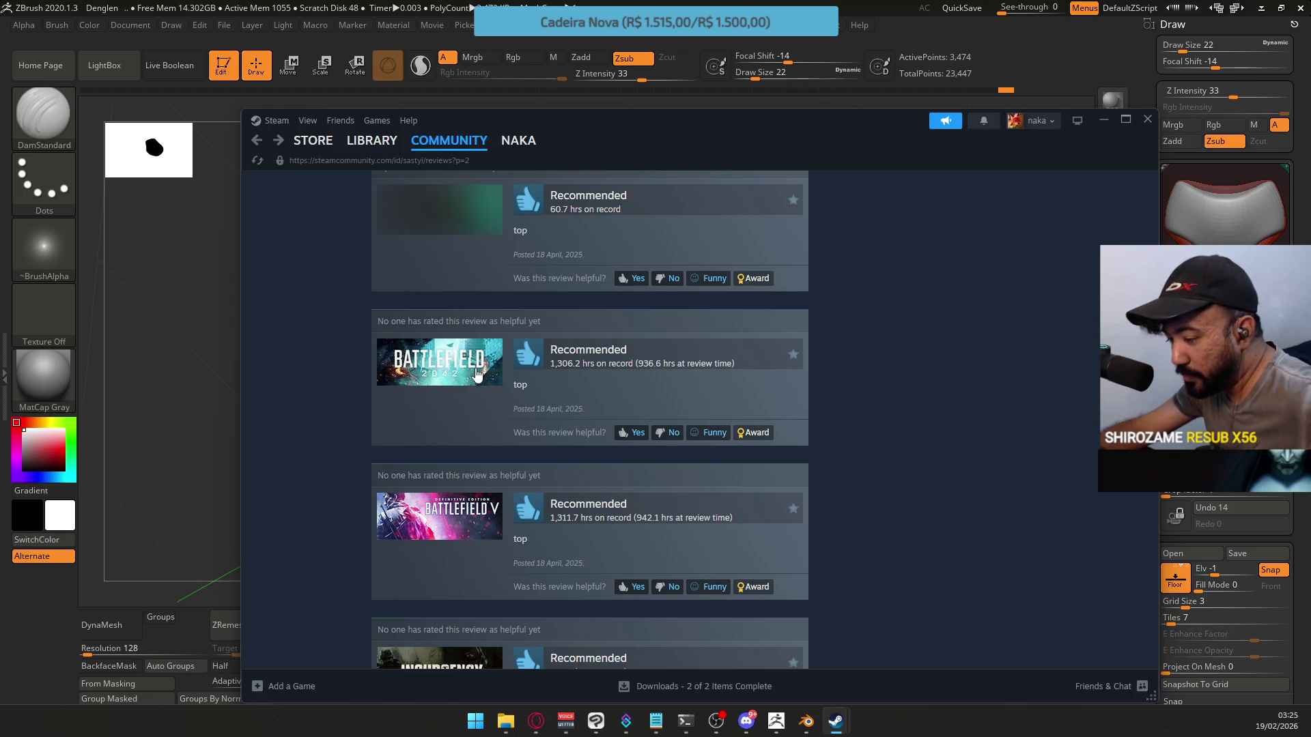
{"action": "scroll", "coordinate": [518, 504], "scroll_direction": "down", "scroll_amount": 2}
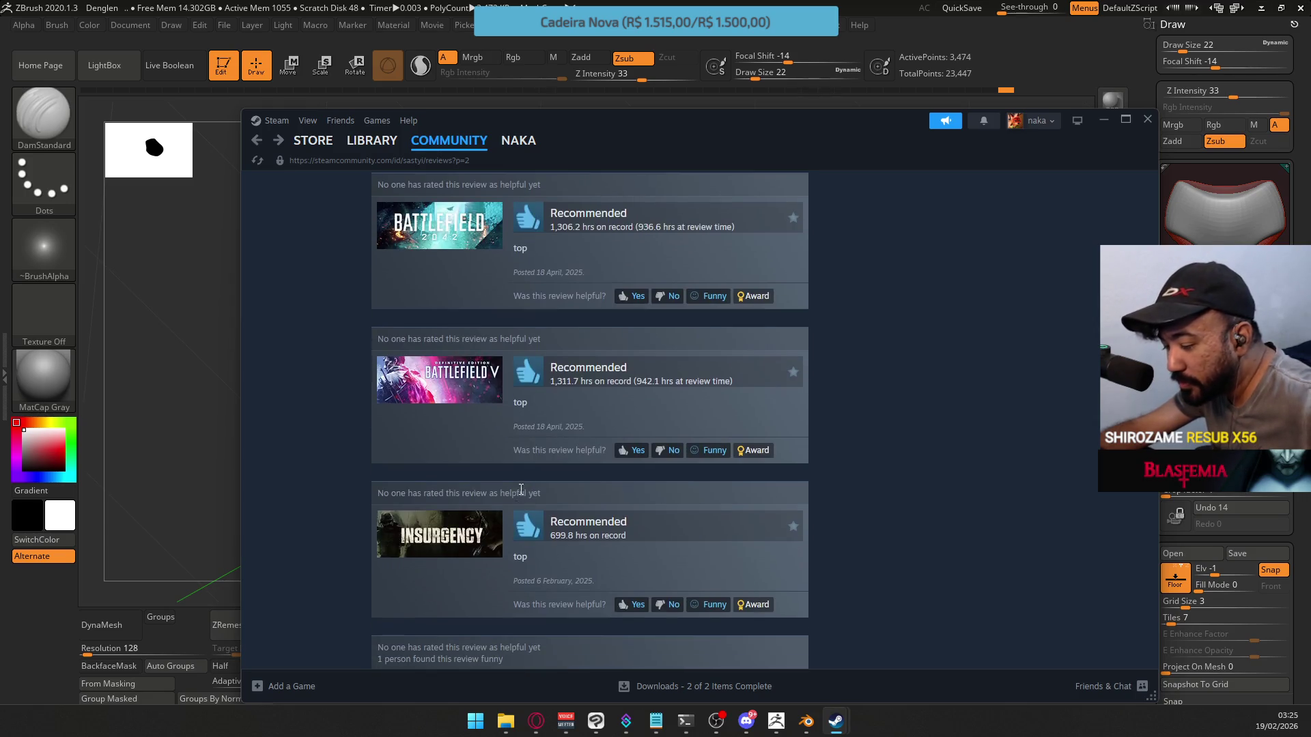
{"action": "scroll", "coordinate": [535, 443], "scroll_direction": "down", "scroll_amount": 1}
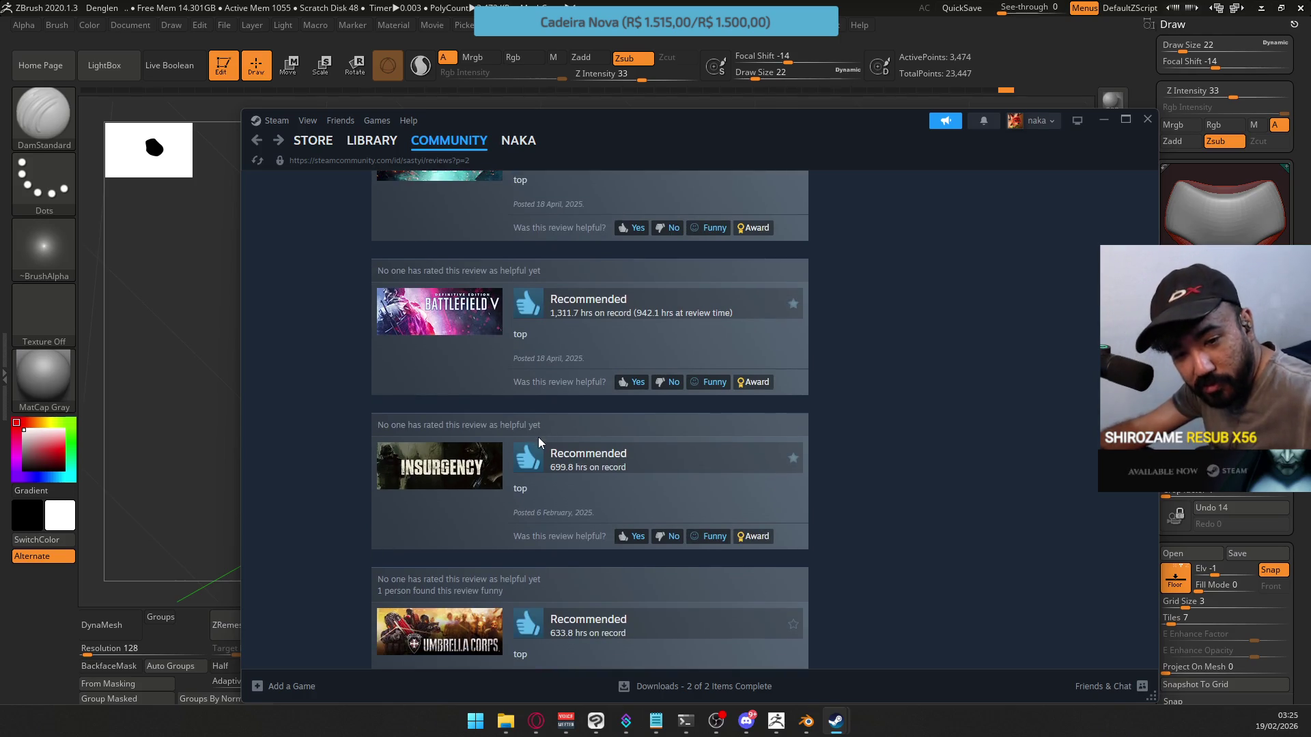
{"action": "scroll", "coordinate": [538, 440], "scroll_direction": "up", "scroll_amount": 2}
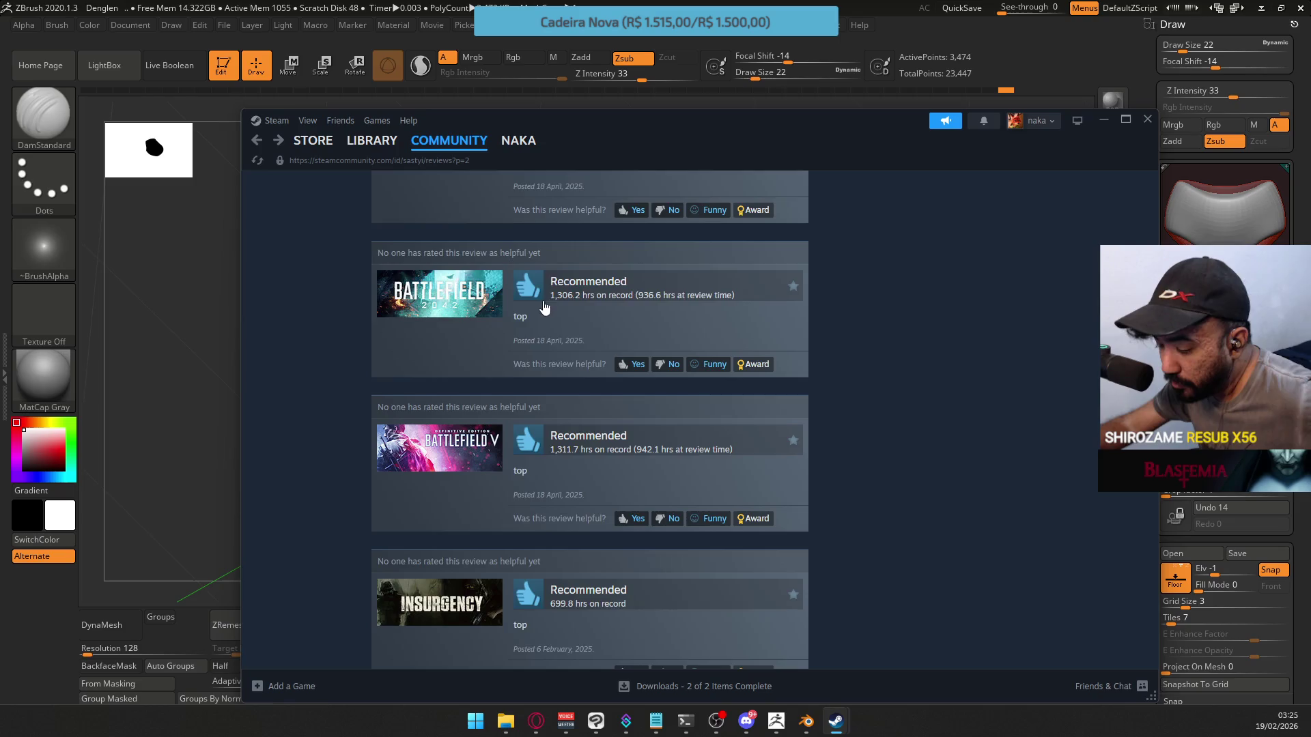
{"action": "scroll", "coordinate": [543, 302], "scroll_direction": "down", "scroll_amount": 2}
{"action": "scroll", "coordinate": [545, 306], "scroll_direction": "down", "scroll_amount": 2}
{"action": "scroll", "coordinate": [546, 306], "scroll_direction": "down", "scroll_amount": 1}
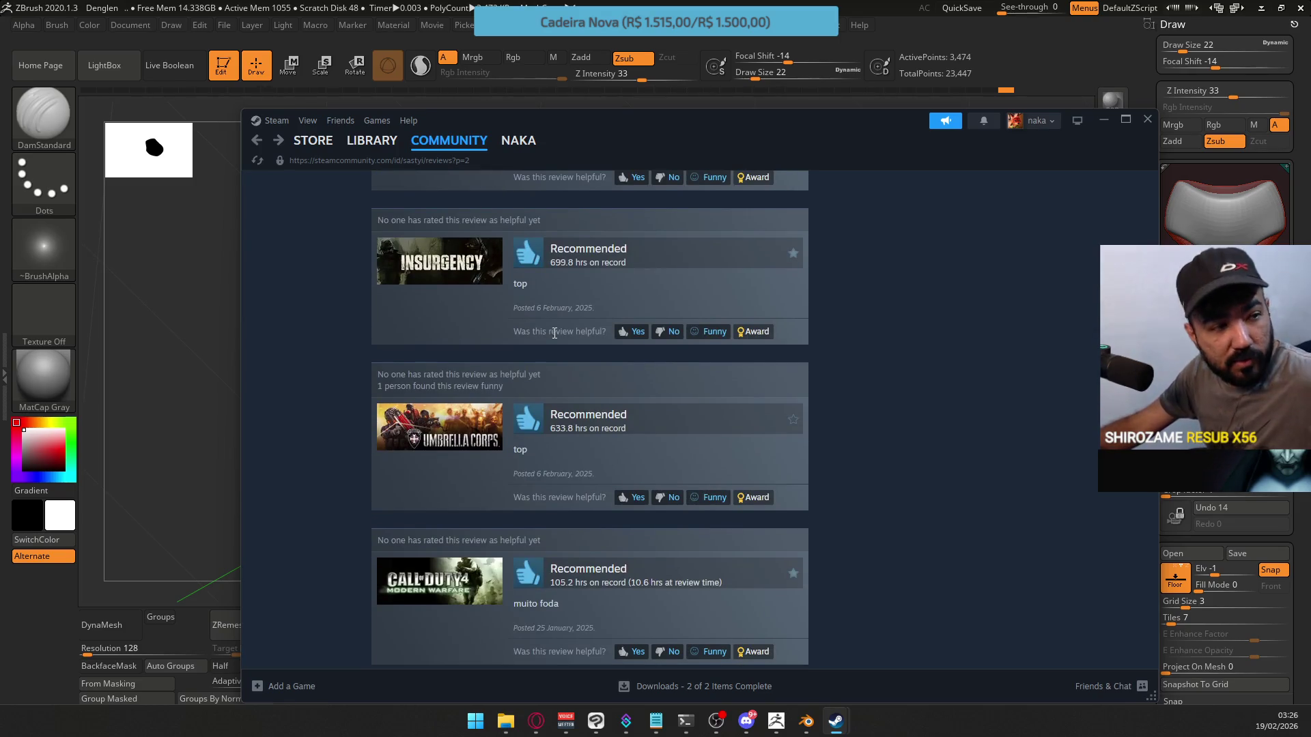
{"action": "scroll", "coordinate": [554, 347], "scroll_direction": "down", "scroll_amount": 1}
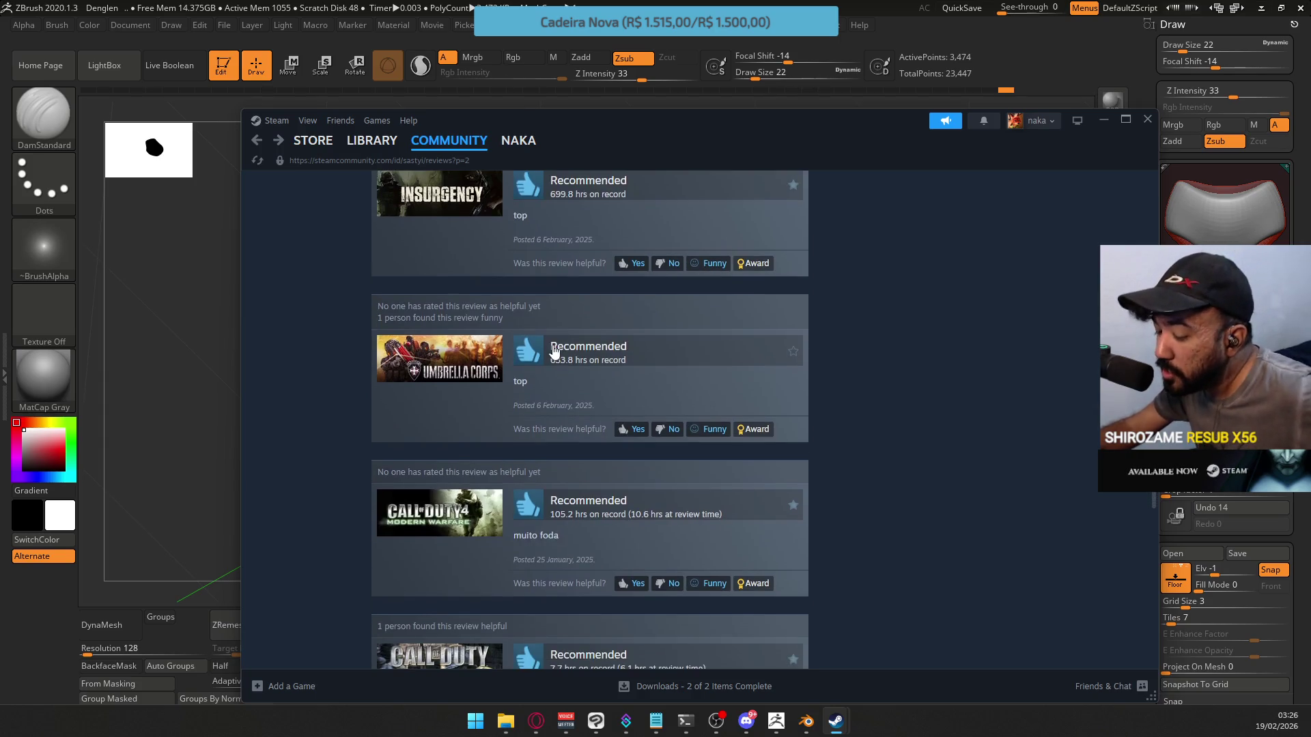
{"action": "scroll", "coordinate": [551, 346], "scroll_direction": "down", "scroll_amount": 2}
{"action": "scroll", "coordinate": [551, 345], "scroll_direction": "up", "scroll_amount": 2}
{"action": "scroll", "coordinate": [551, 345], "scroll_direction": "down", "scroll_amount": 2}
{"action": "scroll", "coordinate": [555, 353], "scroll_direction": "down", "scroll_amount": 1}
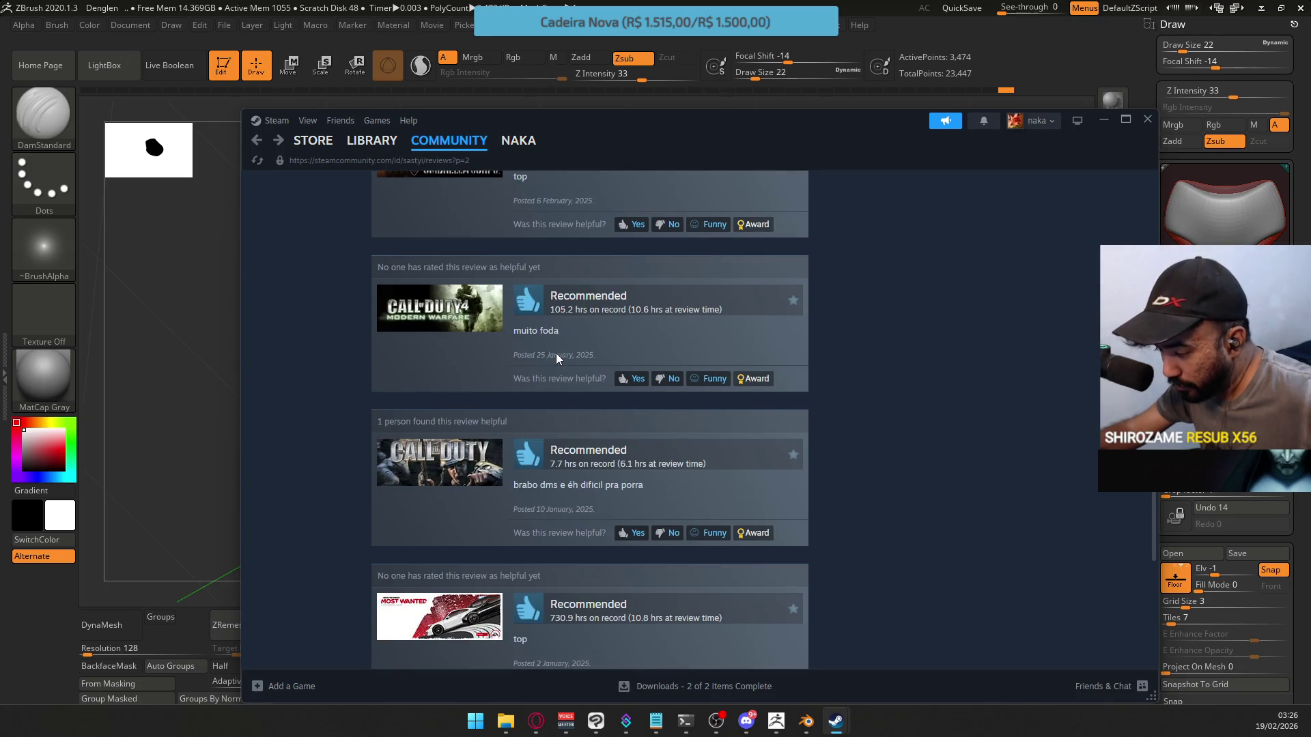
{"action": "scroll", "coordinate": [556, 354], "scroll_direction": "up", "scroll_amount": 2}
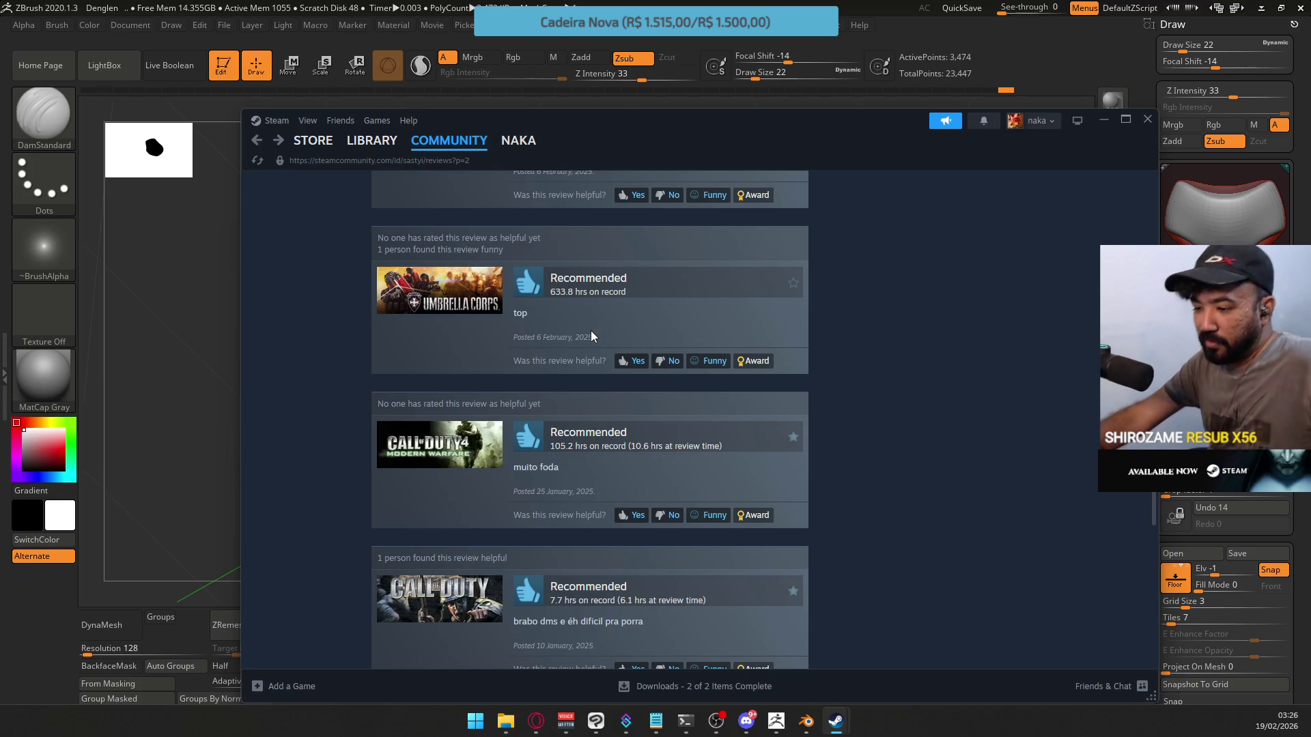
{"action": "scroll", "coordinate": [598, 361], "scroll_direction": "down", "scroll_amount": 3}
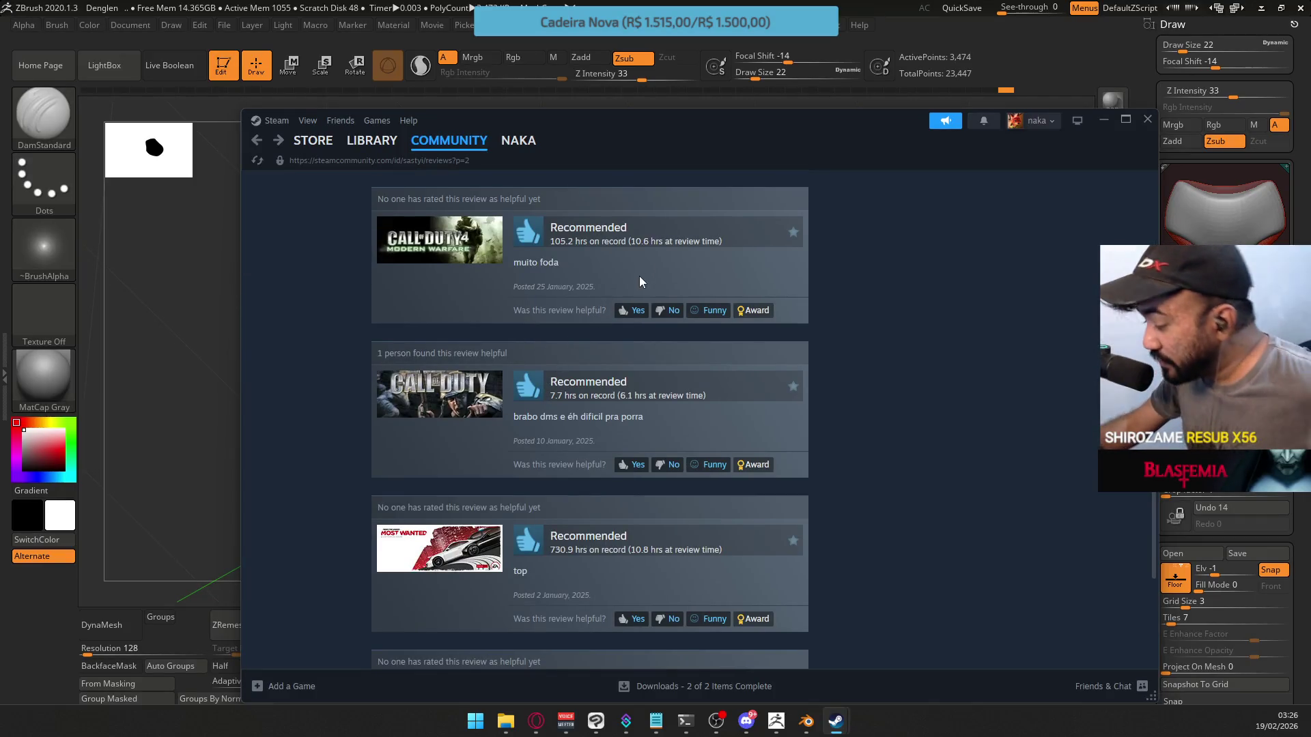
{"action": "scroll", "coordinate": [654, 252], "scroll_direction": "down", "scroll_amount": 1}
{"action": "scroll", "coordinate": [654, 257], "scroll_direction": "down", "scroll_amount": 2}
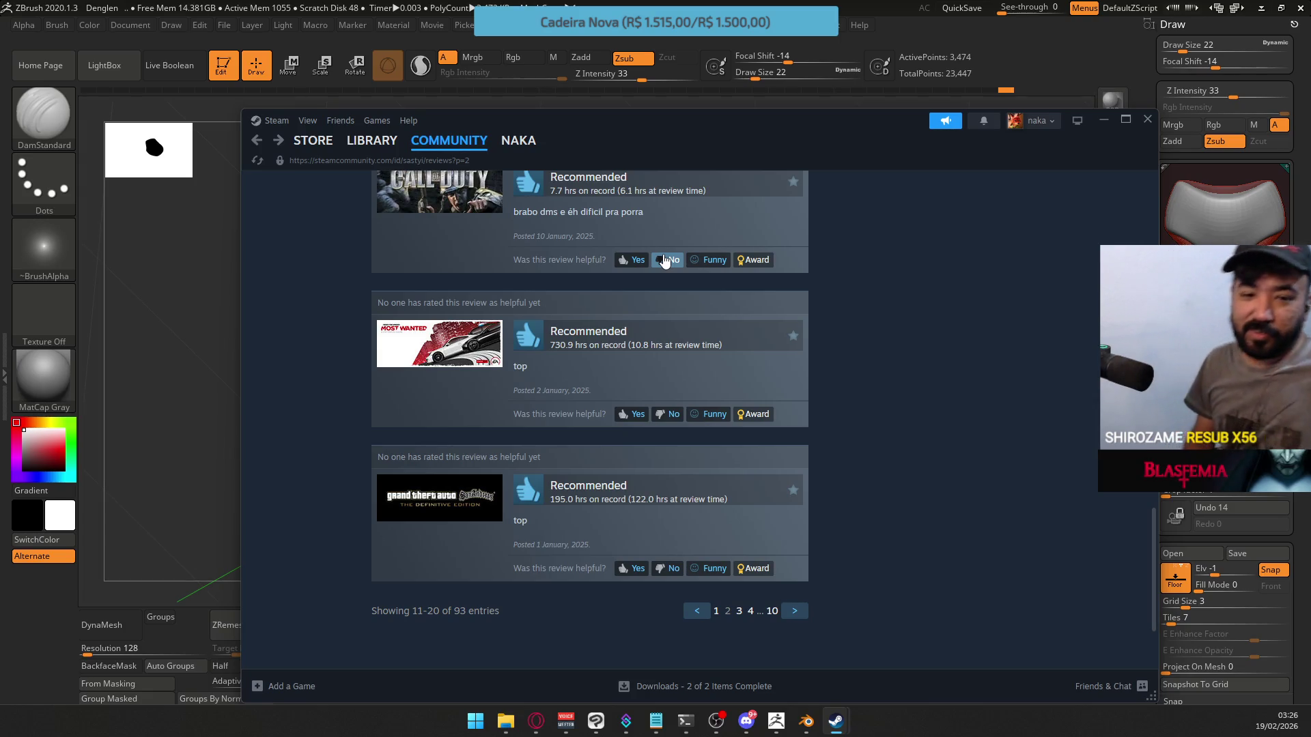
{"action": "left_click", "coordinate": [741, 612]}
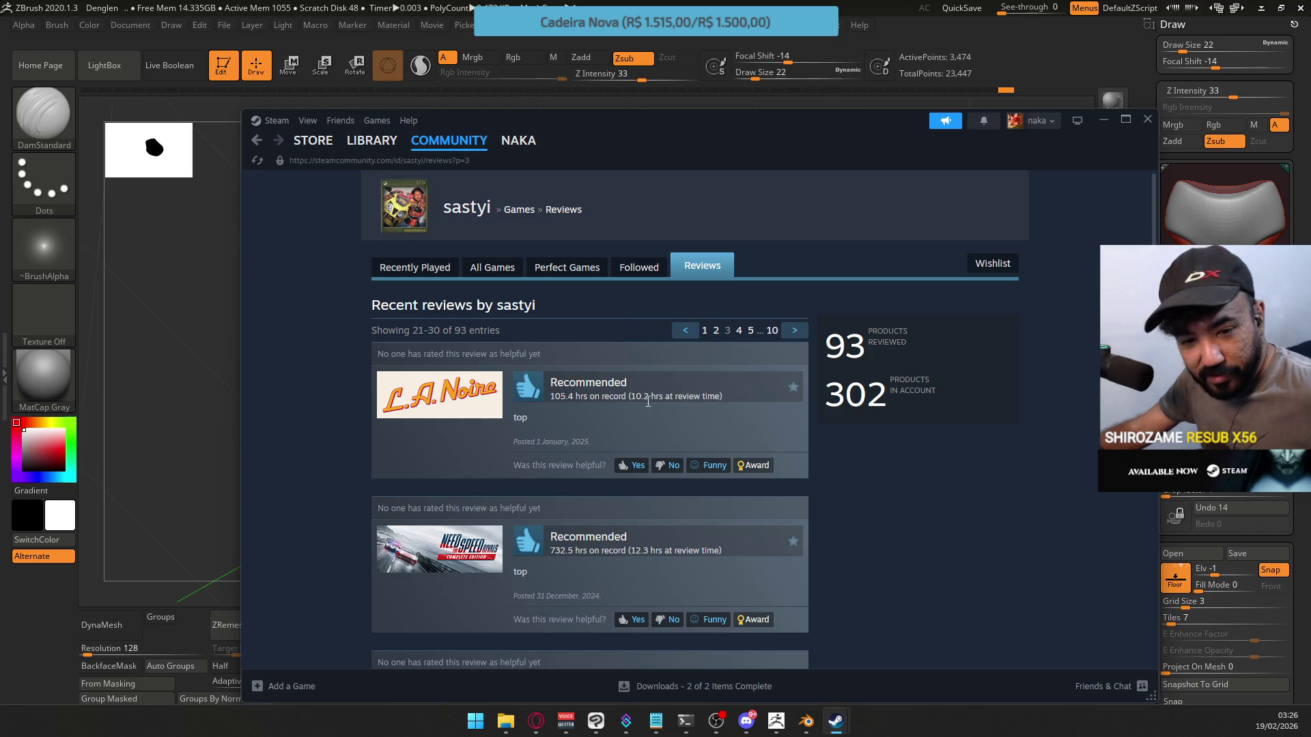
Scroll through the third page of reviews and open page 4
{"action": "scroll", "coordinate": [647, 401], "scroll_direction": "down", "scroll_amount": 5}
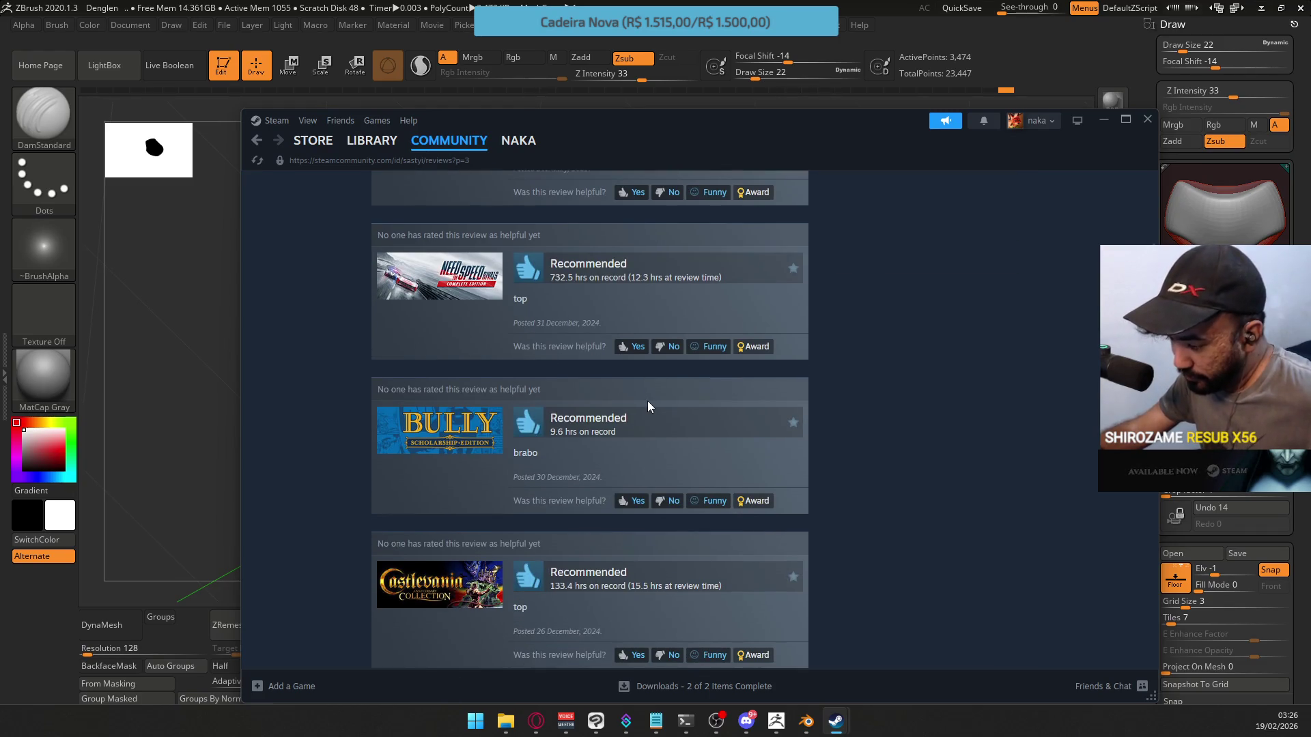
{"action": "scroll", "coordinate": [647, 401], "scroll_direction": "down", "scroll_amount": 1}
{"action": "scroll", "coordinate": [647, 401], "scroll_direction": "down", "scroll_amount": 2}
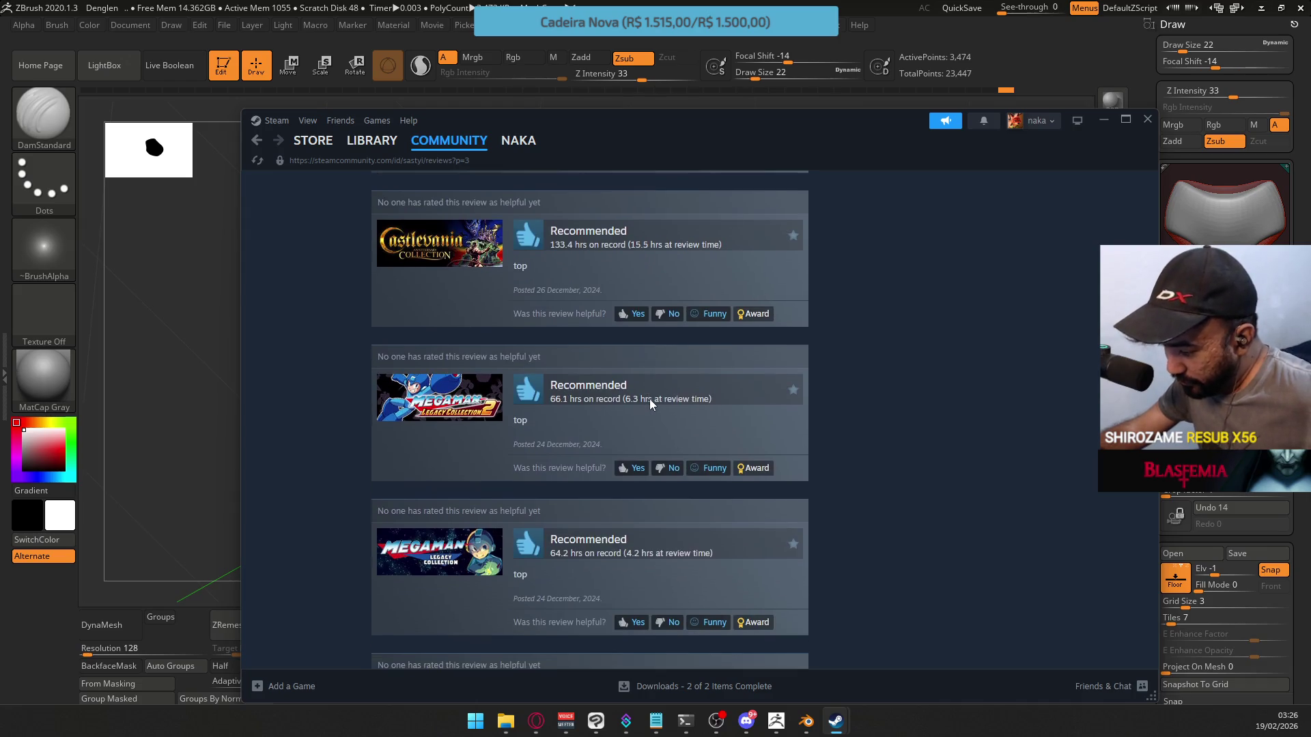
{"action": "scroll", "coordinate": [649, 401], "scroll_direction": "down", "scroll_amount": 2}
{"action": "scroll", "coordinate": [649, 401], "scroll_direction": "down", "scroll_amount": 2}
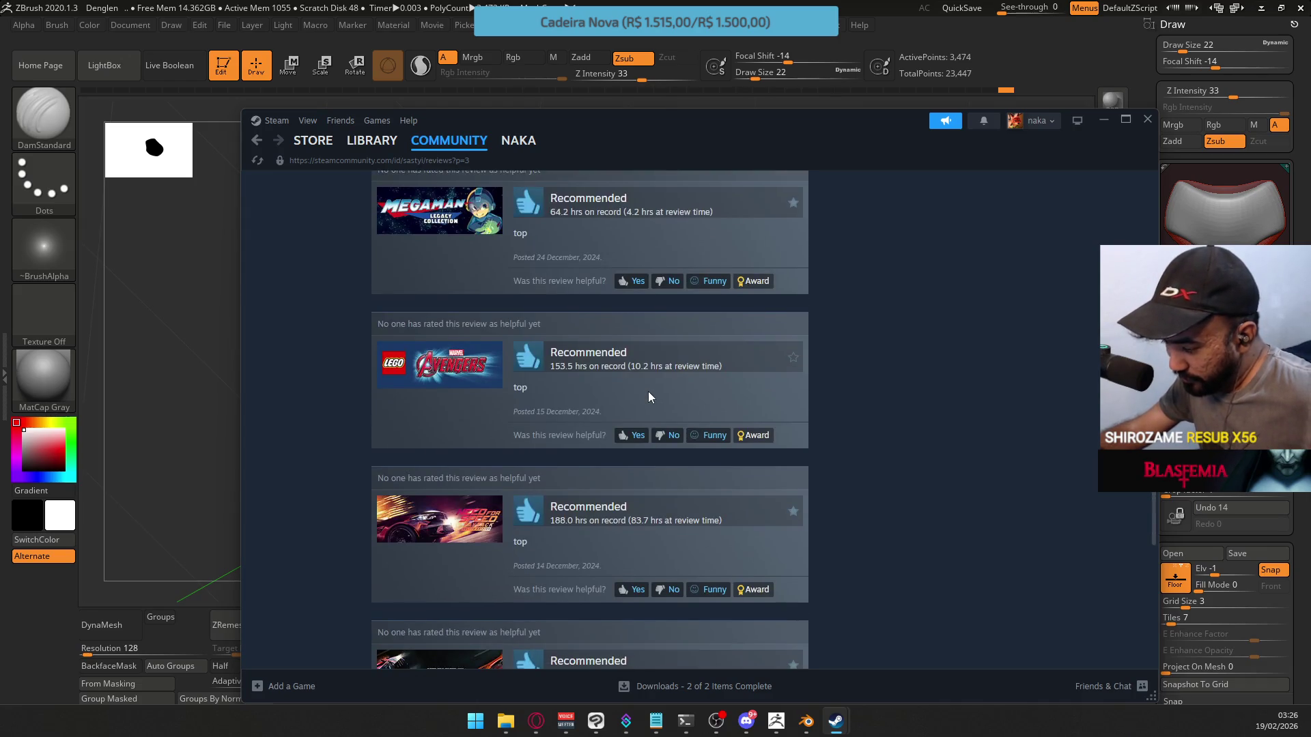
{"action": "scroll", "coordinate": [635, 380], "scroll_direction": "down", "scroll_amount": 2}
{"action": "scroll", "coordinate": [710, 409], "scroll_direction": "down", "scroll_amount": 4}
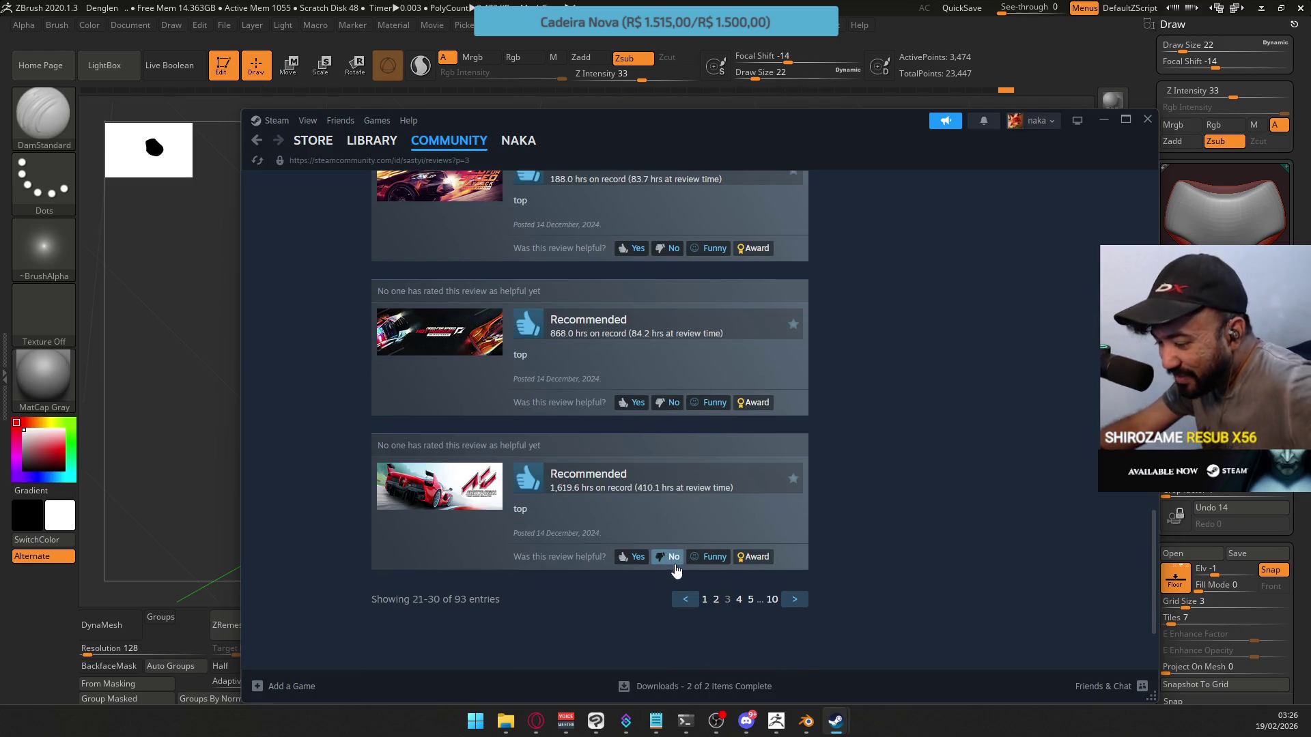
{"action": "left_click", "coordinate": [738, 602]}
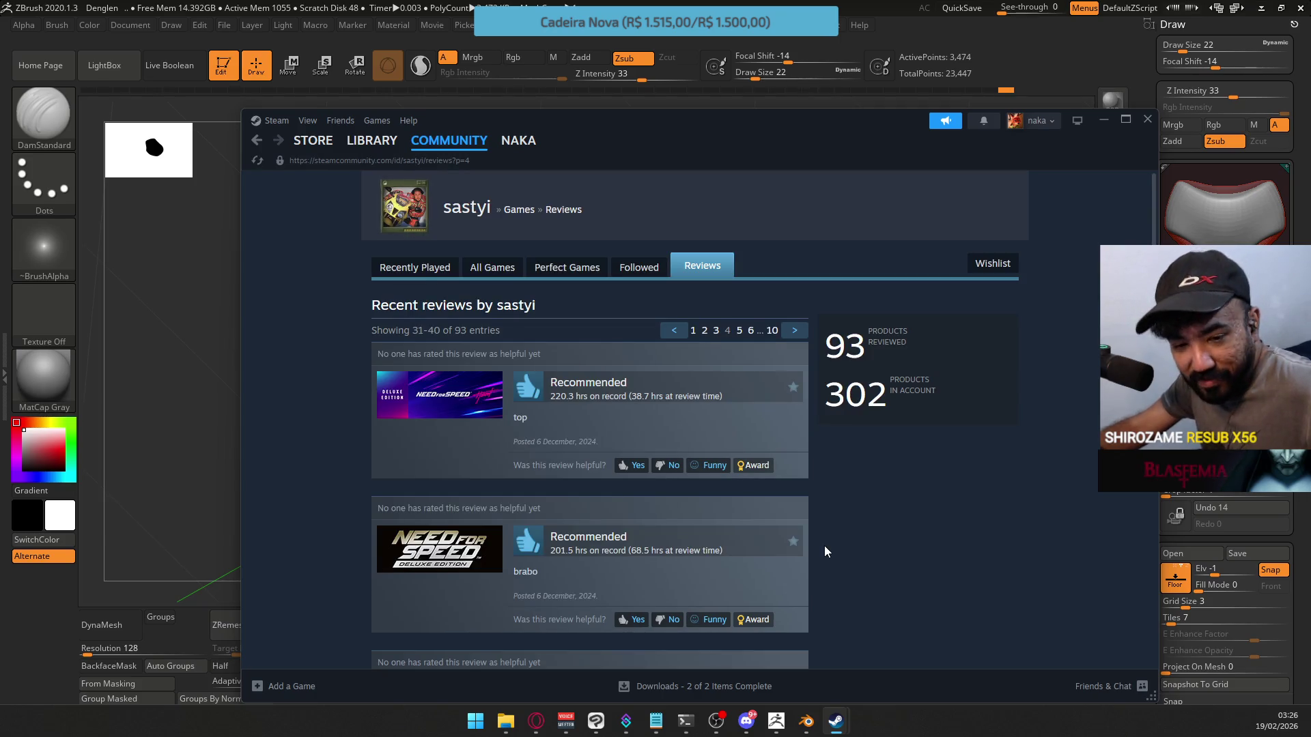
Scroll through the fourth page of reviews and open page 5
{"action": "scroll", "coordinate": [687, 493], "scroll_direction": "down", "scroll_amount": 3}
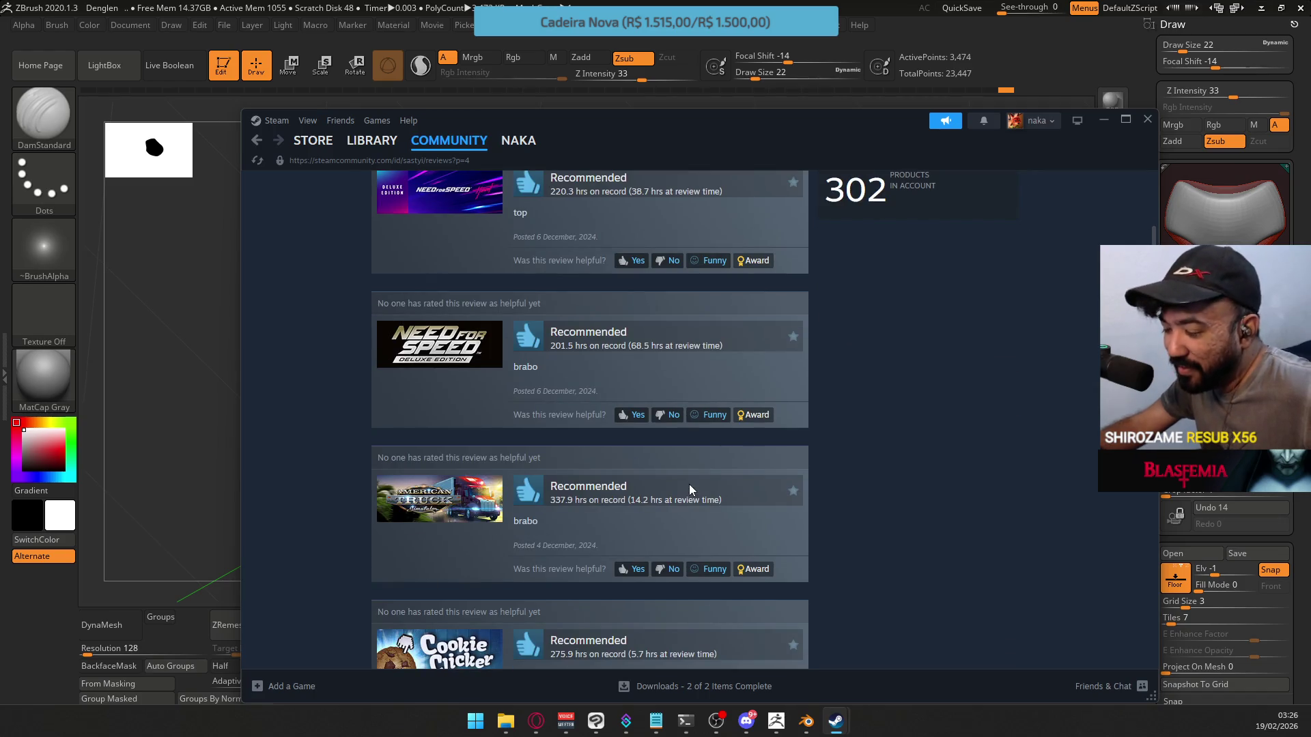
{"action": "scroll", "coordinate": [689, 488], "scroll_direction": "down", "scroll_amount": 4}
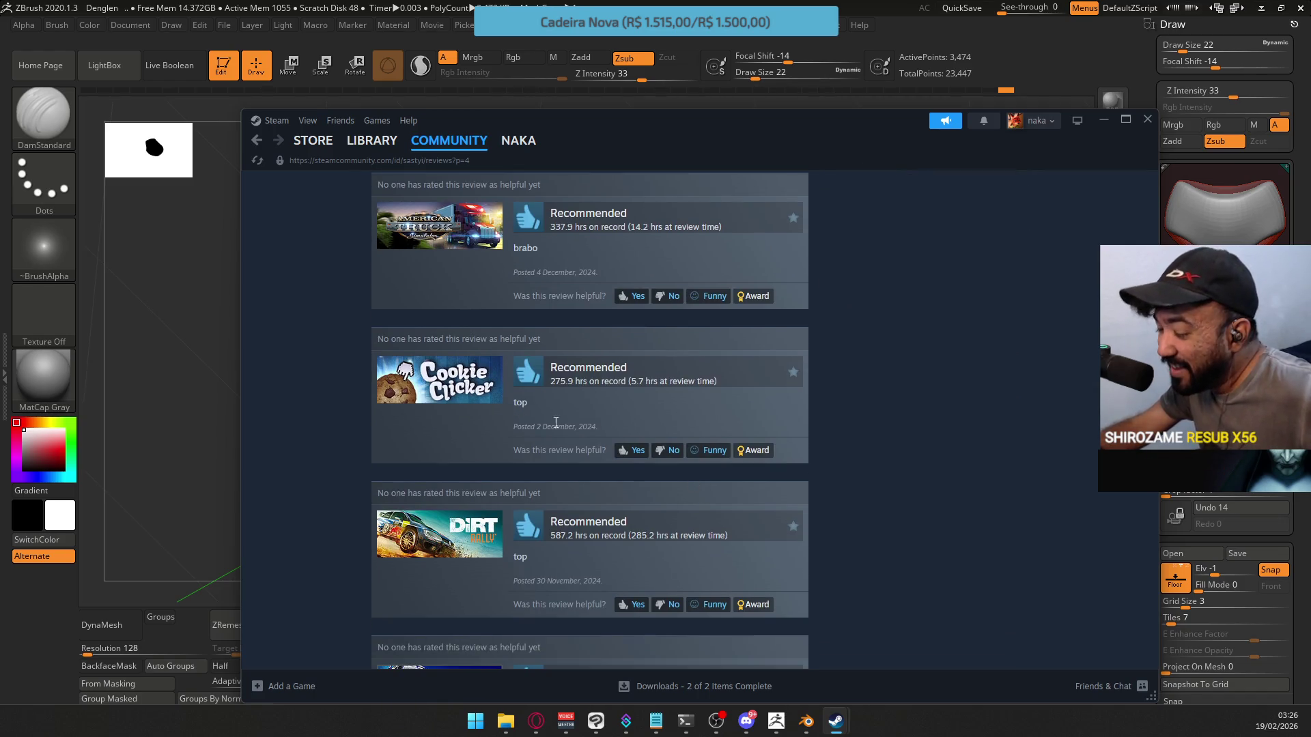
{"action": "scroll", "coordinate": [554, 406], "scroll_direction": "down", "scroll_amount": 3}
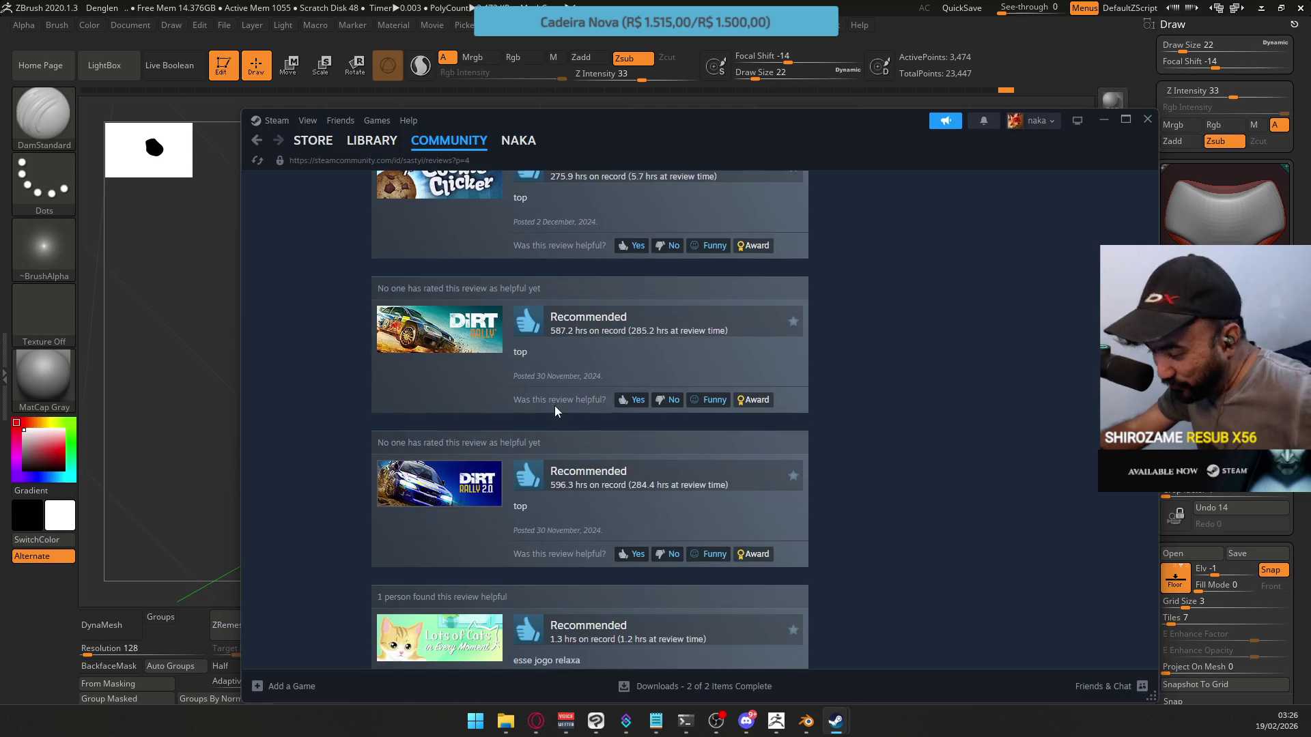
{"action": "scroll", "coordinate": [595, 426], "scroll_direction": "down", "scroll_amount": 3}
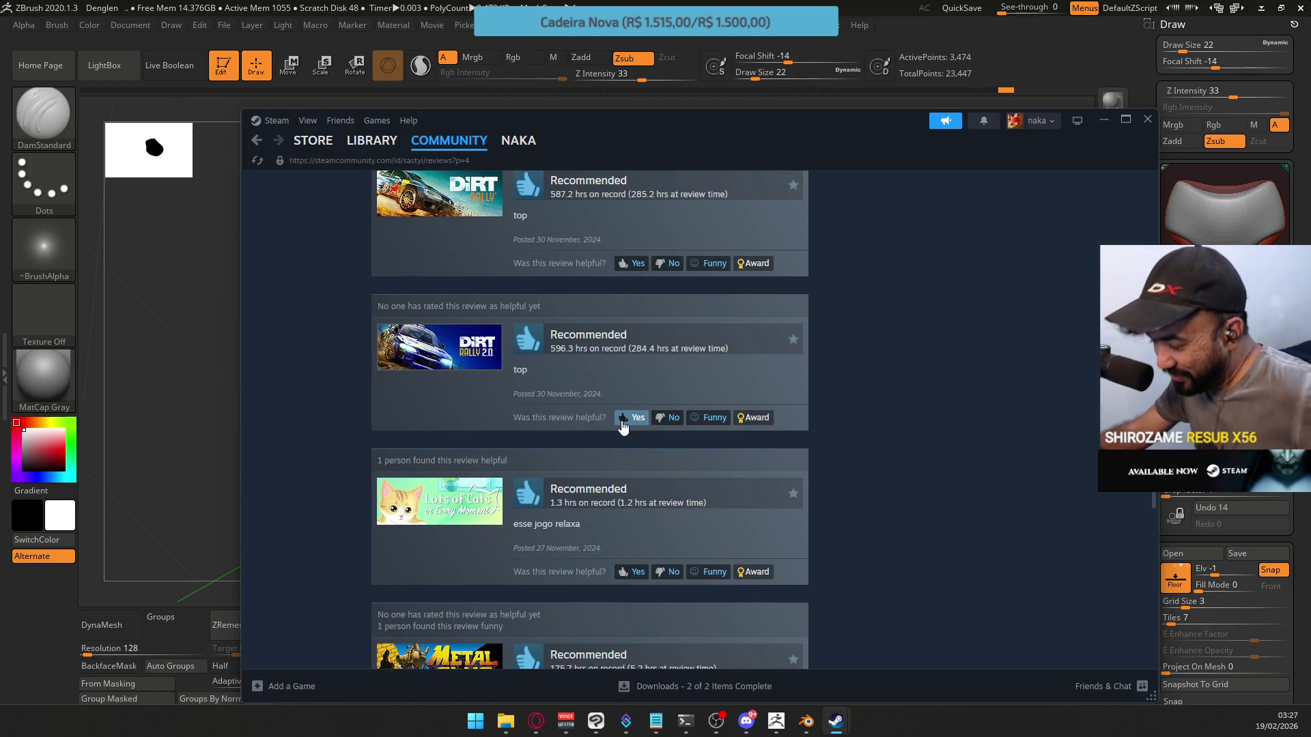
{"action": "scroll", "coordinate": [607, 421], "scroll_direction": "down", "scroll_amount": 2}
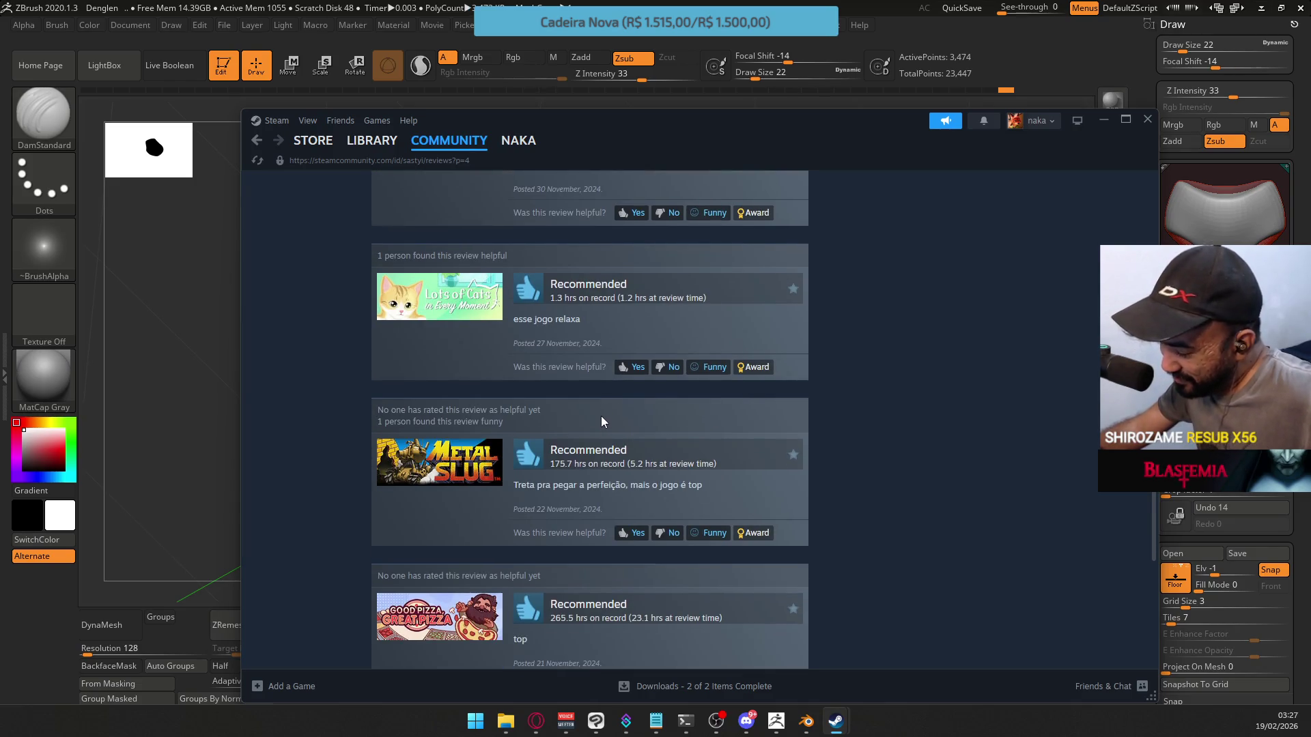
{"action": "scroll", "coordinate": [539, 406], "scroll_direction": "down", "scroll_amount": 1}
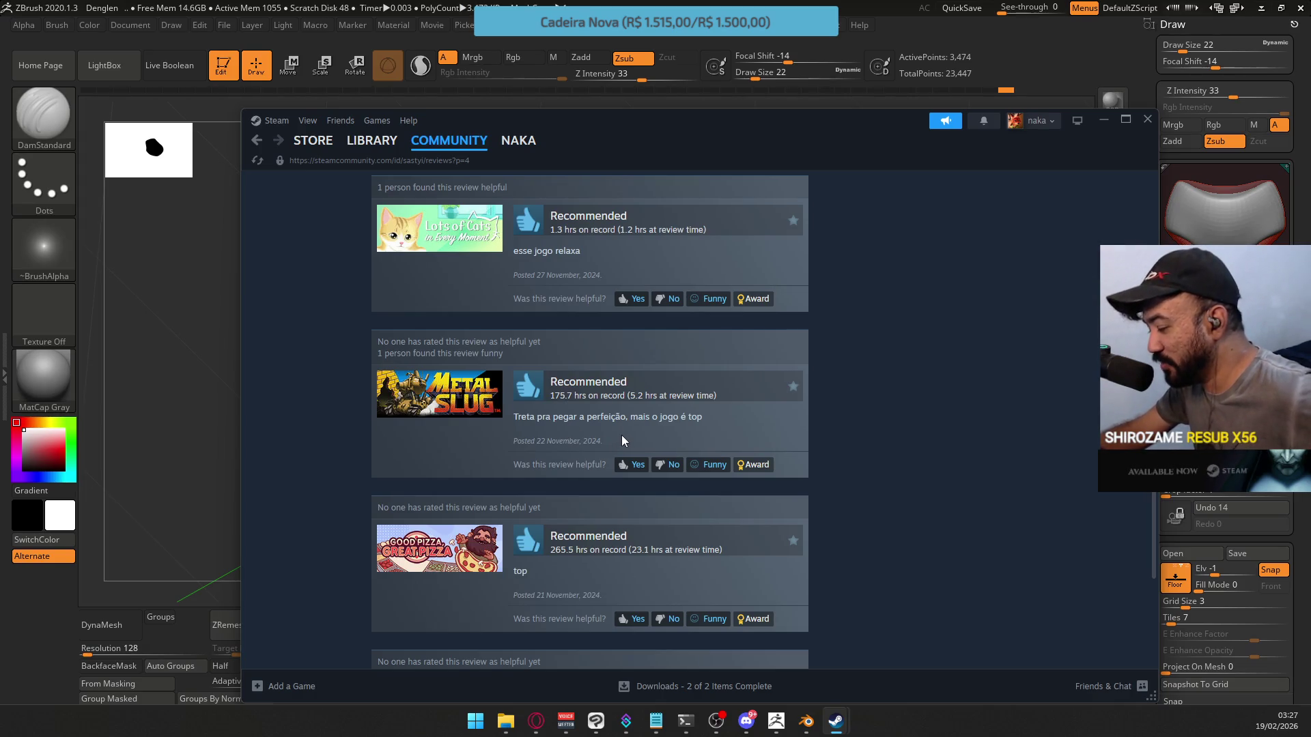
{"action": "scroll", "coordinate": [624, 441], "scroll_direction": "down", "scroll_amount": 3}
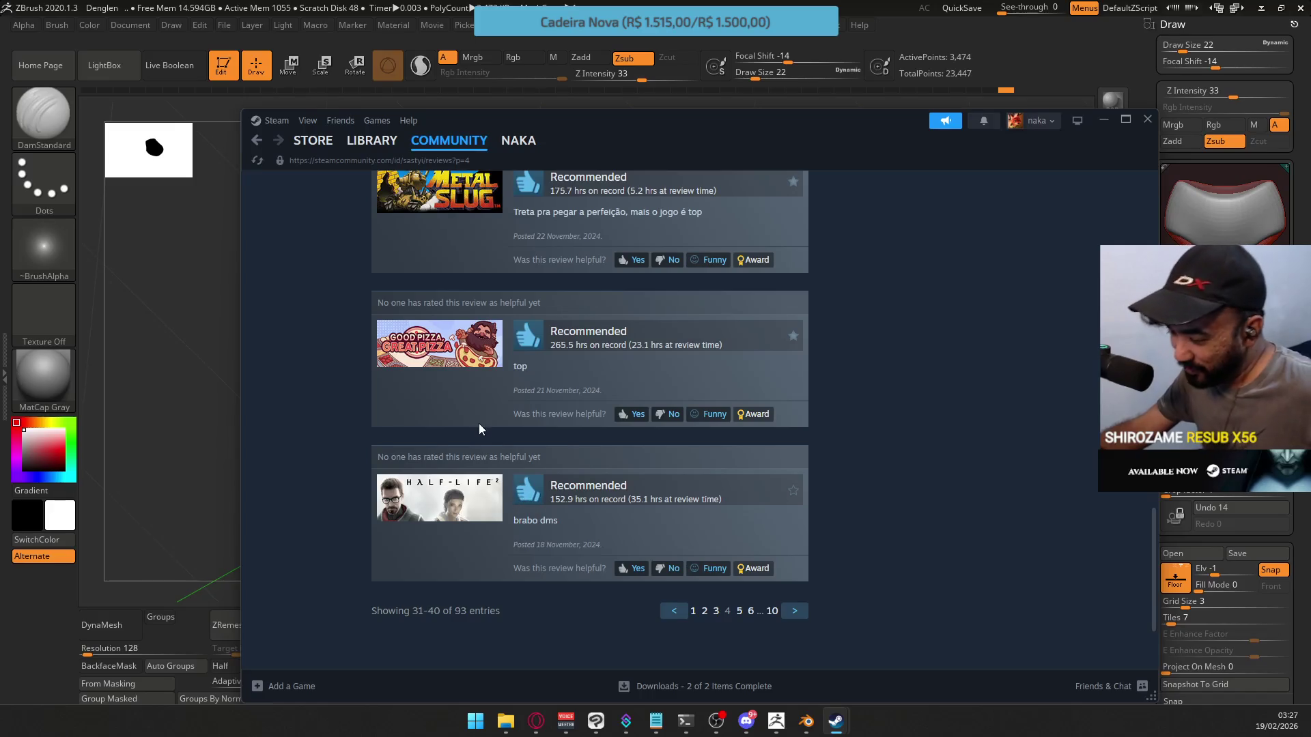
{"action": "scroll", "coordinate": [546, 424], "scroll_direction": "down", "scroll_amount": 1}
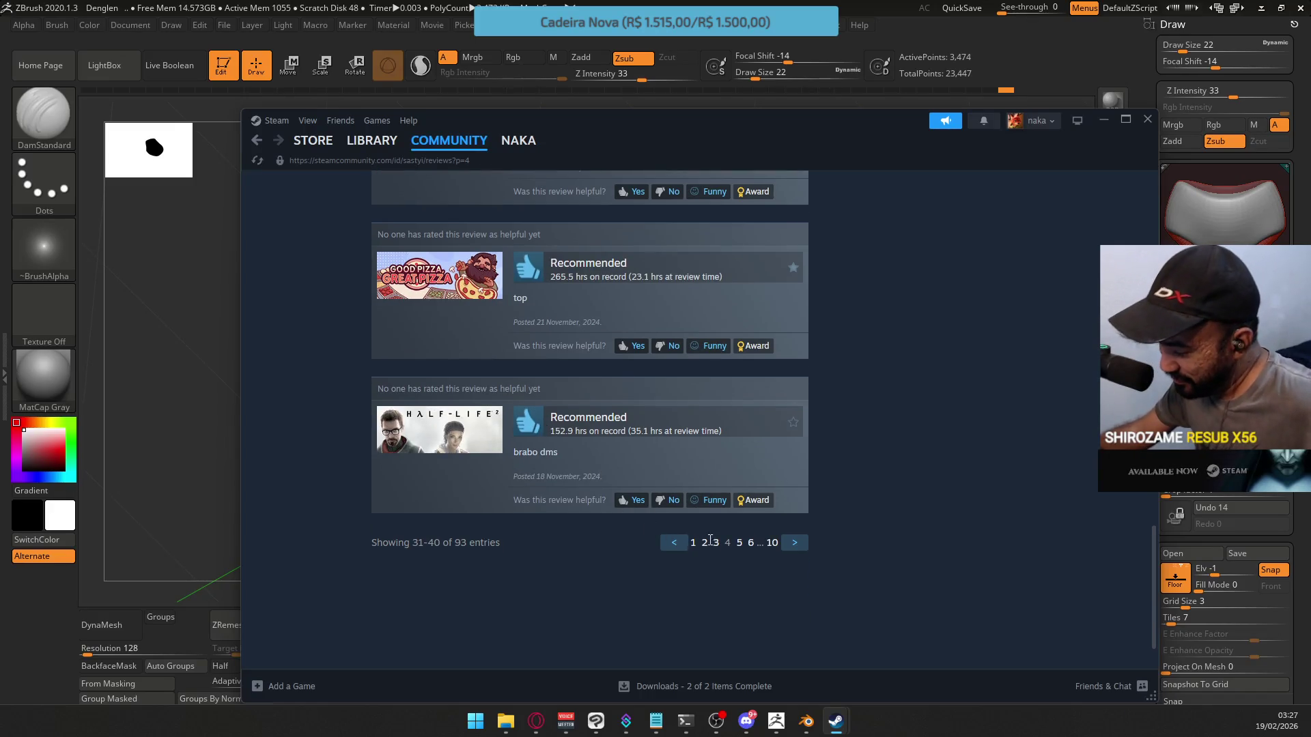
{"action": "left_click", "coordinate": [739, 544]}
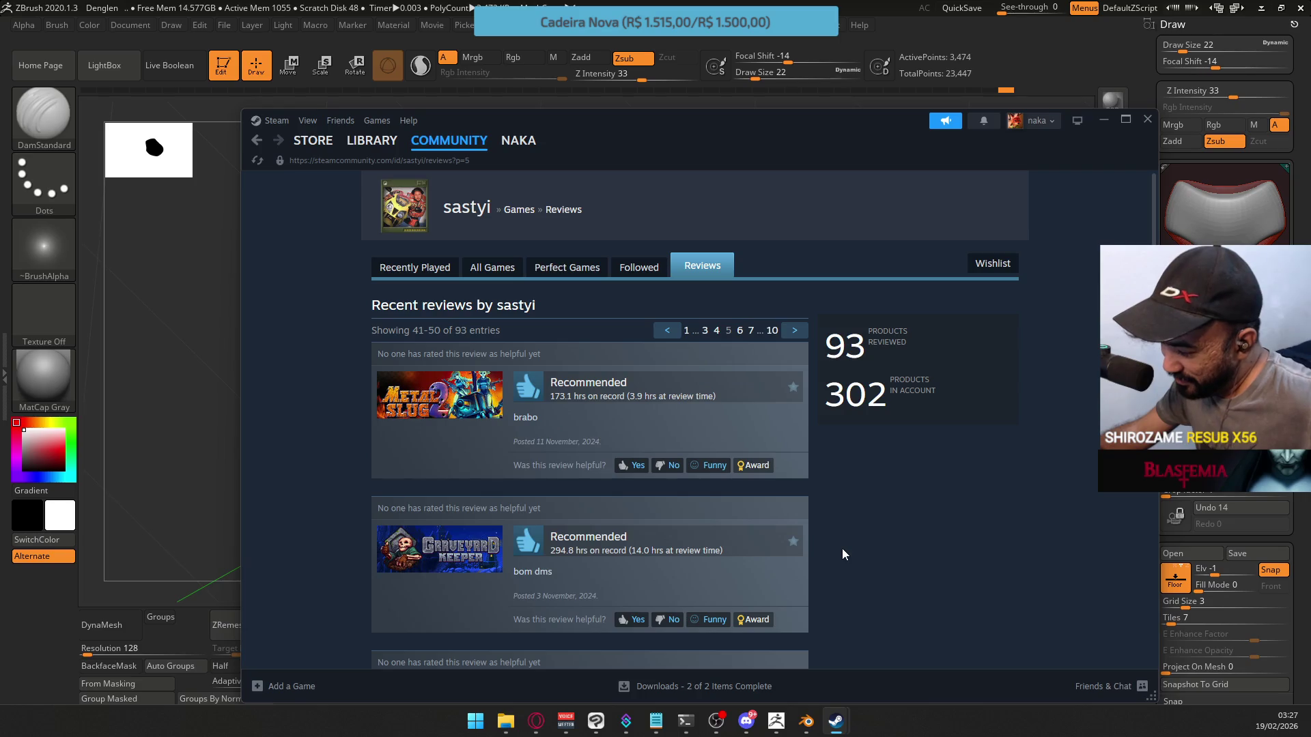
Scroll the fifth page, then show the desktop with Win+D and restore the windows
{"action": "scroll", "coordinate": [627, 461], "scroll_direction": "down", "scroll_amount": 4}
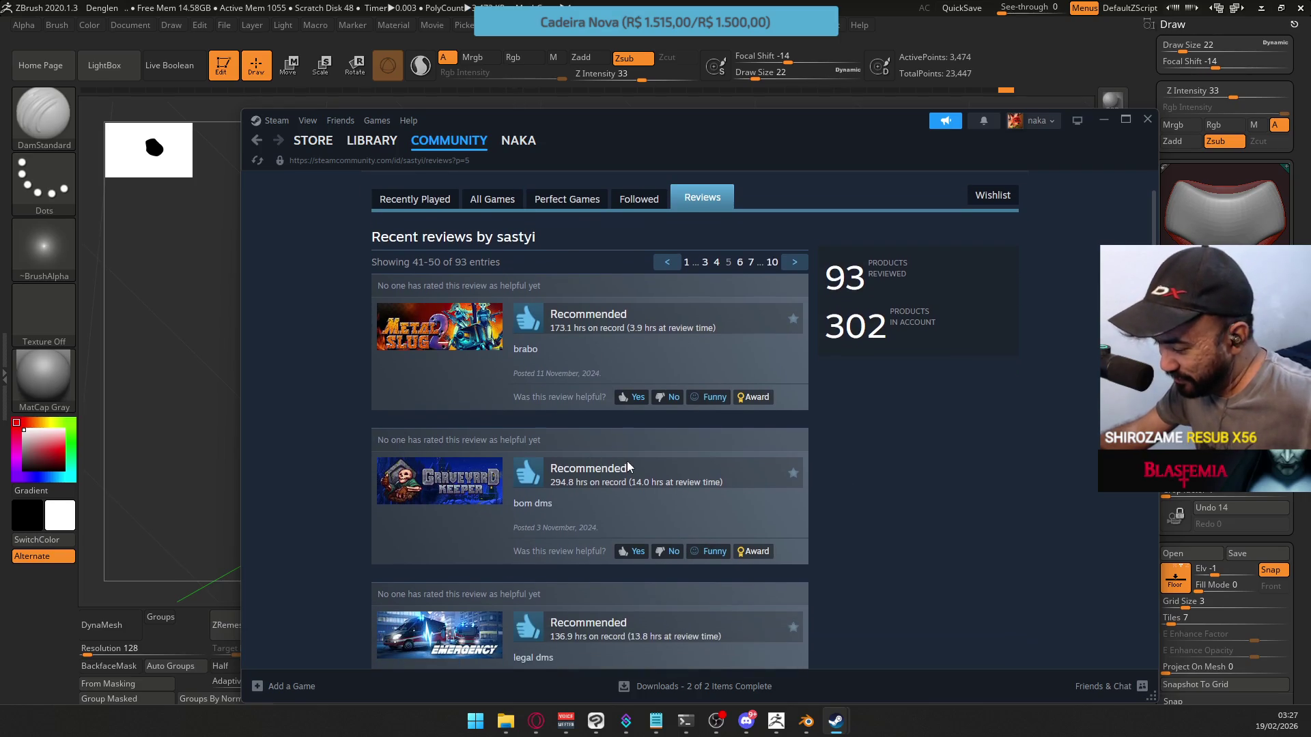
{"action": "scroll", "coordinate": [632, 468], "scroll_direction": "down", "scroll_amount": 2}
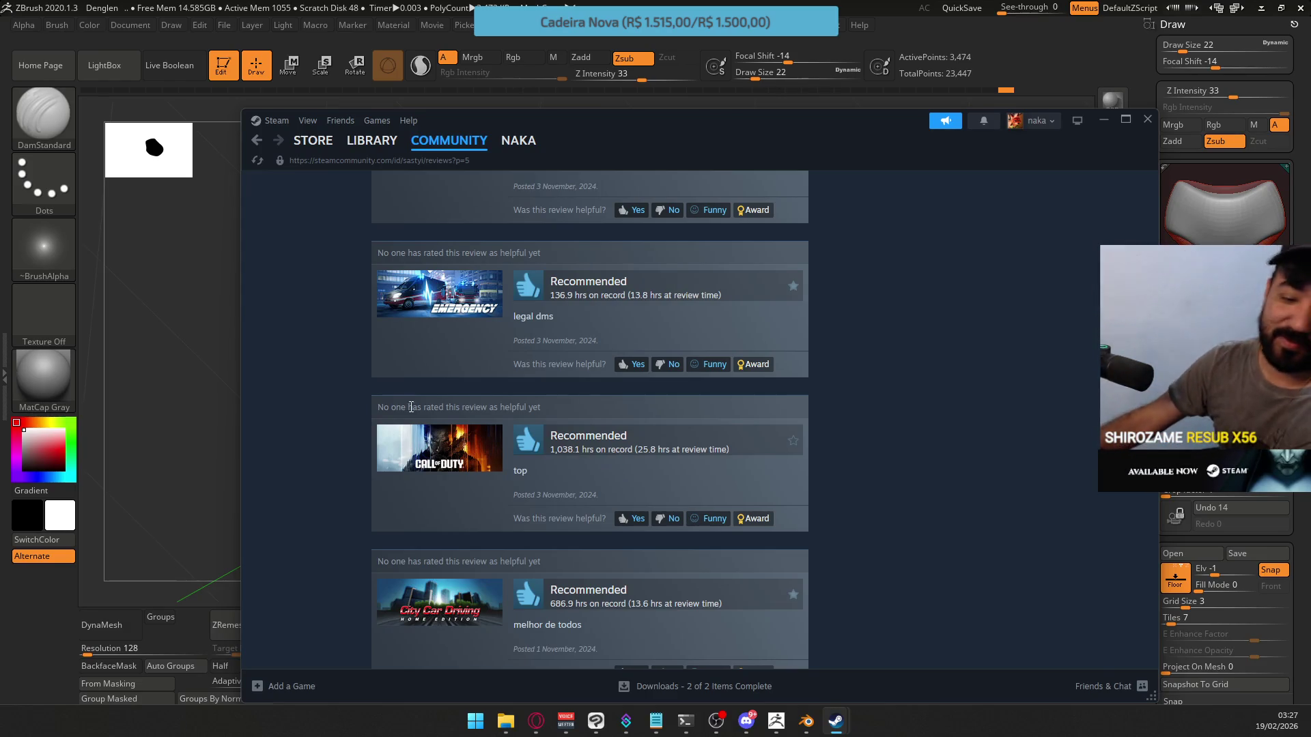
{"action": "key", "text": "super+d"}
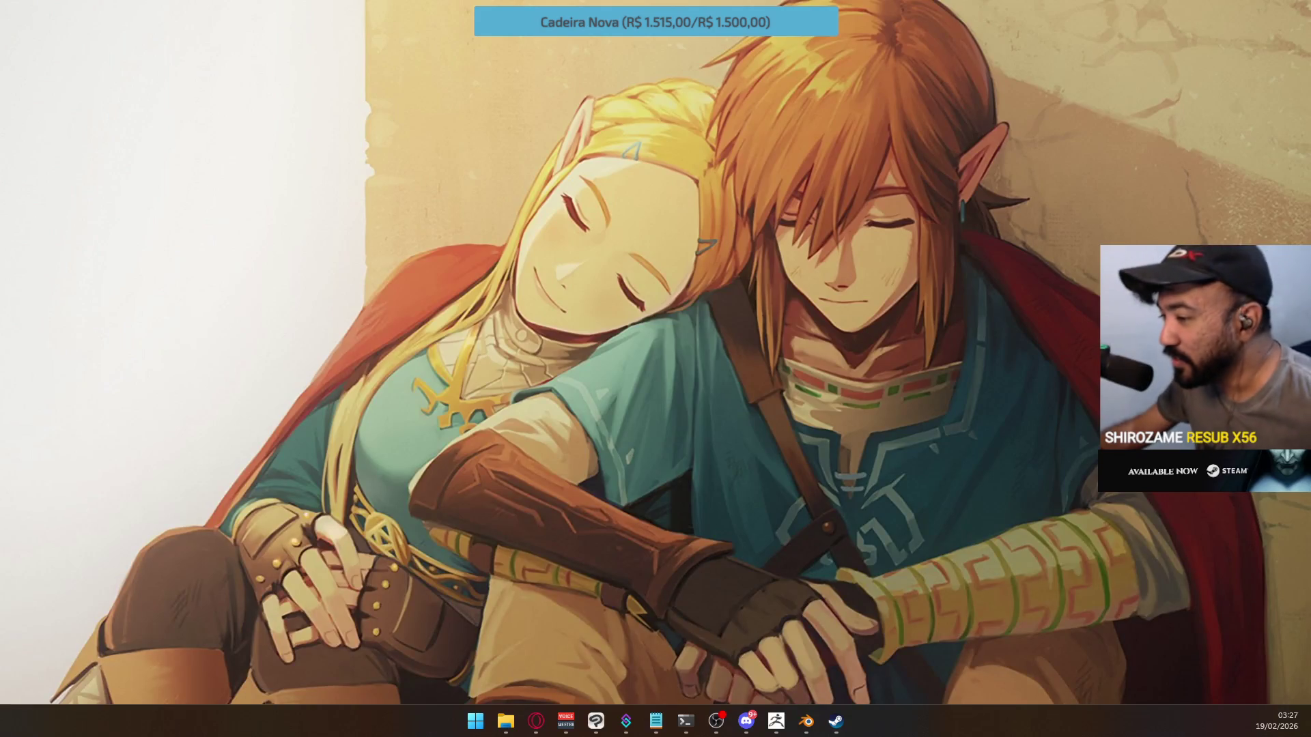
{"action": "key", "text": "super+d"}
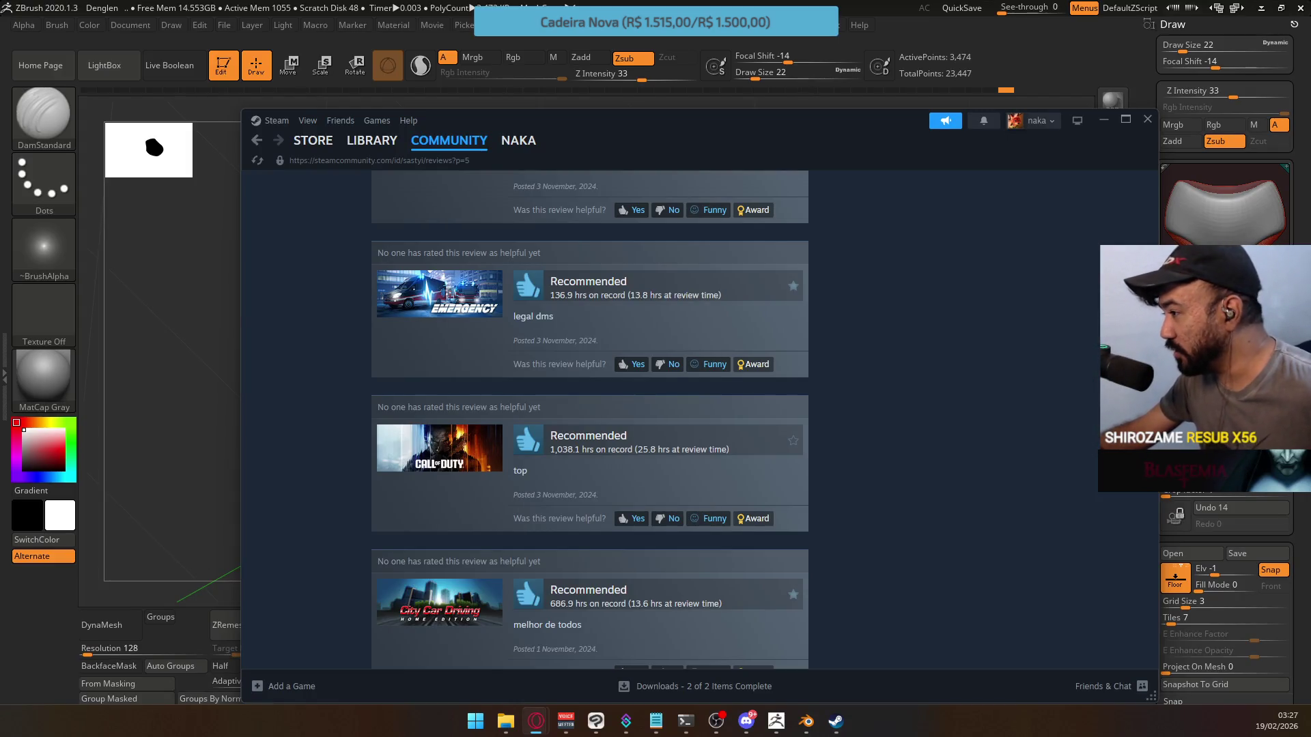